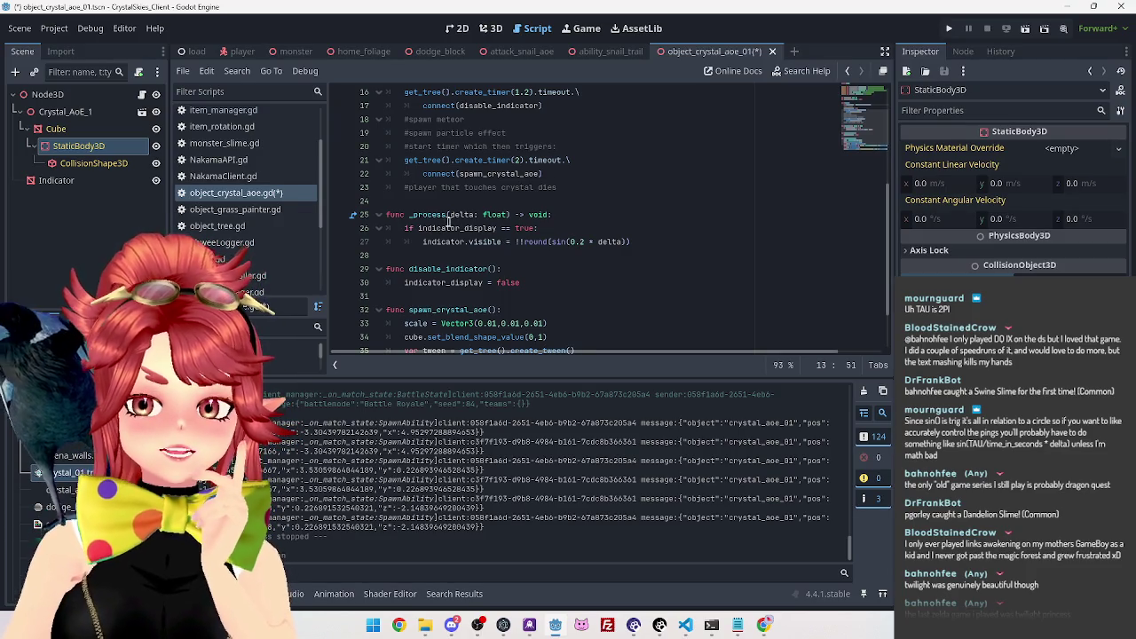
Step: Replace the 0.2 multiplier on line 27 so the blink reads sin(2 * delta)
click(575, 241)
double_click(577, 241)
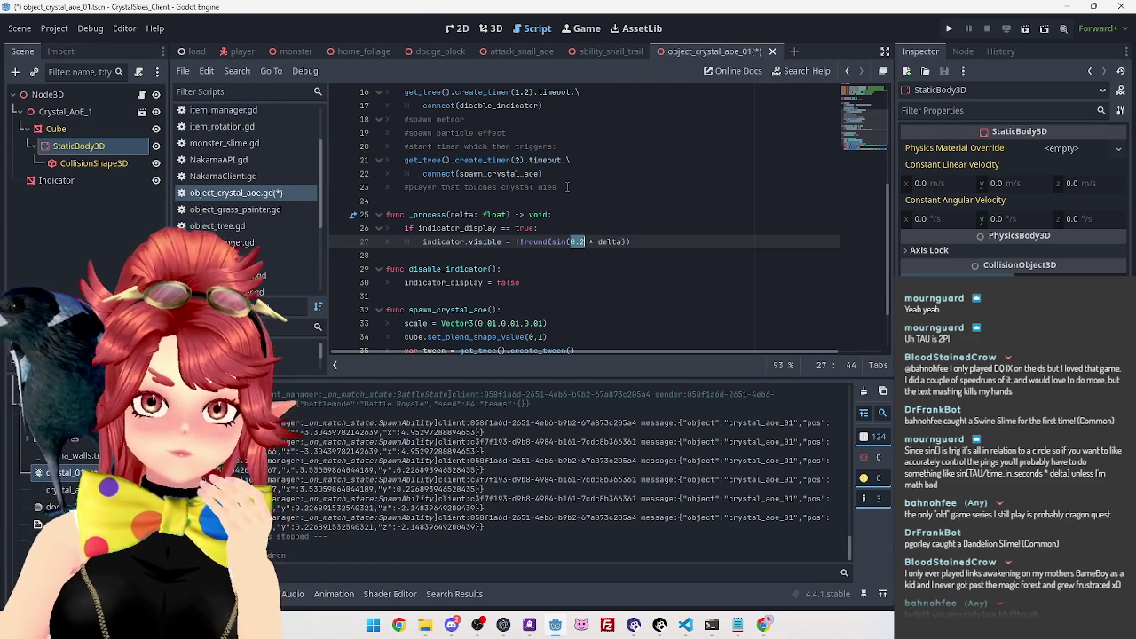
text(0)
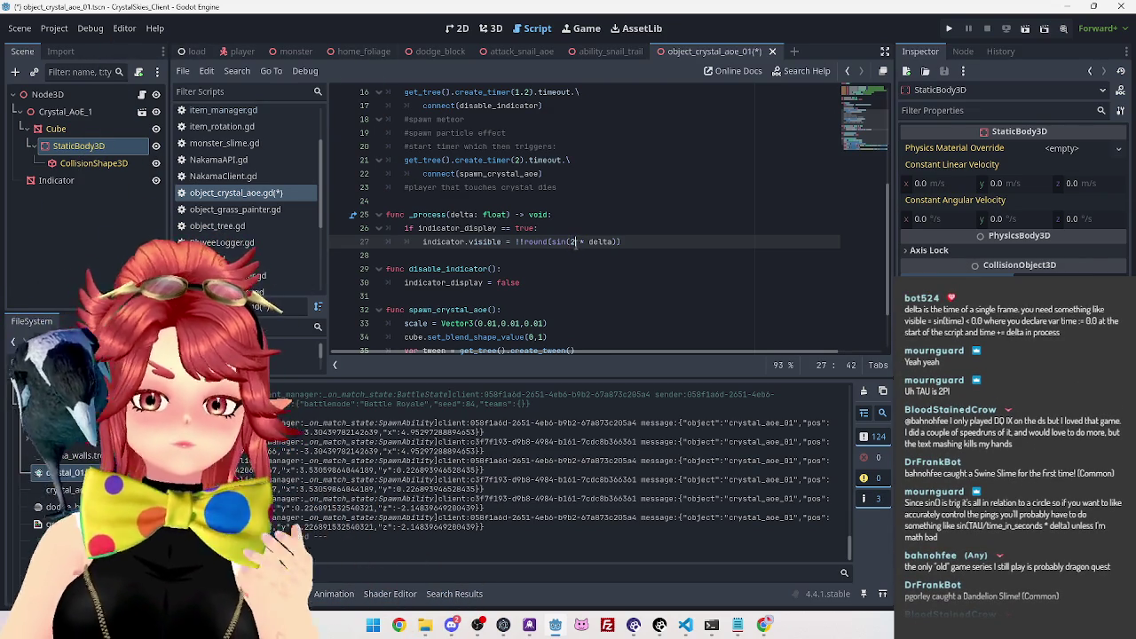
text(2)
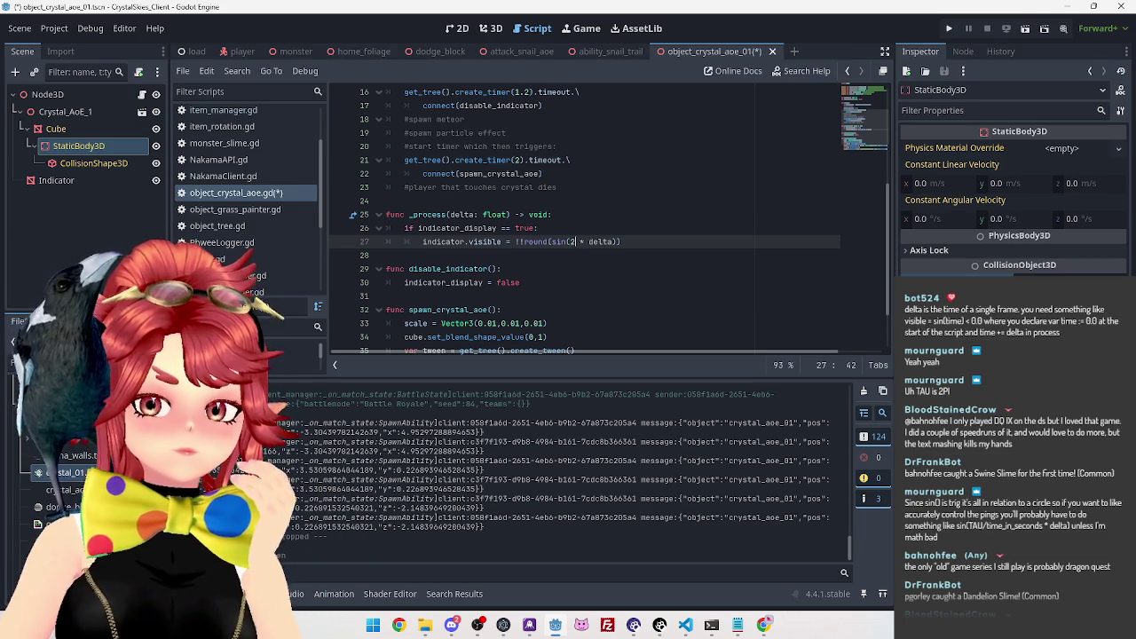
key(alt+Tab)
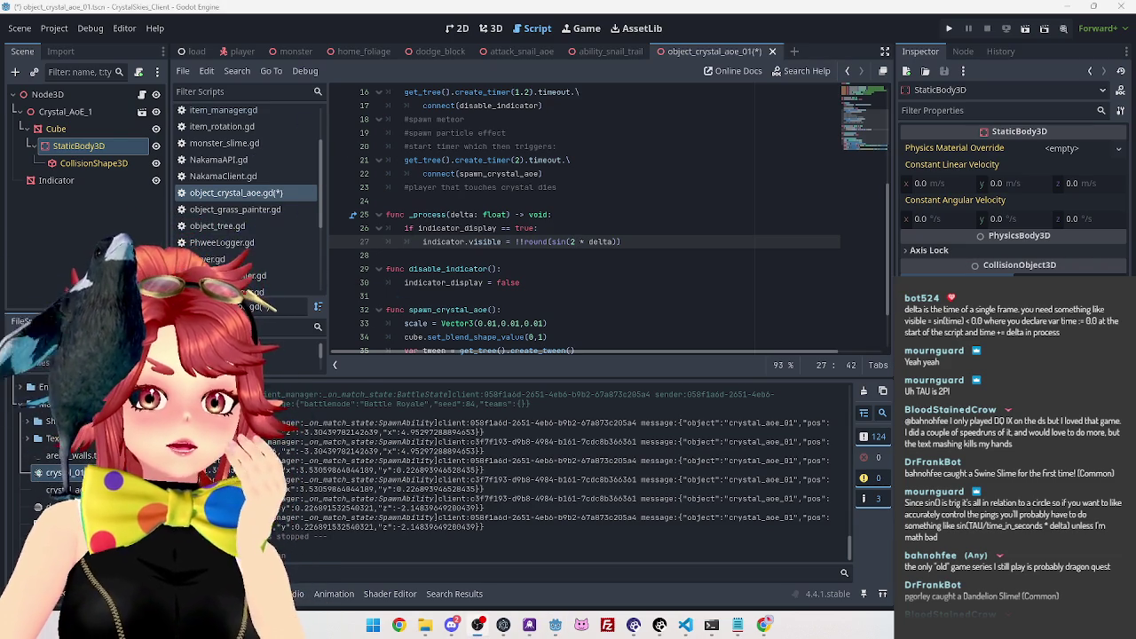
scroll(507, 306, up, 1)
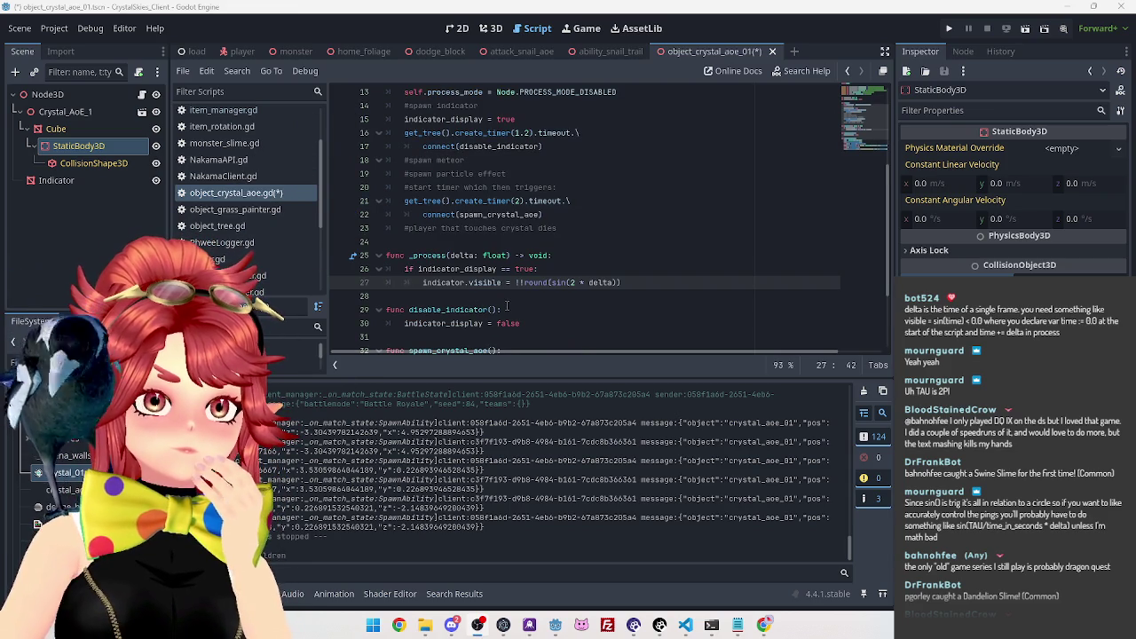
Step: Insert the line 'time_elapsed += delta' at the top of _process
click(415, 269)
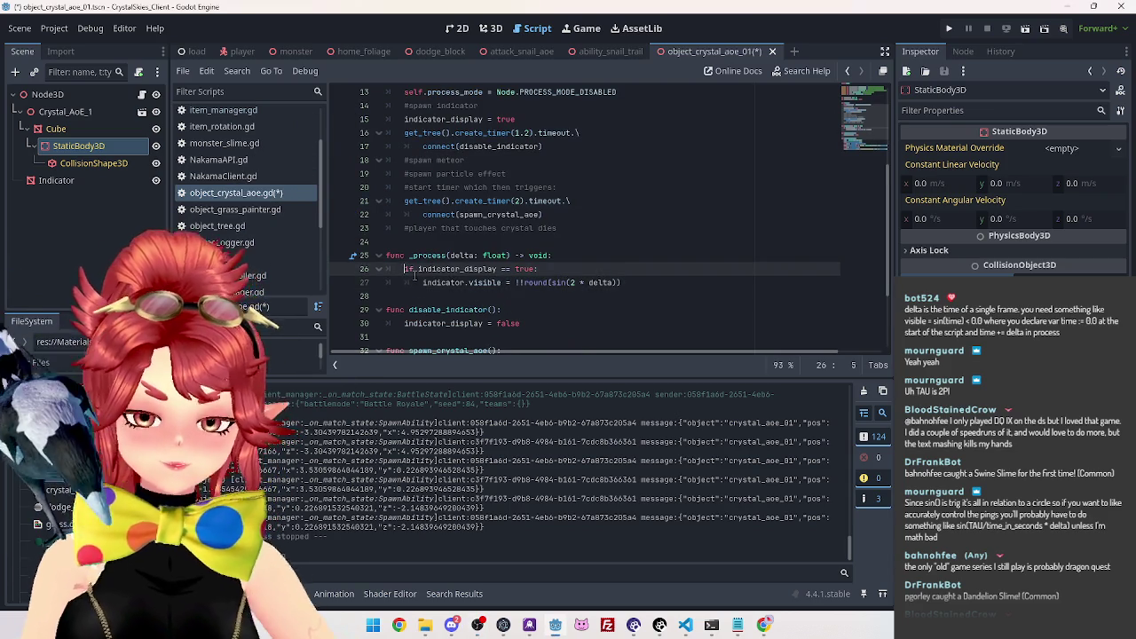
scroll(534, 165, up, 3)
scroll(449, 230, down, 4)
key(Return)
click(449, 230)
text(time_el)
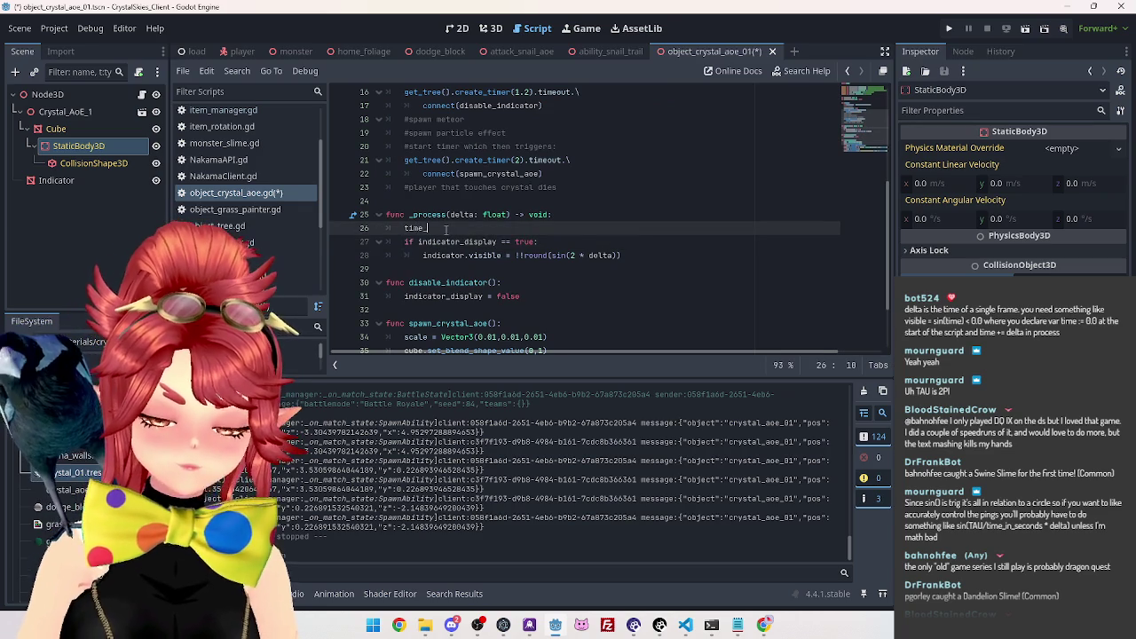
key(Return)
text(=)
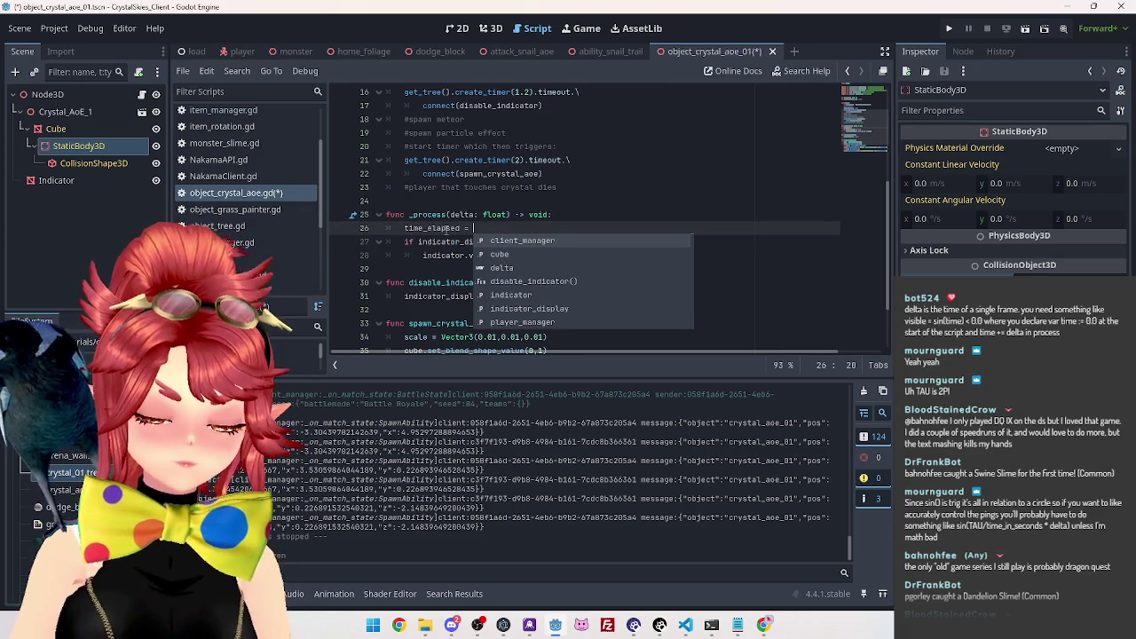
key(Escape)
key(BackSpace)
text(=)
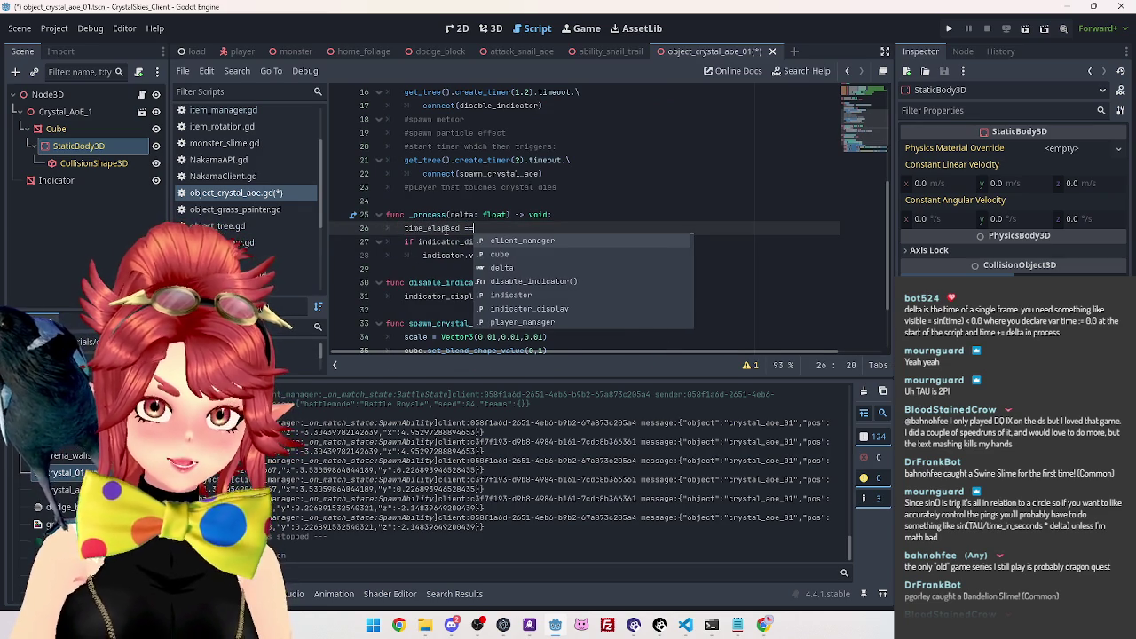
key(BackSpace)
key(BackSpace)
text(+= delta)
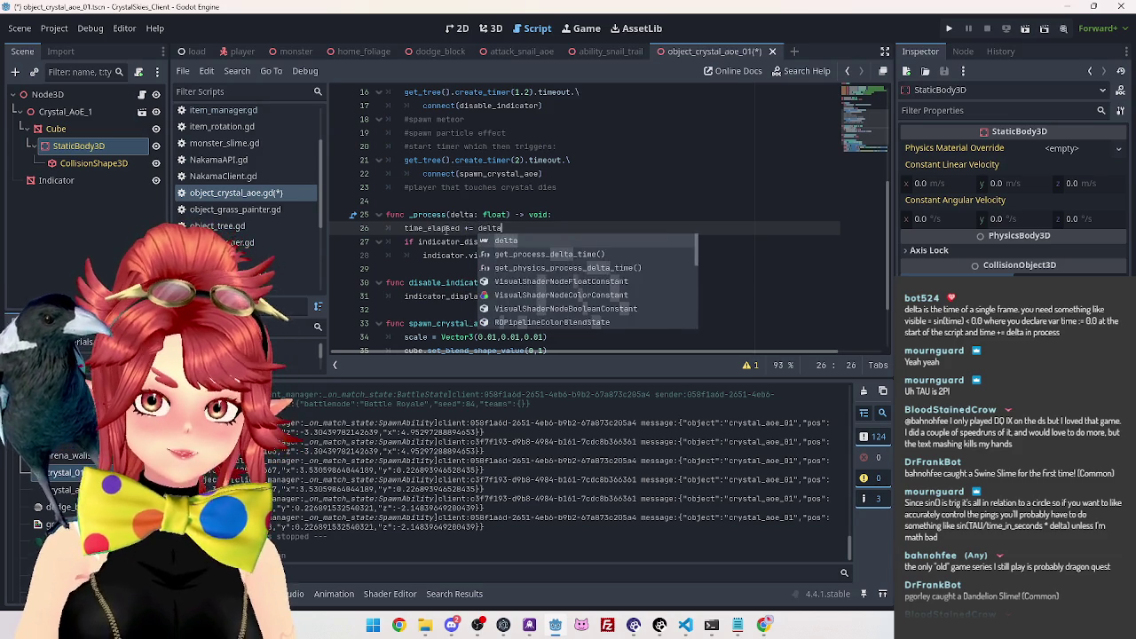
key(Return)
Step: Replace delta in line 28's sin call with time_elapsed
click(426, 228)
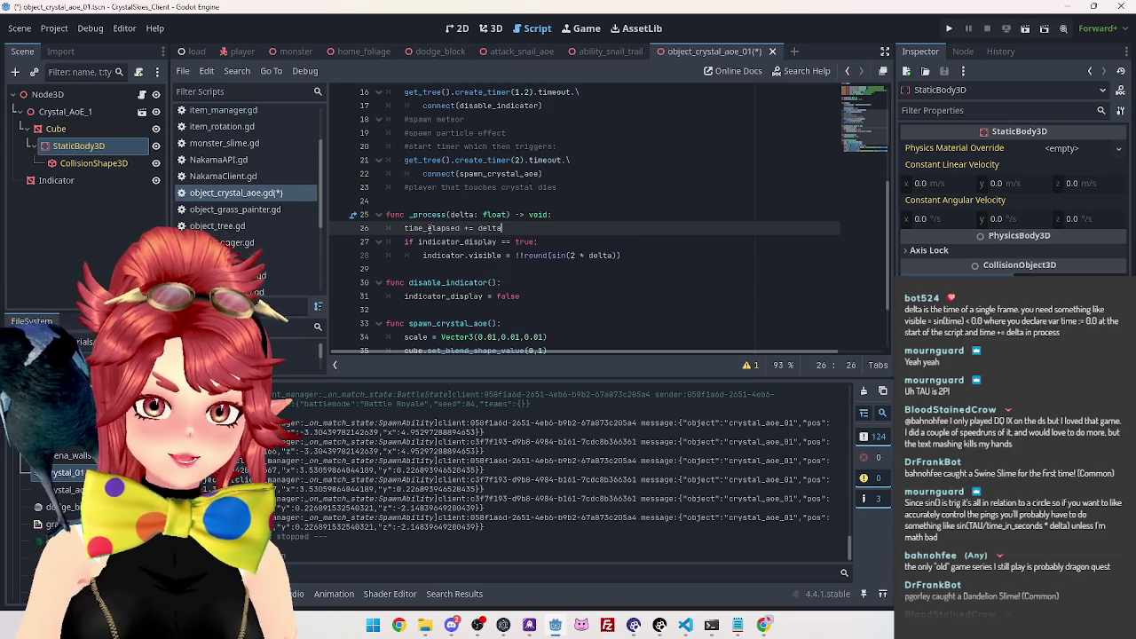
scroll(513, 172, up, 4)
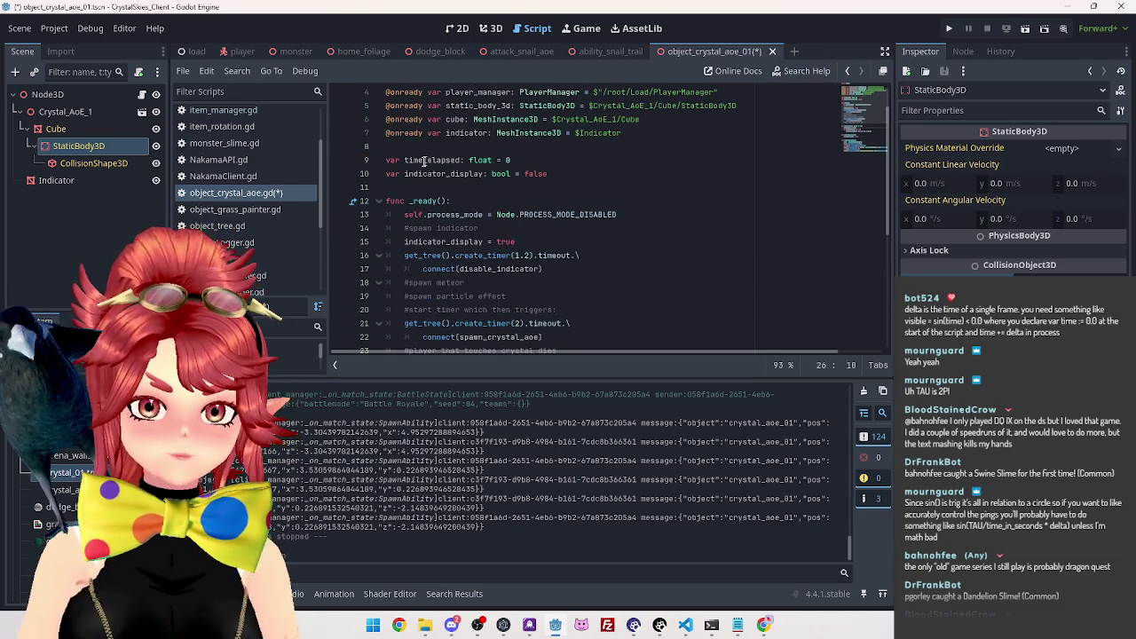
scroll(520, 160, down, 3)
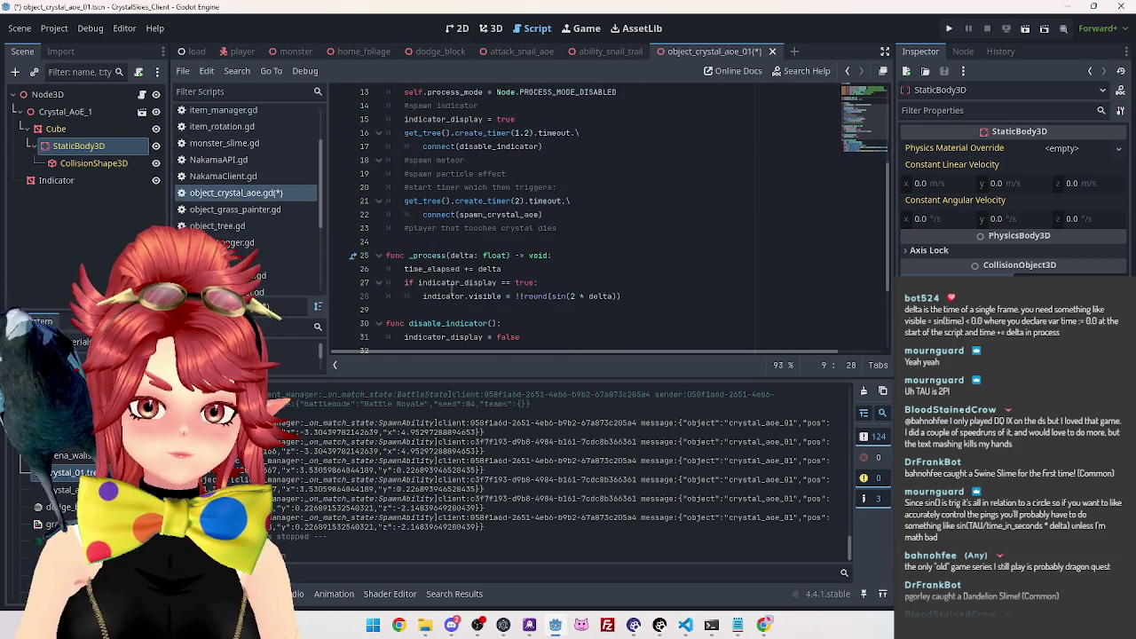
key(Home)
shift+click(520, 268)
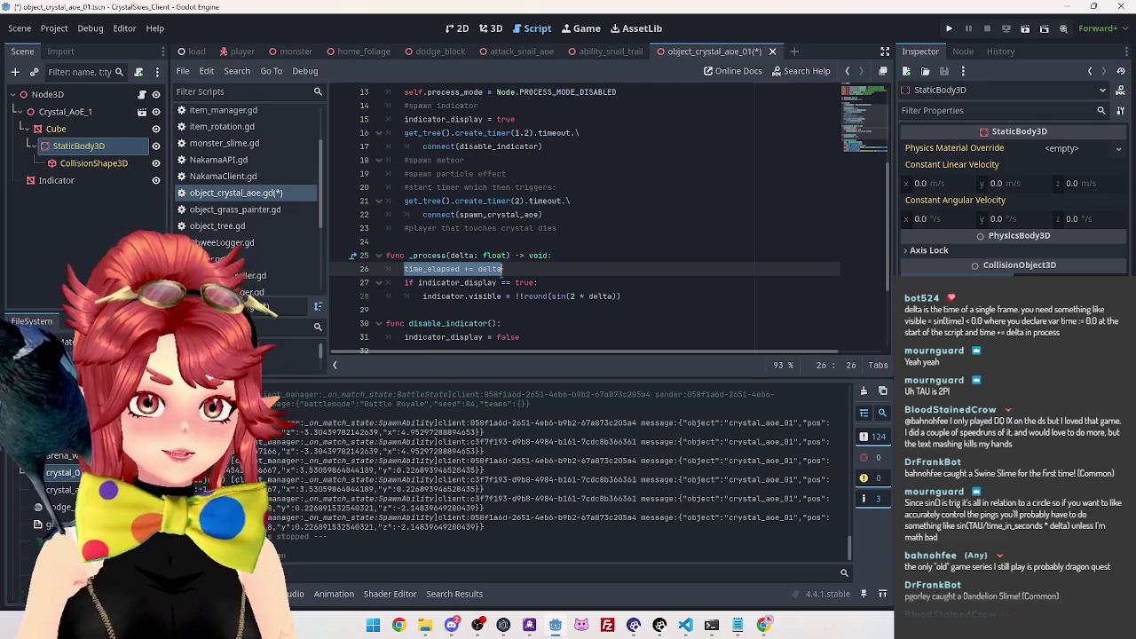
click(404, 269)
drag(404, 268, 460, 268)
key(ctrl+c)
double_click(594, 297)
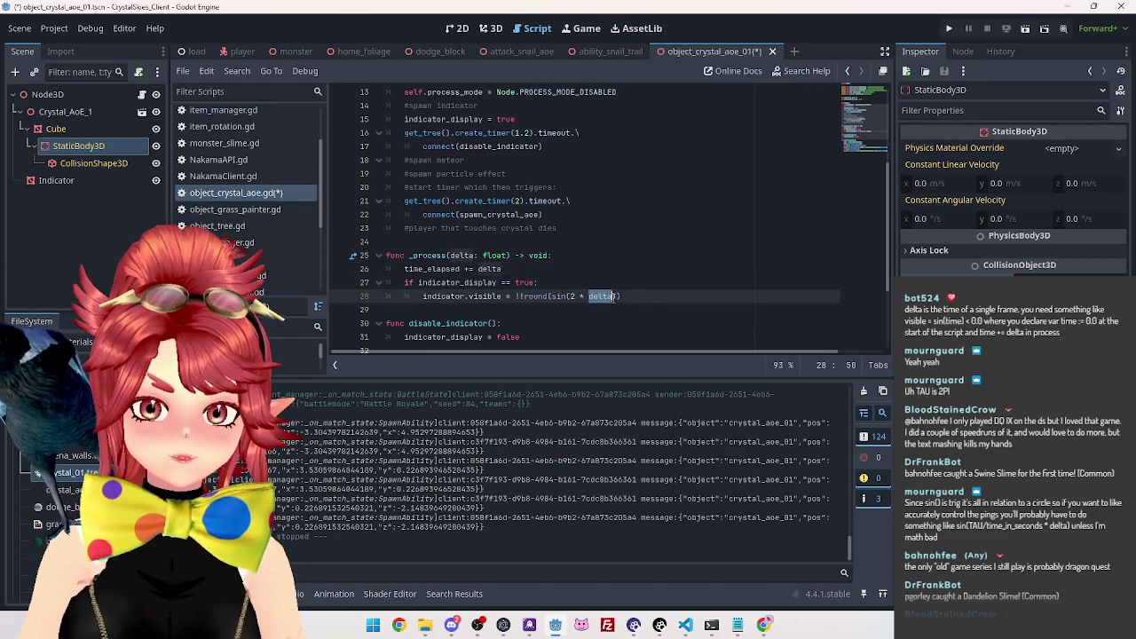
key(ctrl+v)
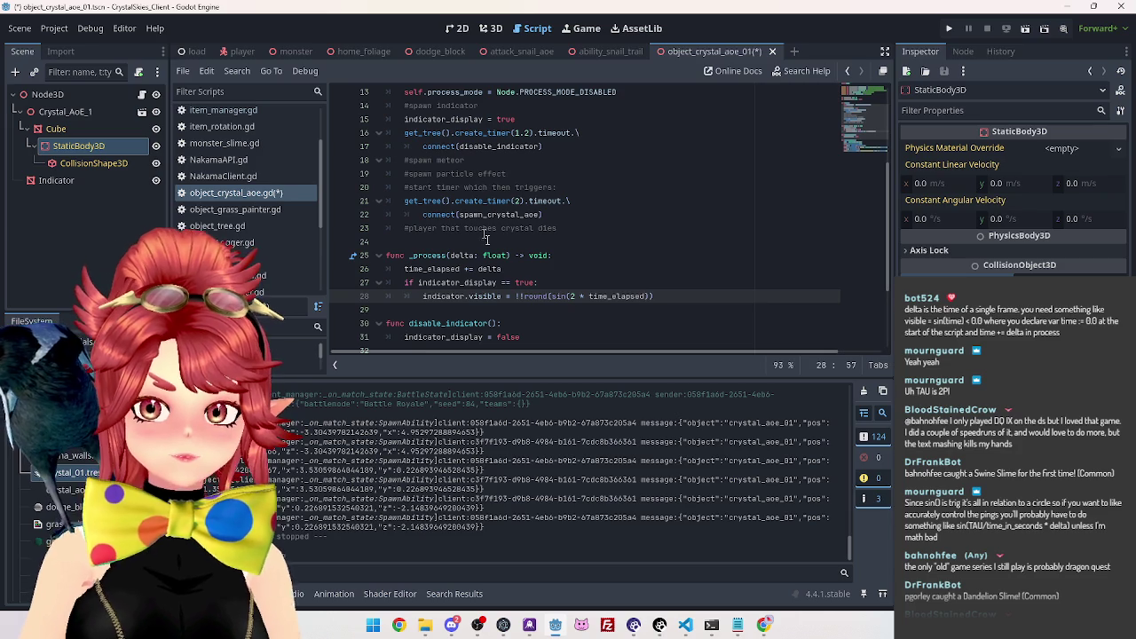
Step: Rewrite line 28 as indicator.visible = sin(time_elapsed) < 0.0, dropping the round wrapper
mouse_move(531, 297)
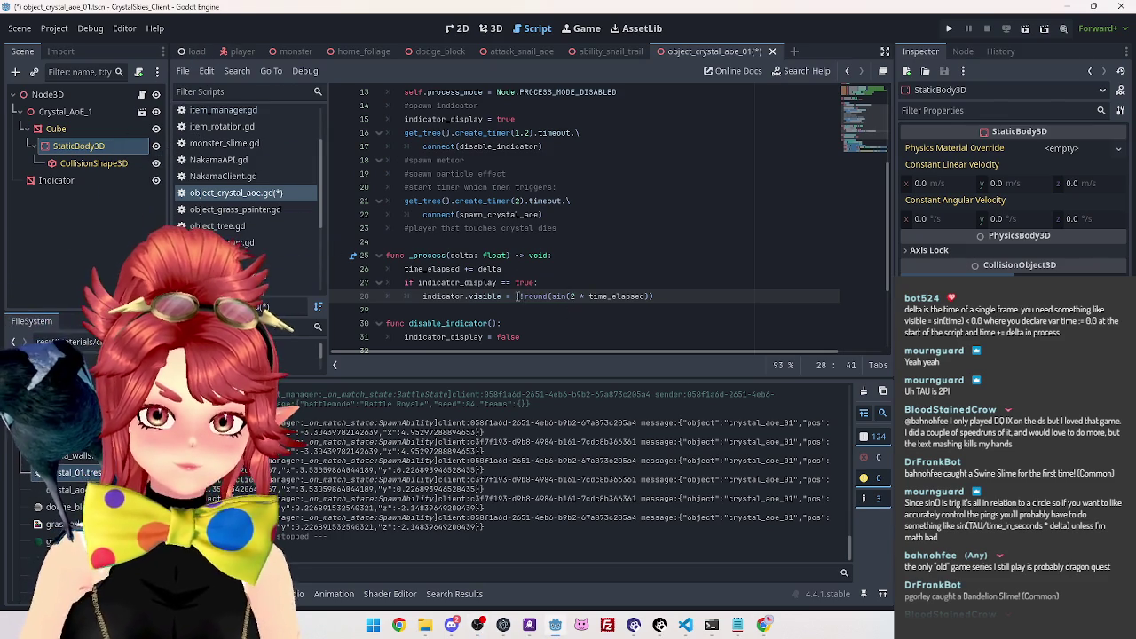
drag(515, 296, 595, 300)
text(sin()
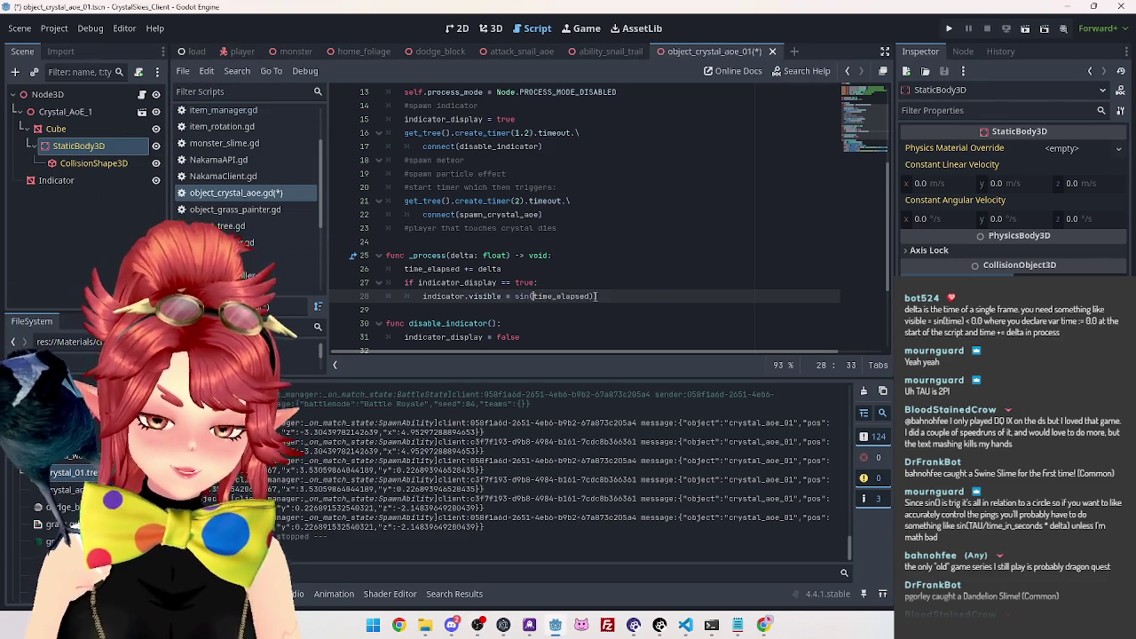
click(614, 295)
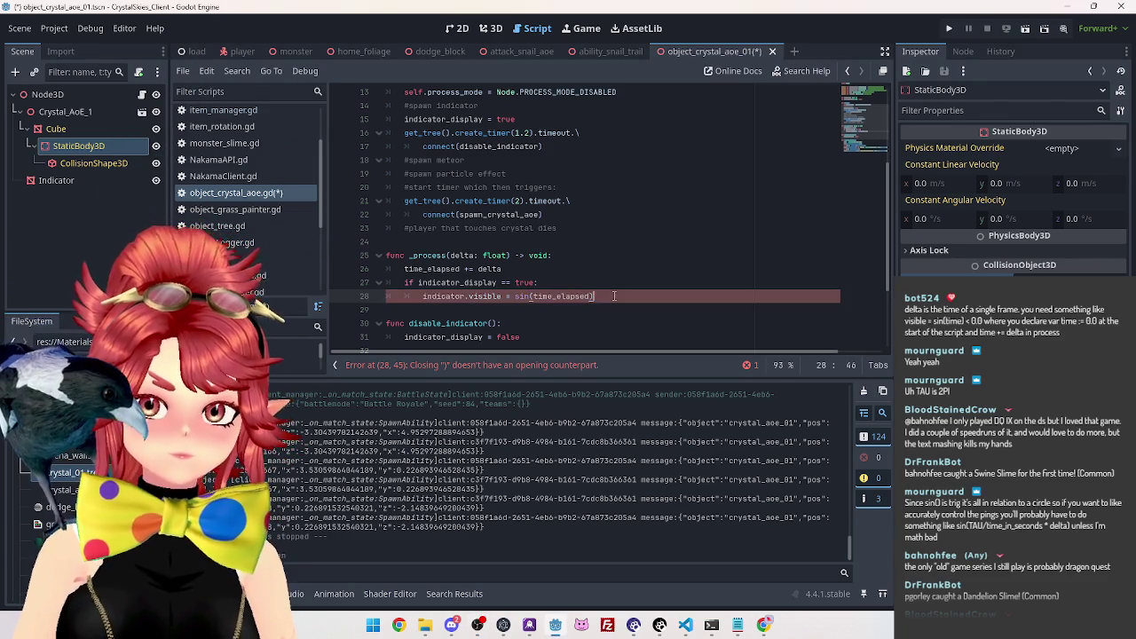
text(< 0.0)
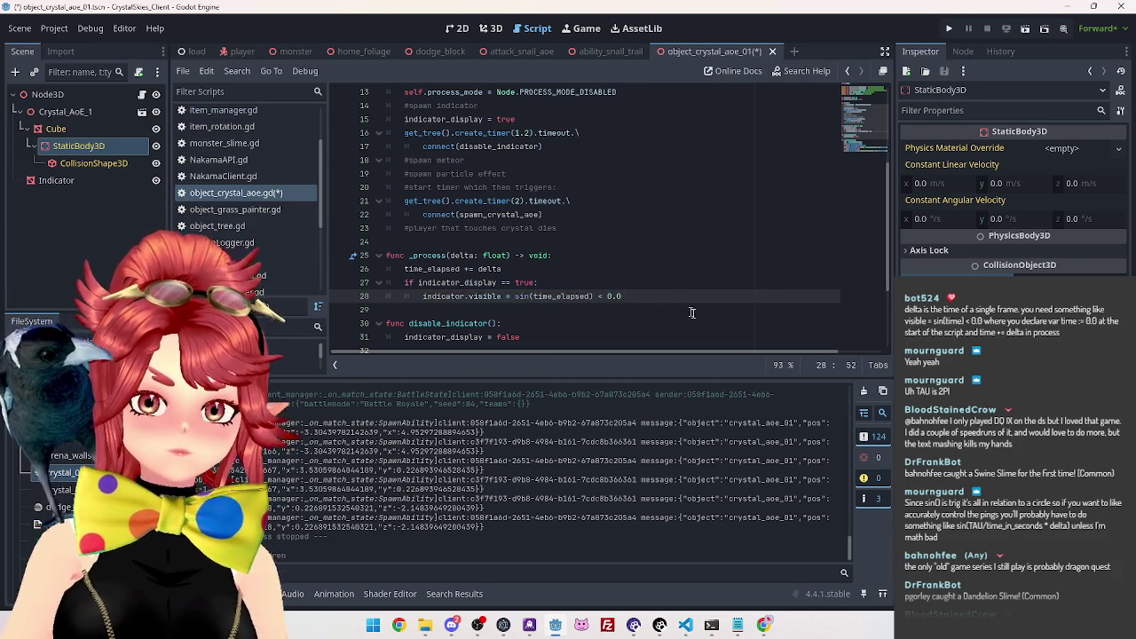
Step: Save the crystal AoE script
click(629, 240)
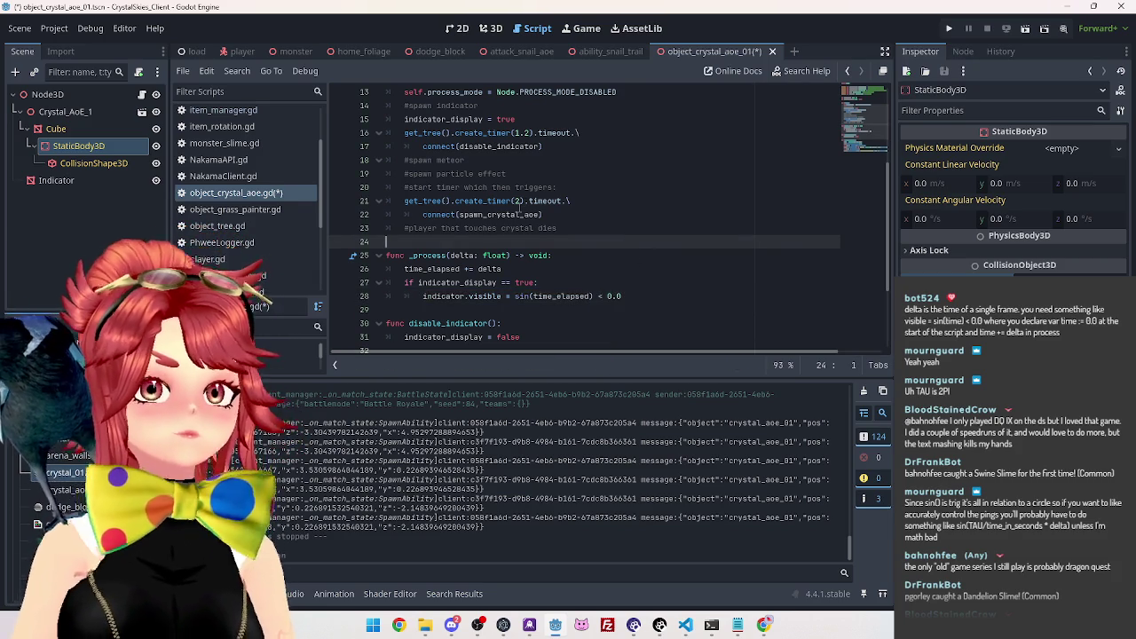
click(610, 229)
key(ctrl+s)
scroll(670, 251, down, 2)
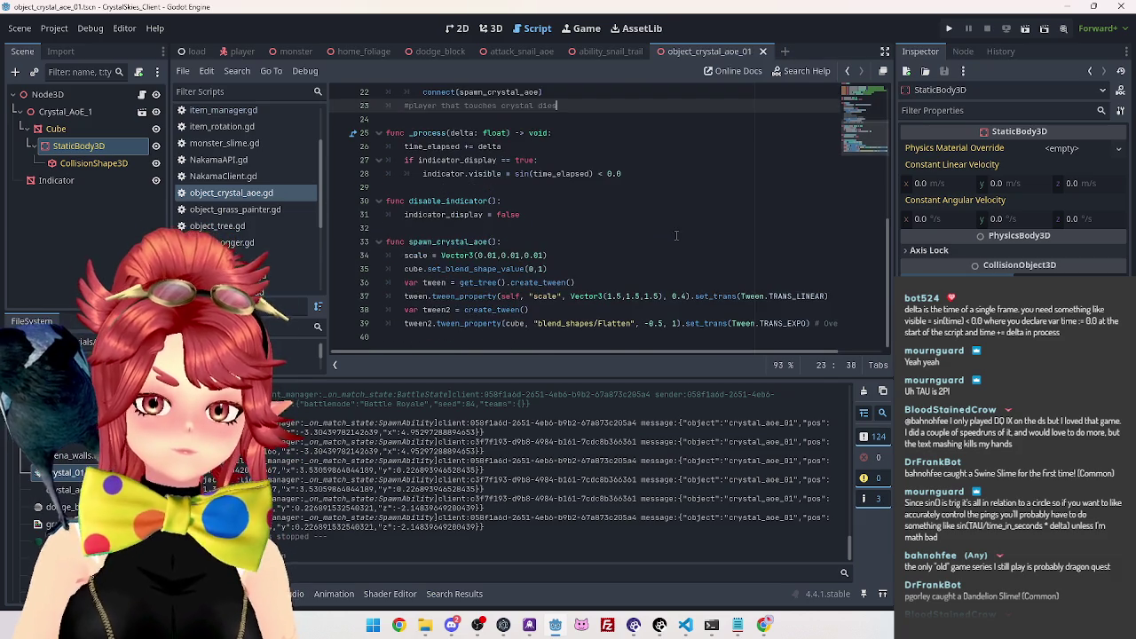
scroll(669, 233, up, 1)
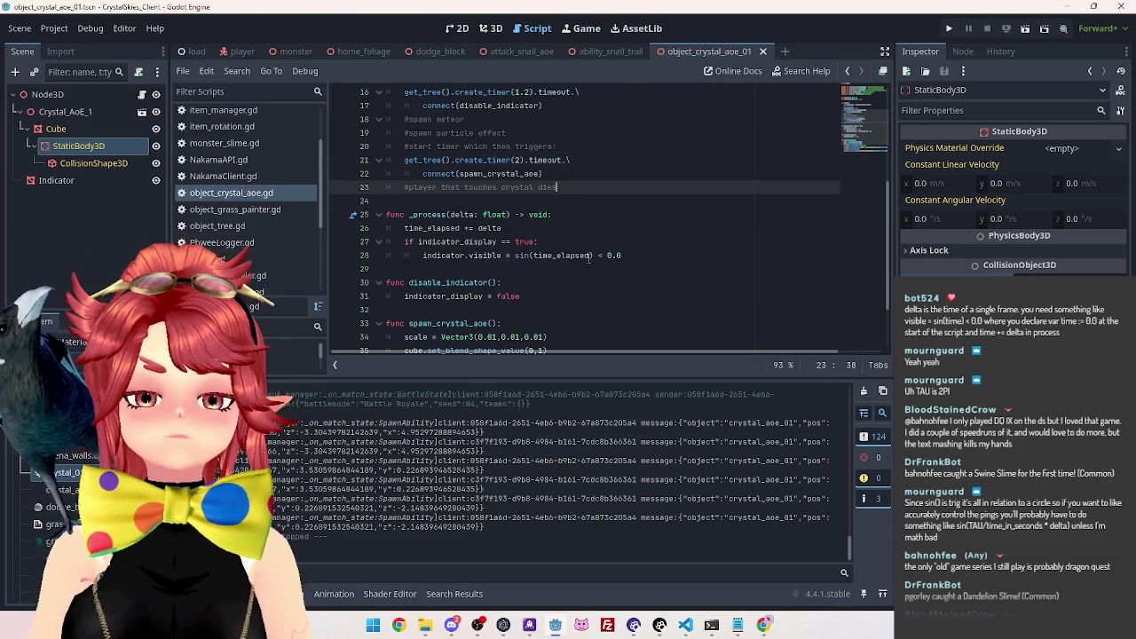
click(587, 255)
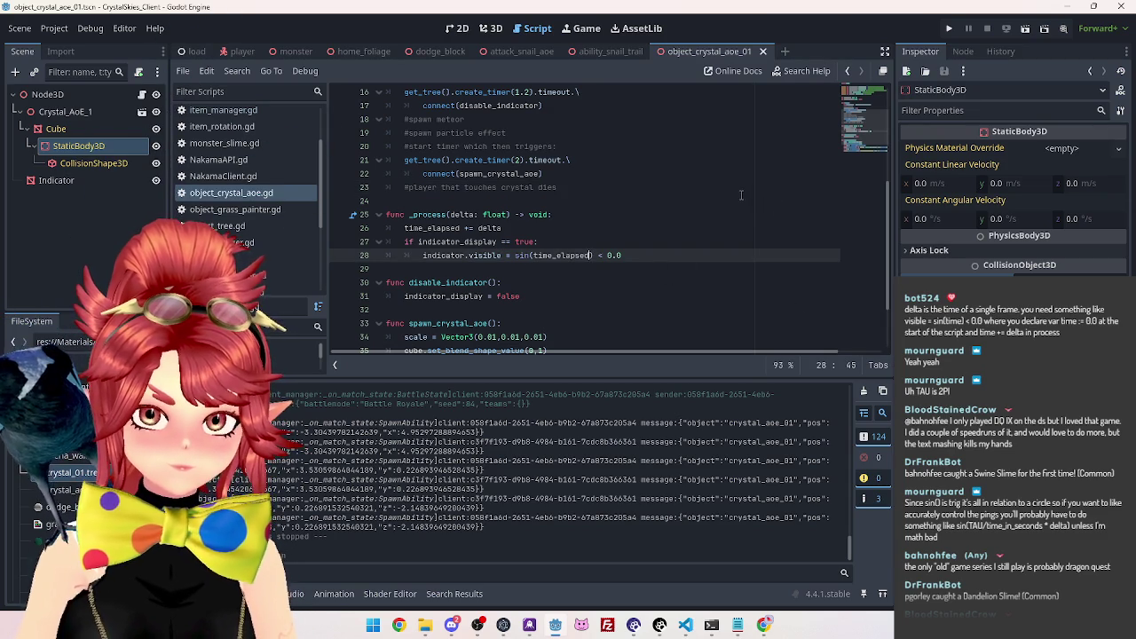
text(*)
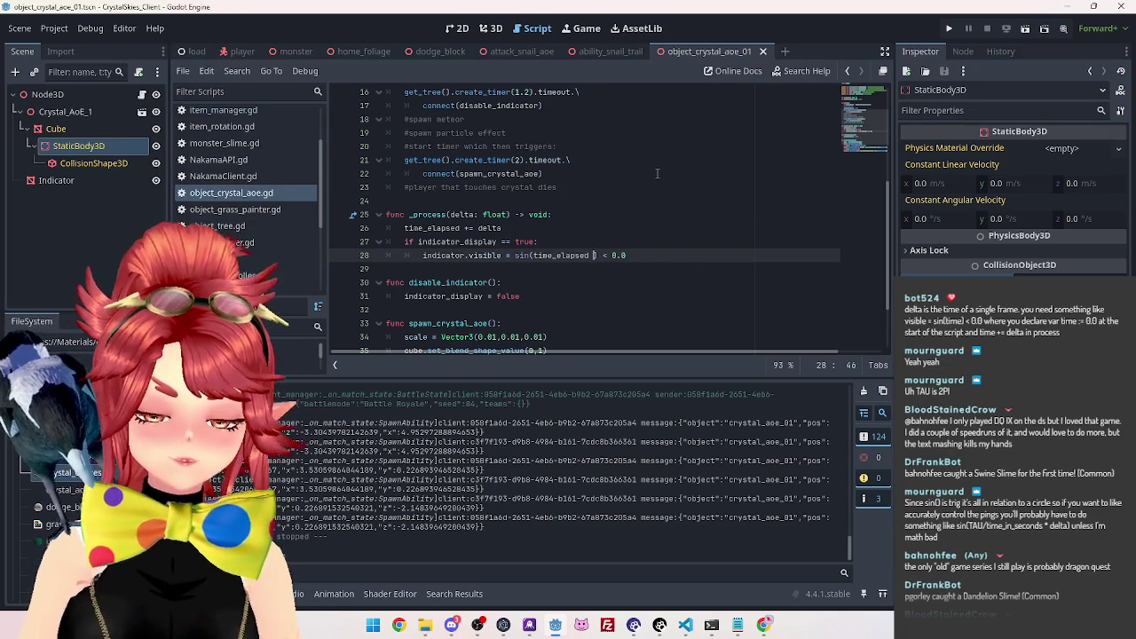
text( 1)
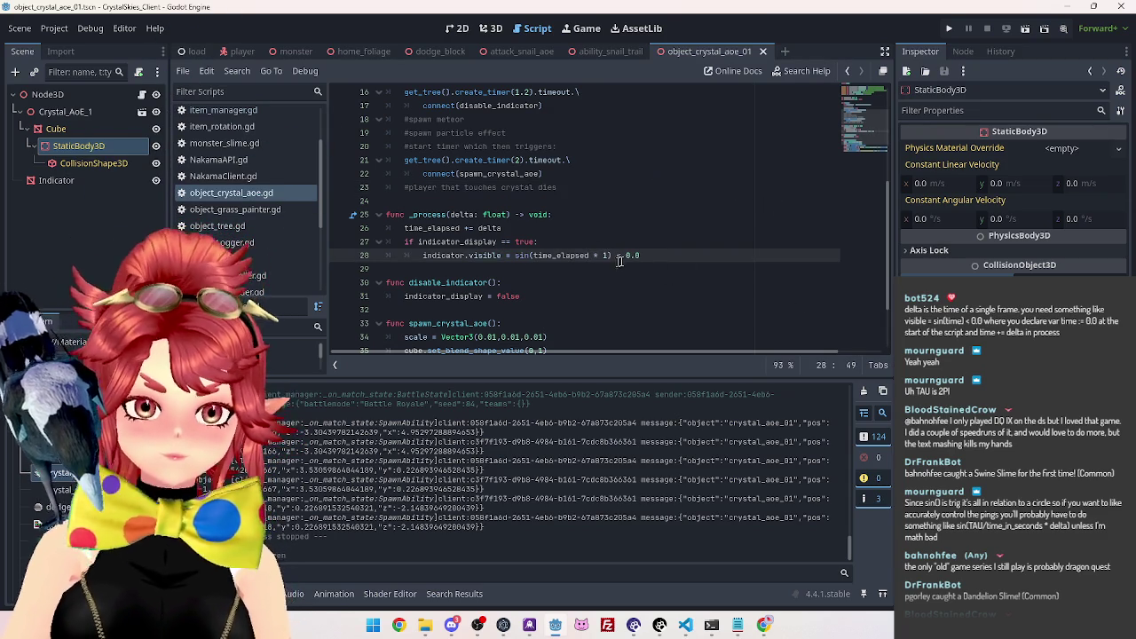
key(BackSpace)
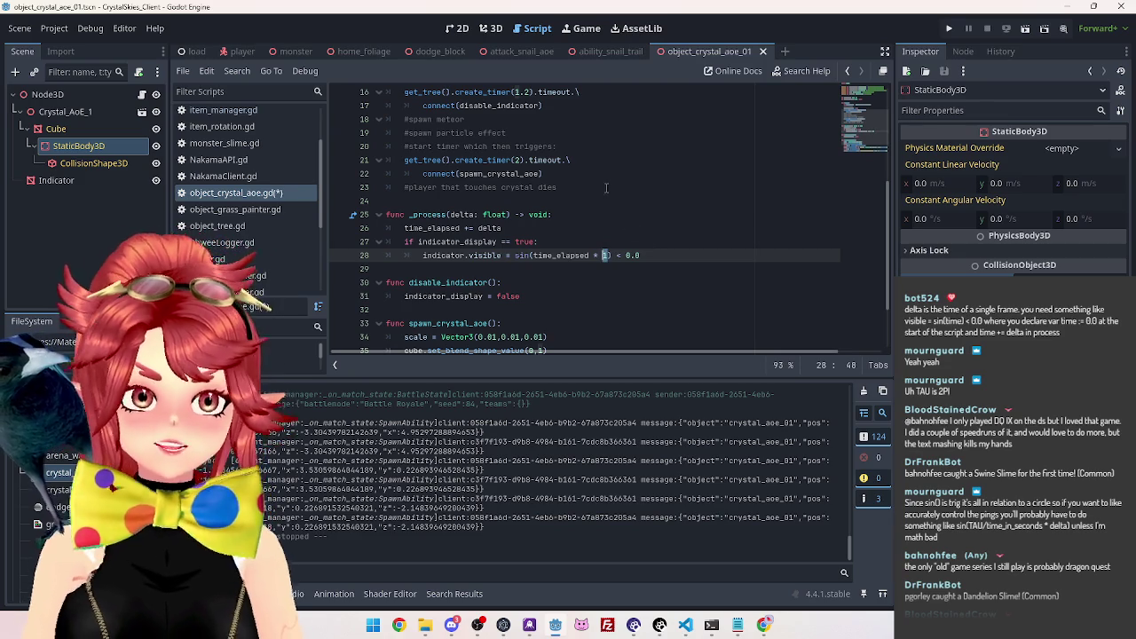
click(632, 219)
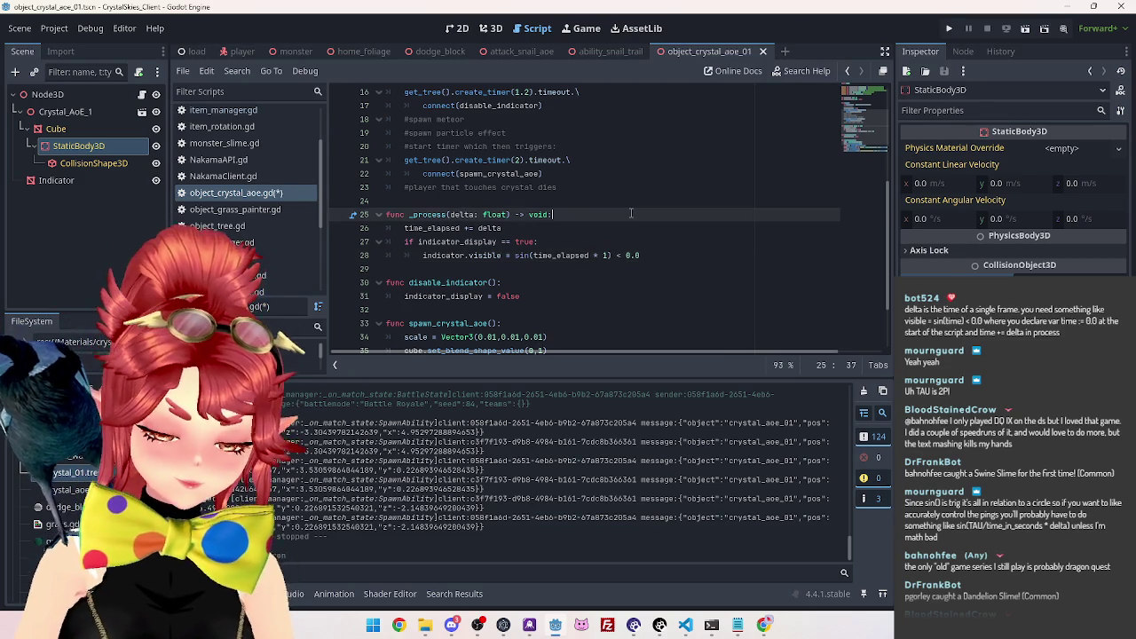
key(ctrl+s)
scroll(565, 186, down, 2)
scroll(565, 186, up, 1)
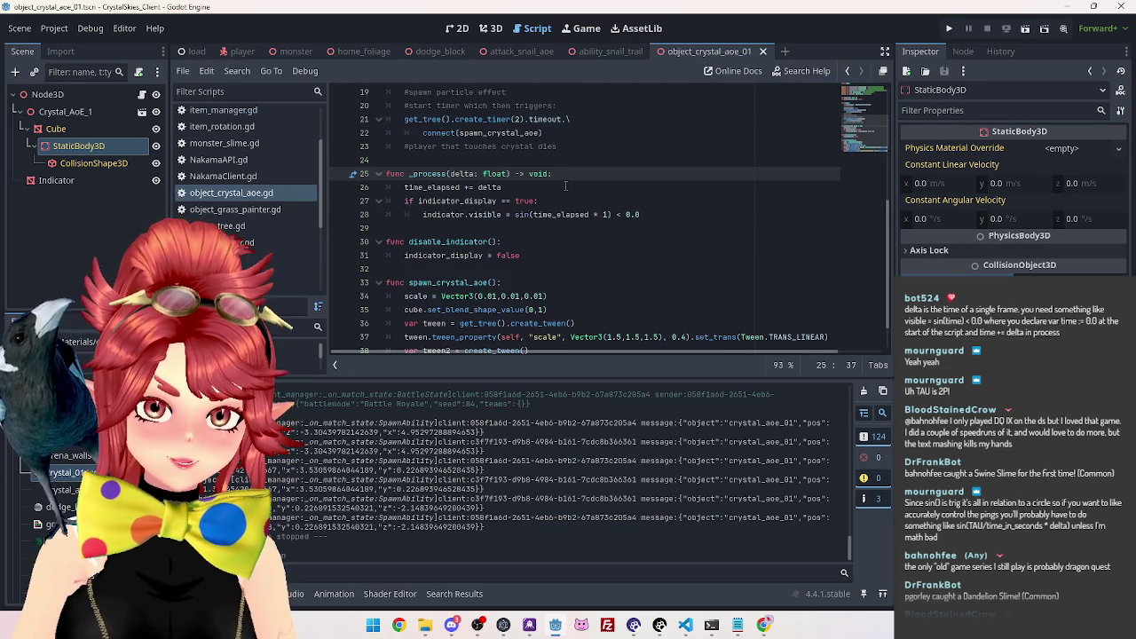
scroll(566, 185, down, 1)
scroll(566, 185, up, 3)
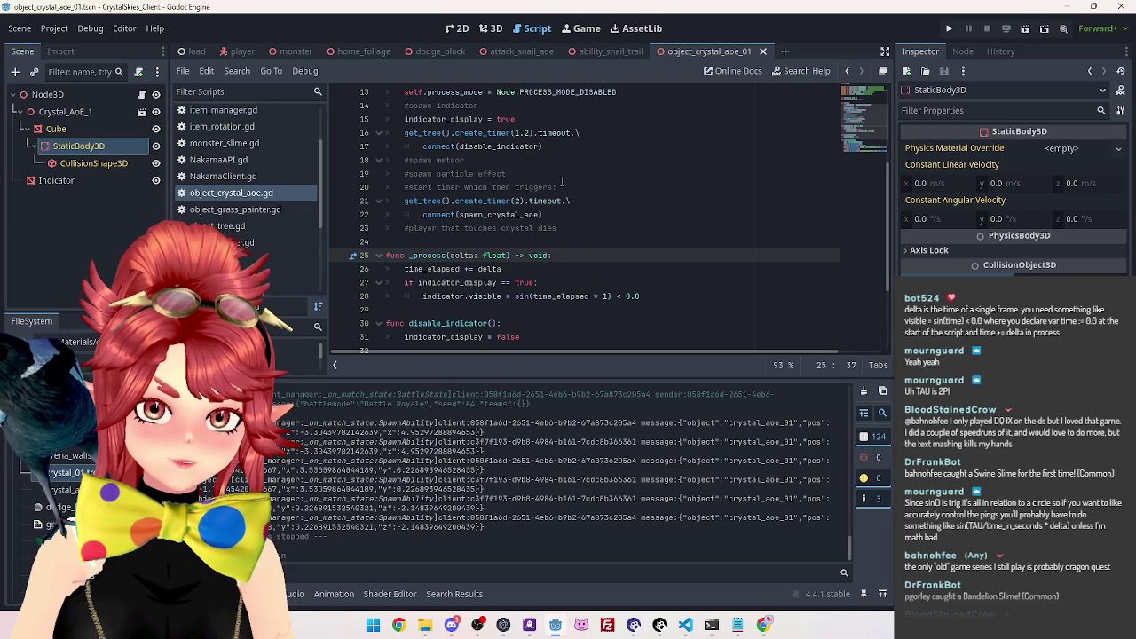
scroll(562, 181, down, 3)
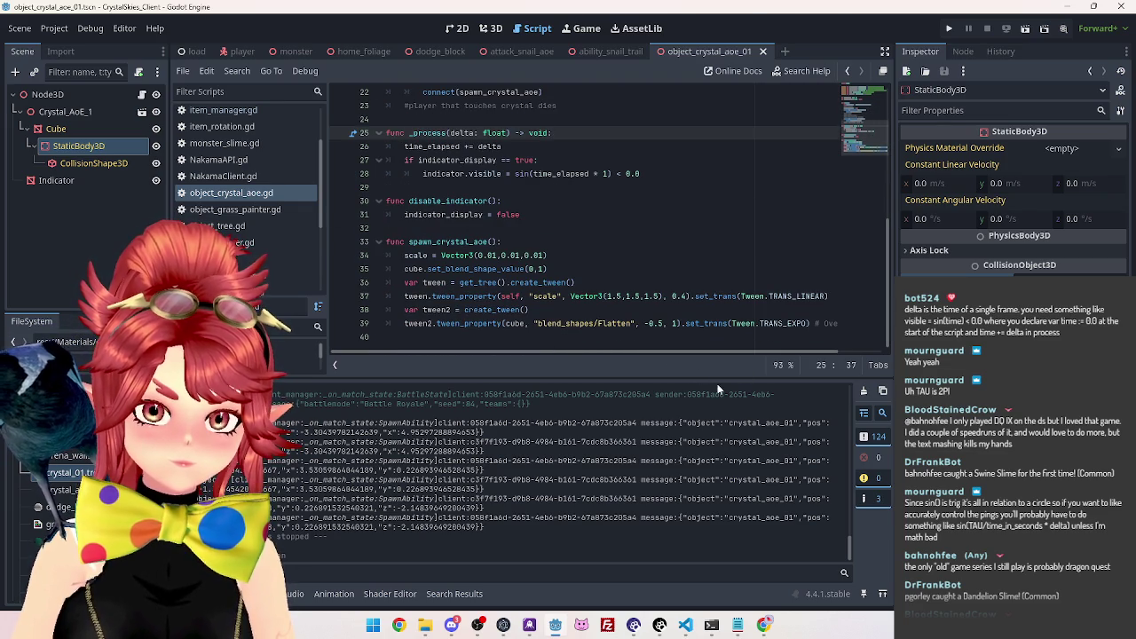
scroll(562, 181, up, 4)
drag(404, 132, 632, 133)
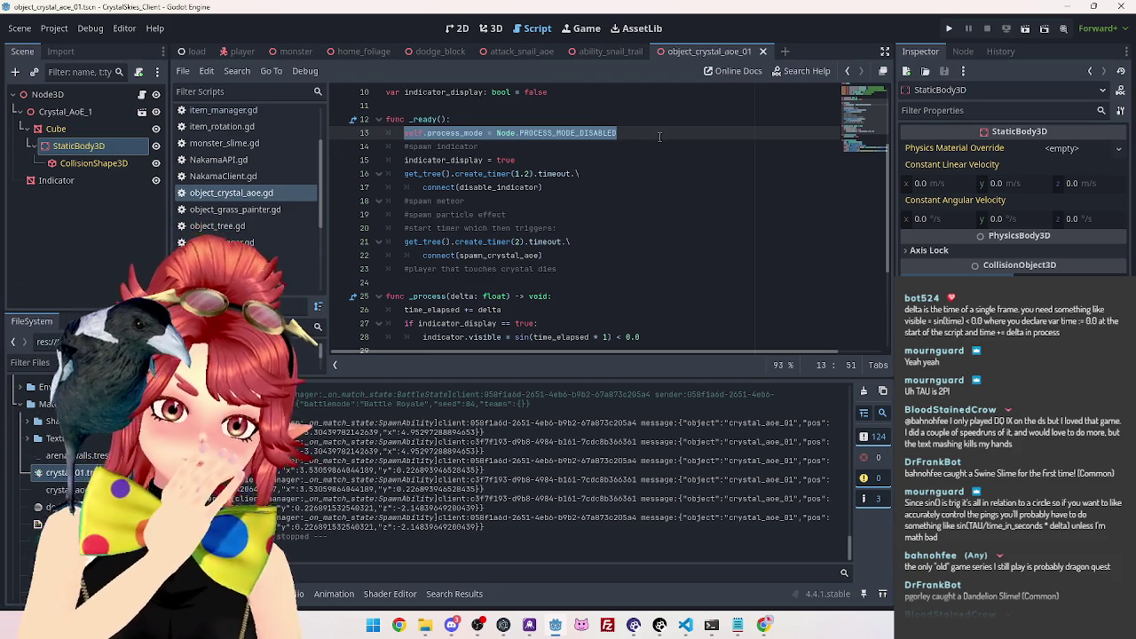
Step: Move scale = Vector3(0.01,0.01,0.01) from spawn_crystal_aoe to the top of _ready
scroll(630, 178, up, 1)
scroll(621, 196, down, 2)
scroll(620, 196, down, 3)
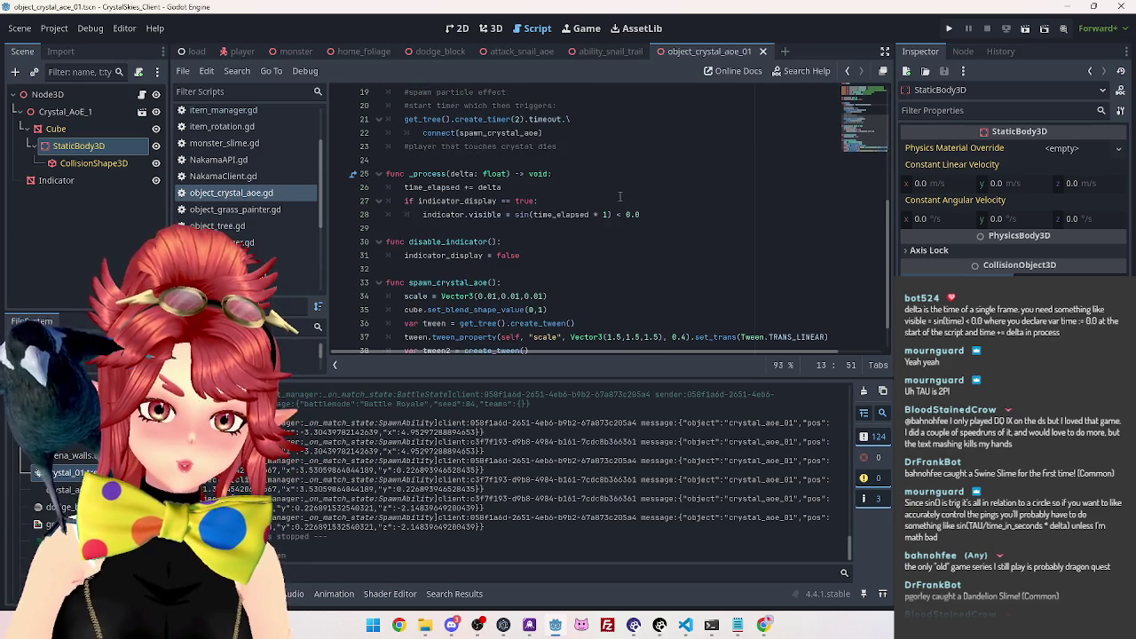
drag(404, 255, 563, 255)
key(ctrl+c)
key(BackSpace)
scroll(541, 219, up, 2)
scroll(542, 220, up, 3)
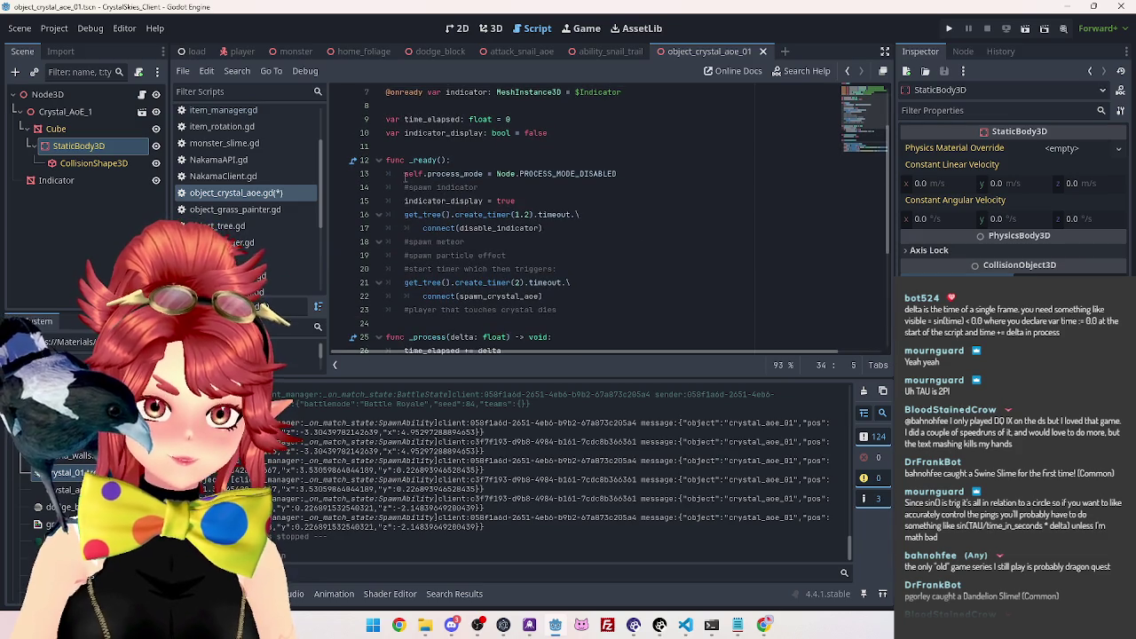
click(404, 174)
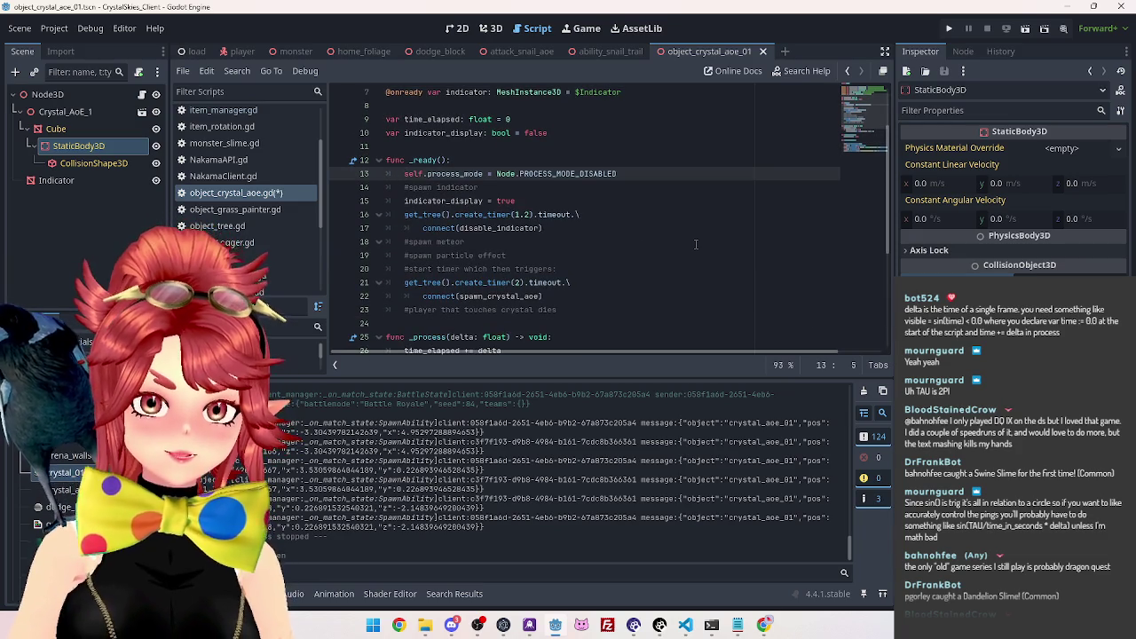
key(Return)
key(Up)
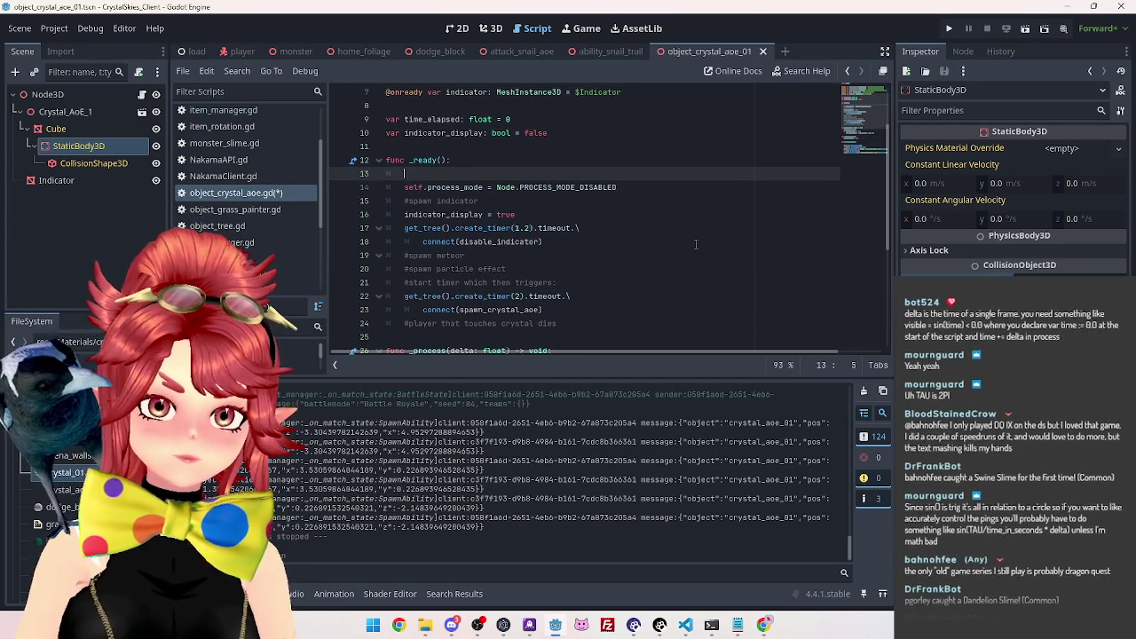
key(ctrl+v)
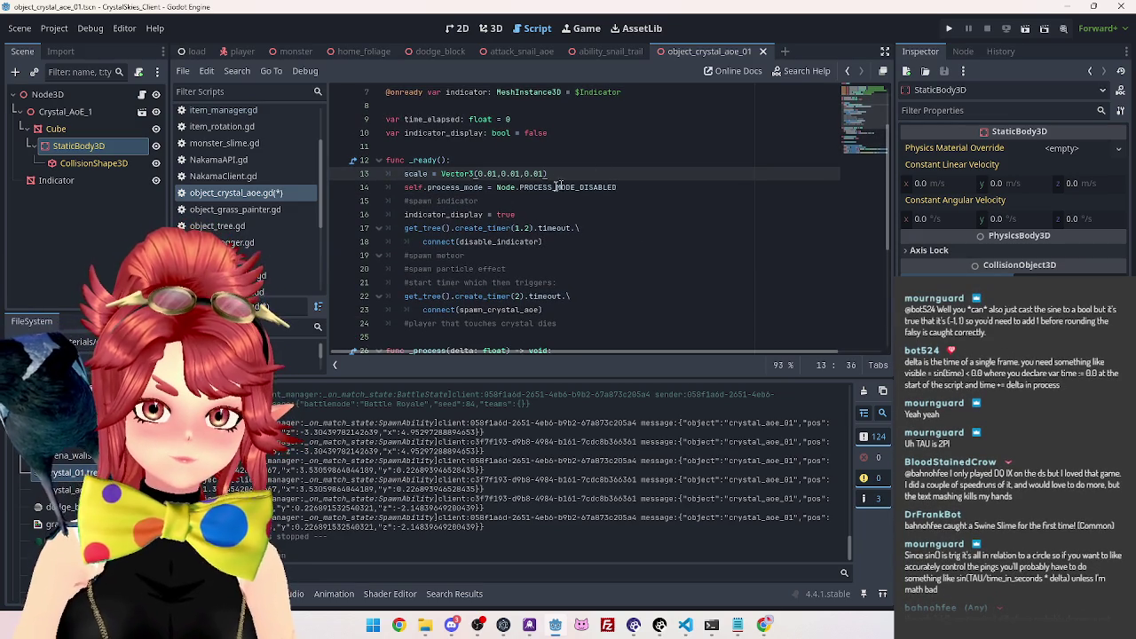
Step: Add a blank line above and below the scale line in _ready
scroll(586, 181, down, 5)
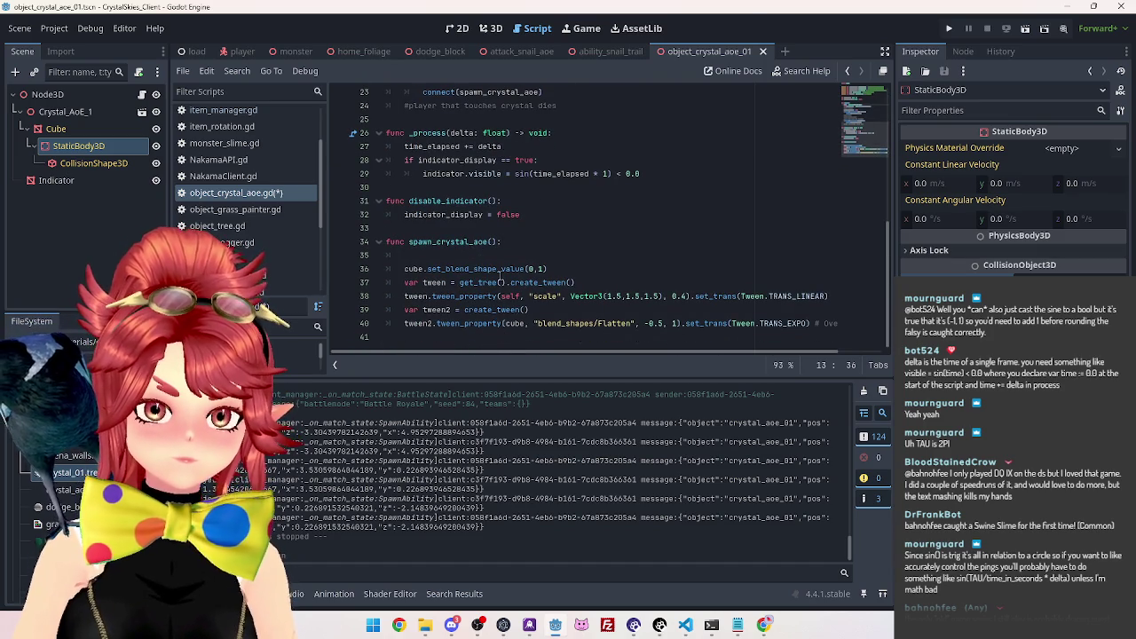
scroll(511, 284, up, 7)
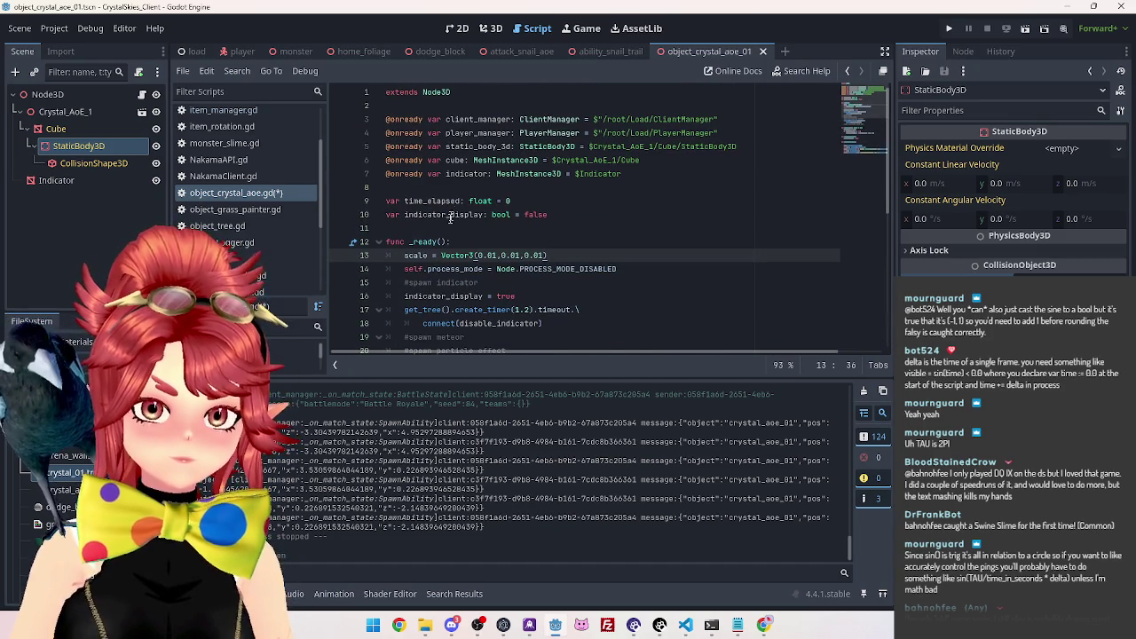
key(Return)
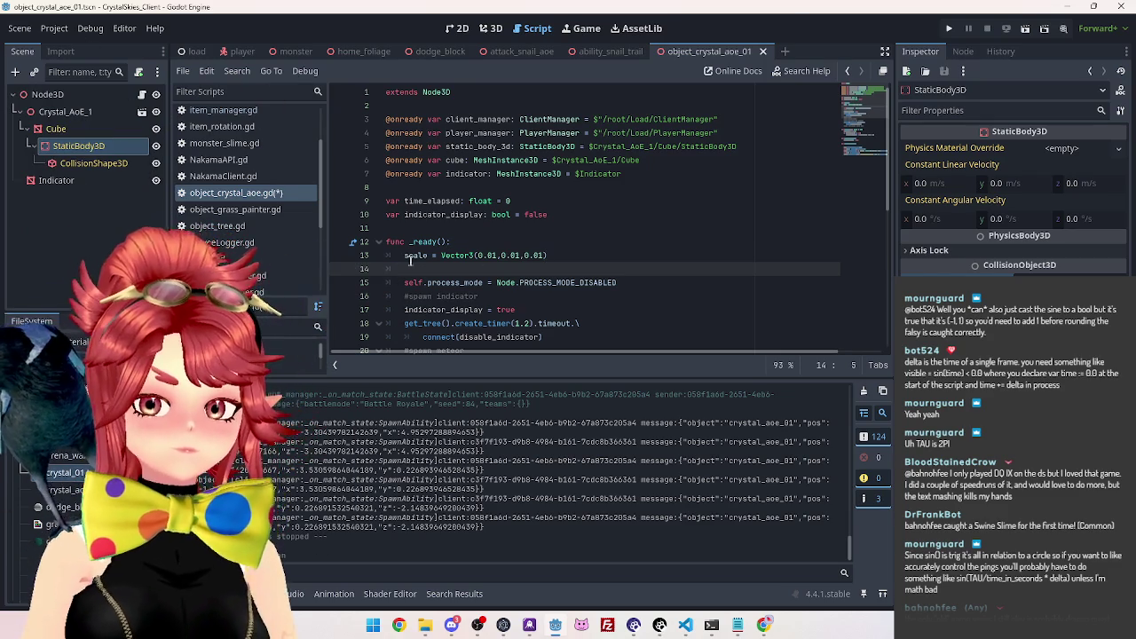
key(Up)
key(ctrl+shift+Return)
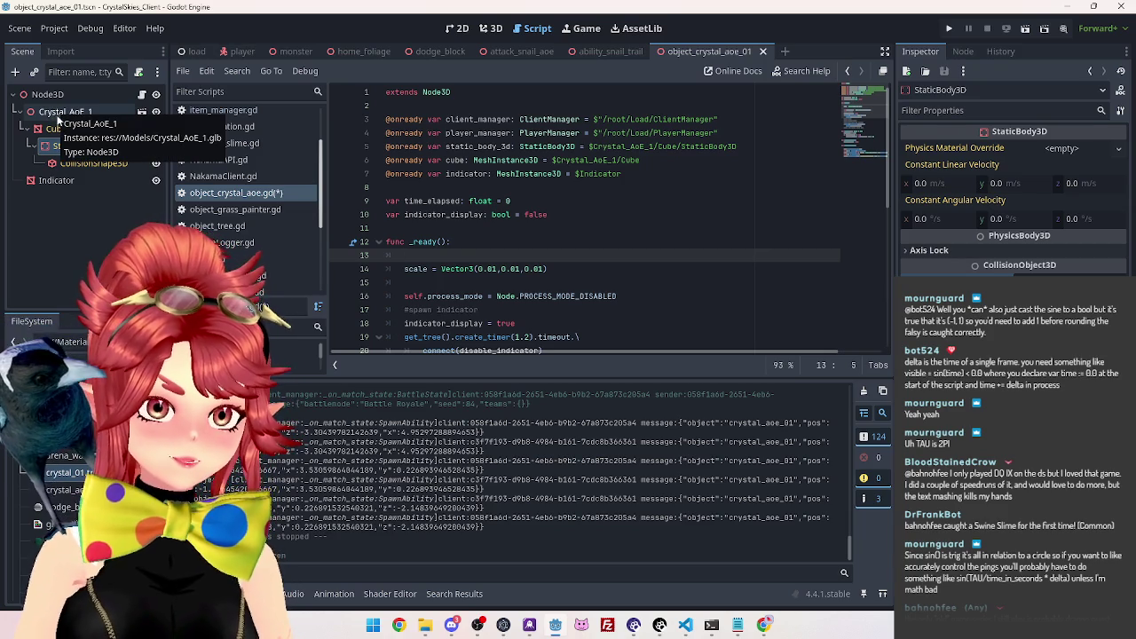
Step: Add an onready crystal_ao_e_1 variable and begin _ready with crystal_ao_e_1.visible = false
mouse_move(52, 114)
mouse_down()
mouse_move(382, 158)
mouse_move(385, 146)
mouse_up()
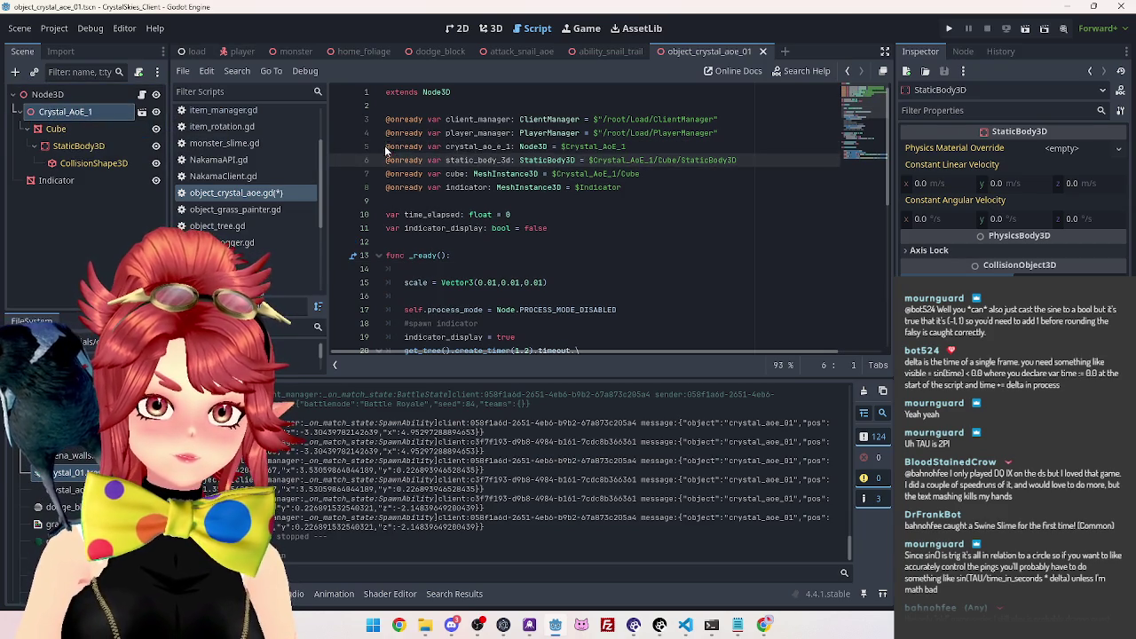
double_click(449, 146)
key(ctrl+c)
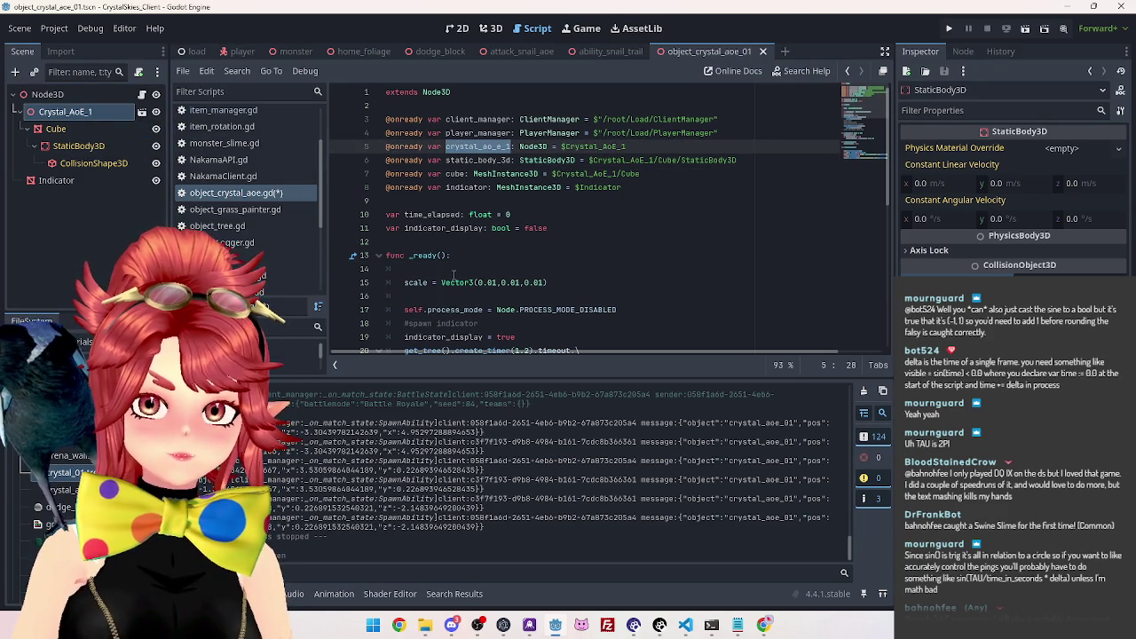
click(454, 272)
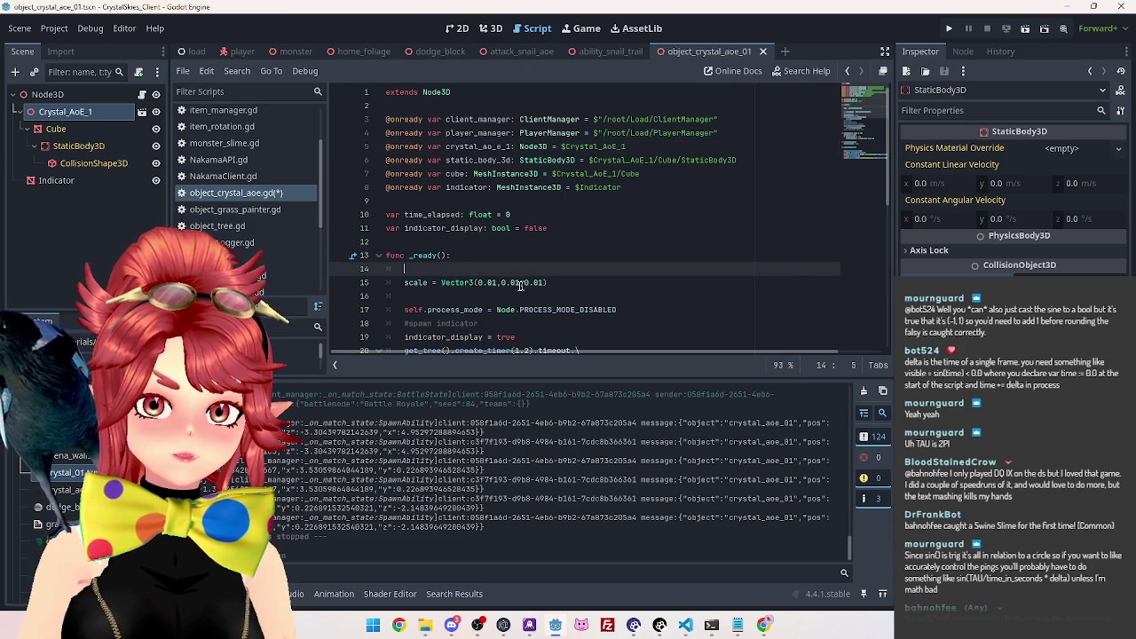
key(ctrl+v)
text(.visible = false)
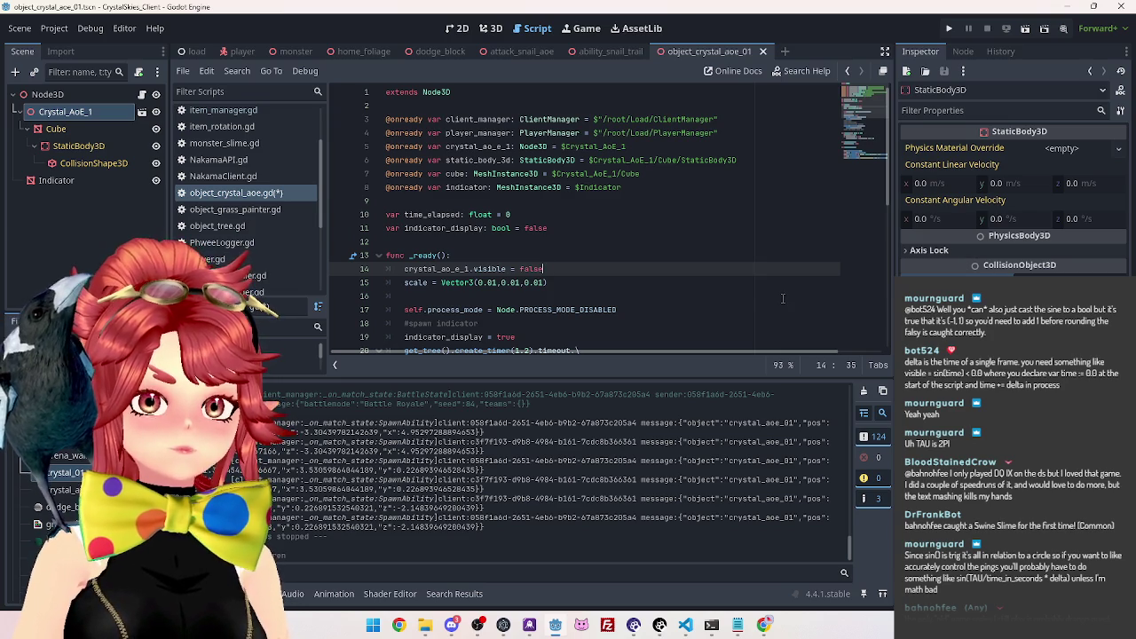
click(579, 243)
scroll(579, 243, down, 3)
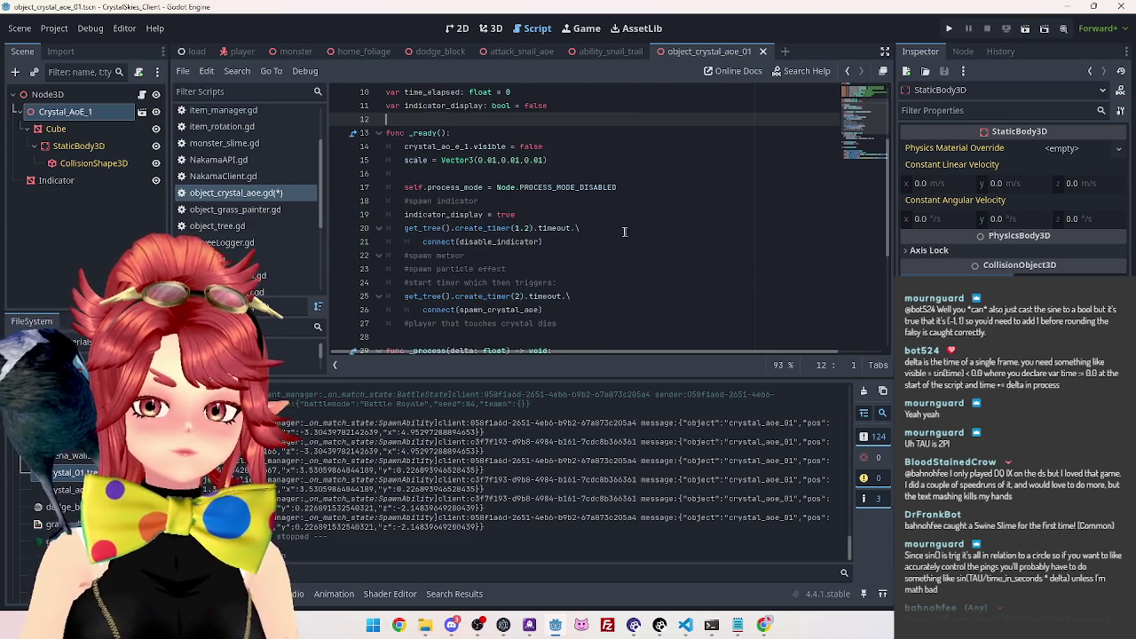
Step: Copy cube.set_blend_shape_value(0,1) from spawn_crystal_aoe to directly below the scale line in _ready
scroll(629, 233, up, 2)
scroll(452, 210, down, 1)
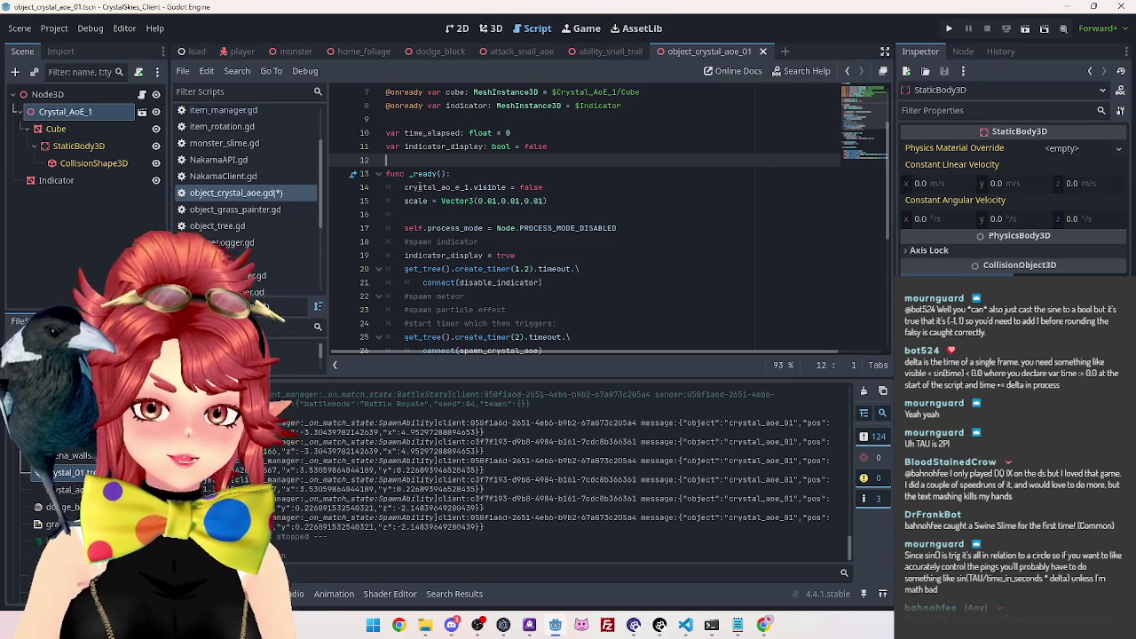
drag(547, 188, 405, 188)
click(431, 201)
key(End)
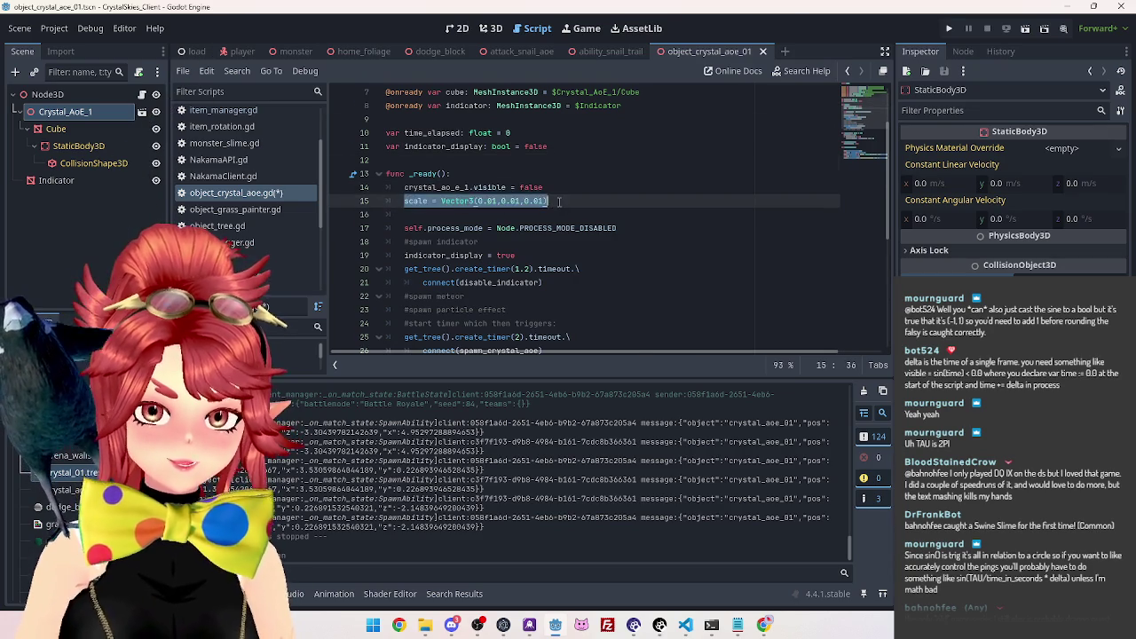
scroll(494, 280, down, 5)
scroll(493, 280, down, 1)
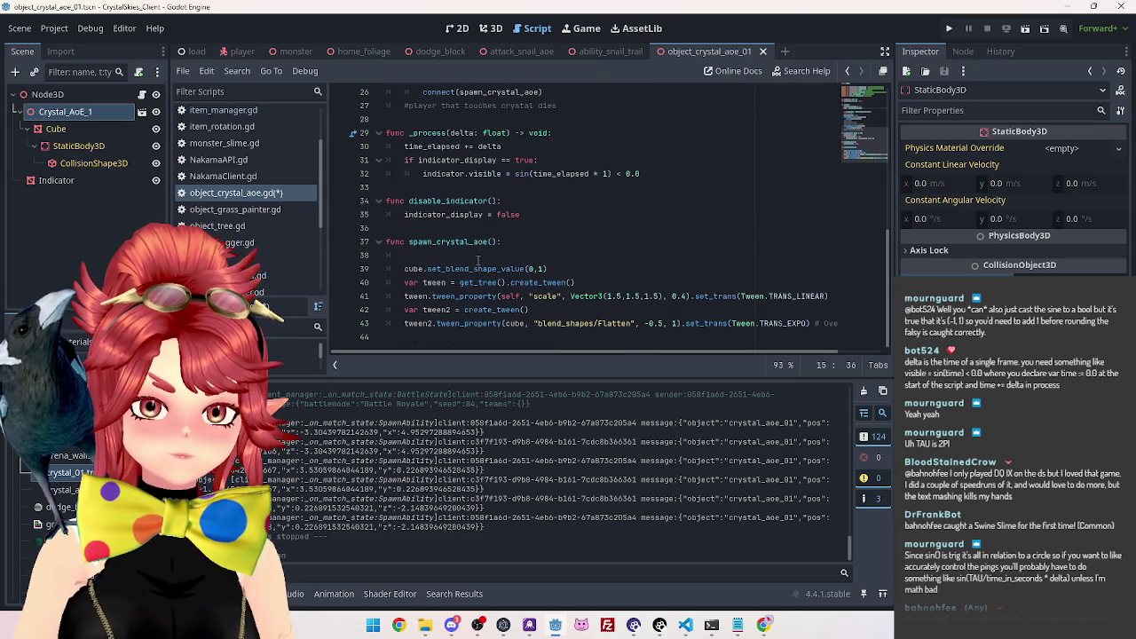
drag(547, 268, 404, 269)
key(ctrl+c)
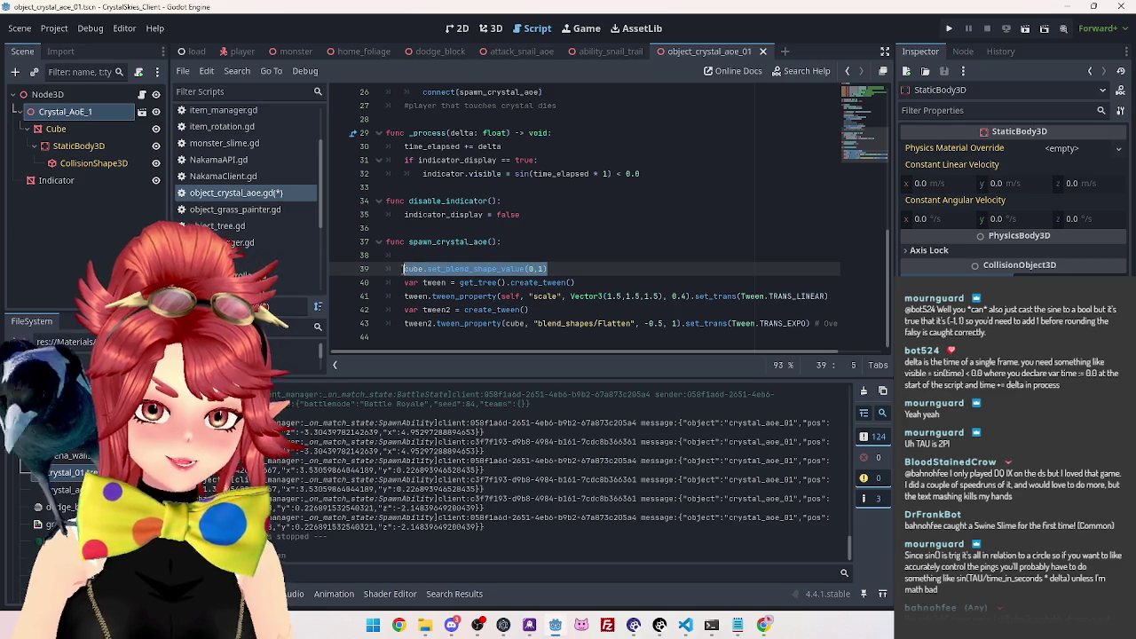
click(404, 268)
scroll(563, 275, up, 7)
click(563, 285)
key(Down)
key(ctrl+v)
Step: Tidy the blank lines so a single blank line follows the process_mode setup line
key(Return)
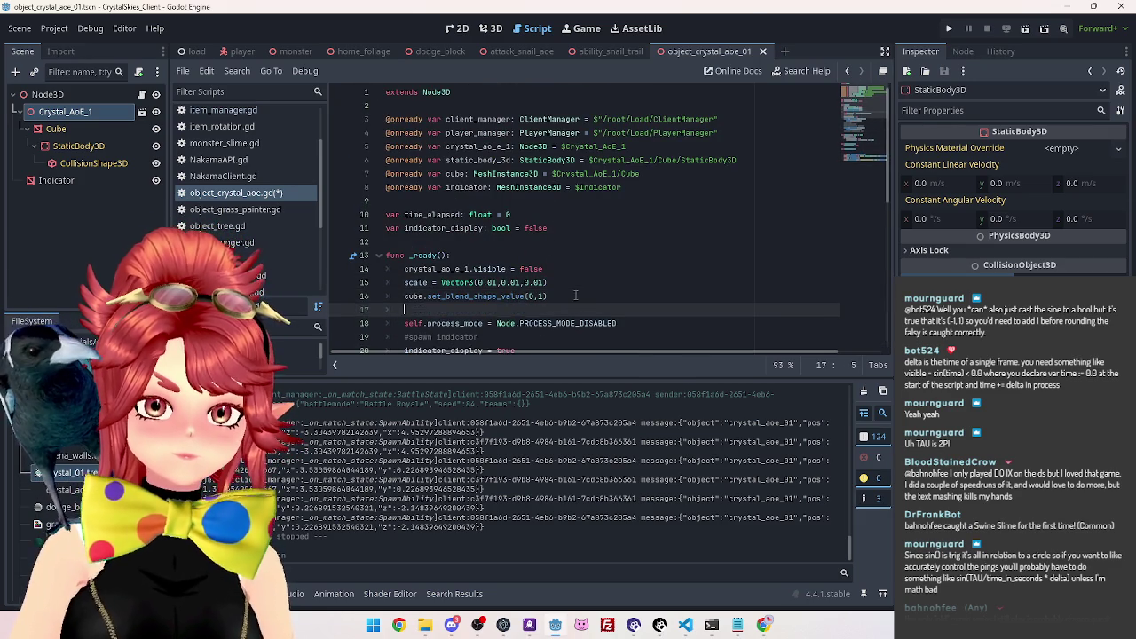
scroll(575, 295, down, 4)
scroll(468, 233, up, 1)
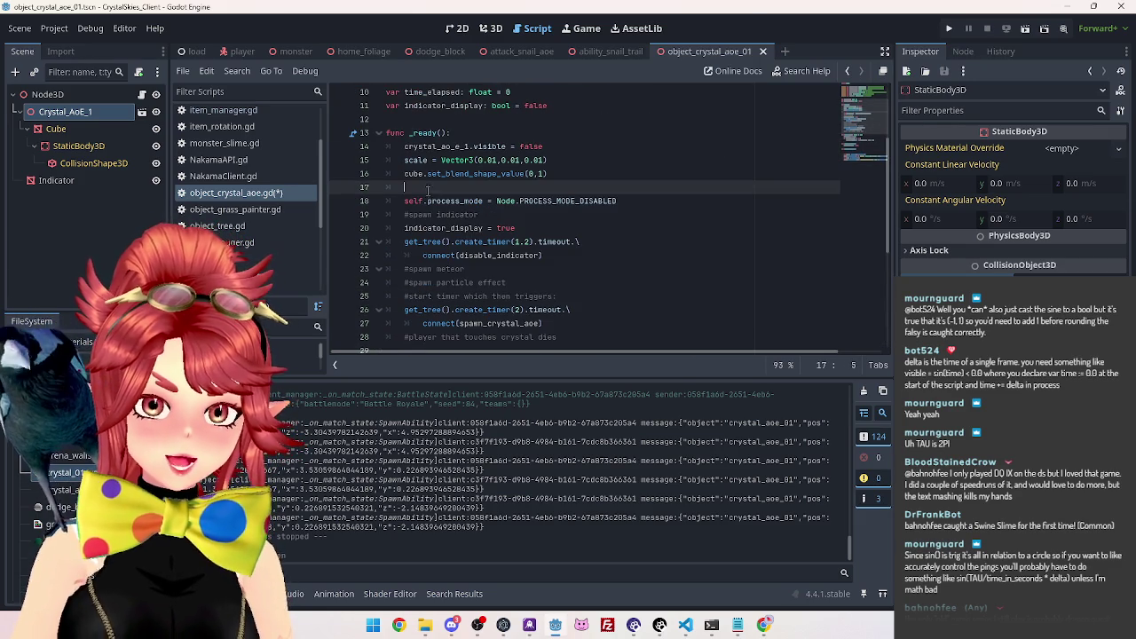
key(BackSpace)
key(BackSpace)
key(Down)
key(End)
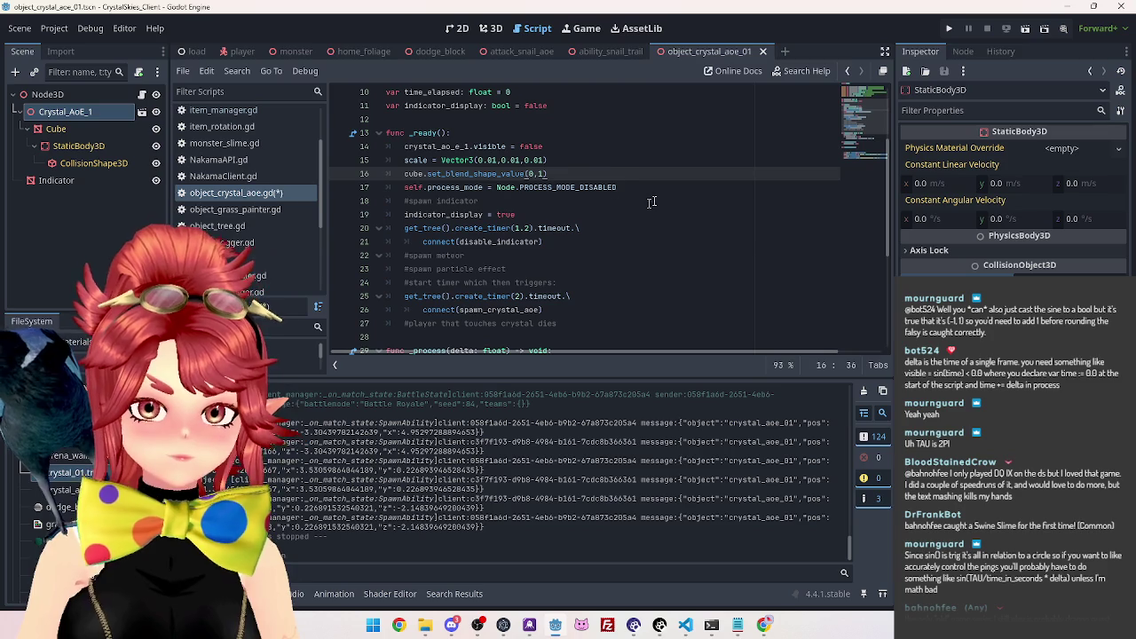
key(Return)
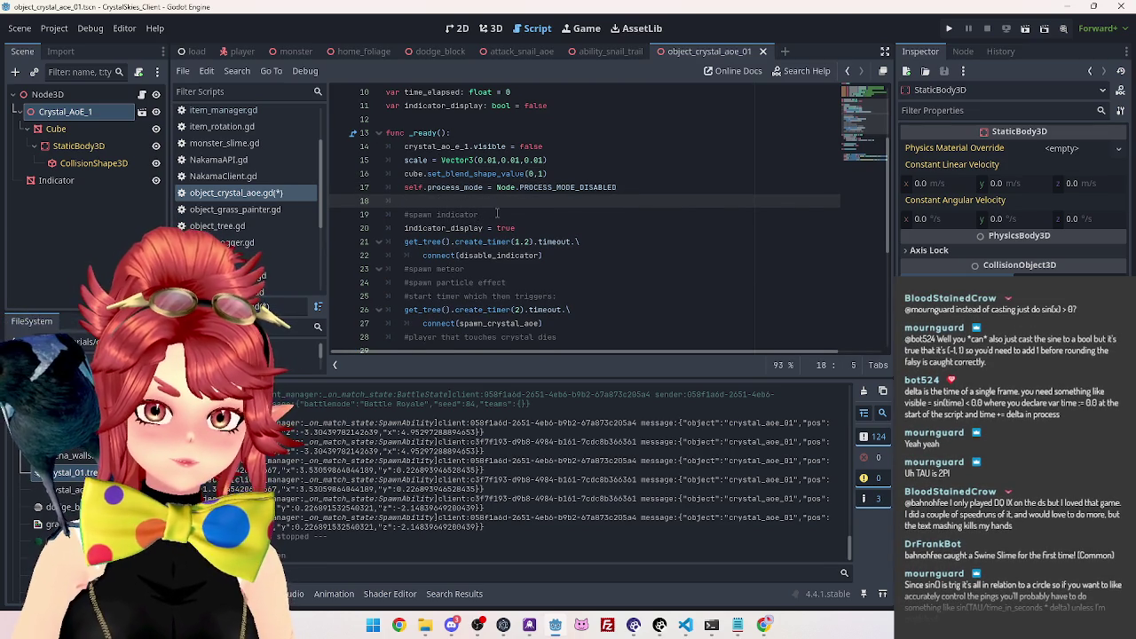
Step: Start an 'initi' comment above the visibility line and add a blank line after the indicator timer
scroll(497, 213, down, 1)
click(475, 175)
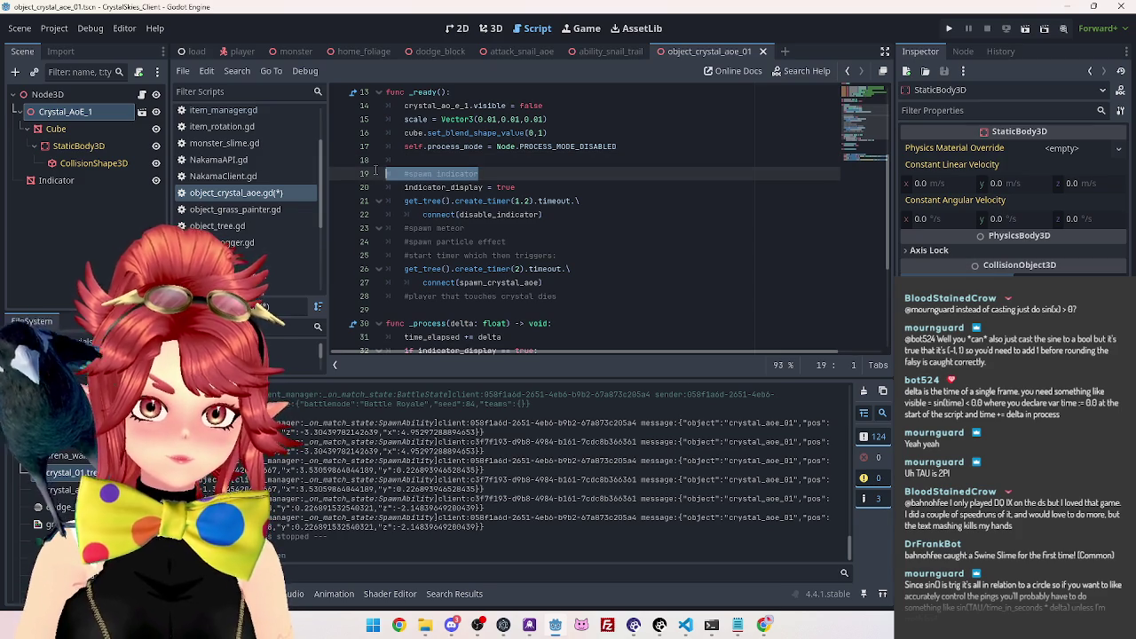
click(406, 106)
key(Return)
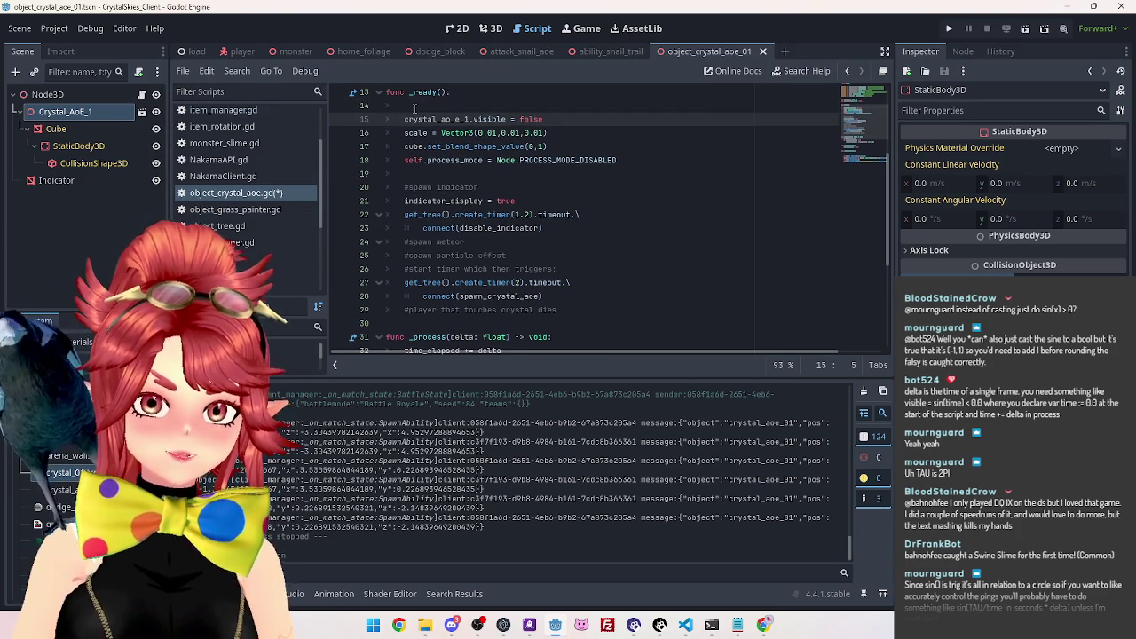
key(Up)
text(initi)
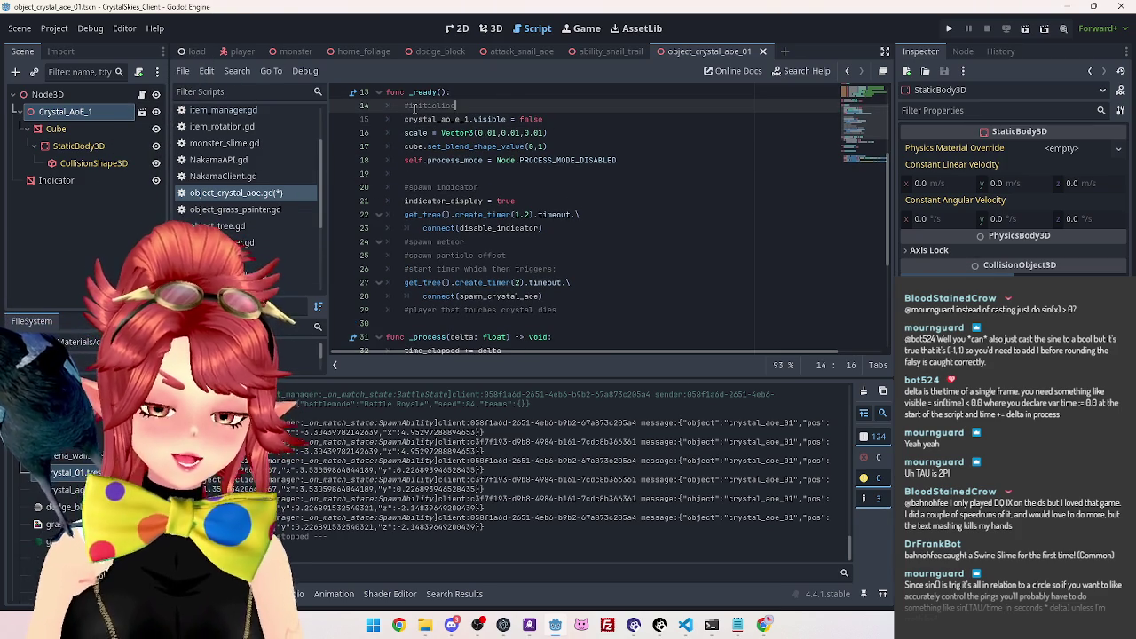
double_click(444, 201)
click(531, 202)
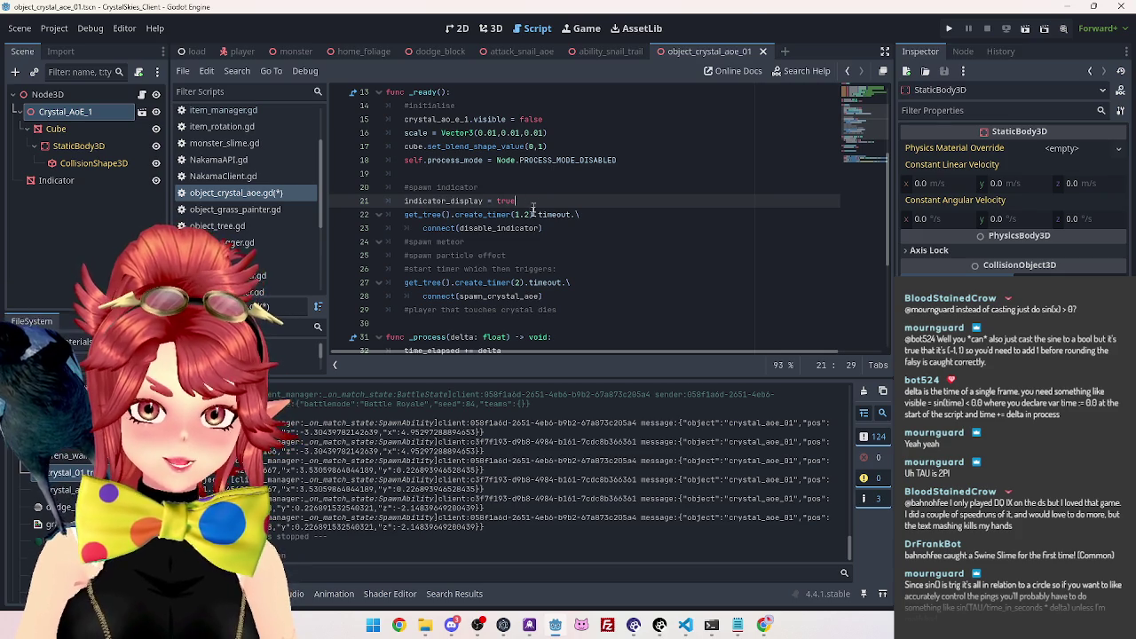
click(568, 228)
key(Return)
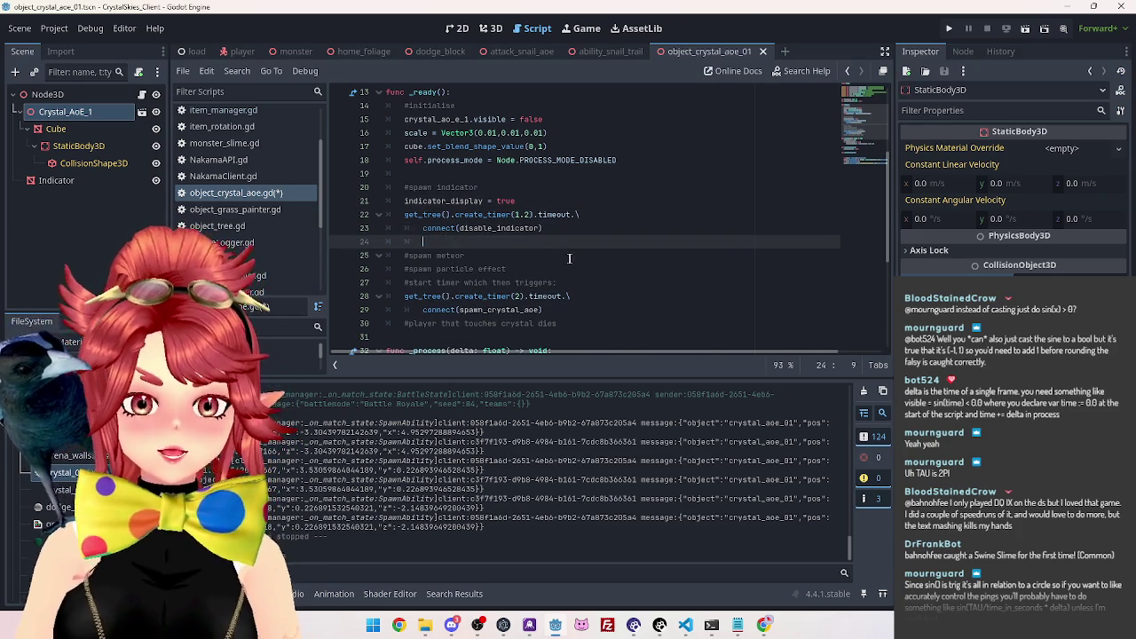
Step: Change 'aoe' to 'crystal' in the line 27 timer comment
scroll(568, 230, down, 4)
scroll(433, 246, up, 5)
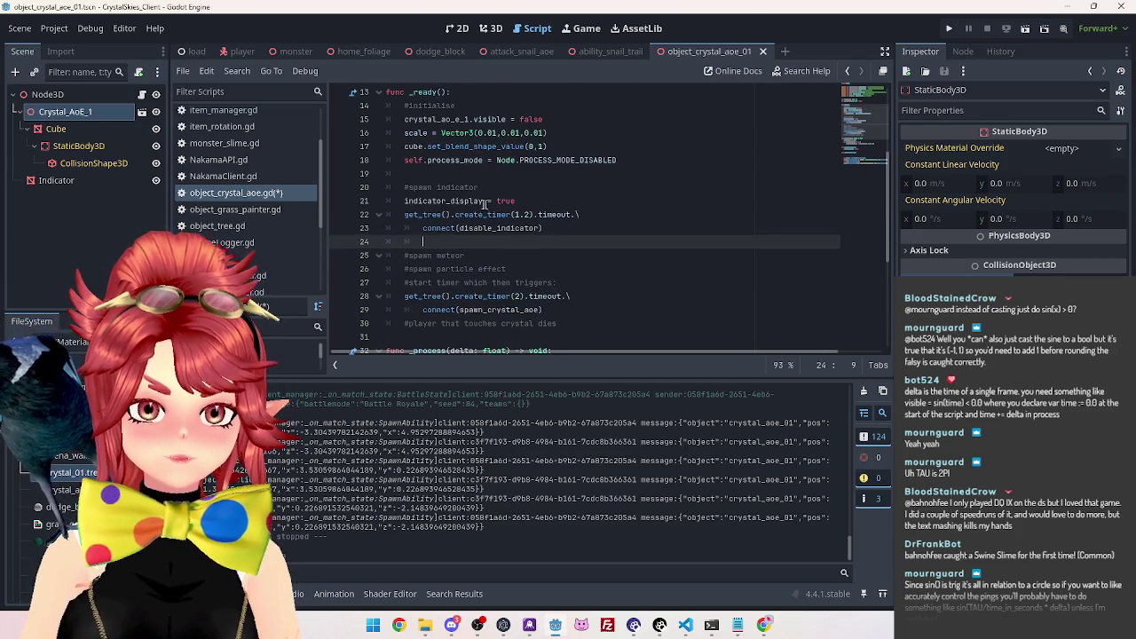
scroll(430, 247, down, 2)
scroll(438, 228, down, 1)
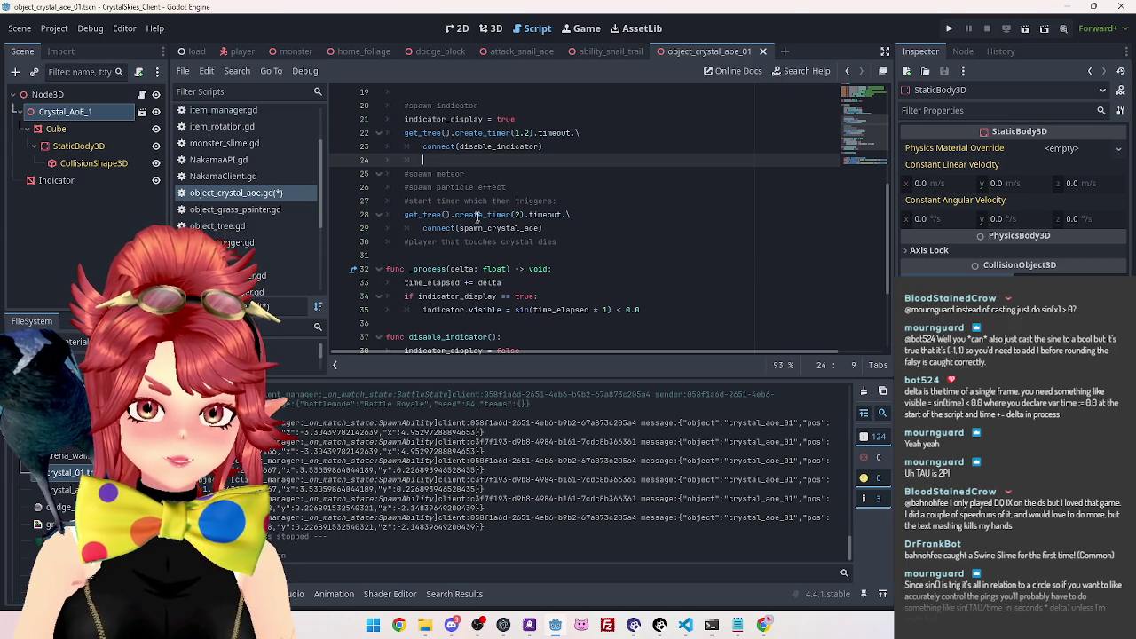
click(554, 202)
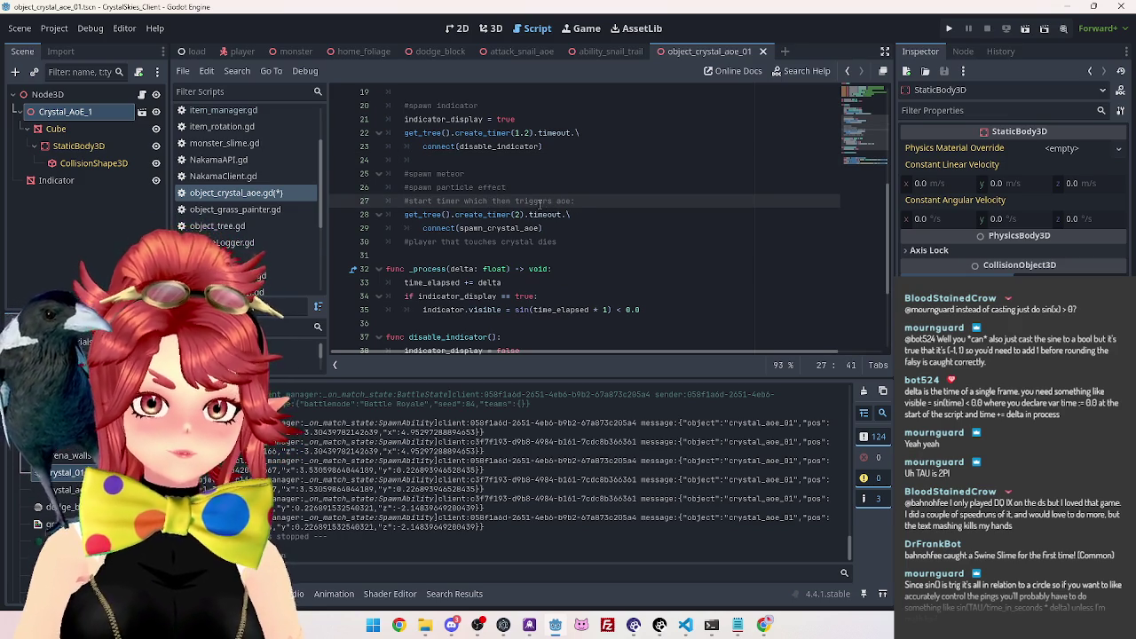
double_click(568, 202)
text(cr)
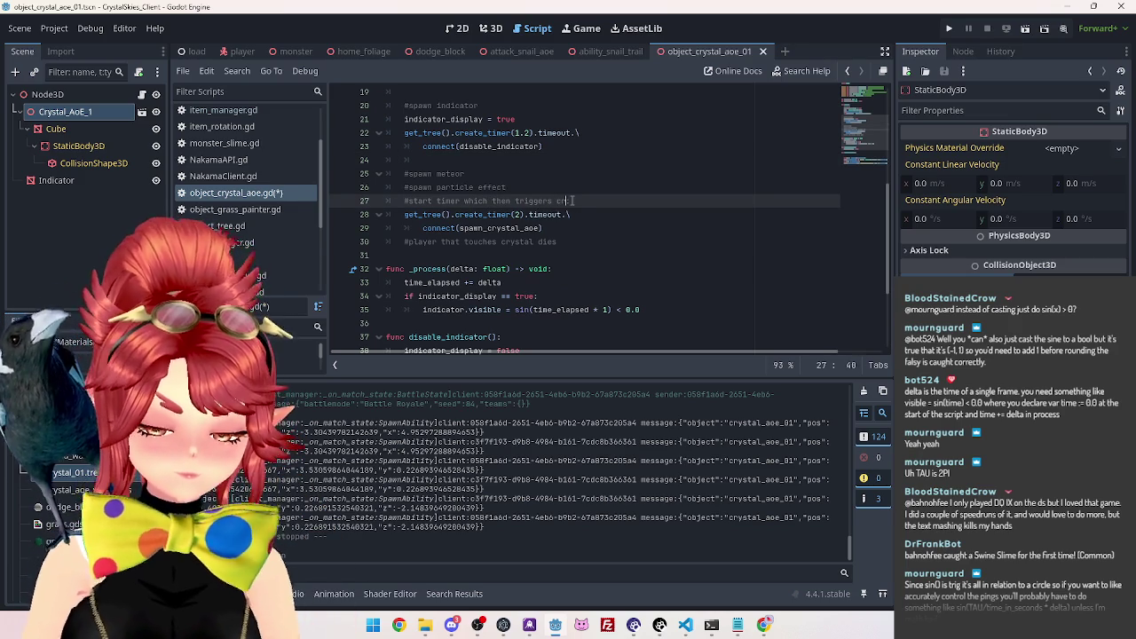
scroll(537, 253, up, 3)
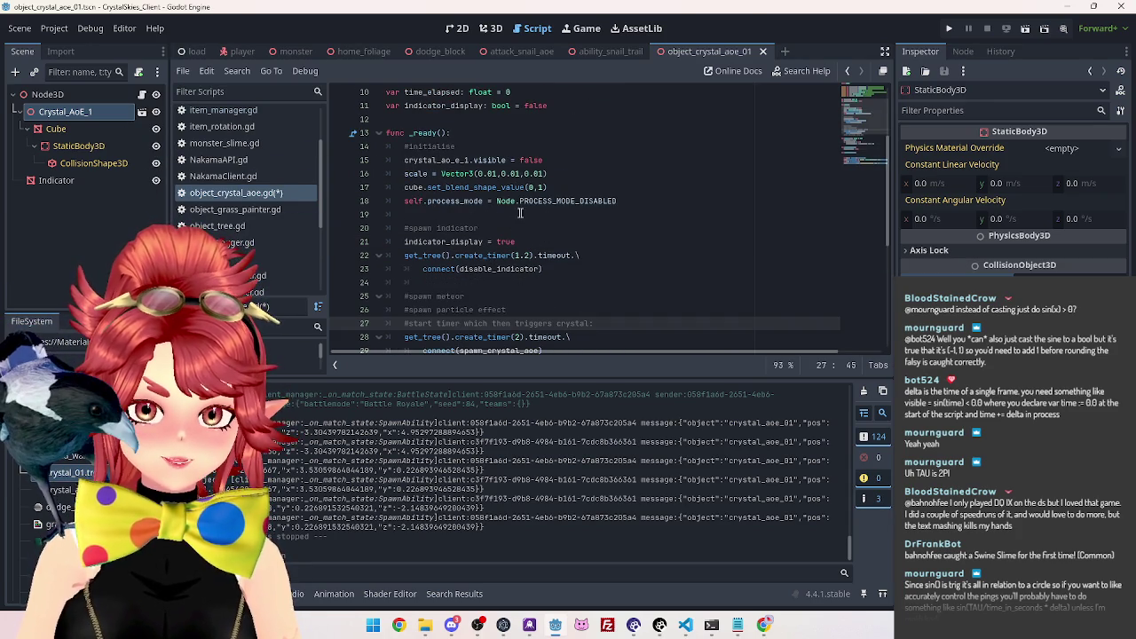
scroll(516, 199, down, 1)
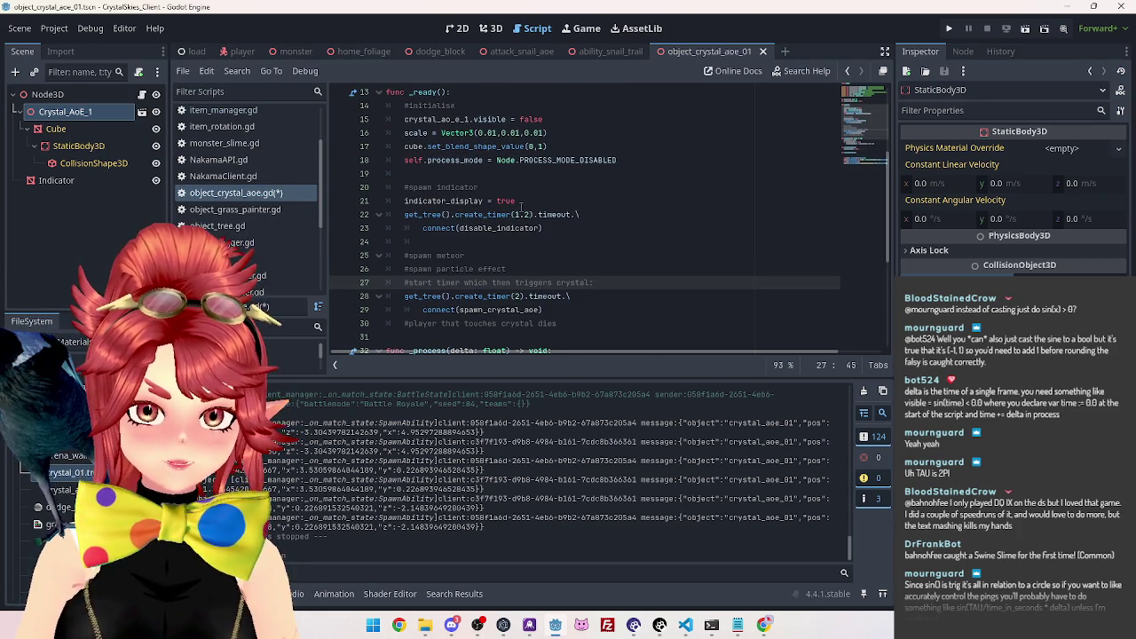
scroll(534, 243, down, 1)
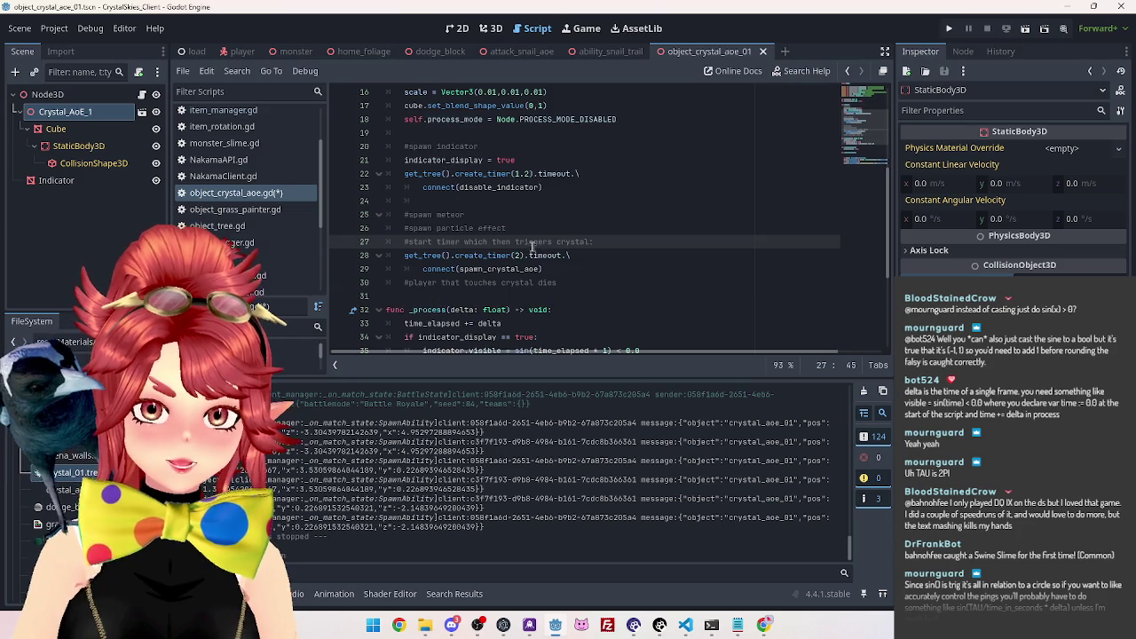
click(517, 256)
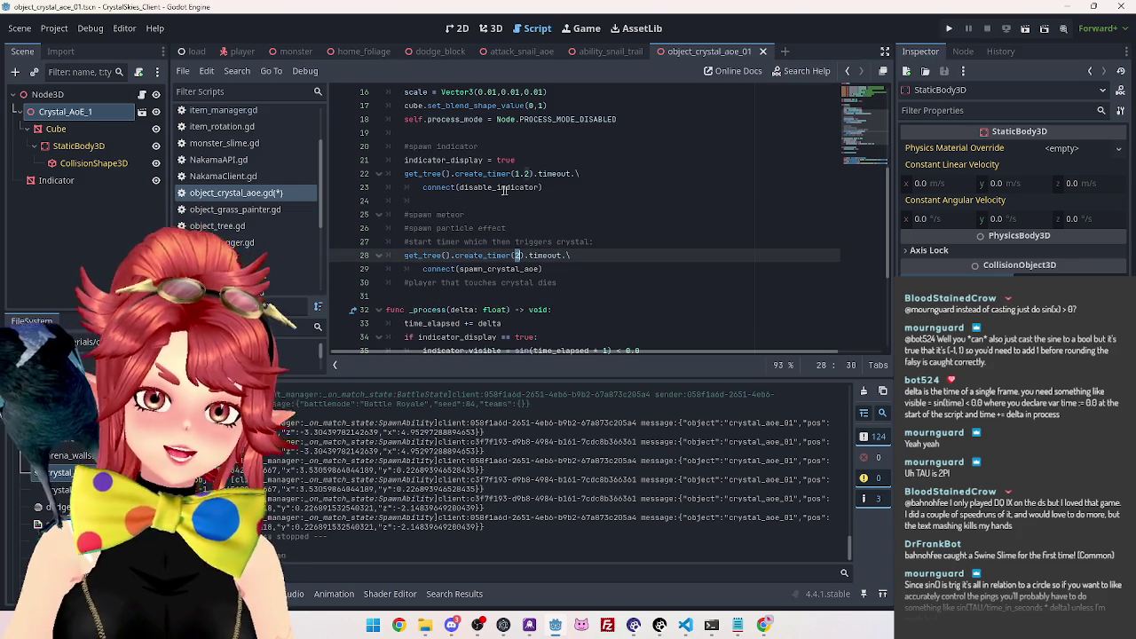
scroll(495, 185, down, 1)
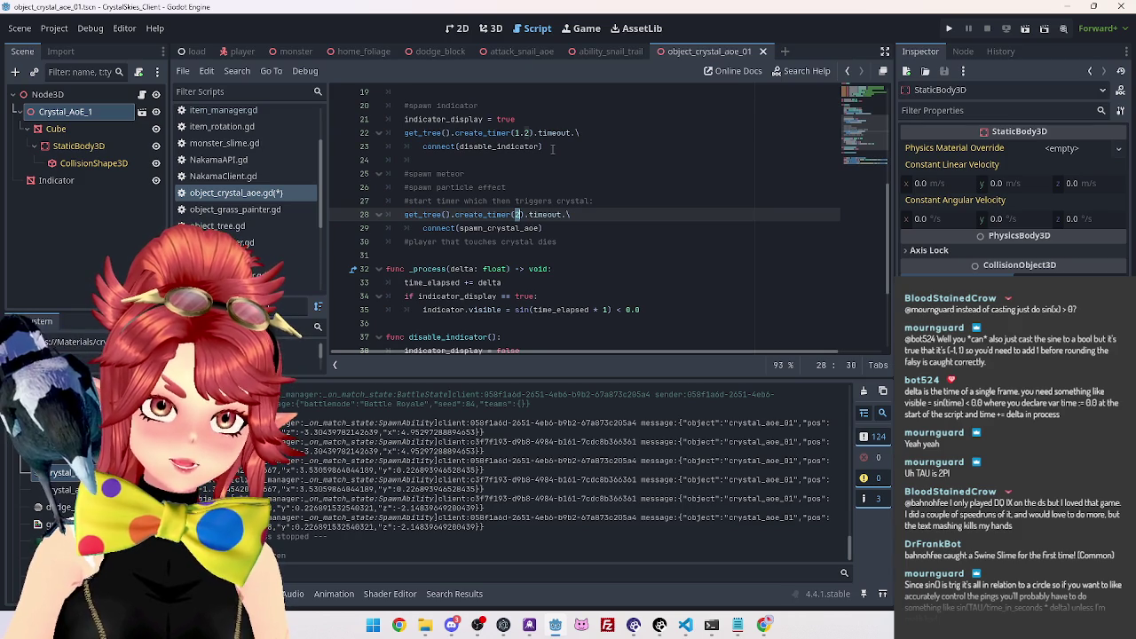
scroll(556, 149, down, 3)
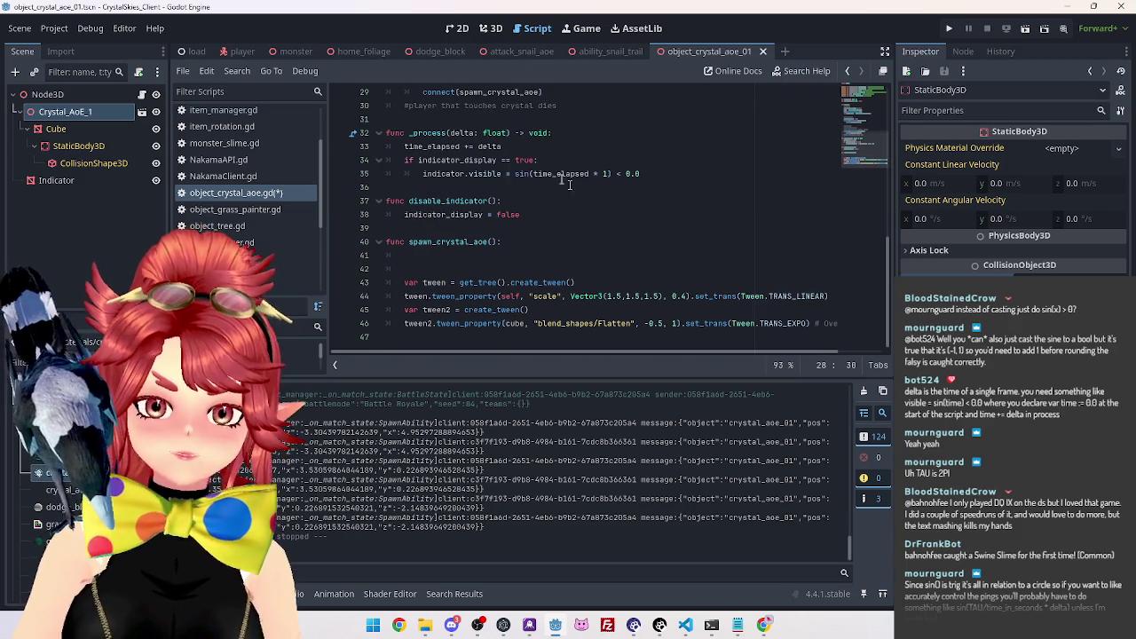
Step: Delete the blank lines 24 and 19 in _ready
drag(515, 174, 612, 174)
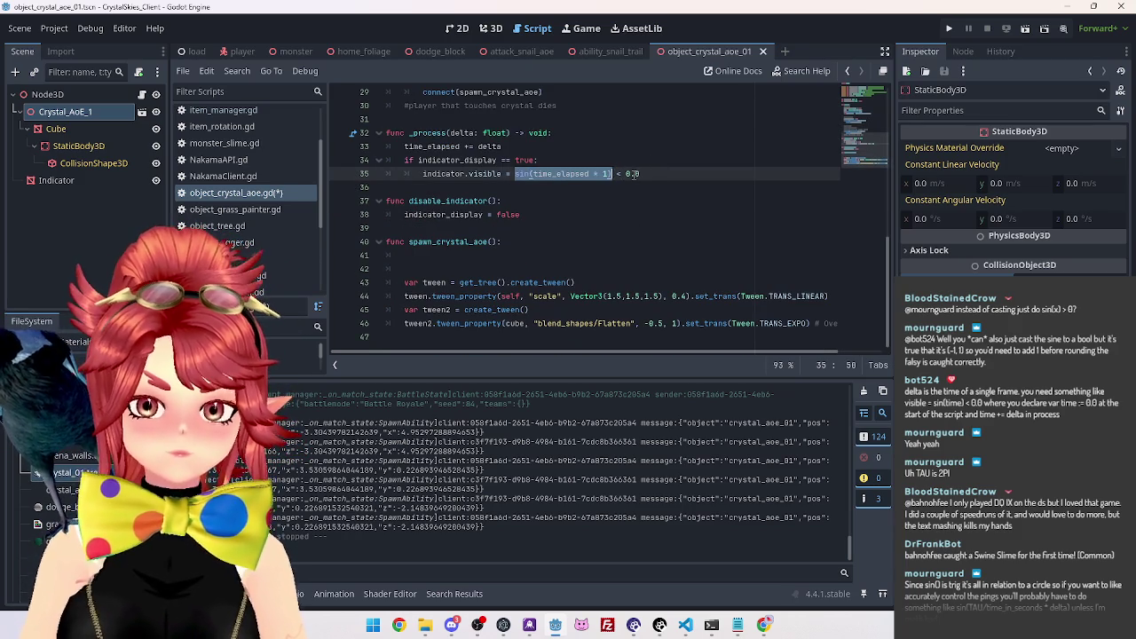
scroll(655, 213, up, 3)
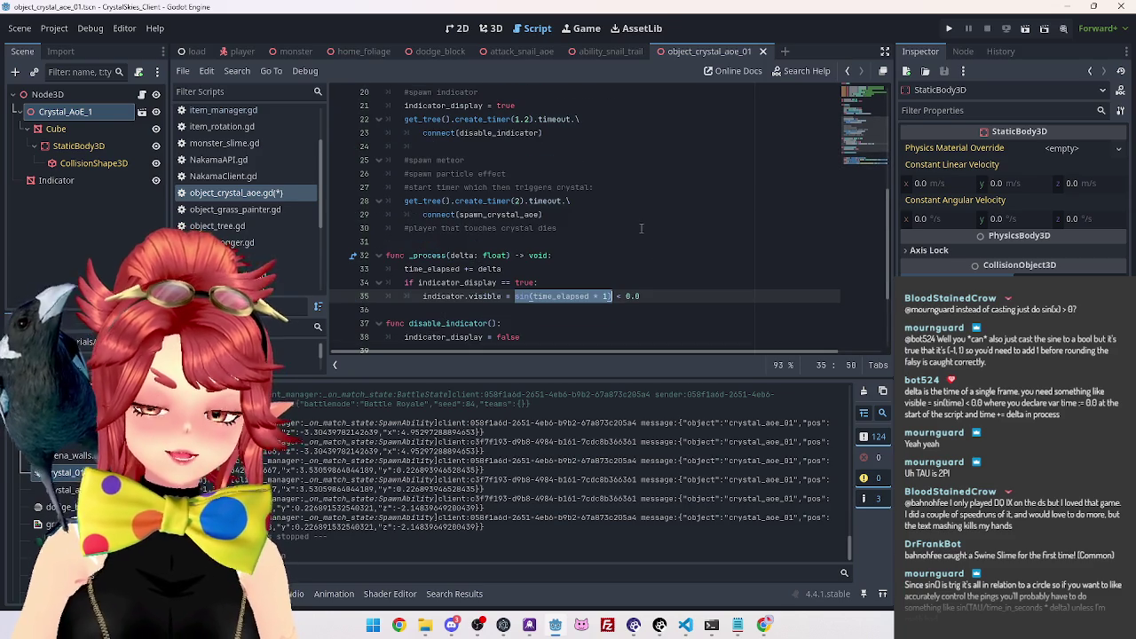
scroll(641, 228, up, 1)
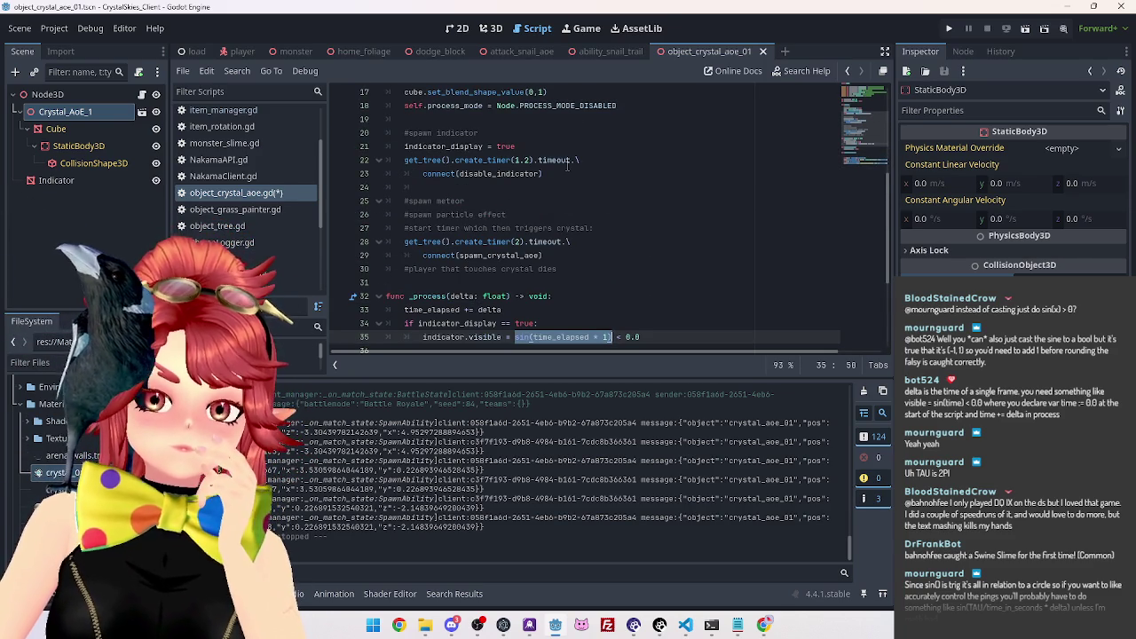
drag(459, 173, 541, 174)
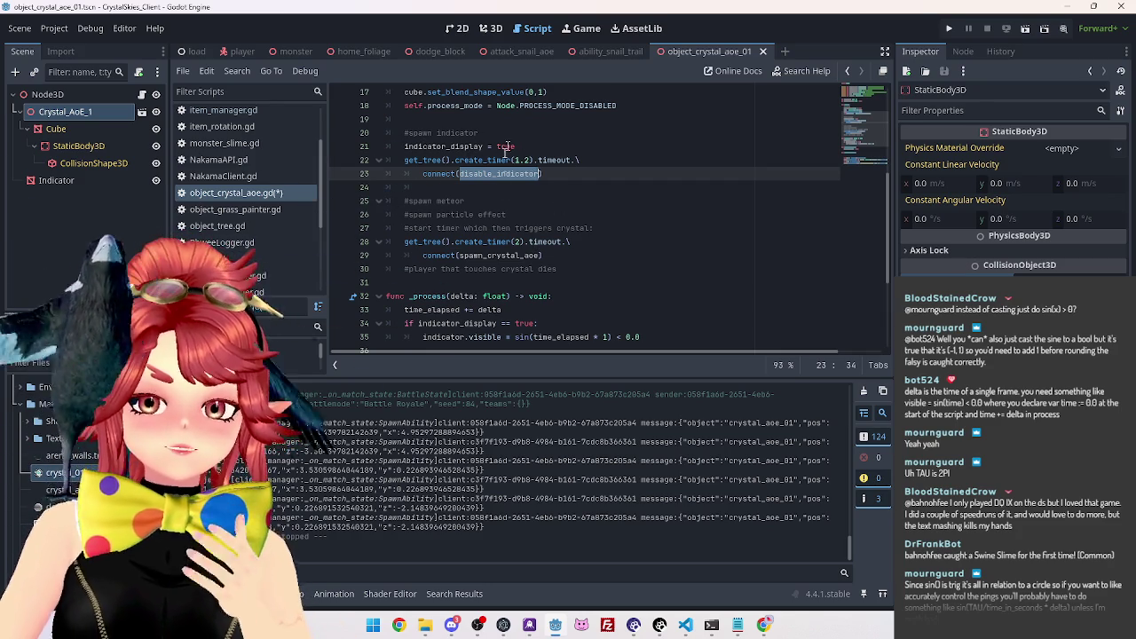
drag(480, 189, 358, 189)
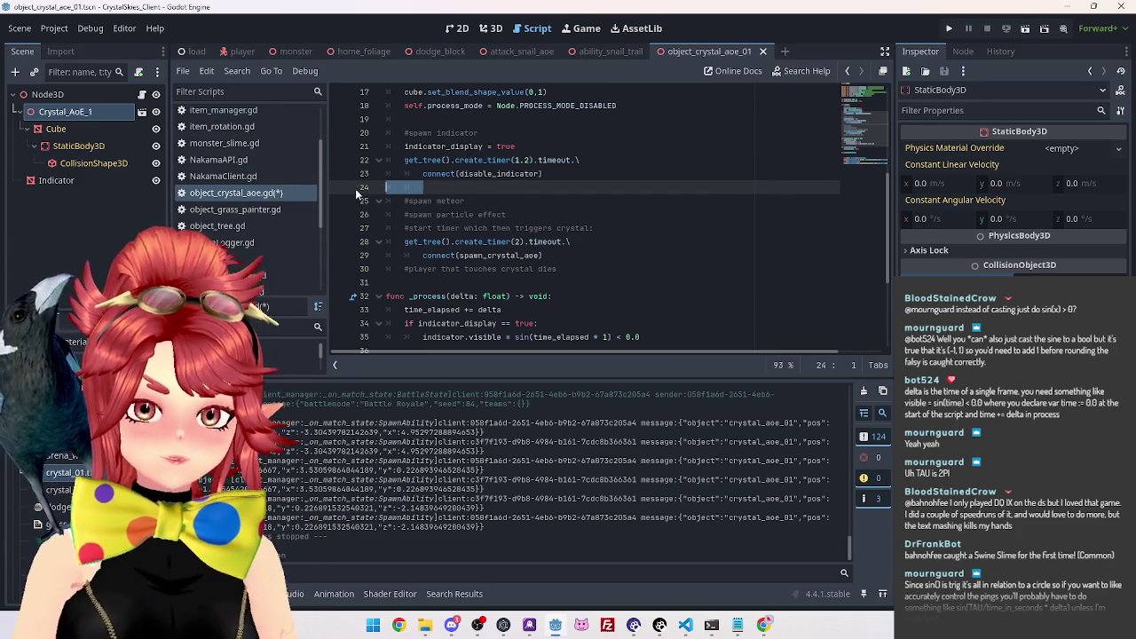
key(BackSpace)
key(BackSpace)
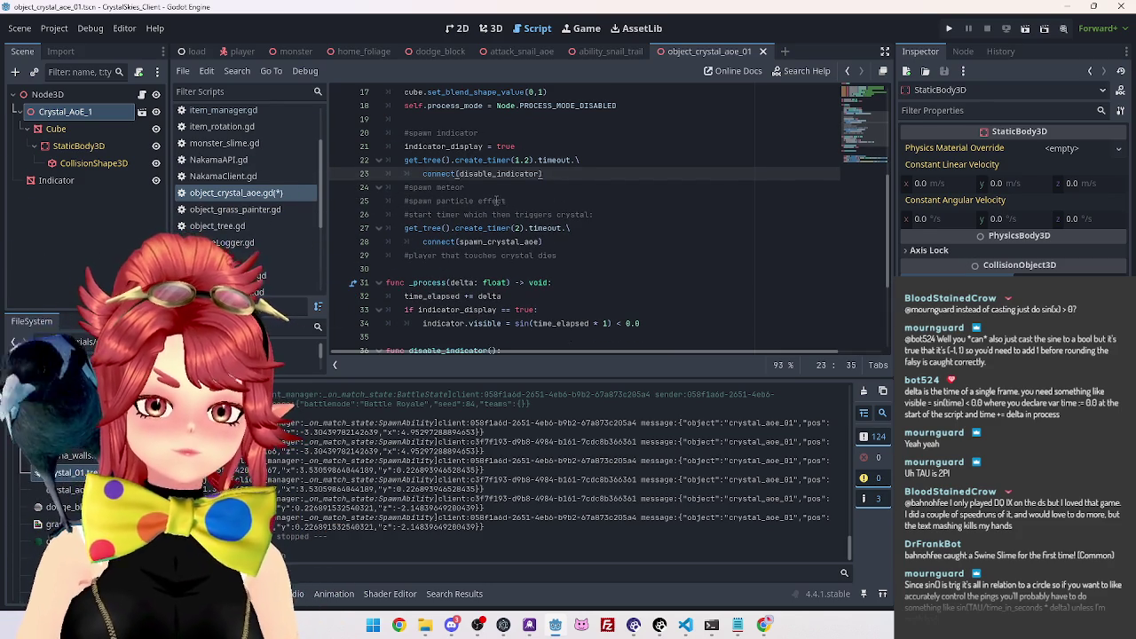
click(476, 120)
key(BackSpace)
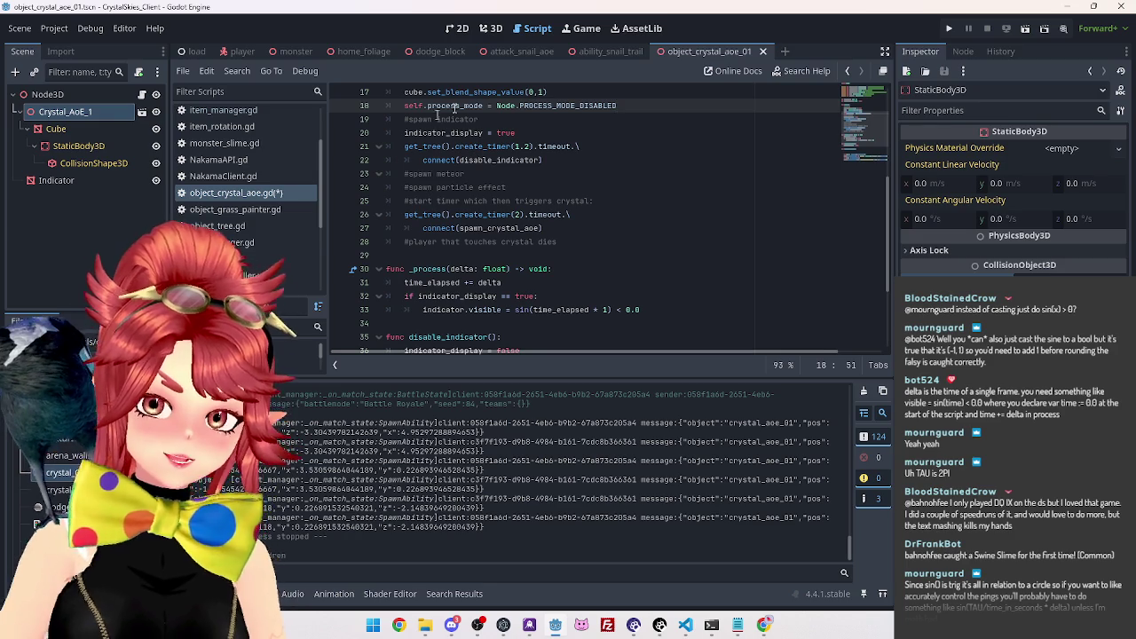
Step: Remove one empty line in spawn_crystal_aoe, leaving a single blank before var tween
scroll(508, 218, down, 2)
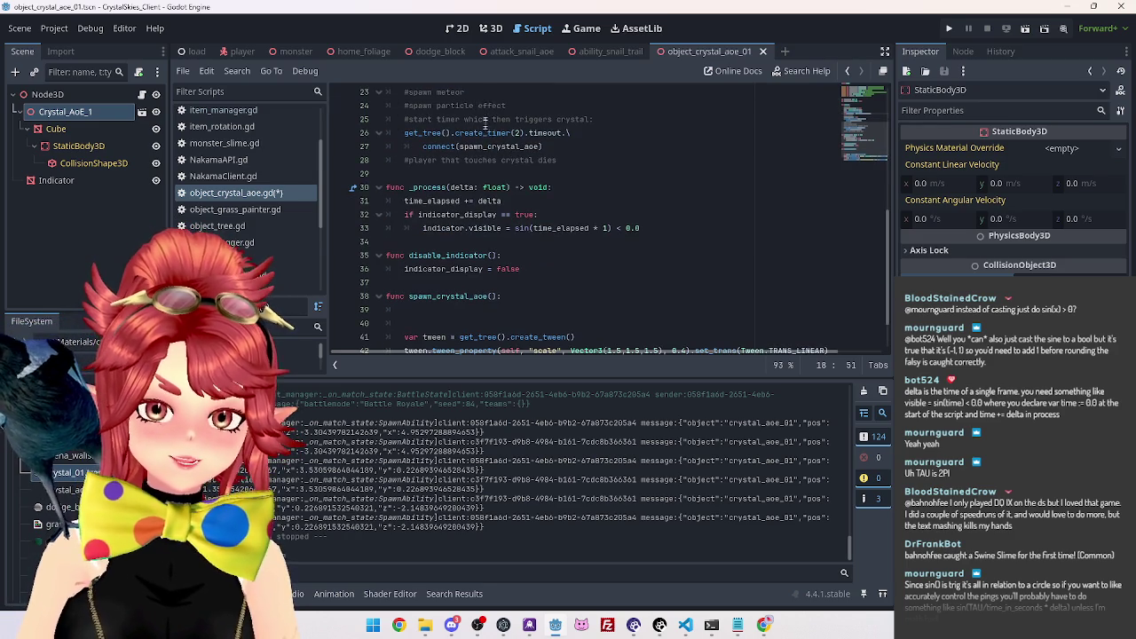
scroll(495, 284, down, 1)
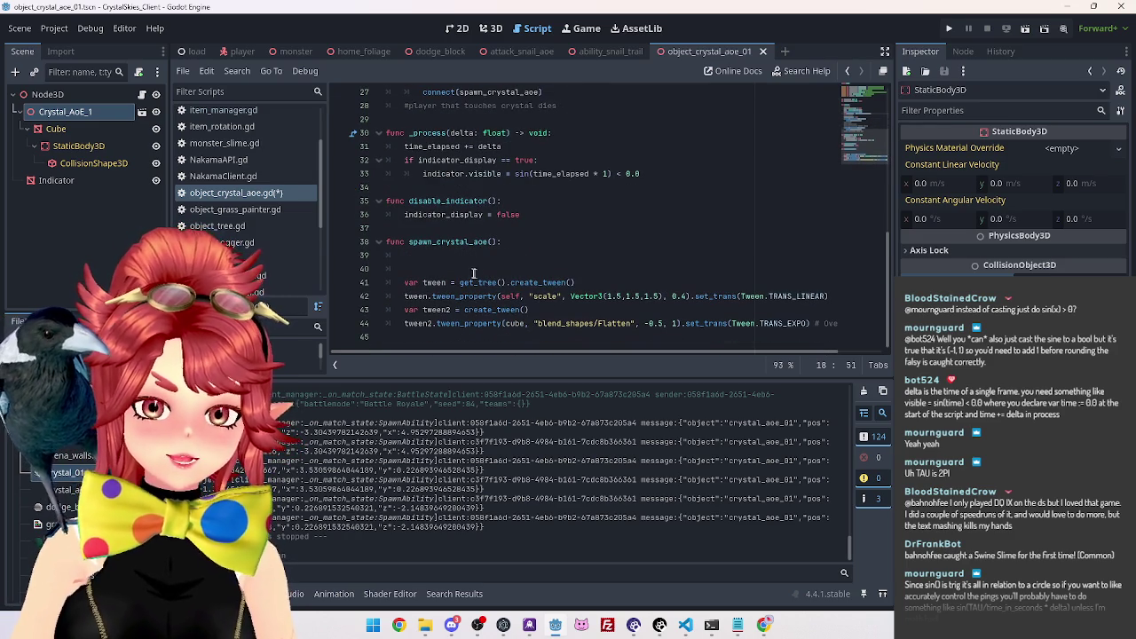
click(477, 270)
key(BackSpace)
scroll(502, 267, up, 6)
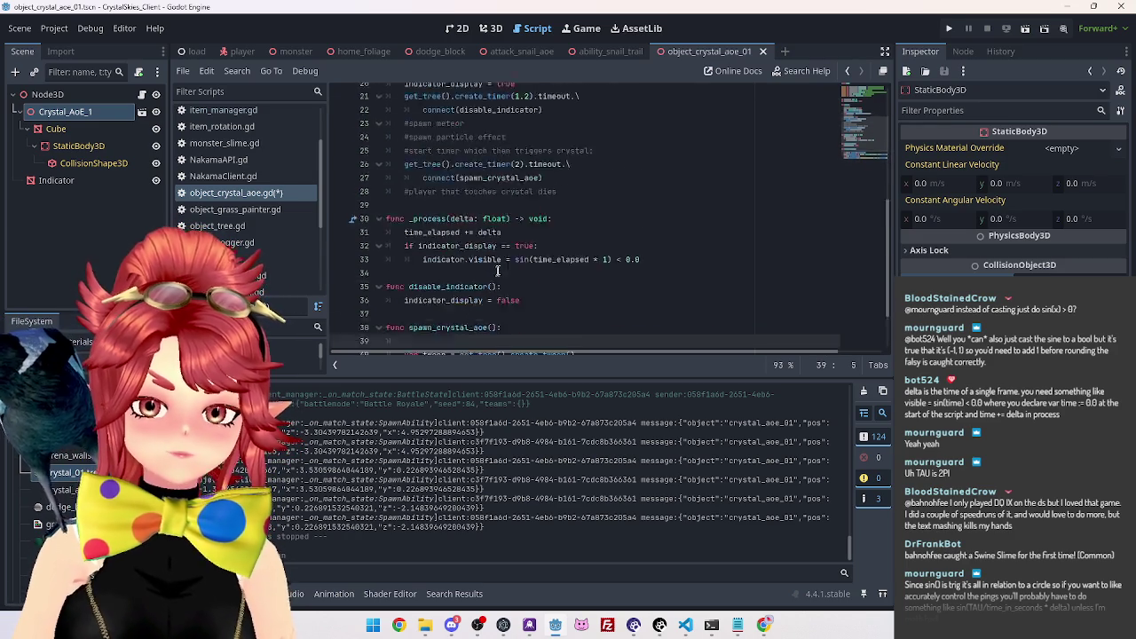
drag(405, 189, 543, 188)
scroll(462, 271, down, 6)
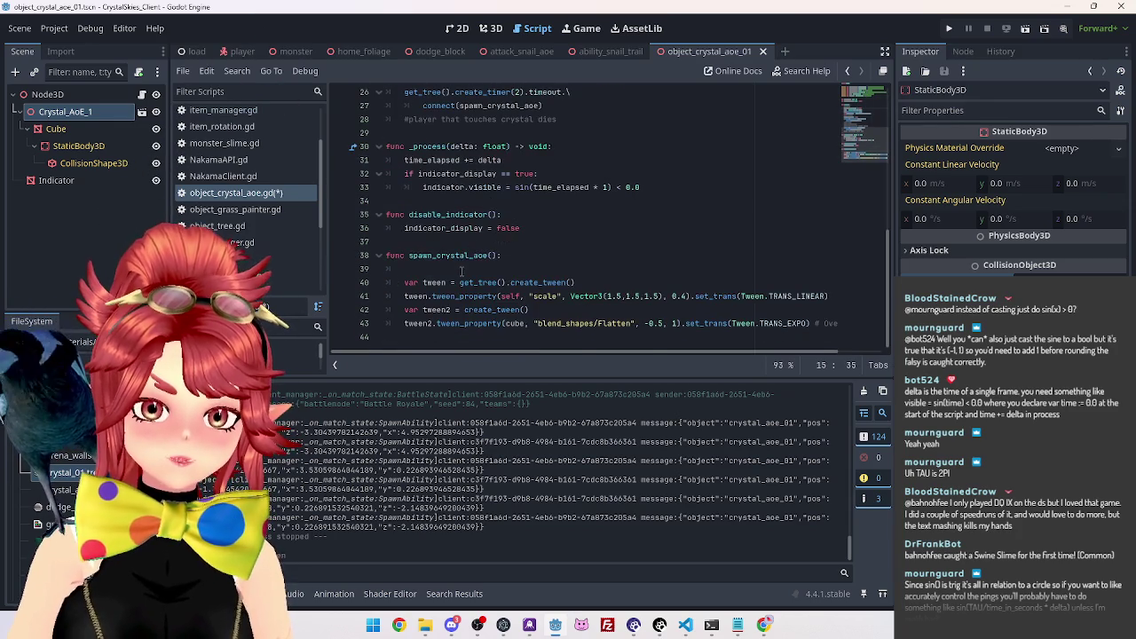
Step: Paste the crystal visibility line into spawn_crystal_aoe and change false to true
click(461, 270)
text(crystal_aoe_1.visible = false)
drag(520, 268, 553, 272)
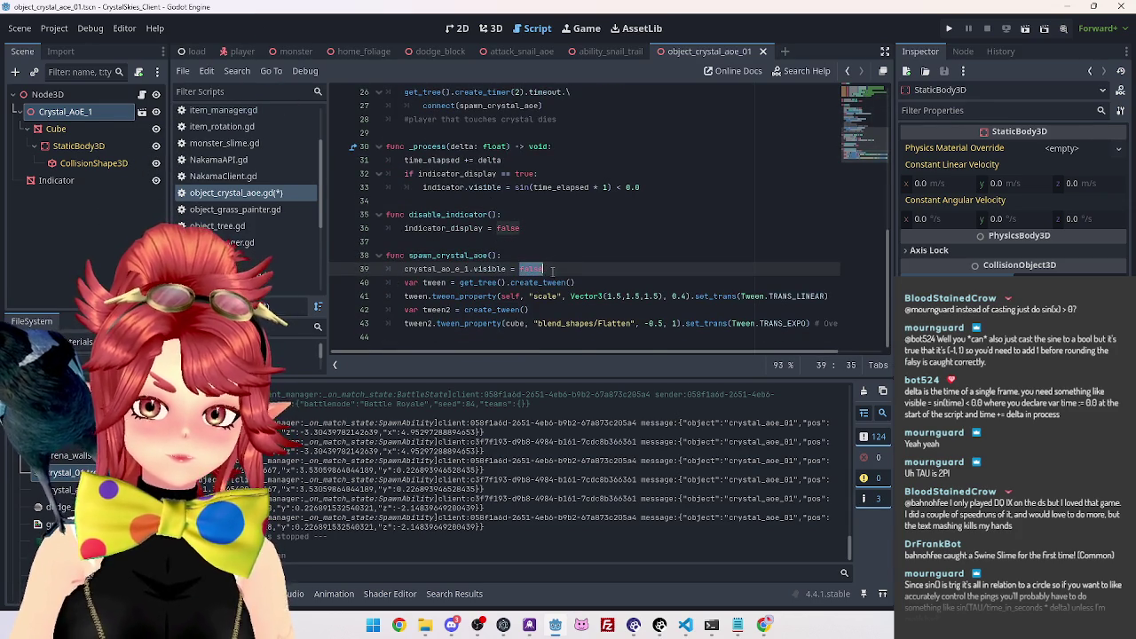
text(true)
Step: Copy the process_mode line from _ready into spawn_crystal_aoe below the visibility line
scroll(479, 240, up, 6)
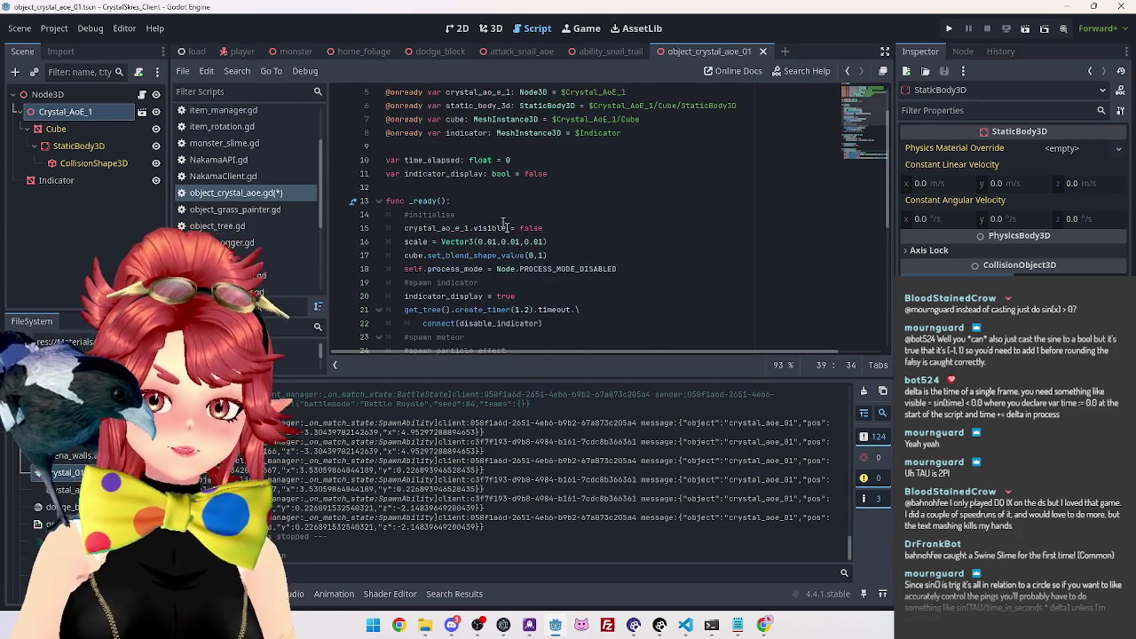
scroll(477, 202, down, 1)
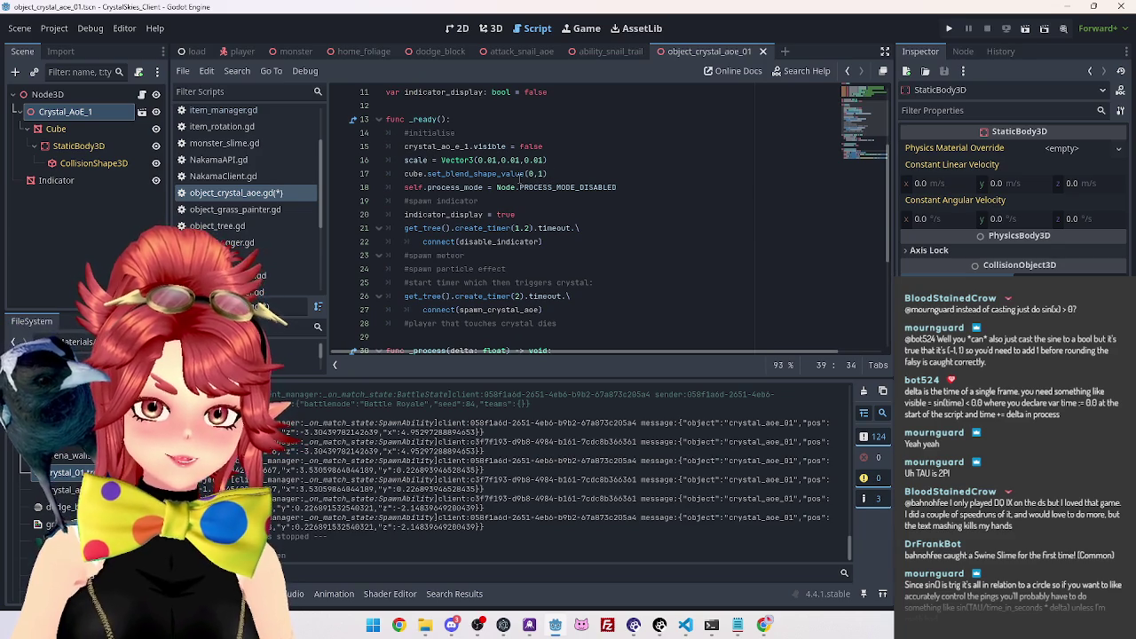
scroll(519, 178, down, 5)
scroll(609, 194, up, 5)
drag(630, 189, 404, 187)
key(ctrl+c)
scroll(532, 222, down, 5)
click(583, 267)
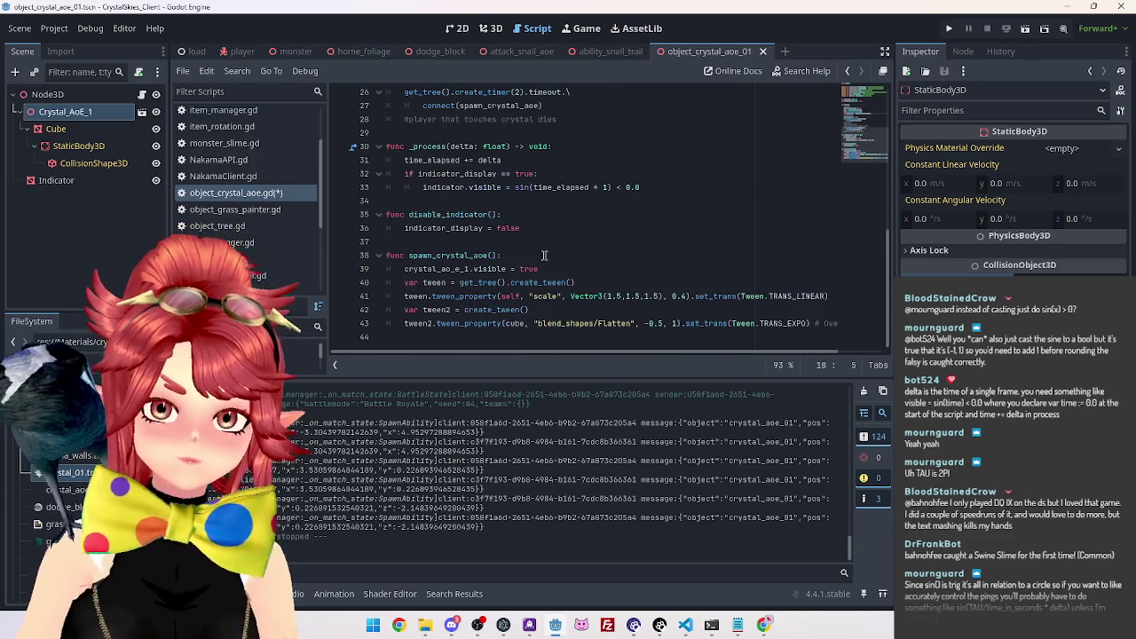
key(Return)
key(ctrl+v)
Step: Change the pasted PROCESS_MODE_DISABLED constant to PROCESS_MODE_INHERIT
drag(617, 283, 515, 282)
text(.)
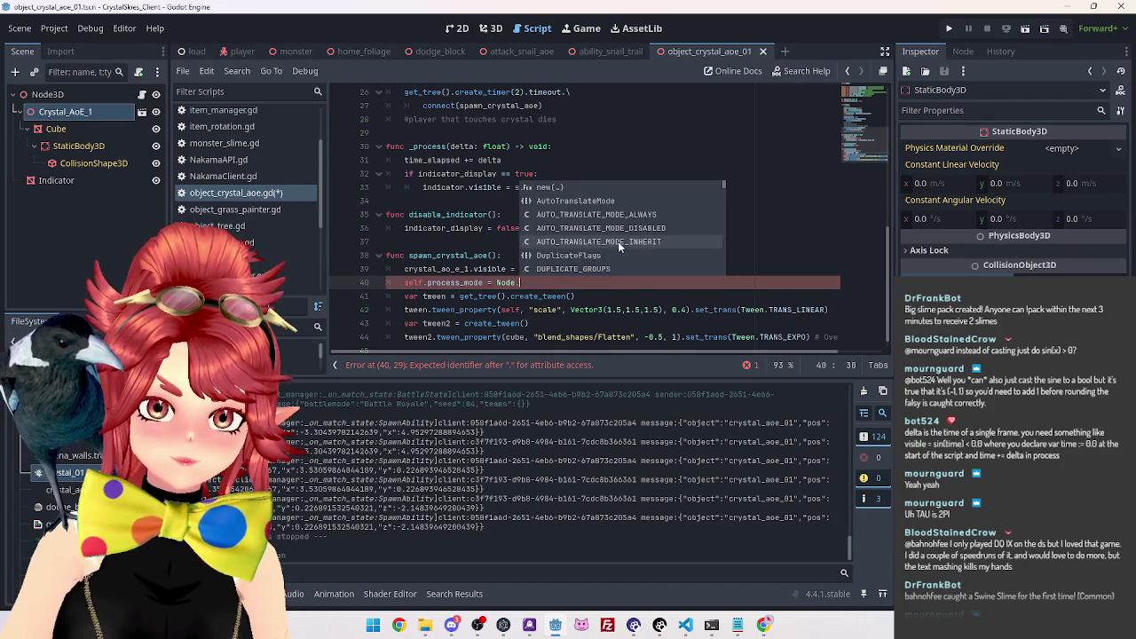
click(619, 243)
drag(653, 283, 521, 282)
key(BackSpace)
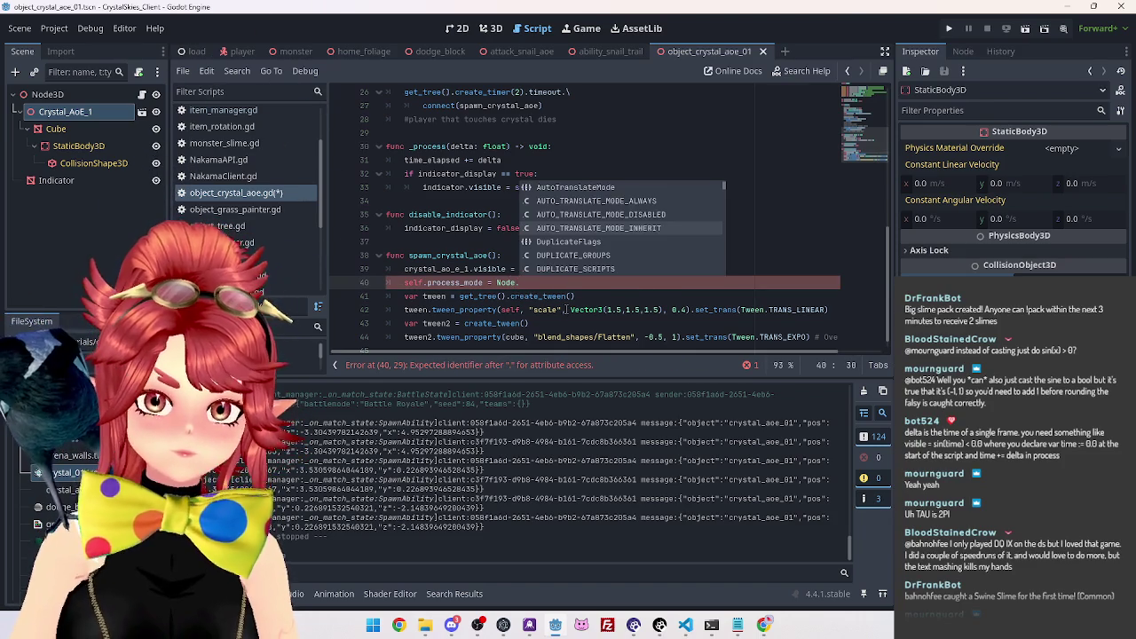
text(PRO)
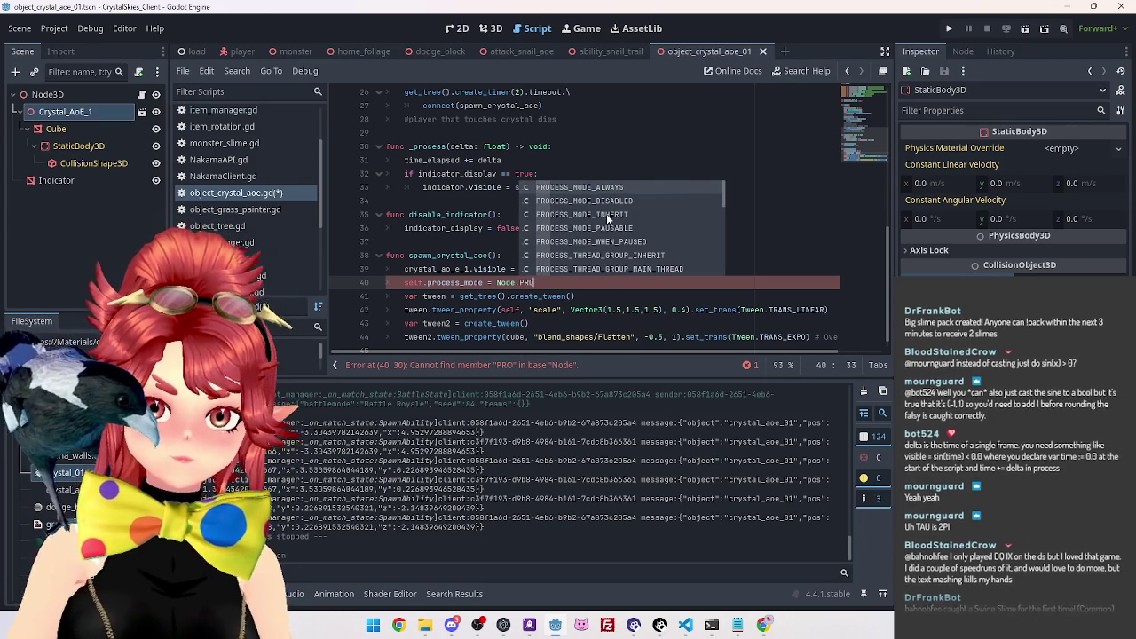
key(Down)
key(Down)
key(Return)
click(621, 297)
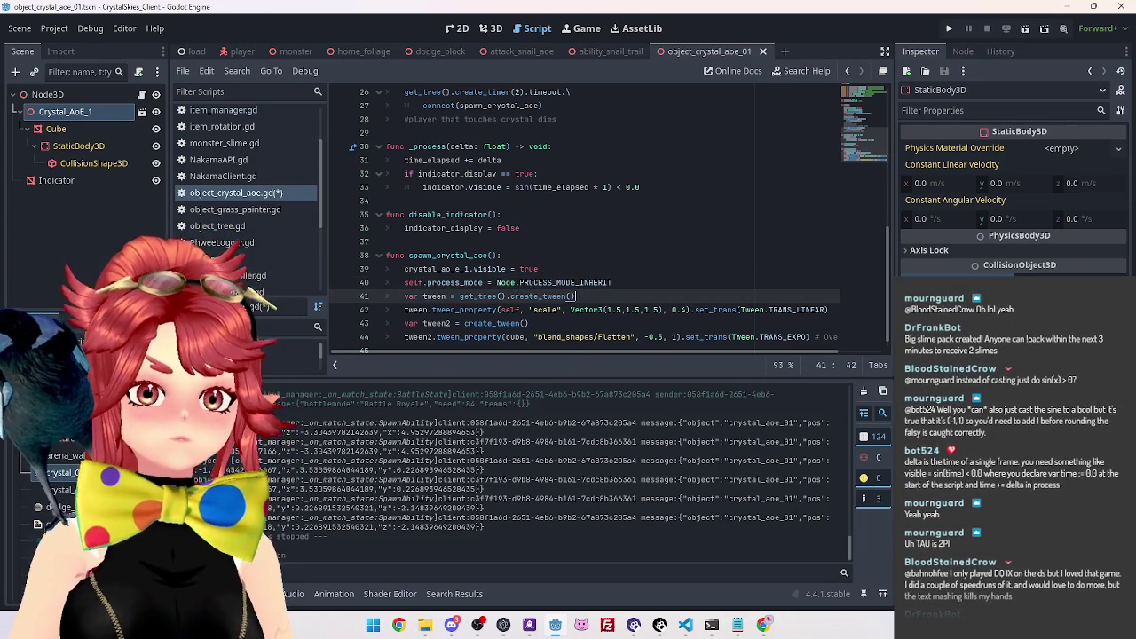
Step: Move the scale line, then the process_mode line, to the top of _ready with Alt+Up
scroll(539, 278, up, 7)
drag(550, 241, 407, 242)
click(408, 241)
key(alt+Up)
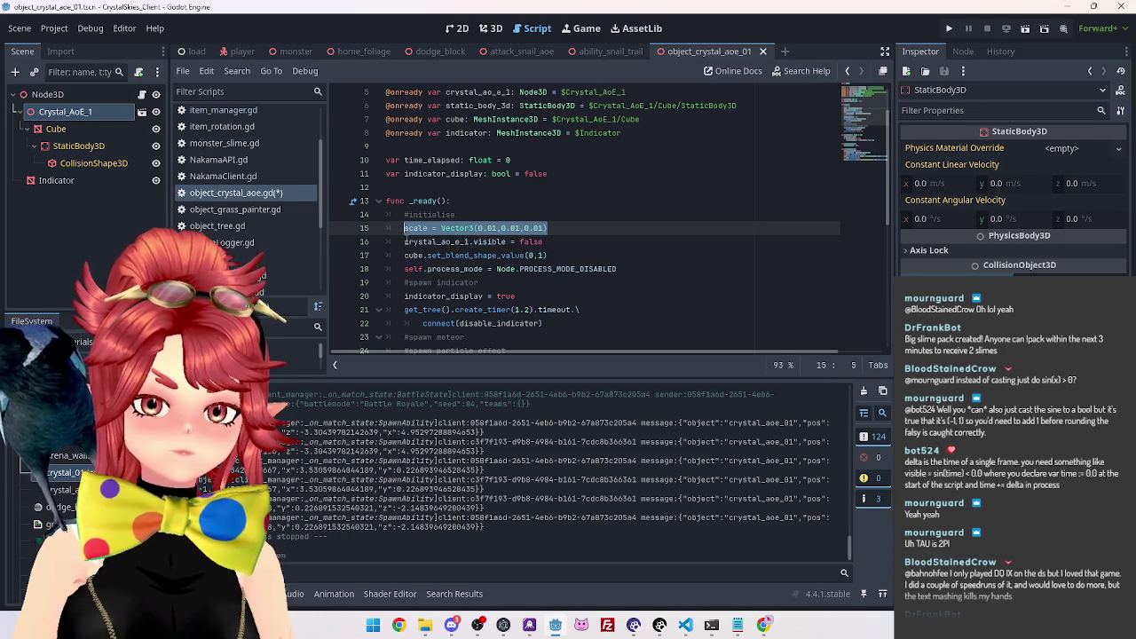
click(626, 247)
drag(620, 269, 417, 269)
key(alt+Up)
key(alt+Up)
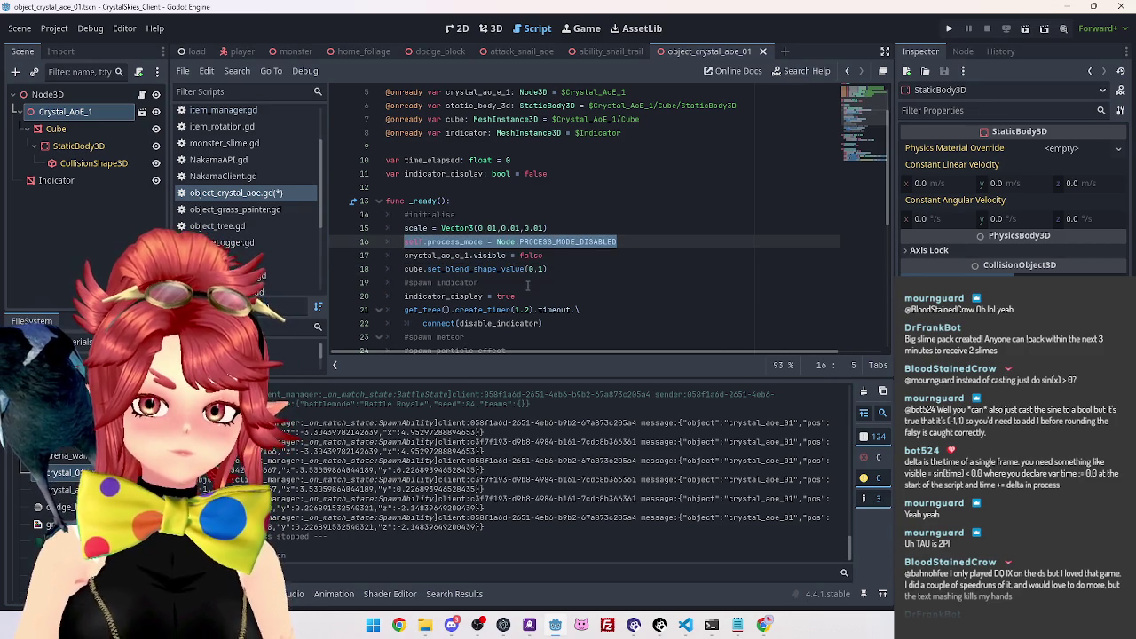
click(586, 258)
scroll(560, 231, down, 3)
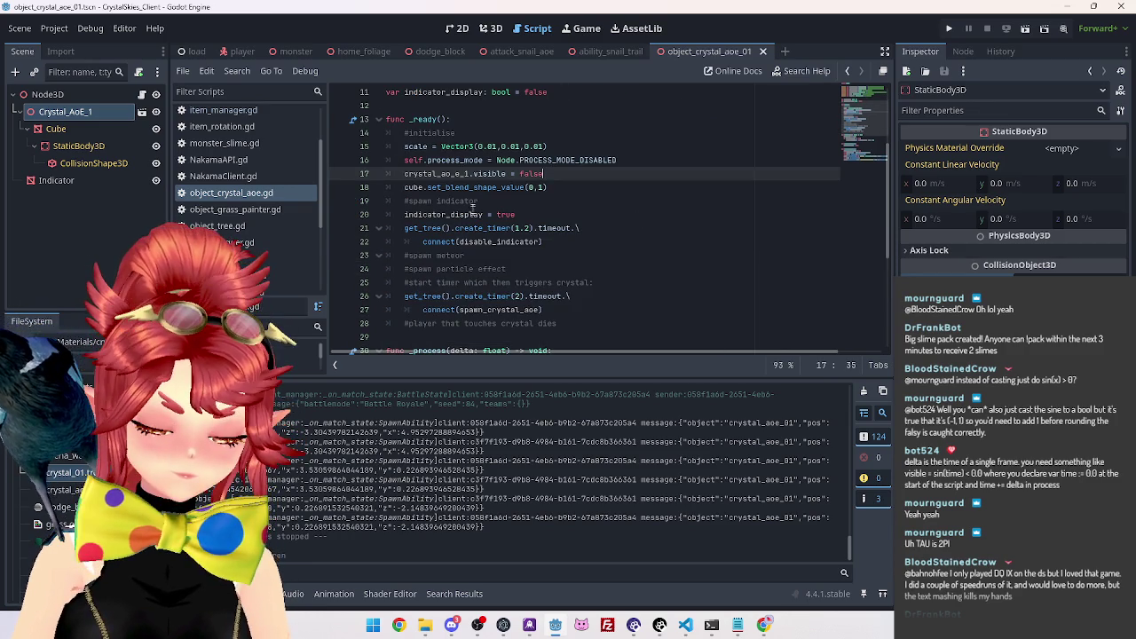
scroll(533, 205, down, 5)
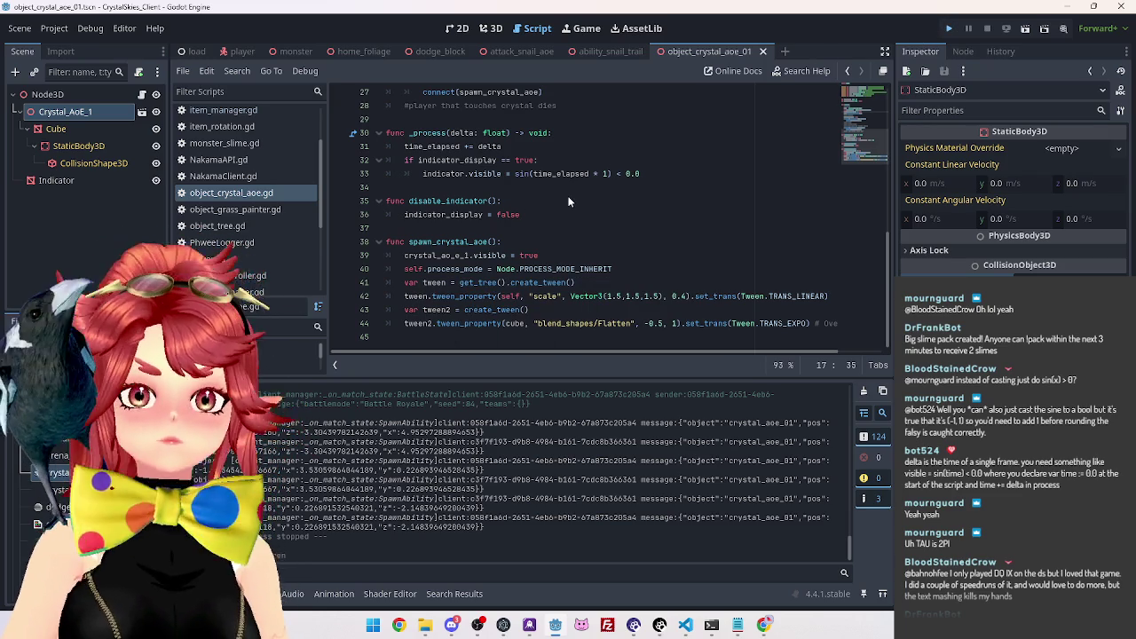
Step: Run the game, create a lobby named asddd, then stop the game with F8
key(F5)
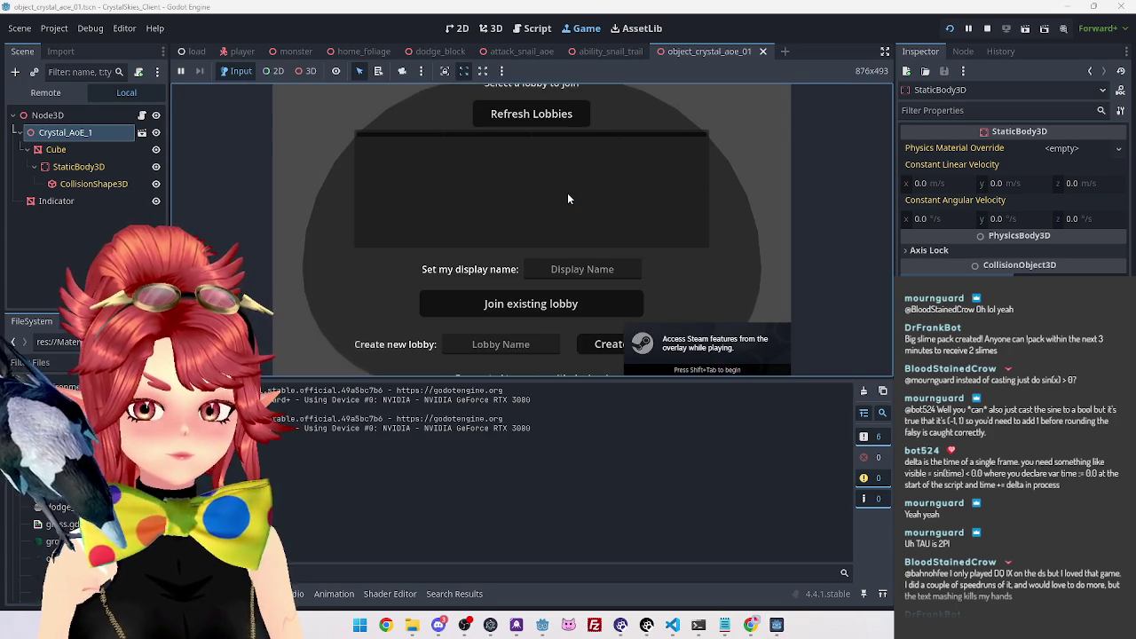
click(603, 260)
text(Phwee)
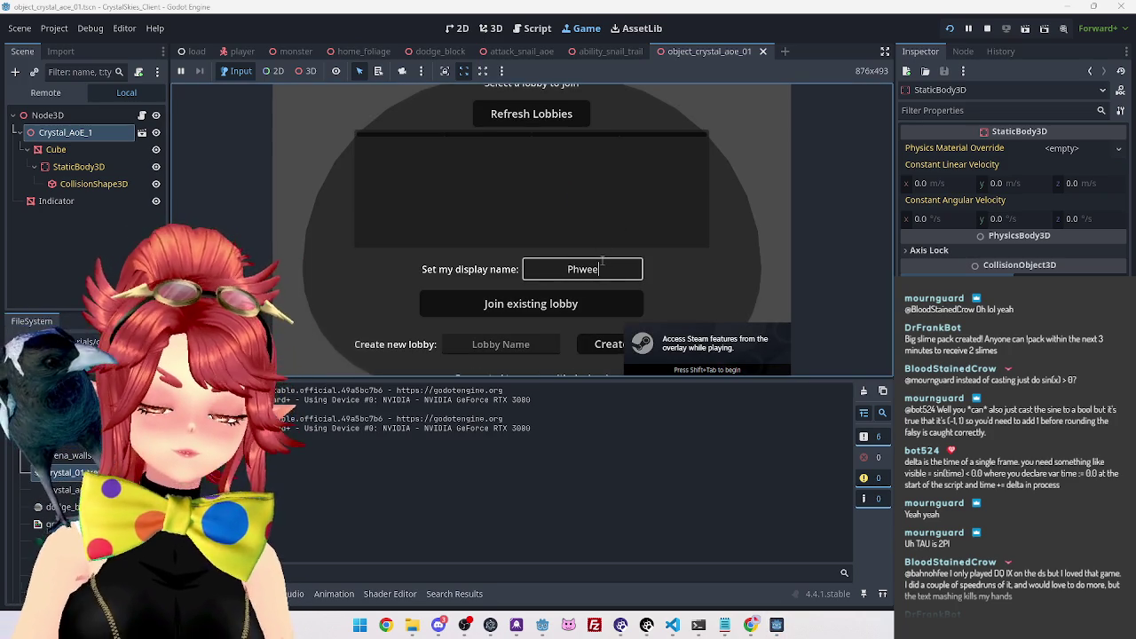
key(Tab)
key(Tab)
text(asddd)
click(604, 350)
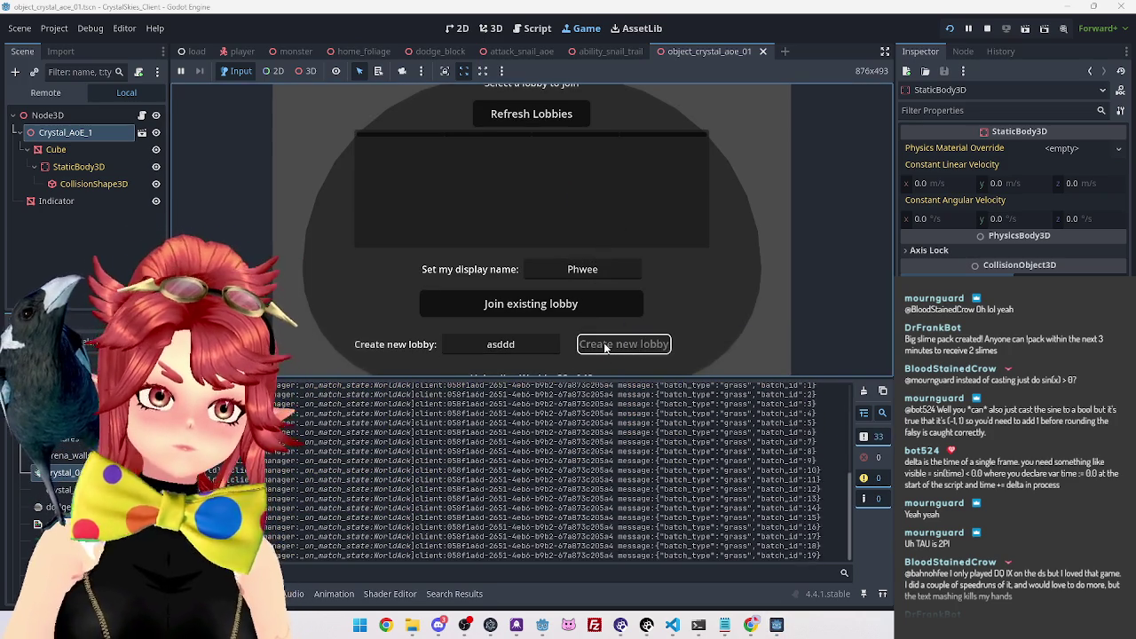
key(F8)
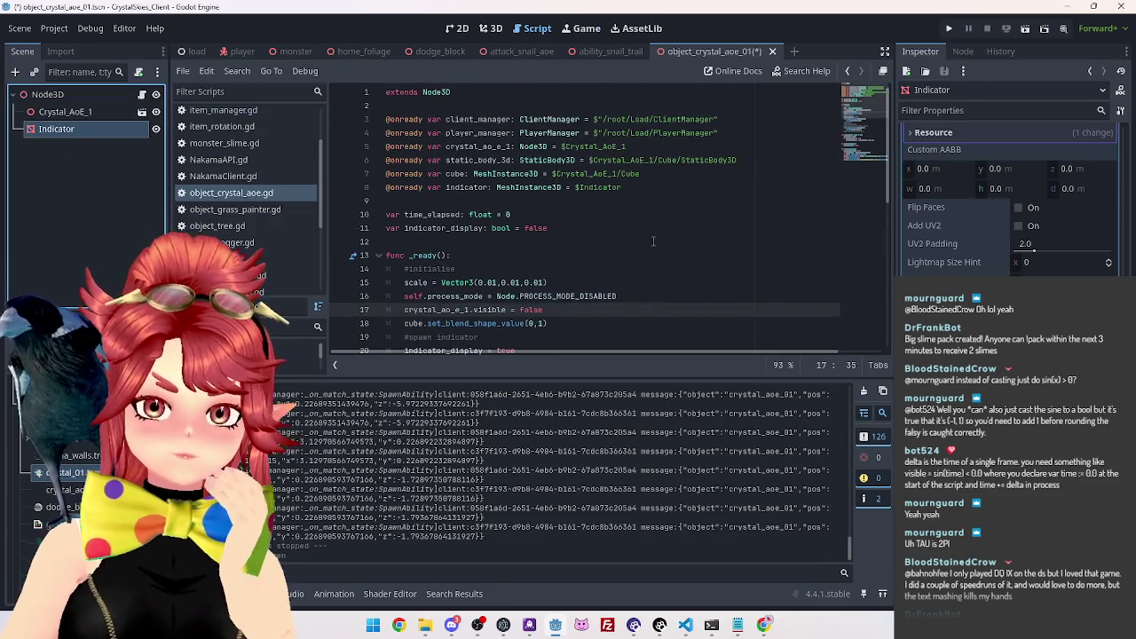
scroll(506, 337, down, 1)
scroll(455, 220, down, 1)
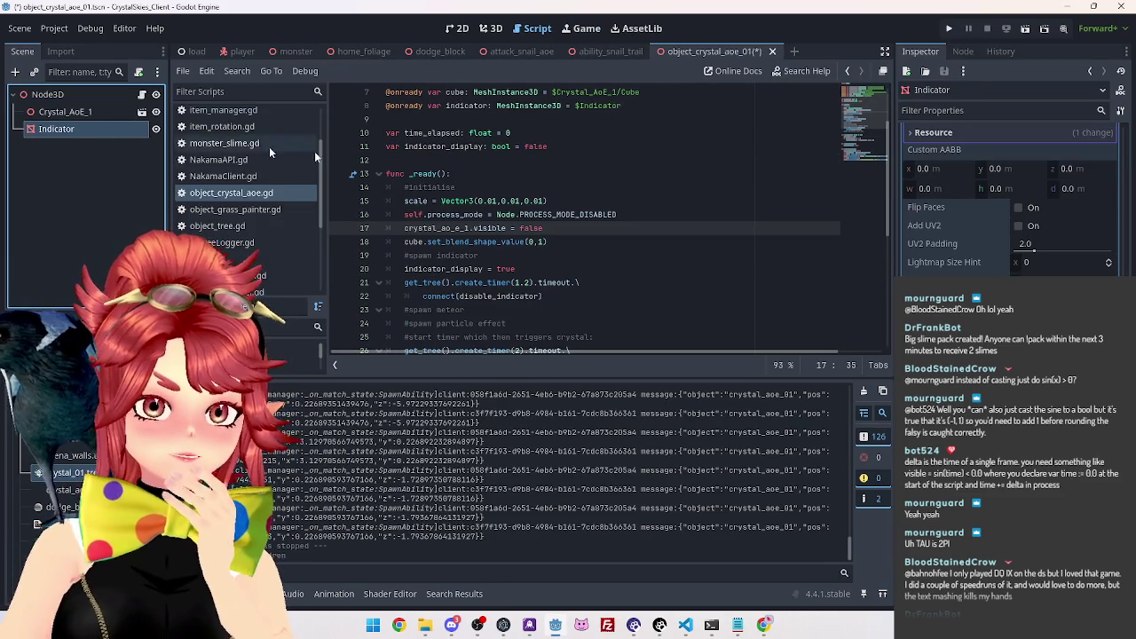
scroll(469, 195, down, 1)
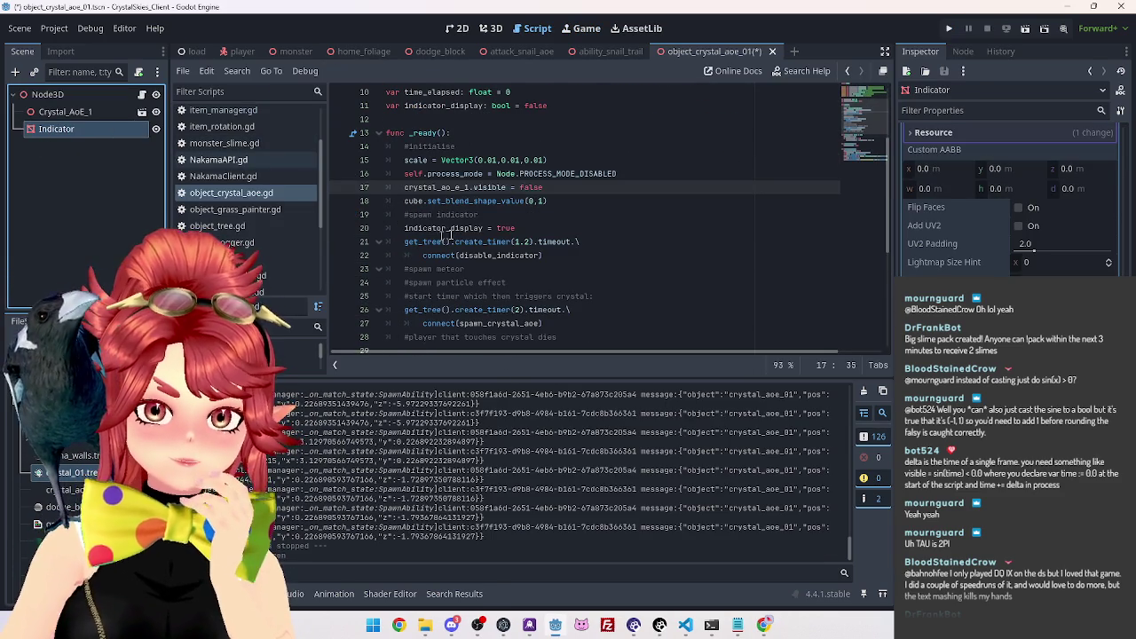
drag(405, 228, 535, 230)
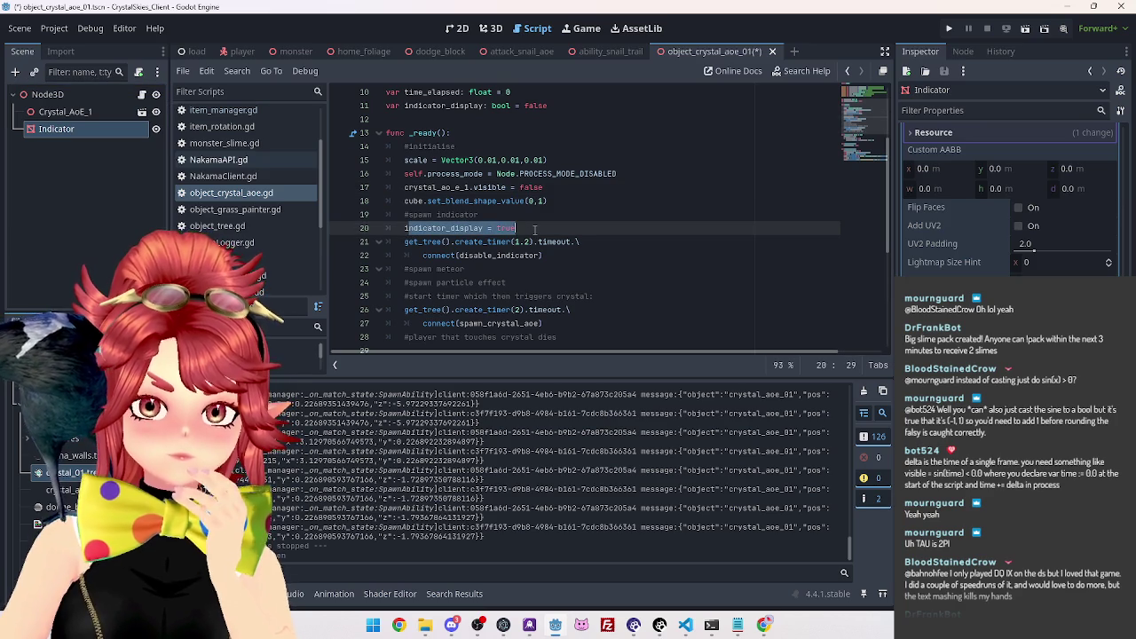
click(528, 232)
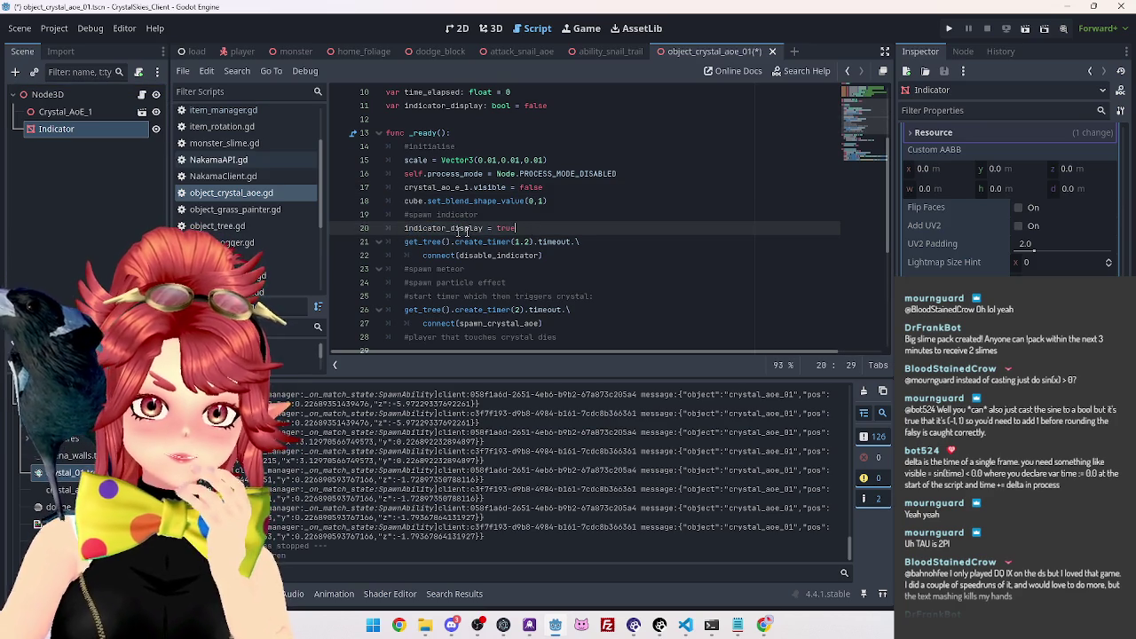
scroll(472, 228, up, 1)
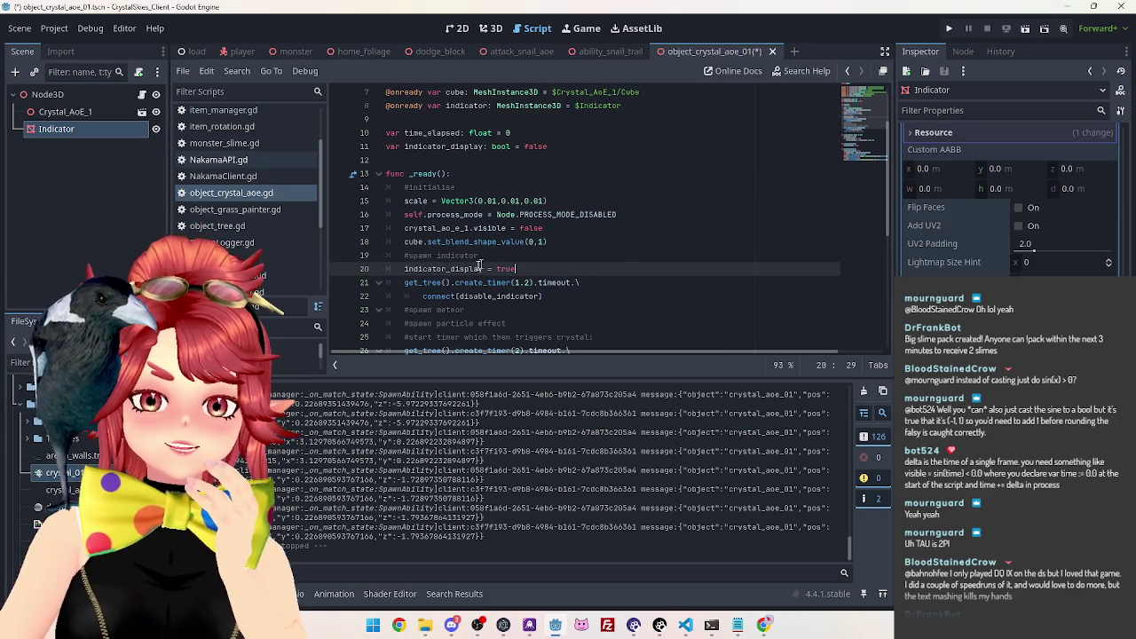
scroll(509, 258, down, 1)
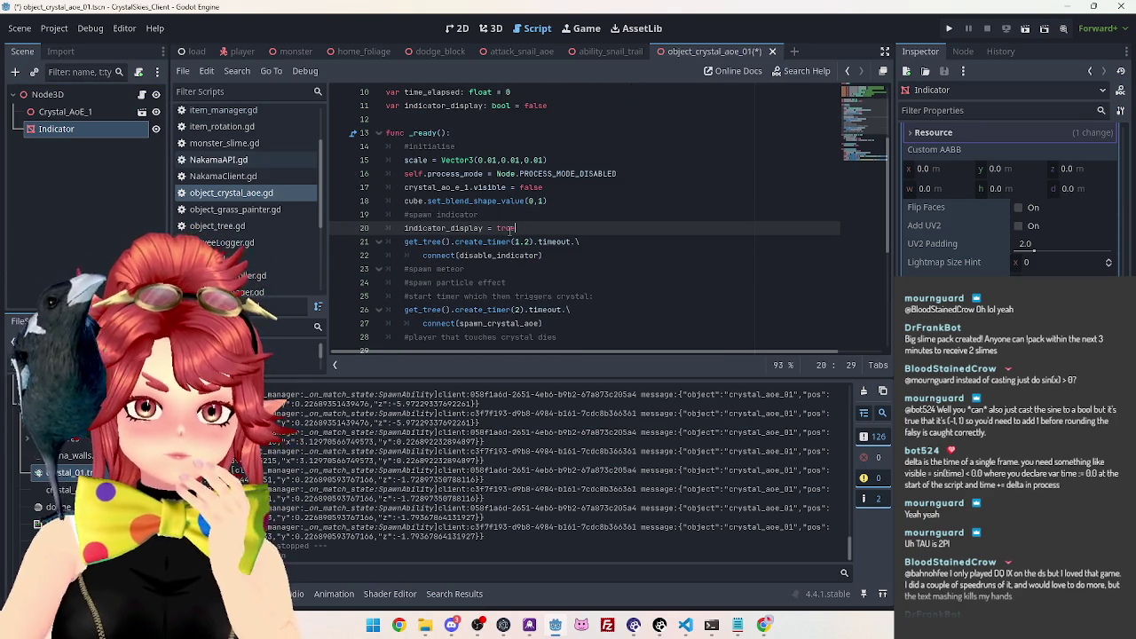
scroll(513, 223, down, 4)
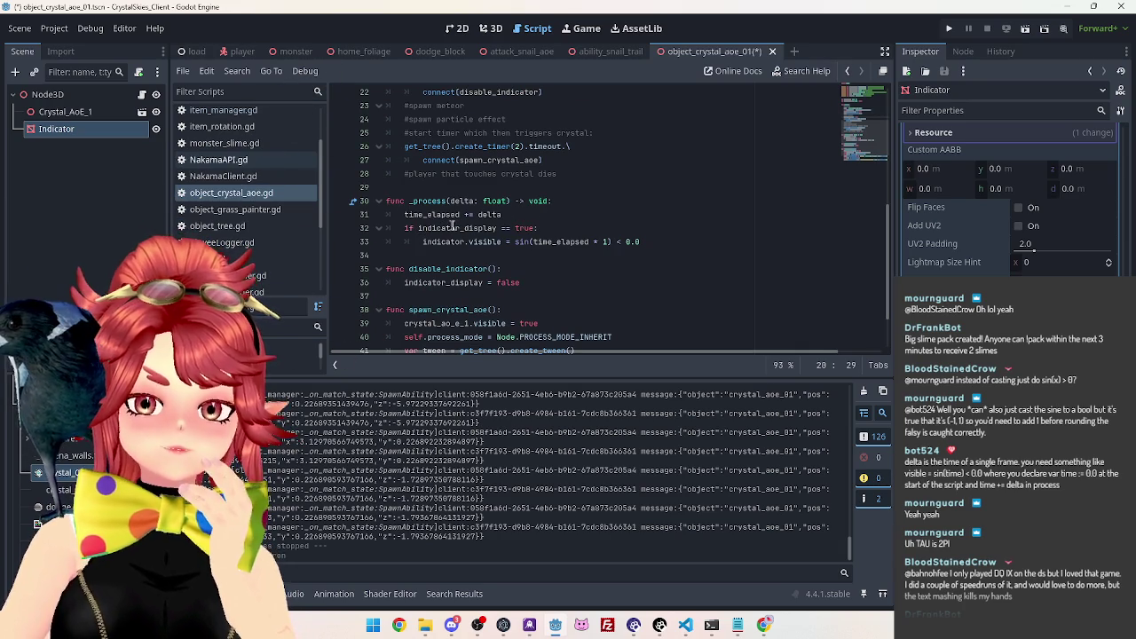
scroll(512, 224, up, 5)
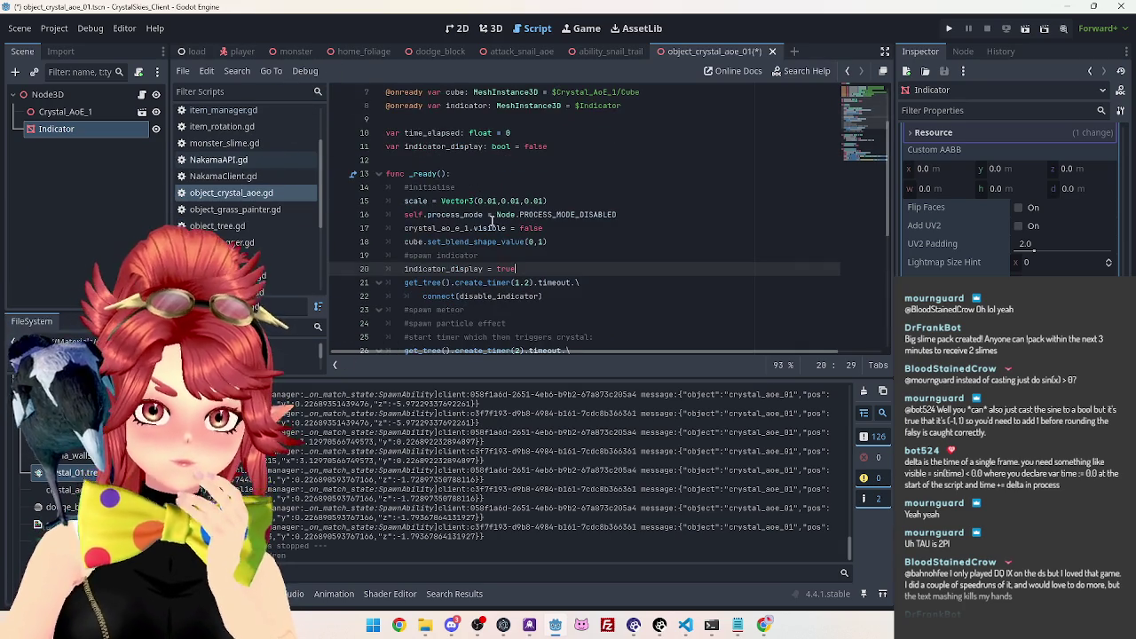
scroll(451, 258, down, 4)
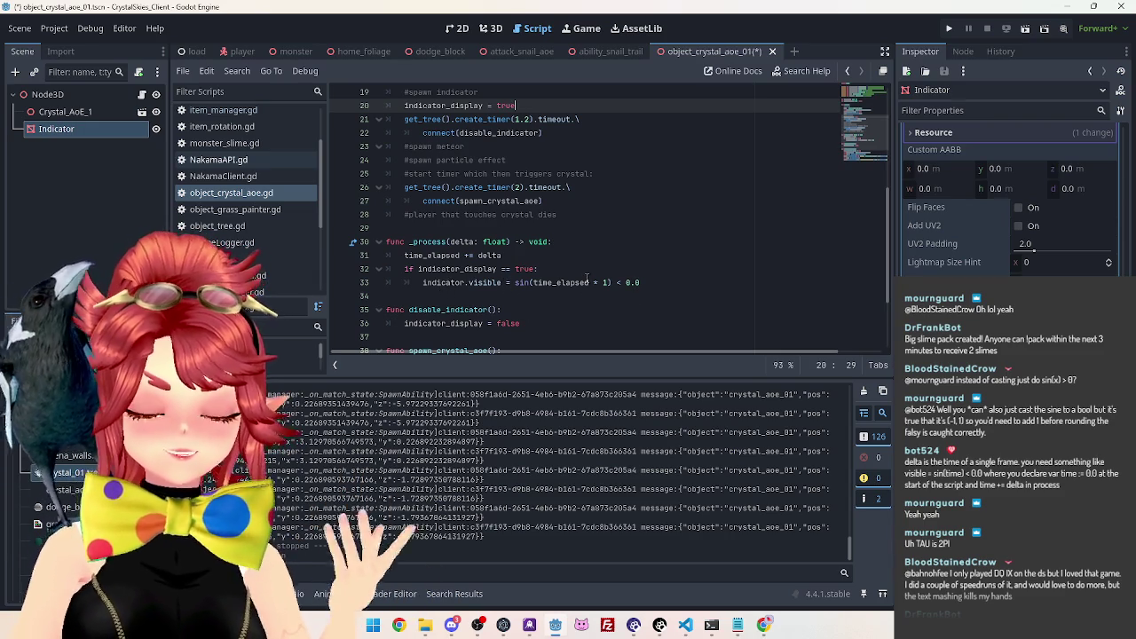
click(487, 295)
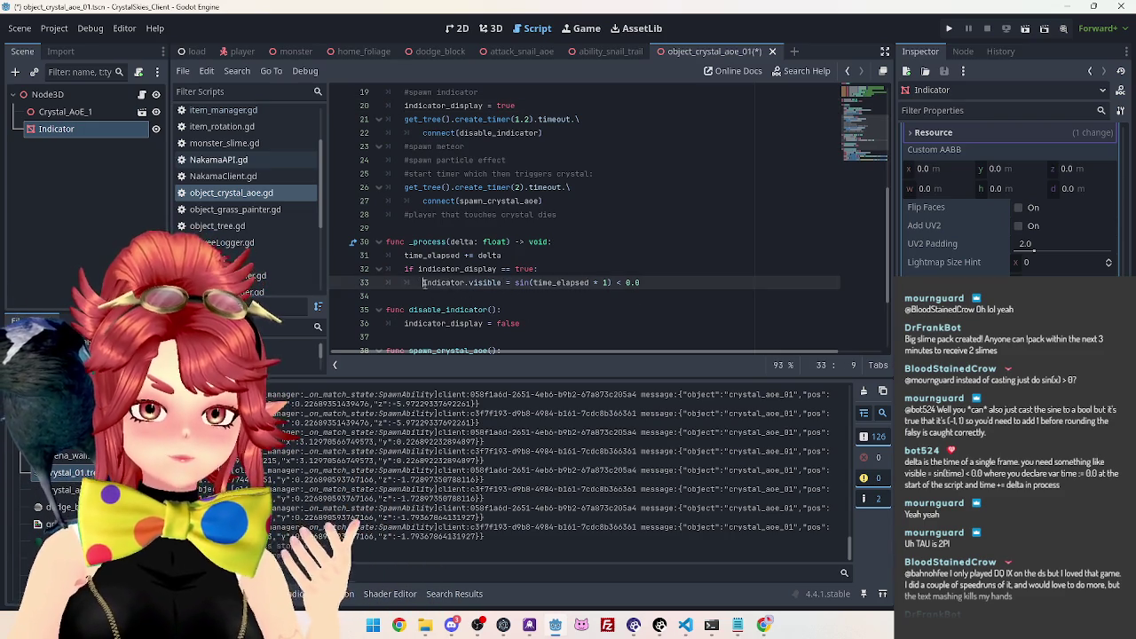
Step: Store the sine test in a new indicator_value variable and assign it to indicator.visible
key(Return)
key(Up)
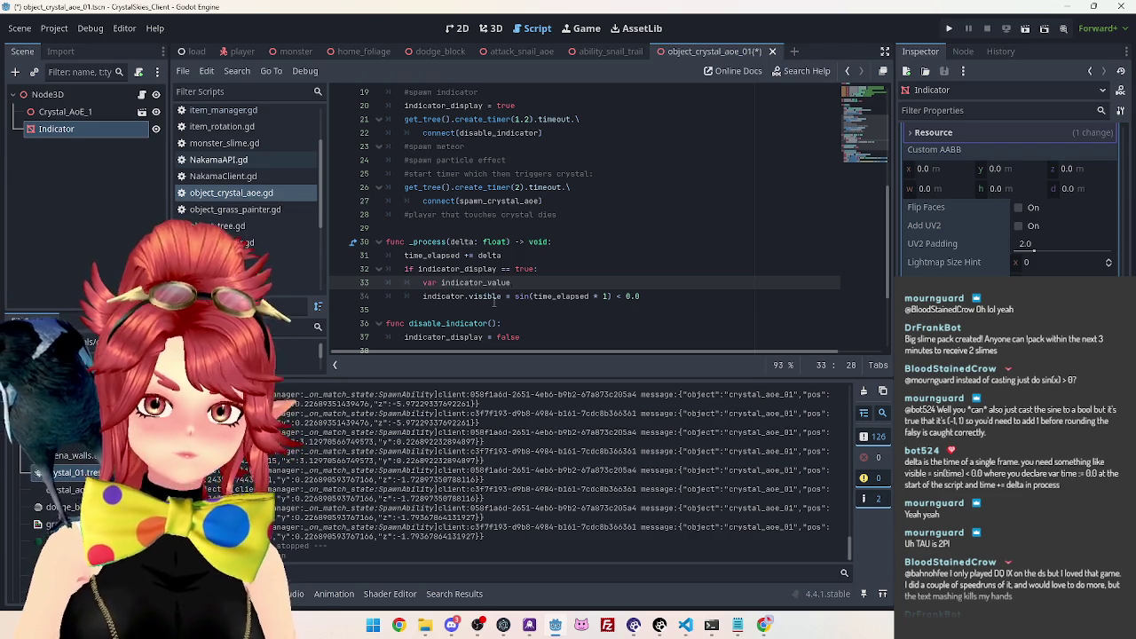
mouse_move(515, 297)
mouse_down()
mouse_move(641, 297)
mouse_move(523, 282)
mouse_up()
double_click(508, 282)
key(ctrl+c)
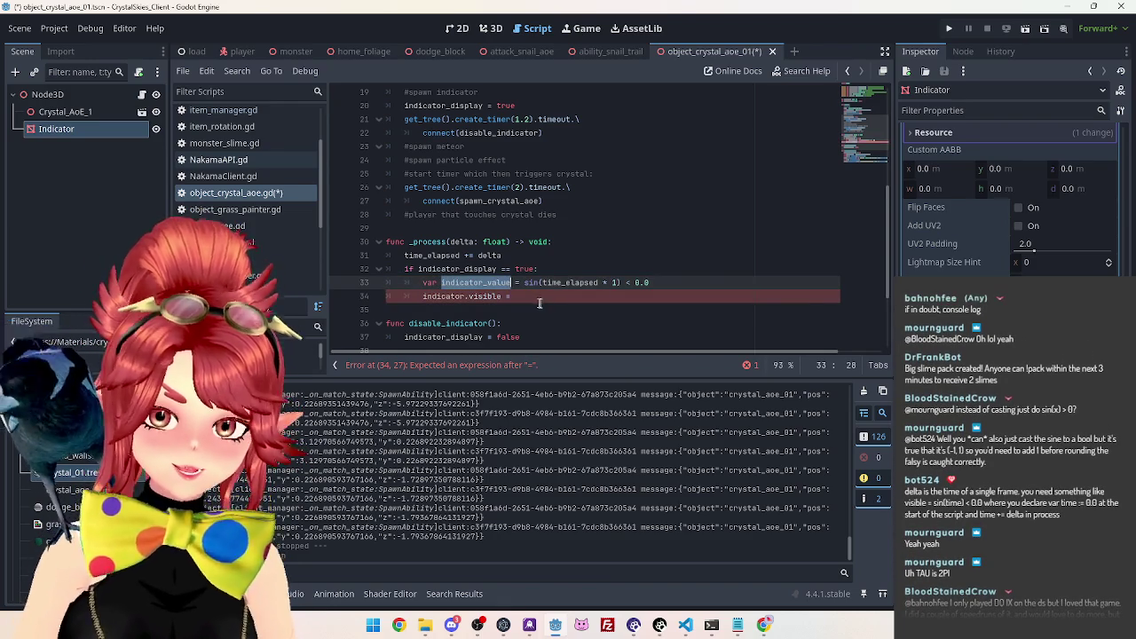
click(532, 296)
key(ctrl+v)
Step: Add print(indicator_value) below the declaration and save the script
click(697, 278)
key(Return)
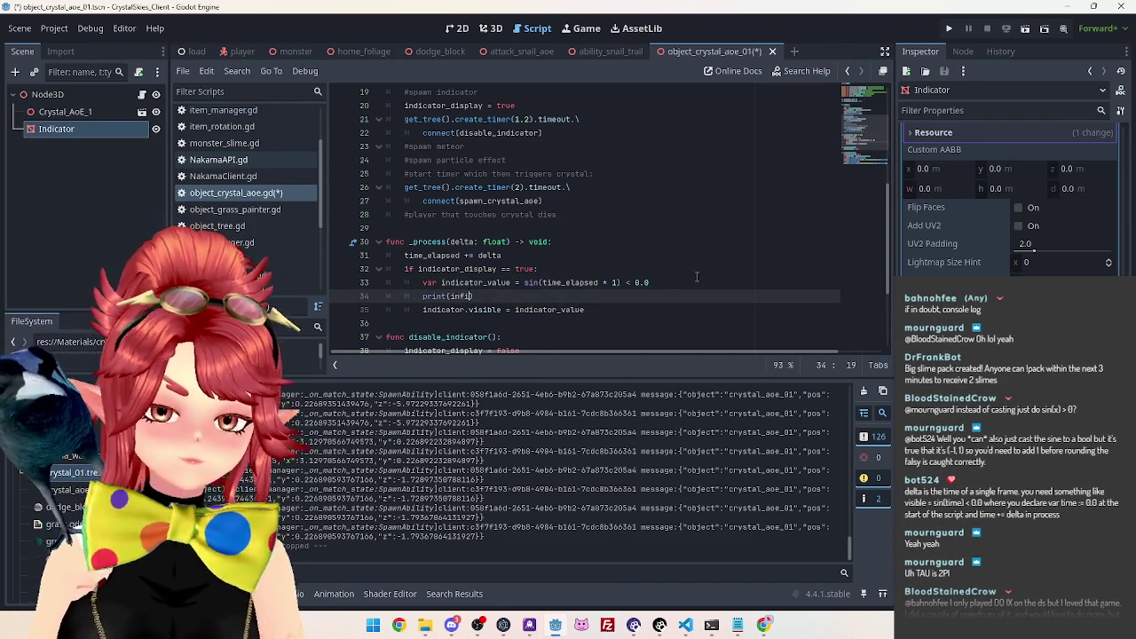
click(581, 228)
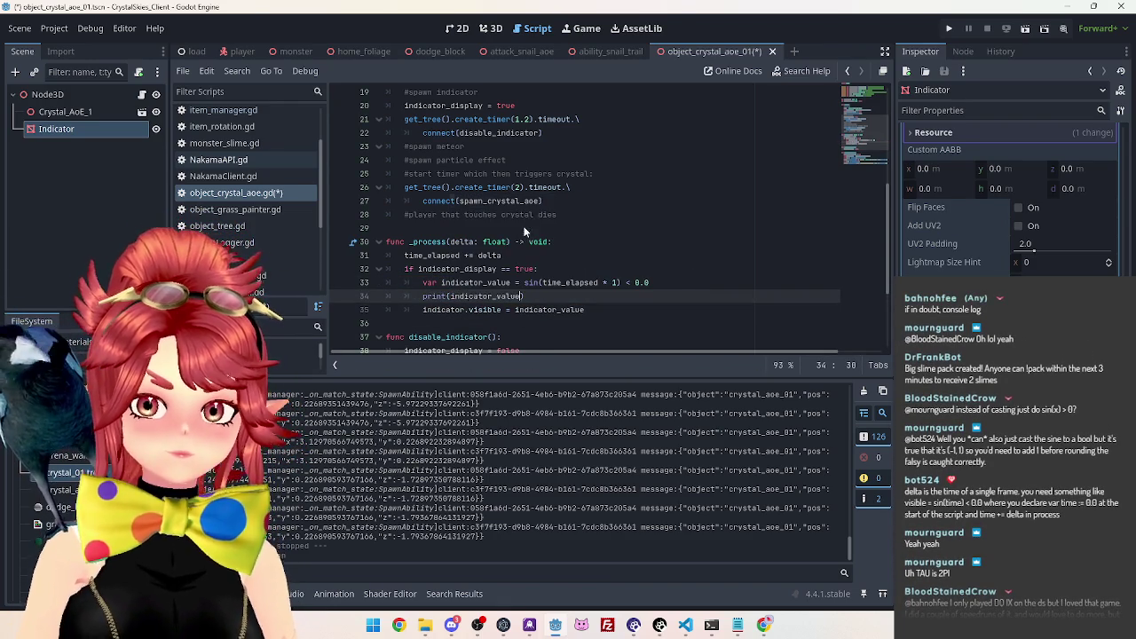
click(594, 271)
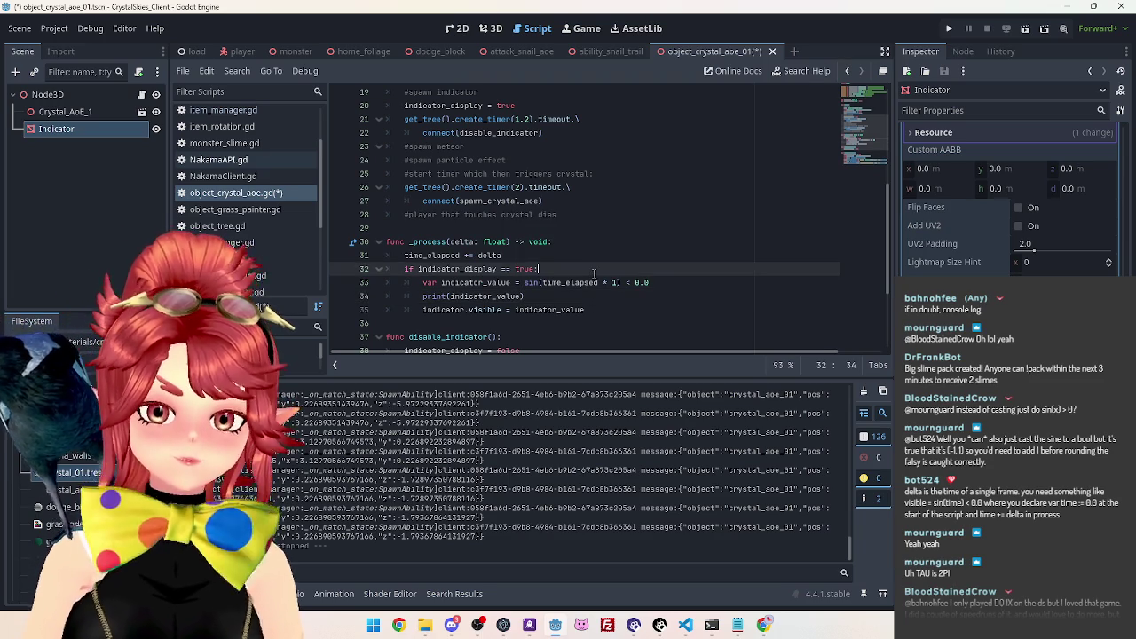
key(ctrl+s)
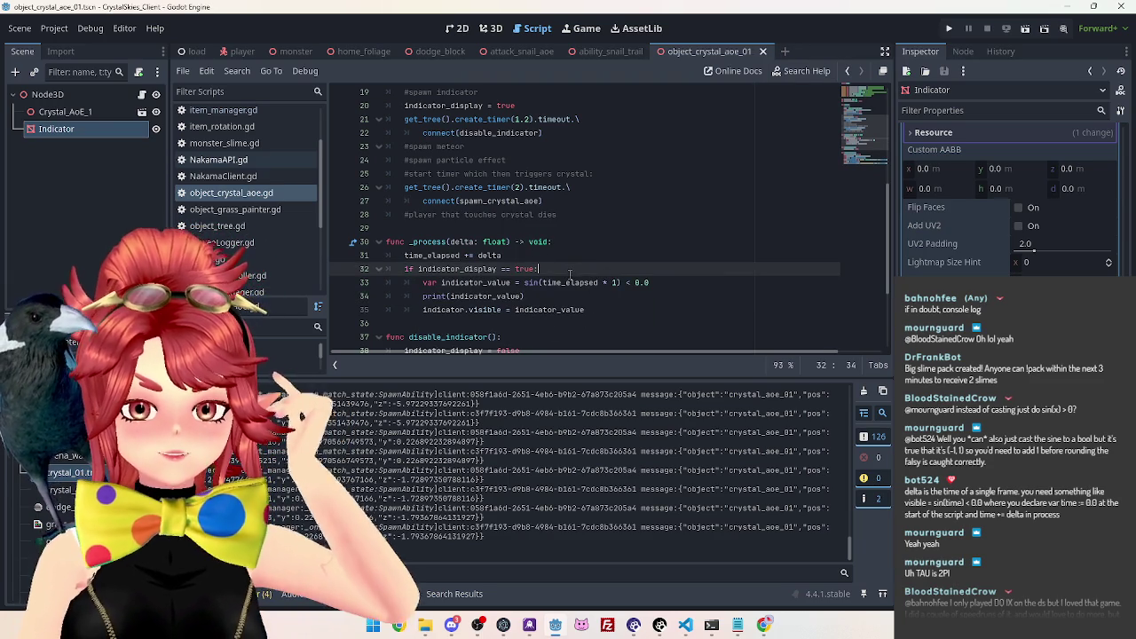
Step: Stop the running game, save the scene, and relaunch the project
key(F8)
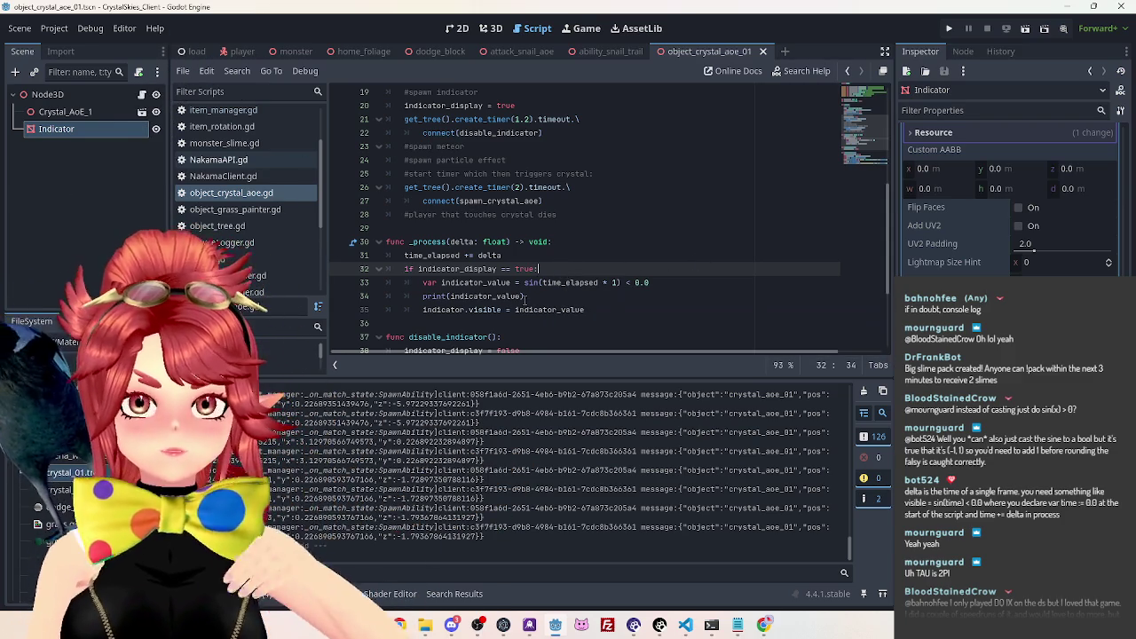
key(ctrl+s)
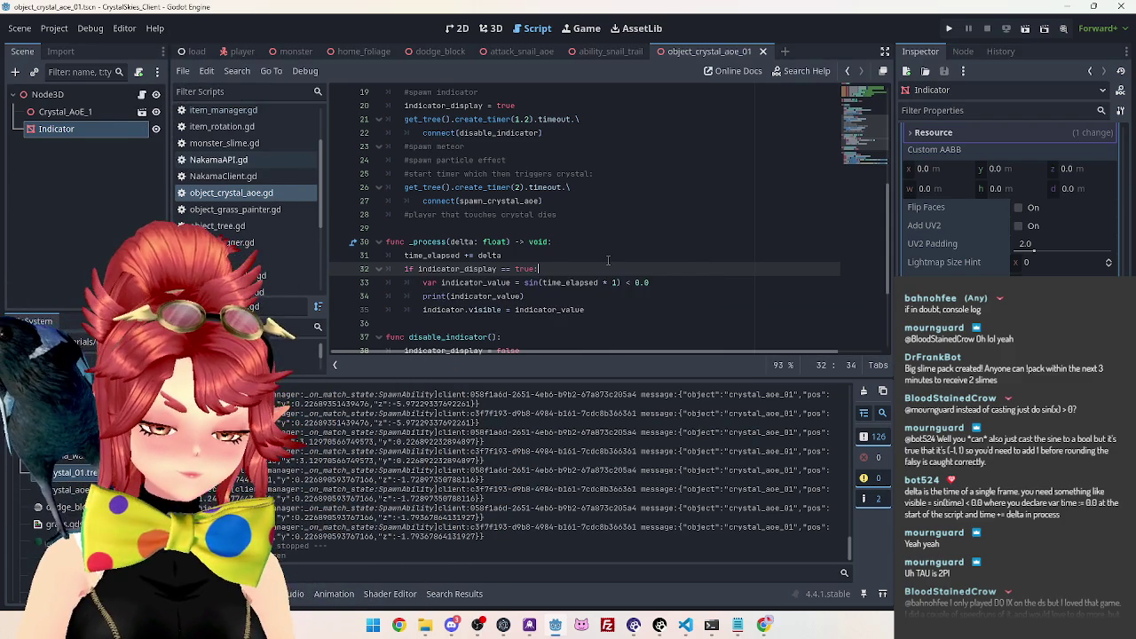
click(949, 31)
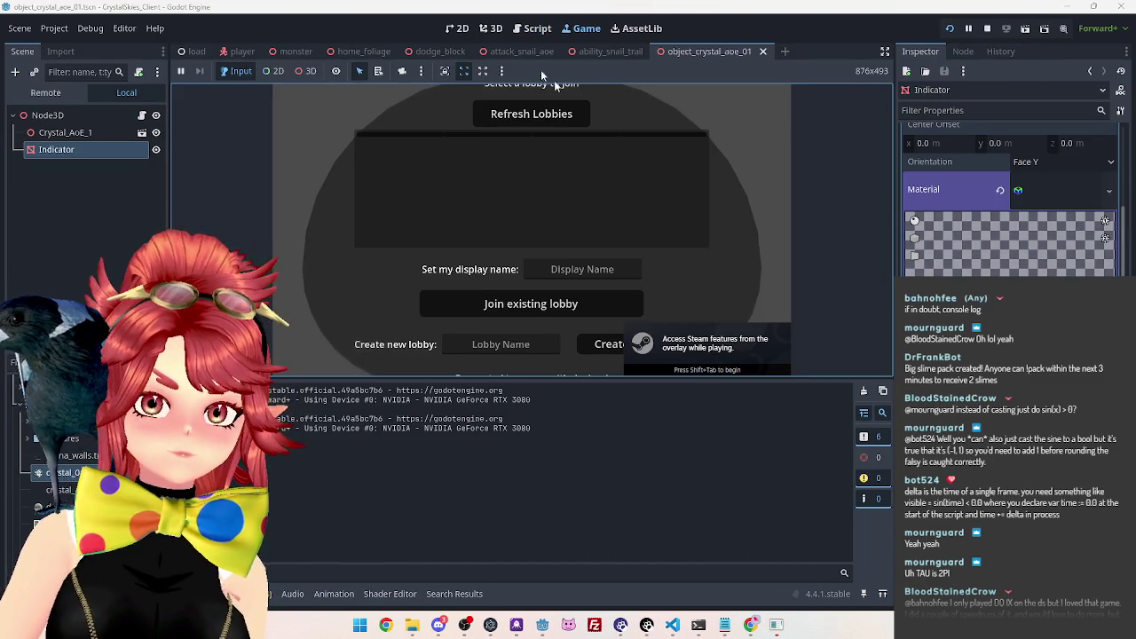
Step: Toggle Crystal_AoE_1 off and on in the 3D view, orbit low, then stop the game and reopen the script
click(491, 27)
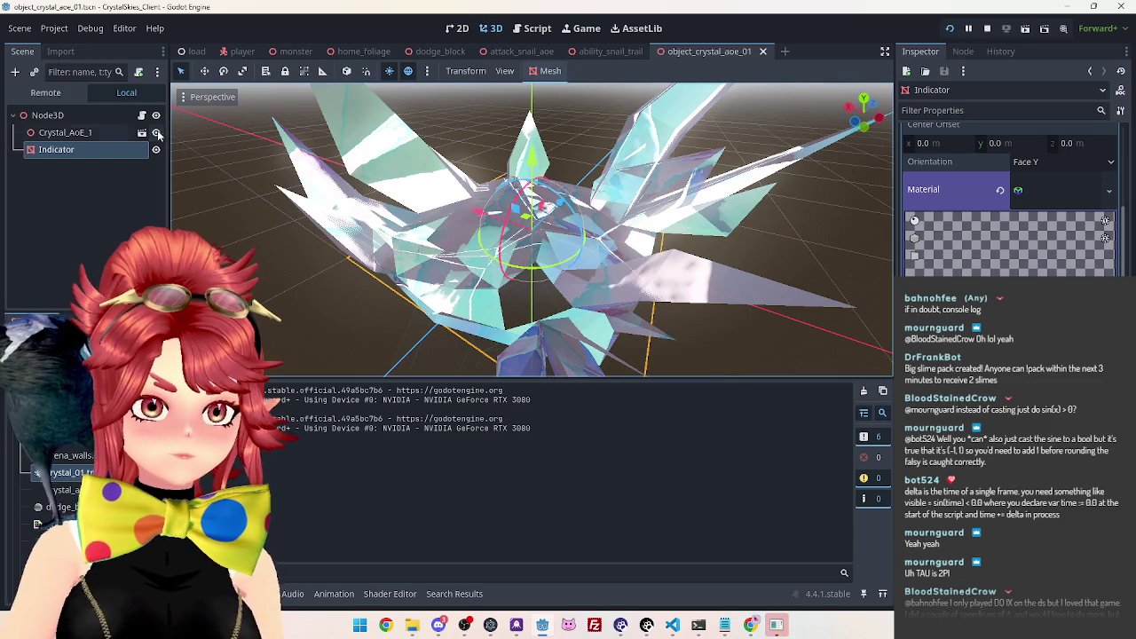
click(156, 132)
click(157, 132)
mouse_move(548, 334)
mouse_down()
mouse_move(609, 249)
mouse_move(631, 291)
mouse_move(648, 223)
mouse_move(639, 323)
mouse_move(640, 240)
mouse_move(648, 275)
mouse_move(630, 187)
mouse_up()
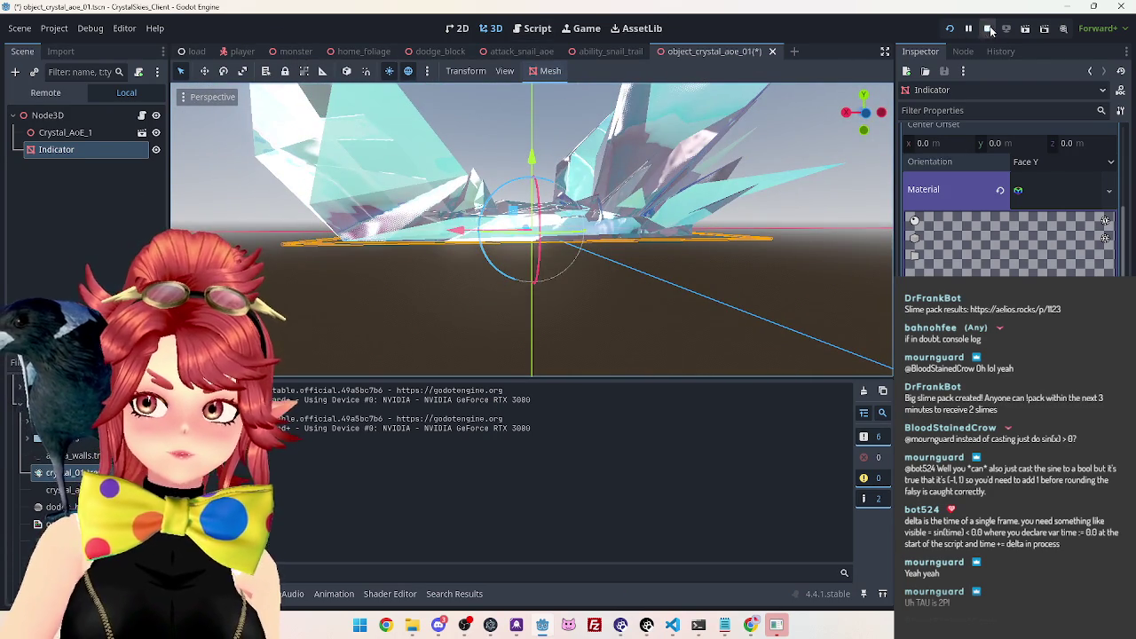
click(988, 28)
click(531, 29)
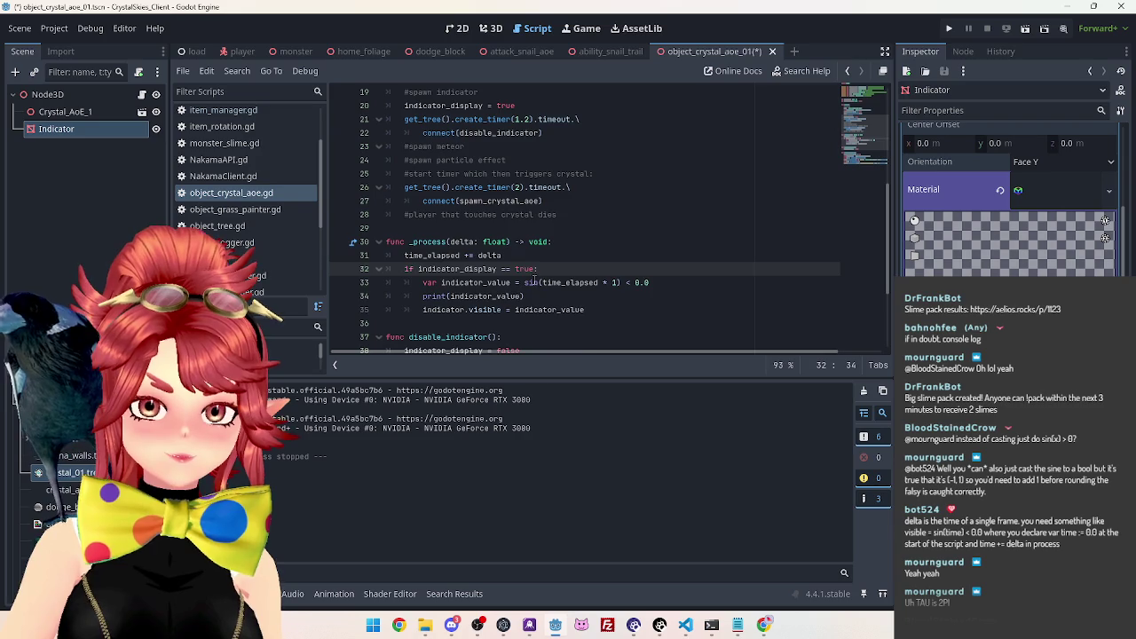
Step: Save the crystal AoE script
scroll(536, 276, up, 1)
scroll(537, 276, down, 2)
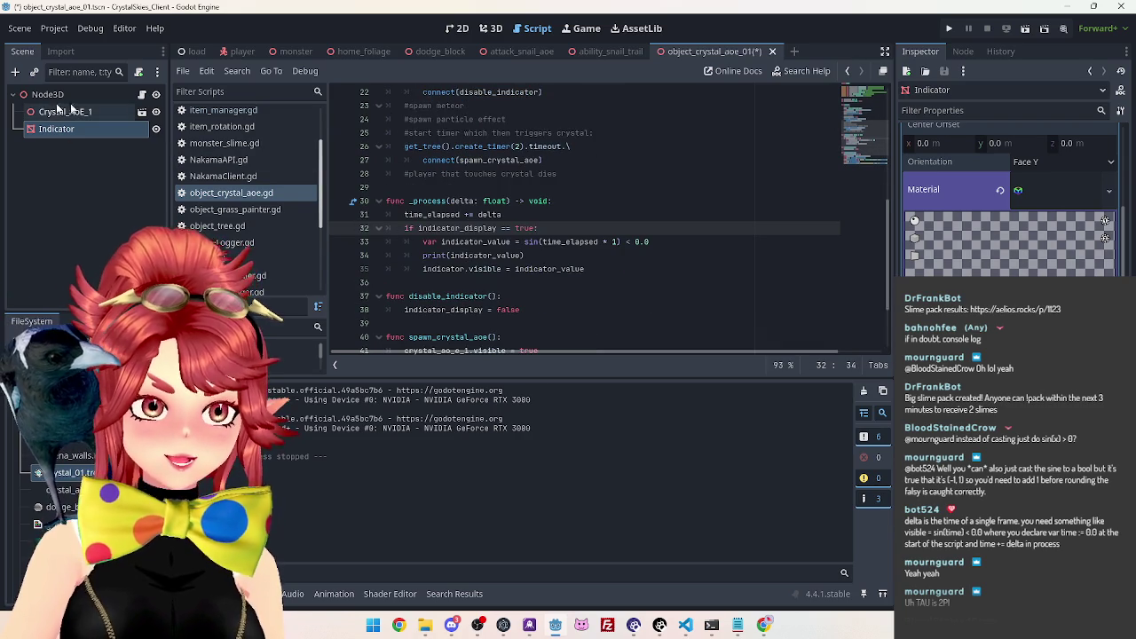
click(577, 187)
key(ctrl+s)
Step: In spawn_env_object, change Vector3(pos.x,0,pos.z) to Vector3(pos.x,0.02,pos.z) and save
scroll(227, 137, up, 2)
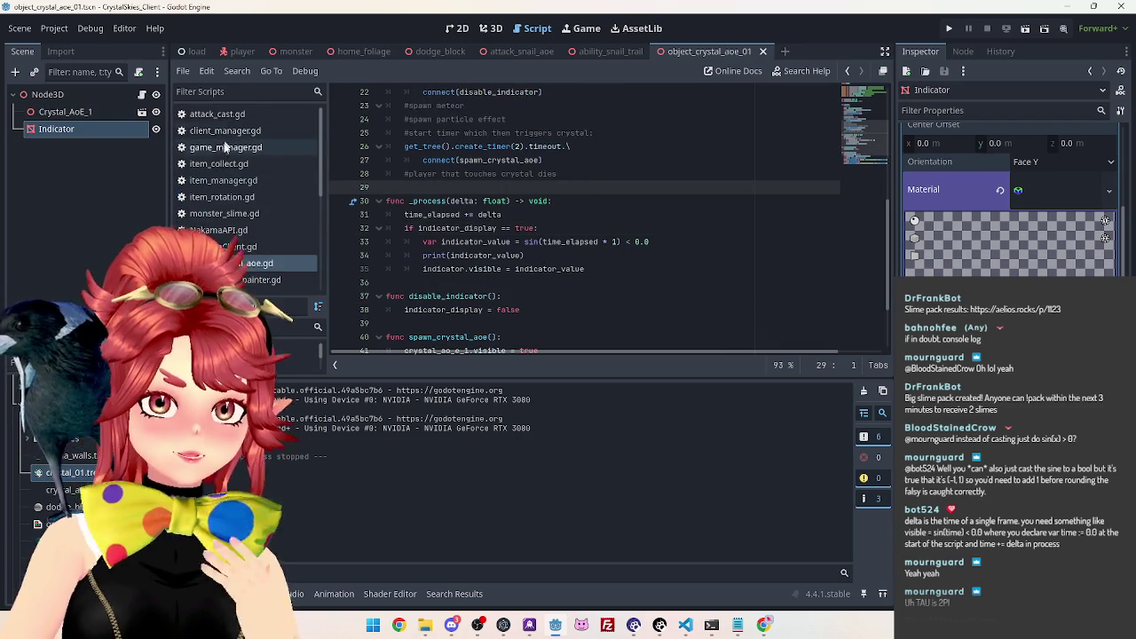
click(227, 138)
scroll(855, 231, down, 5)
drag(886, 133, 885, 337)
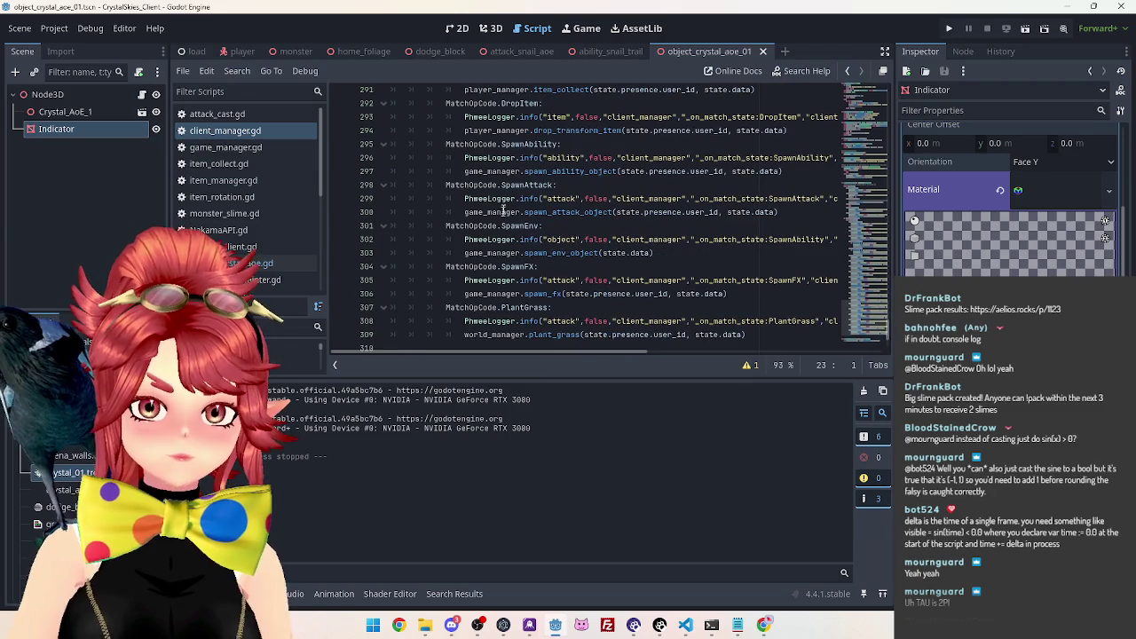
ctrl+click(539, 258)
scroll(485, 215, down, 1)
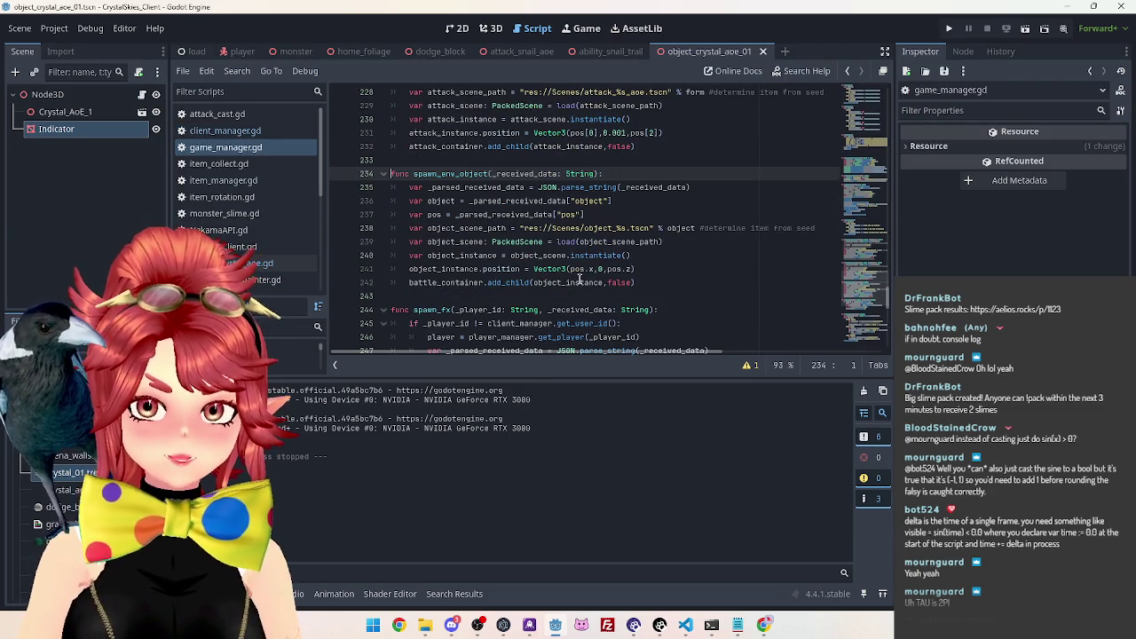
click(597, 269)
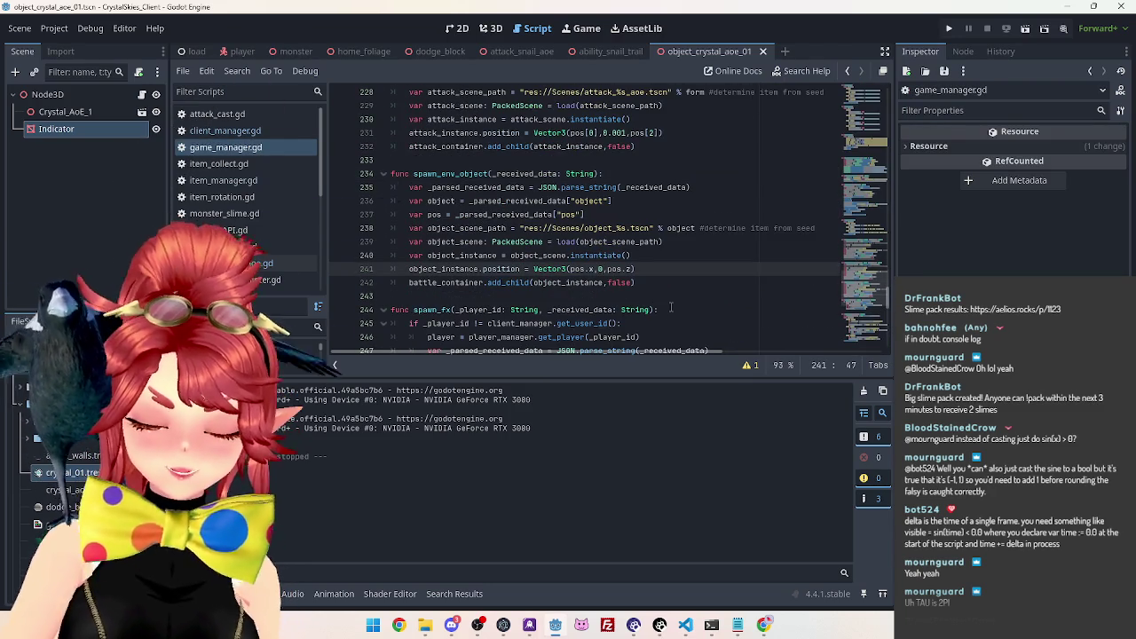
text(.02)
click(666, 256)
key(ctrl+s)
Step: Run the game and, as host, enter a display name and create lobby asddd
key(F5)
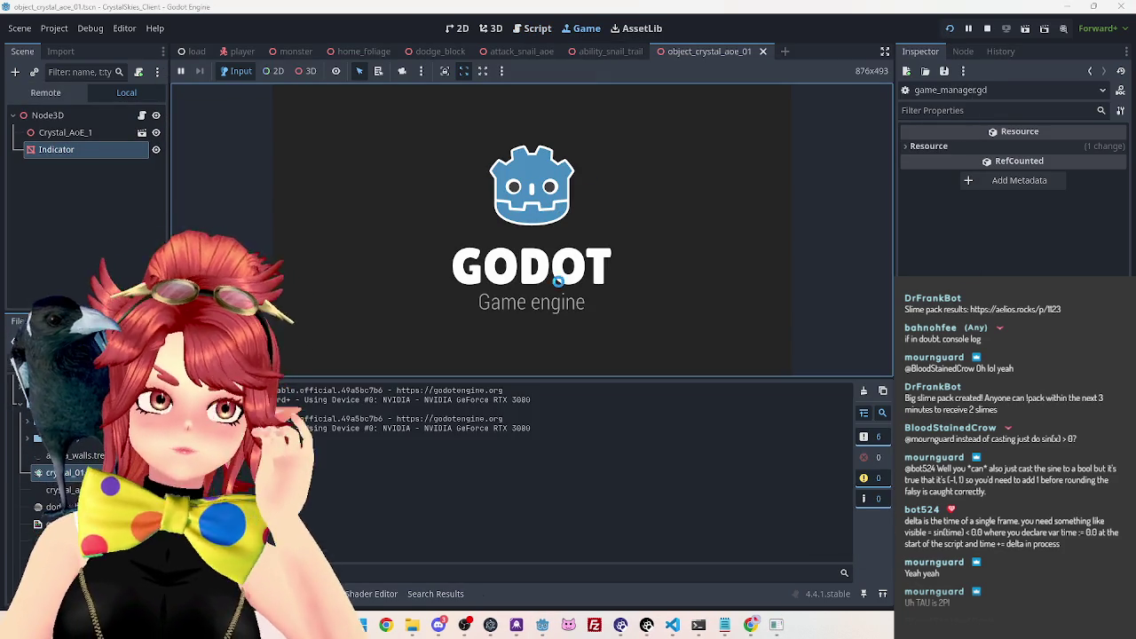
click(592, 265)
text(Phwee)
click(550, 344)
text(asddd)
click(603, 347)
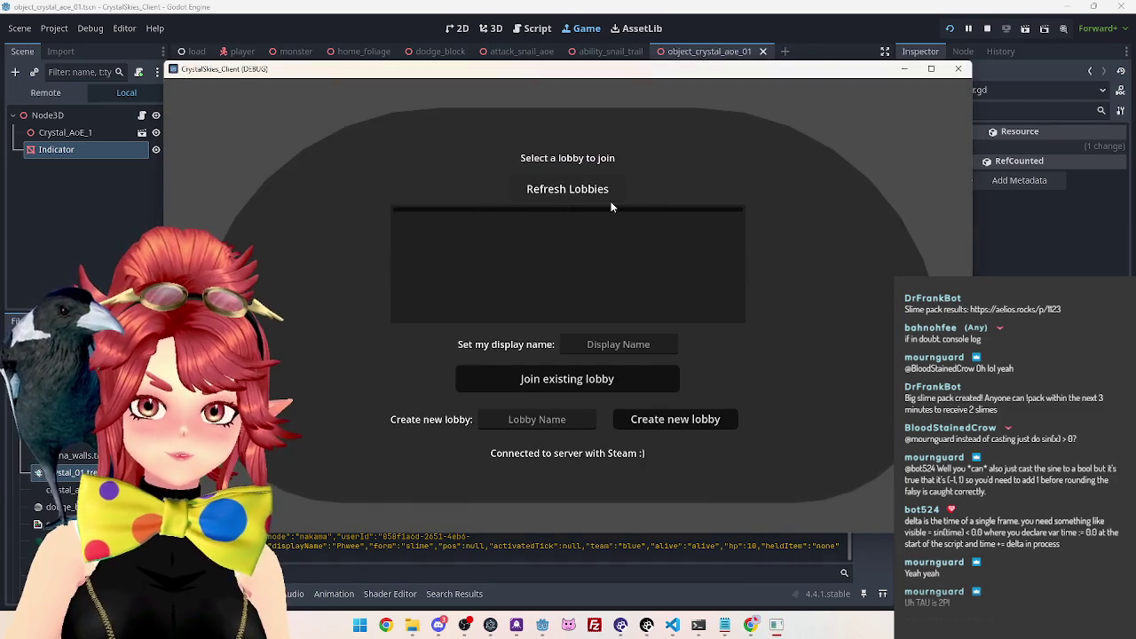
Step: Refresh lobbies in the client, create lobby asdd there, start the battle, then stop the game
click(610, 197)
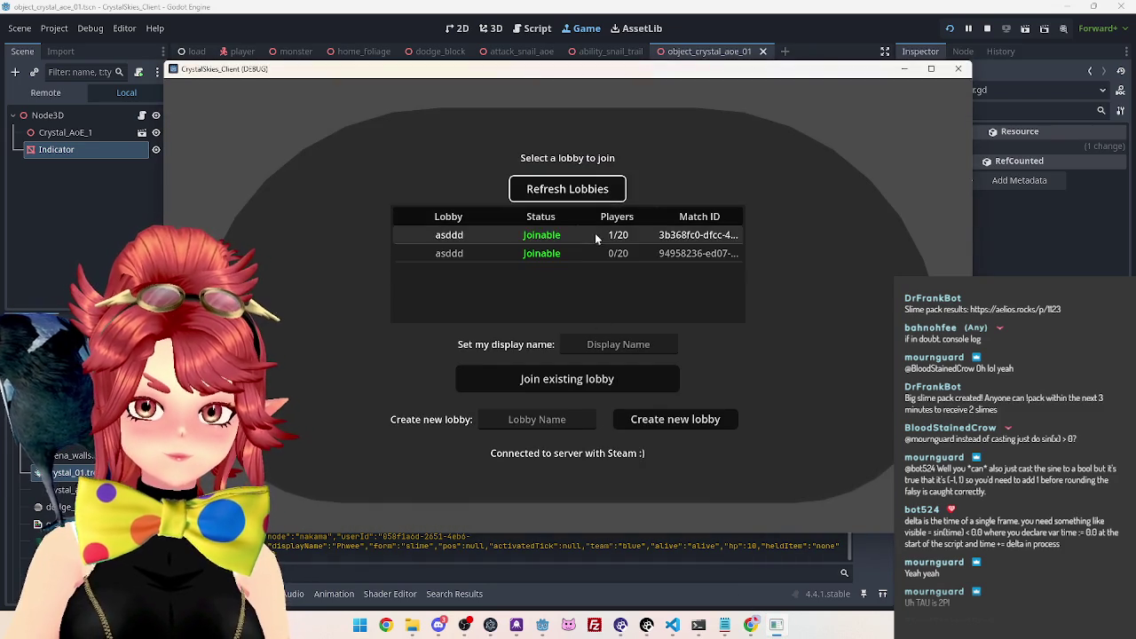
click(621, 344)
text(hwee)
click(537, 419)
text(asdd)
click(699, 422)
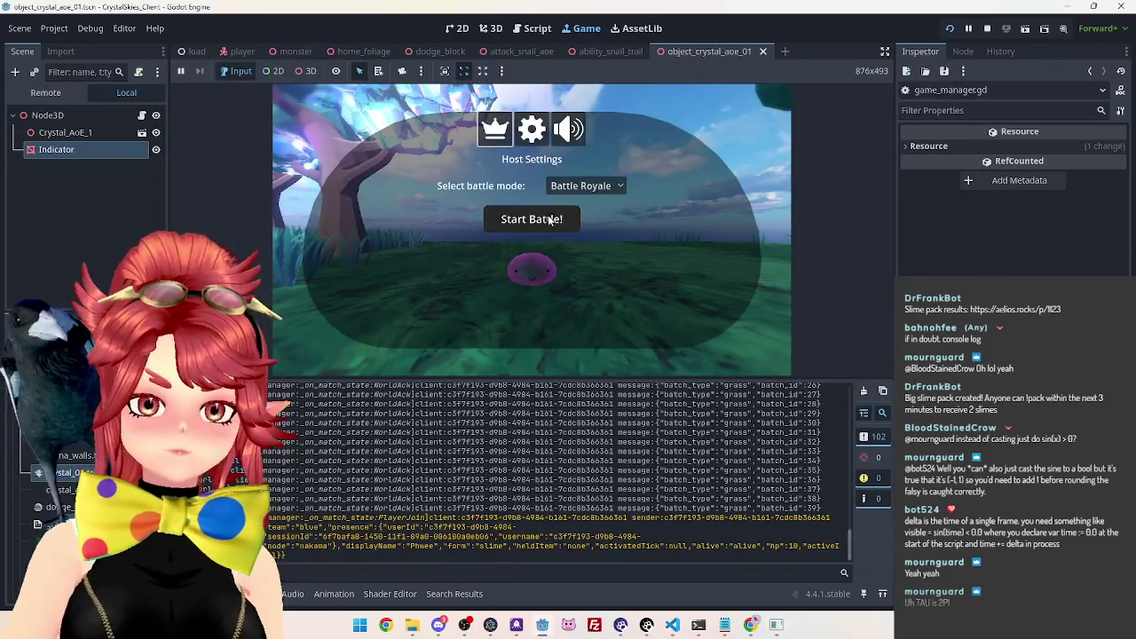
click(555, 219)
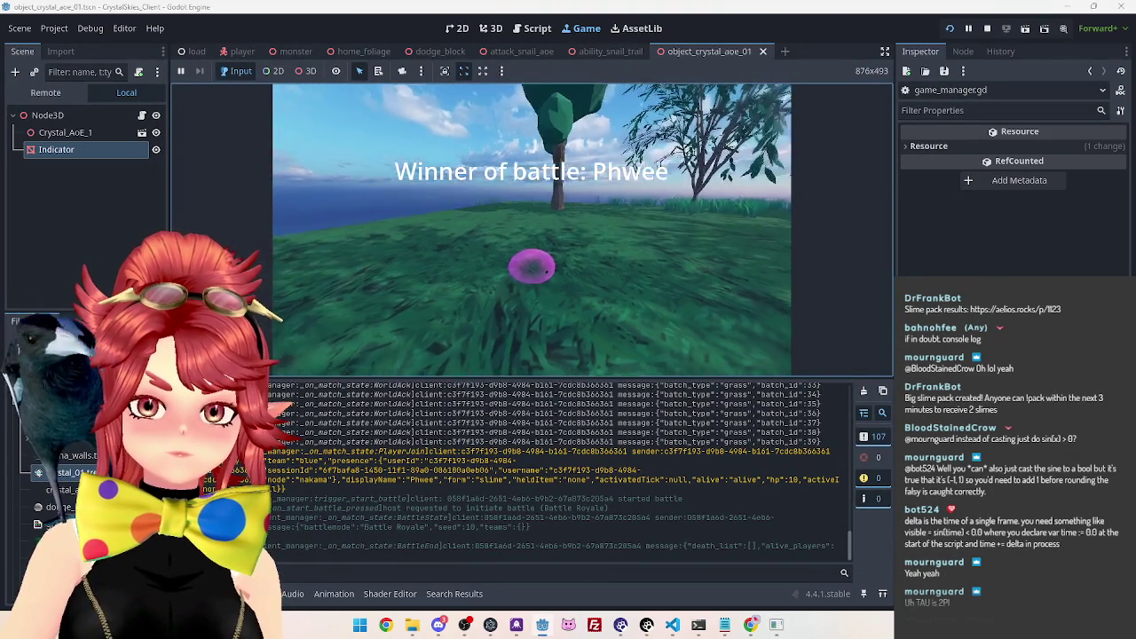
click(989, 28)
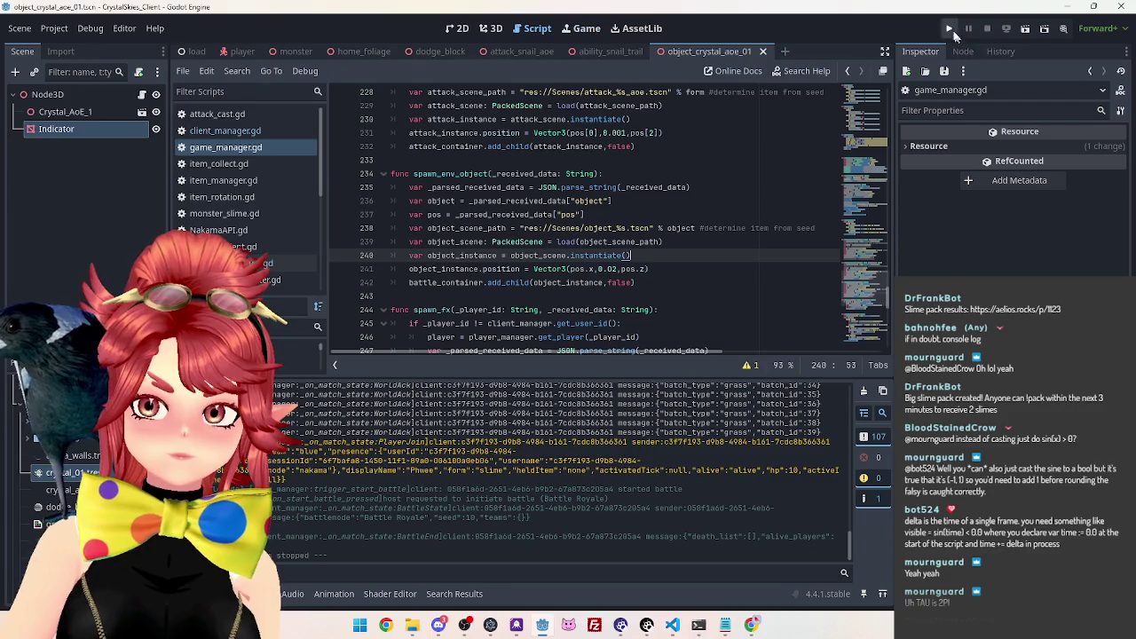
Step: Relaunch the game and host a new lobby named asddd with a display name
key(F5)
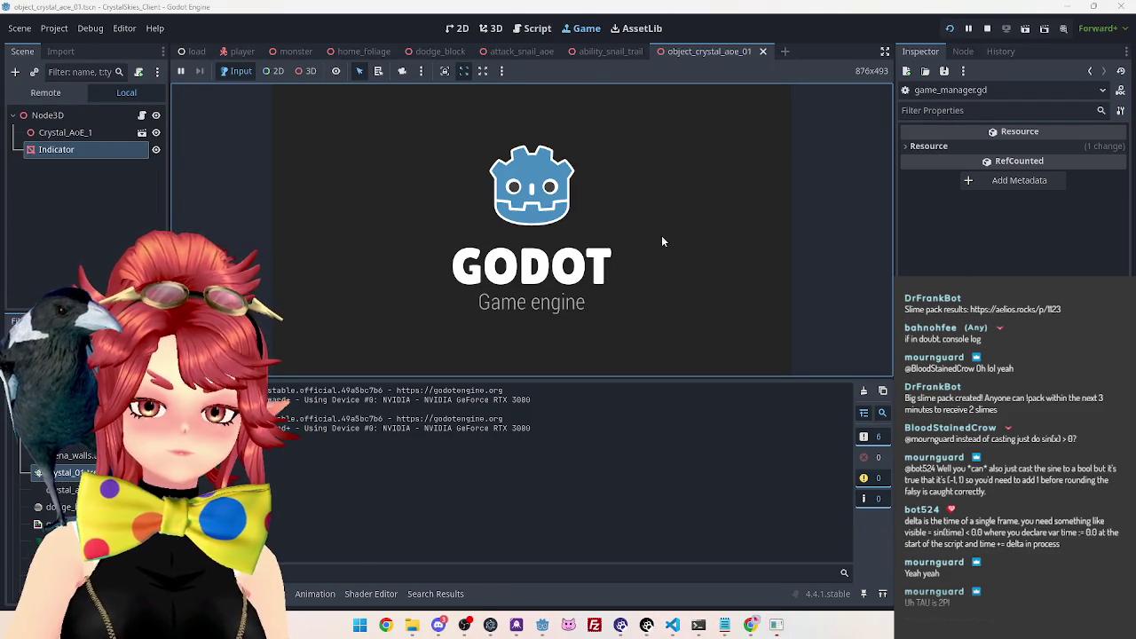
click(614, 267)
text(Phwee)
key(Tab)
key(Tab)
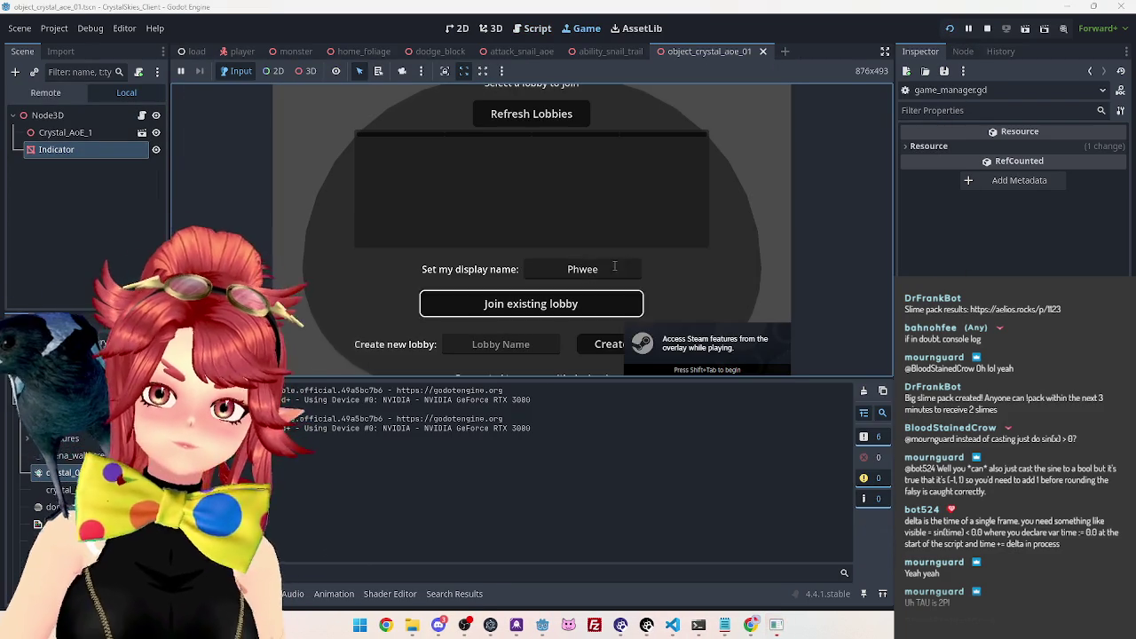
text(asddd)
click(603, 349)
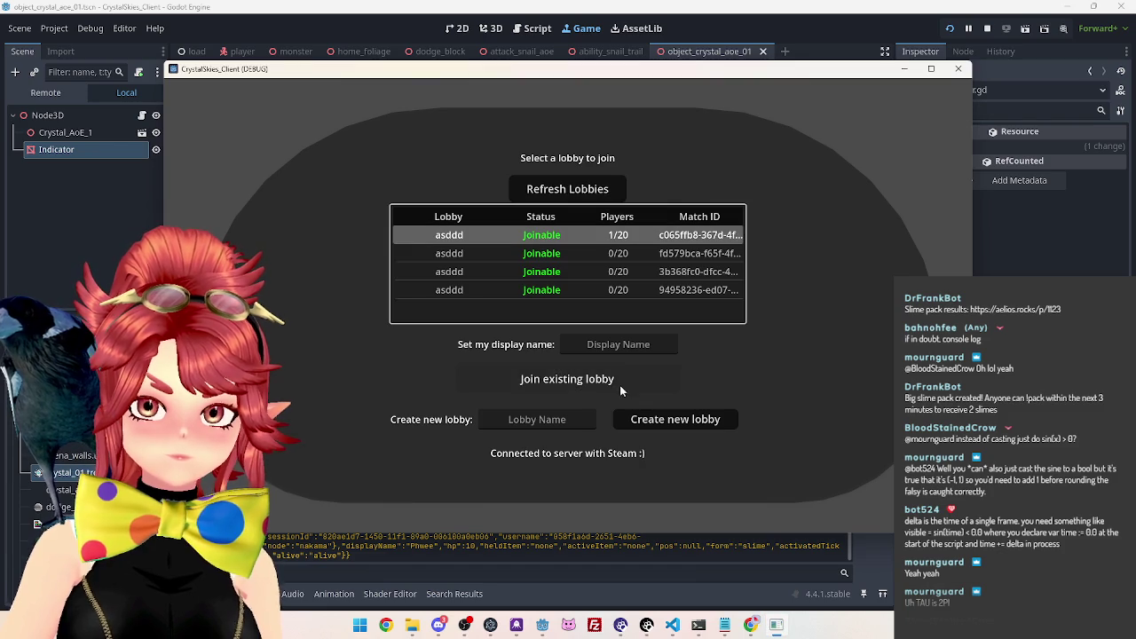
Step: Join the existing asddd lobby from the client, then switch back to the host window
click(618, 343)
text(Phwee)
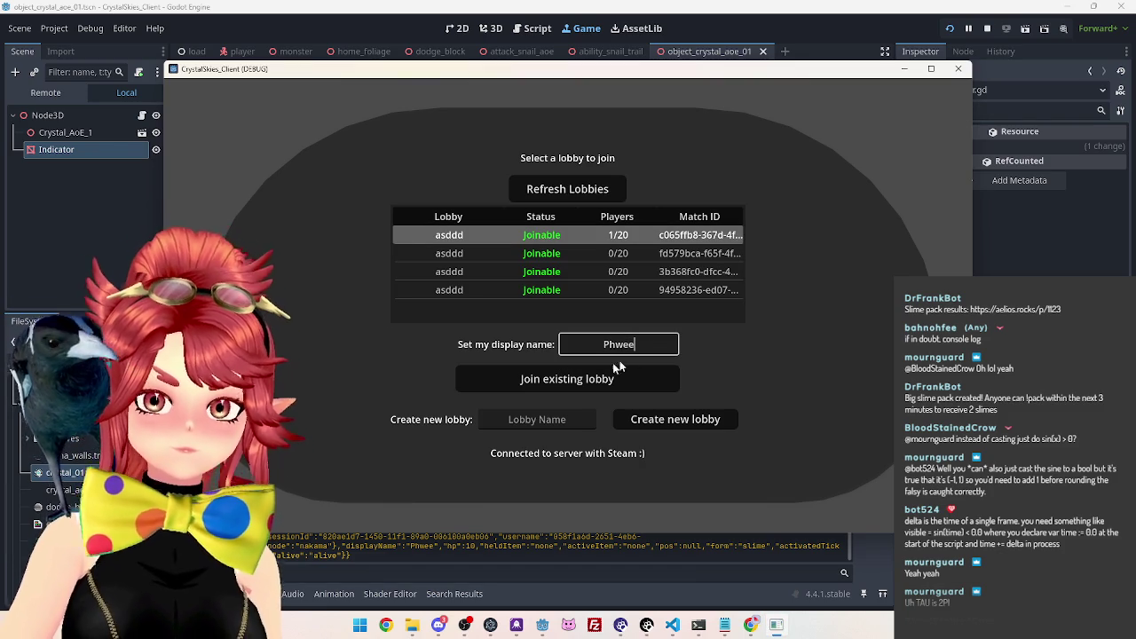
click(614, 373)
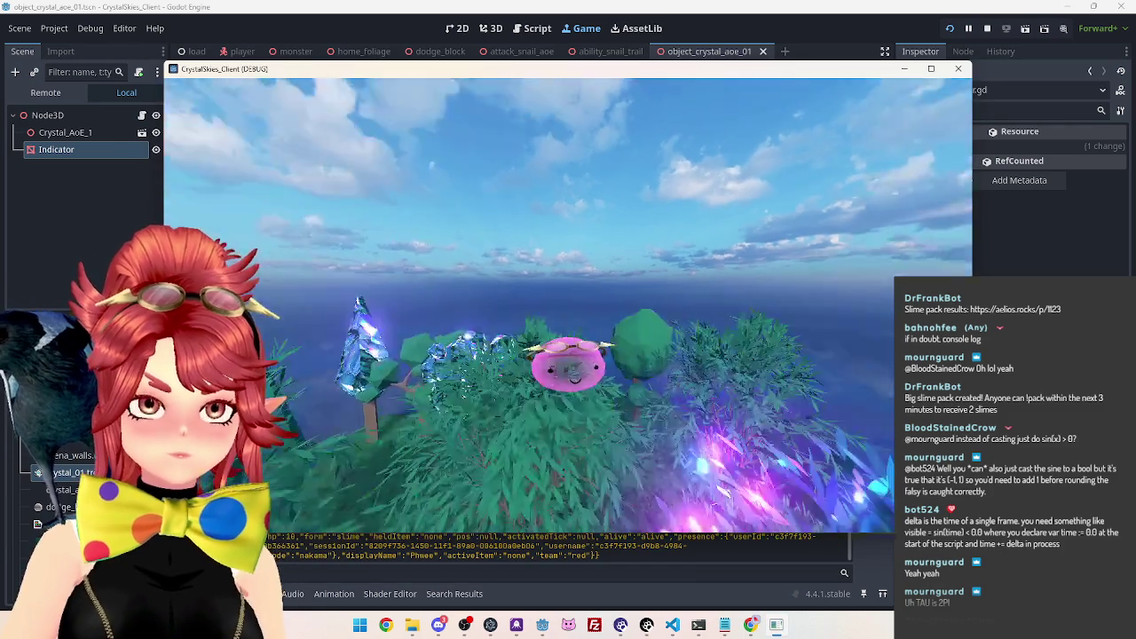
key(w)
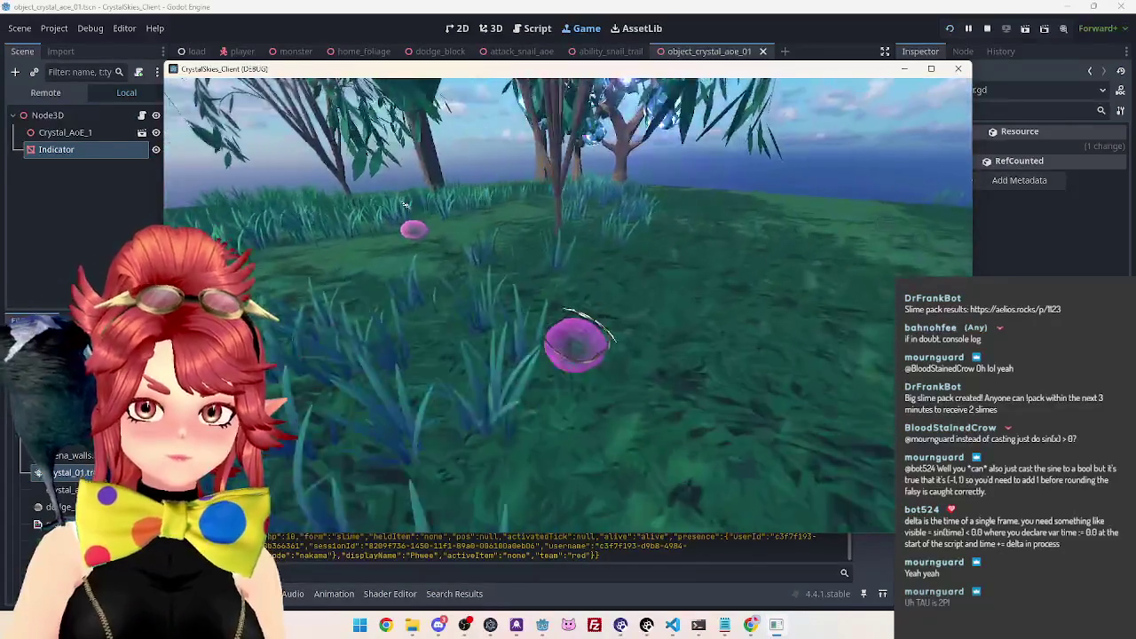
key(Escape)
key(alt+Tab)
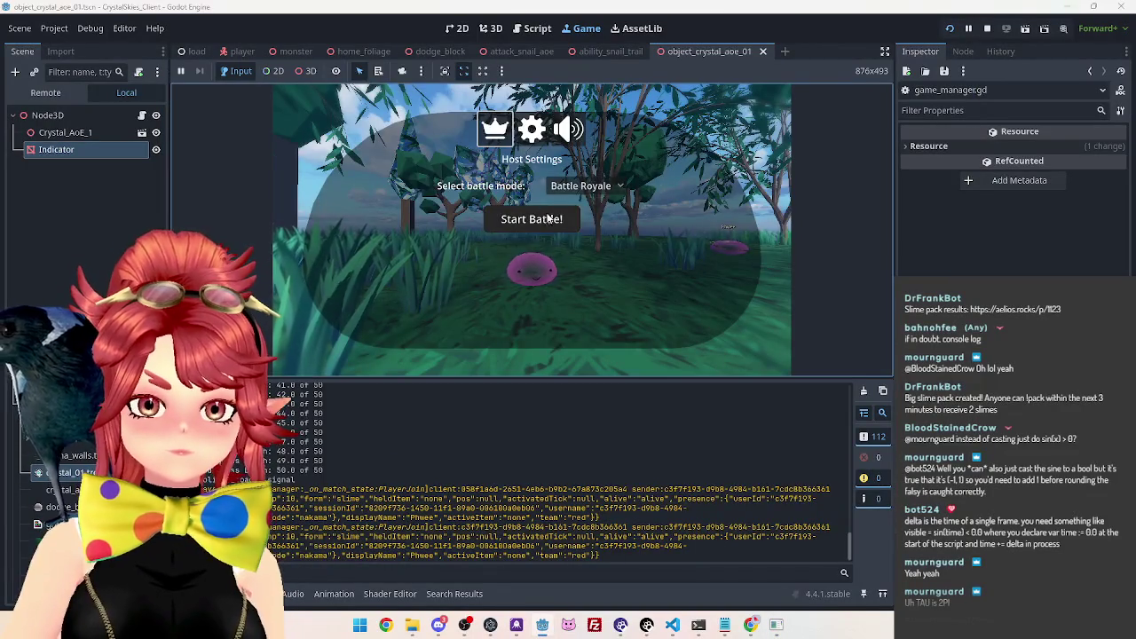
Step: Start the Battle Royale match and move the slime with W until the crystal AoE spawns
click(530, 218)
key(w)
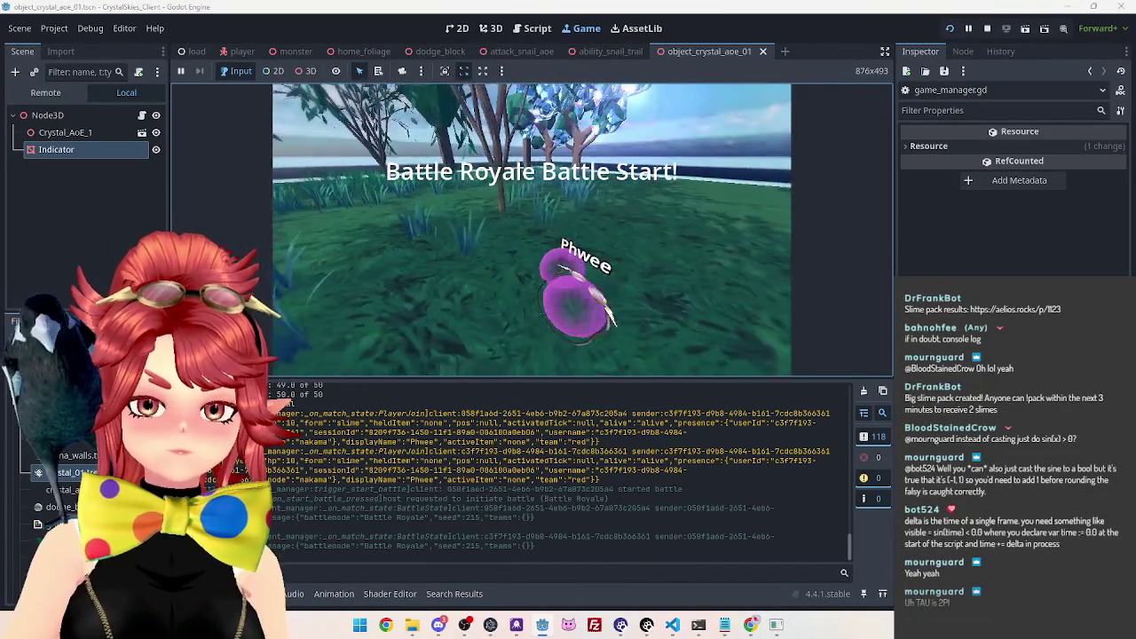
key(w)
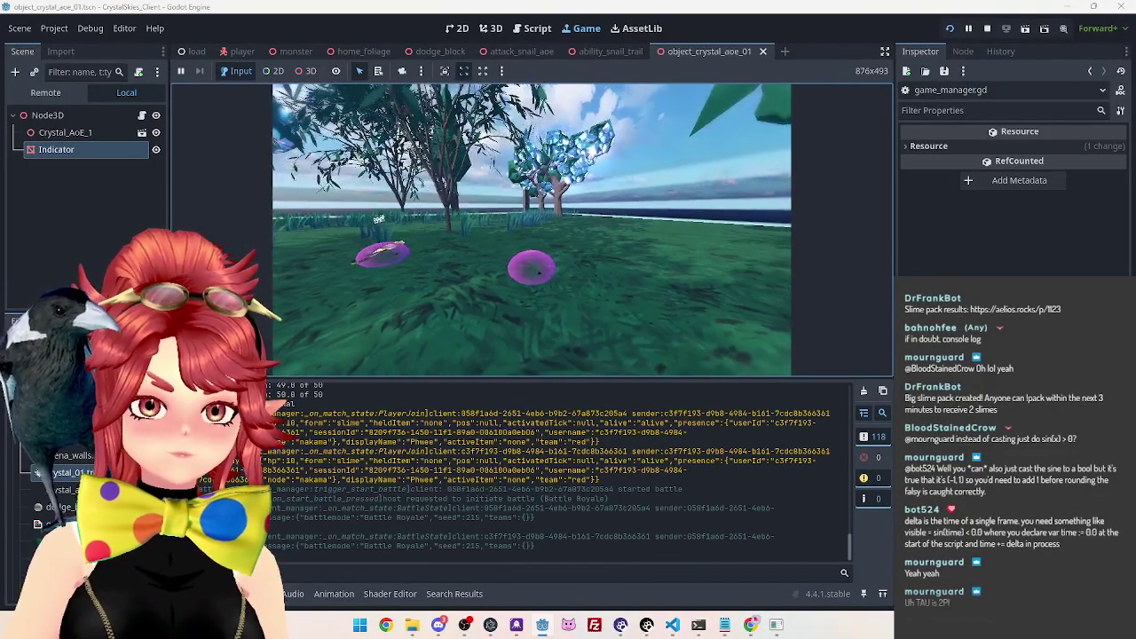
key(w)
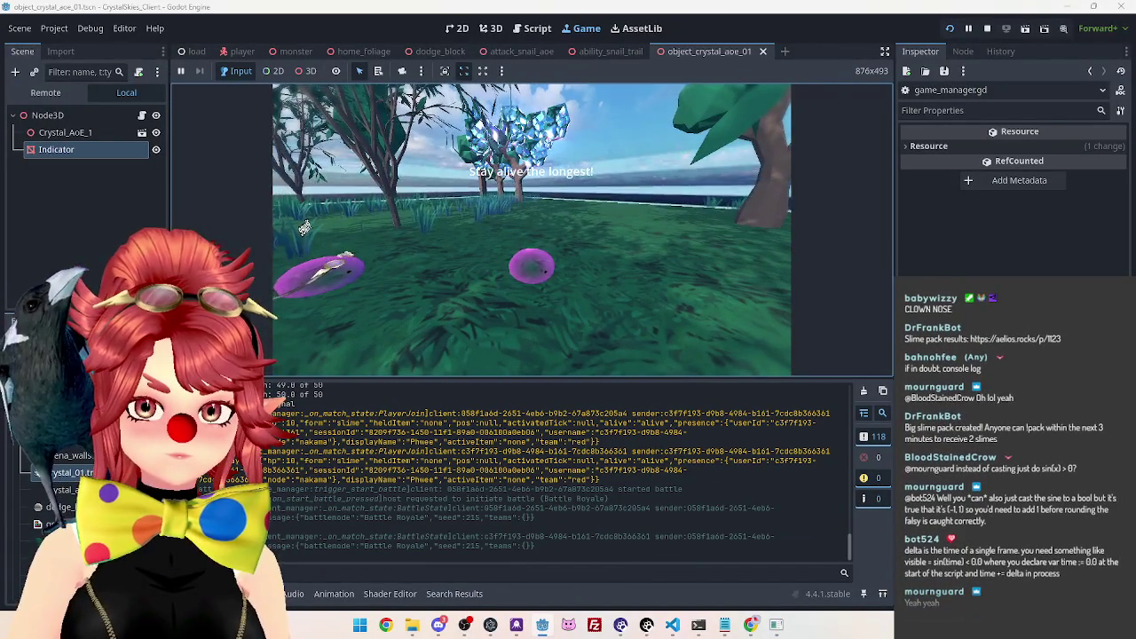
key(w)
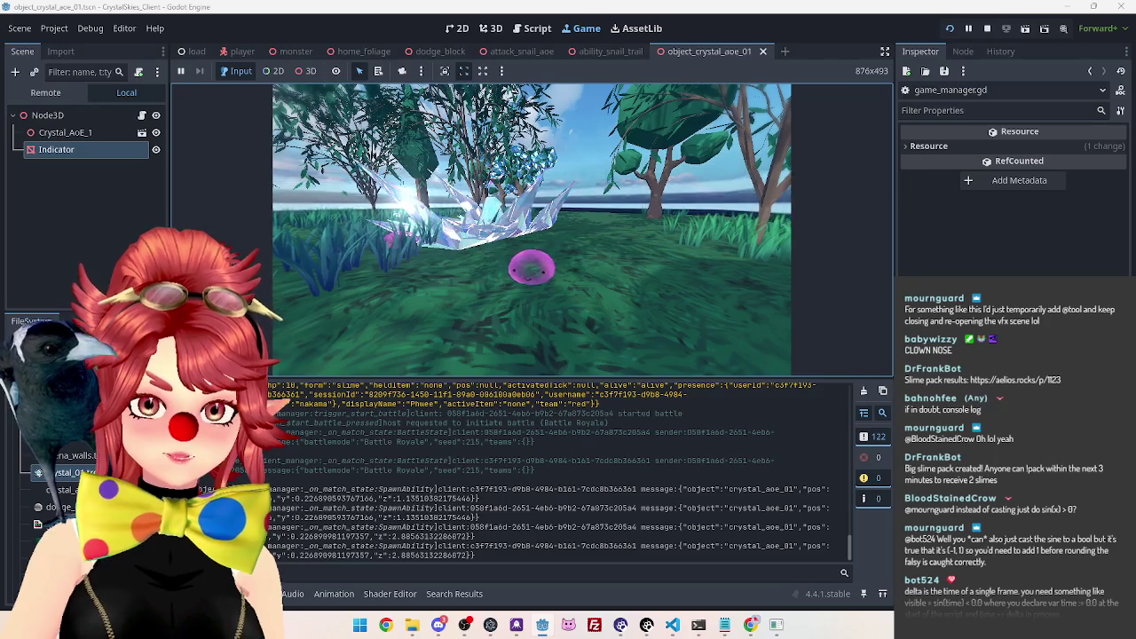
key(w)
key(Escape)
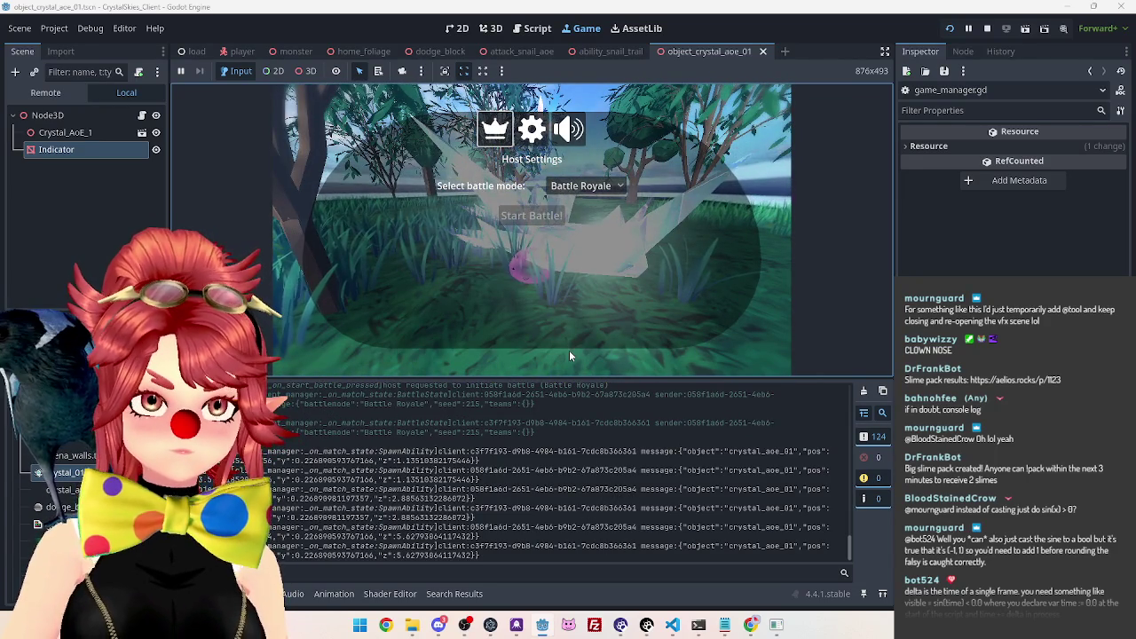
Step: Stop the game, orbit around the crystal in the 3D view, then return to game_manager.gd
click(987, 27)
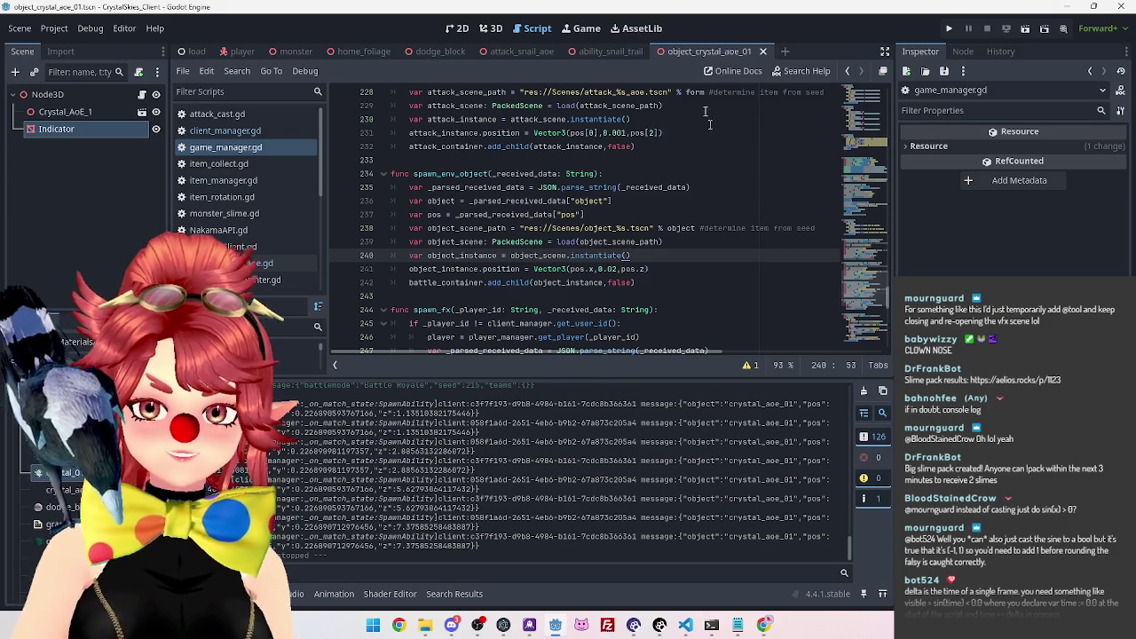
click(491, 29)
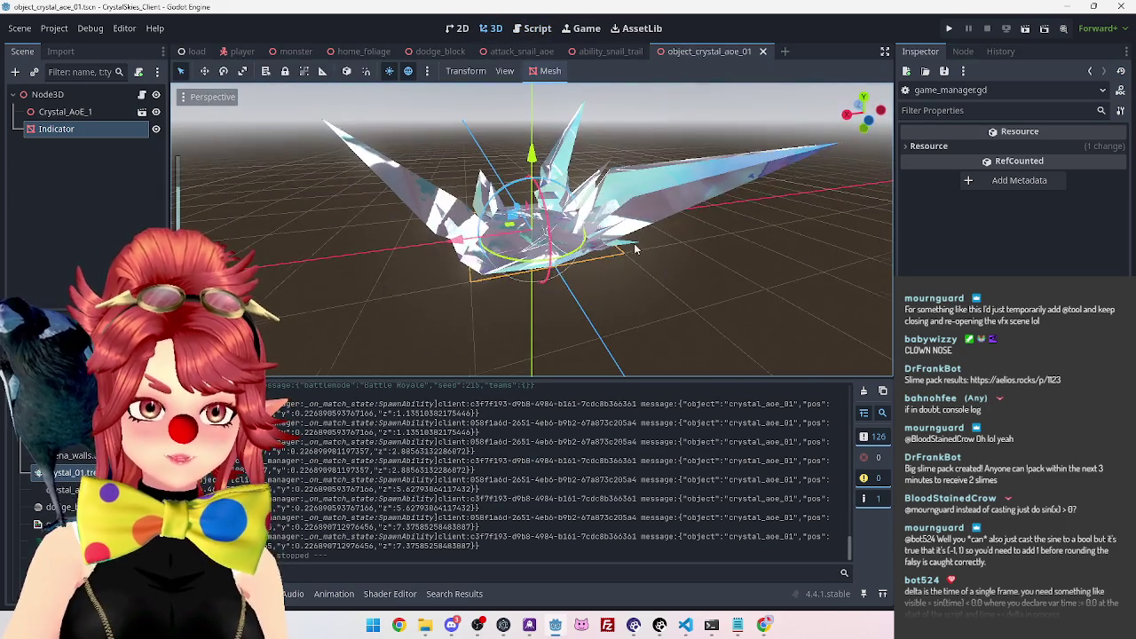
scroll(679, 268, up, 3)
scroll(695, 257, down, 3)
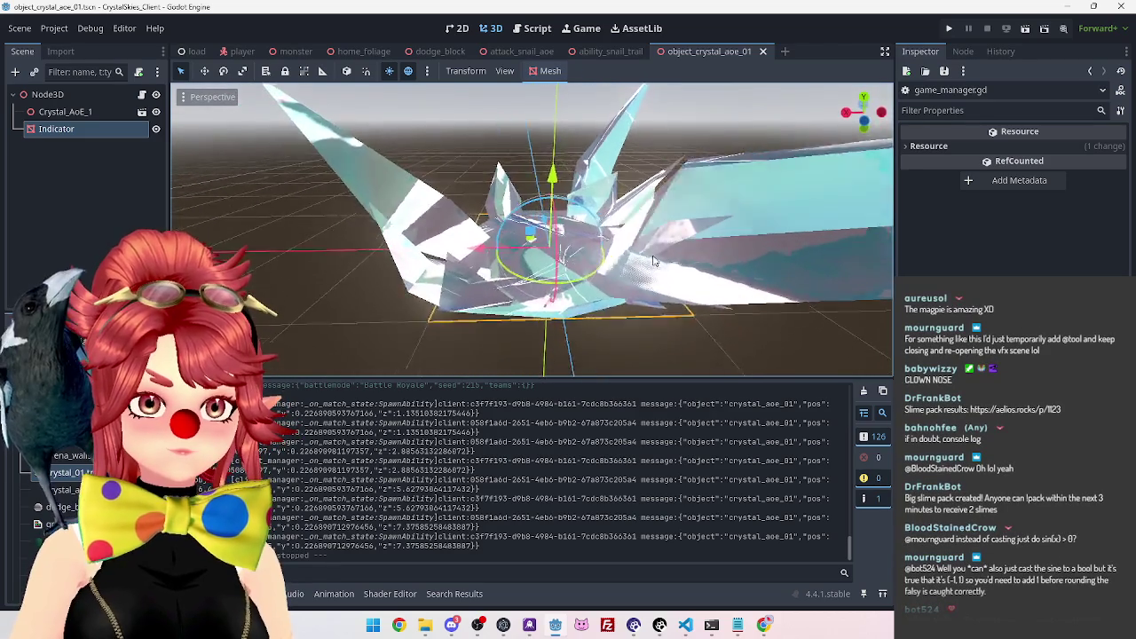
drag(700, 235, 639, 177)
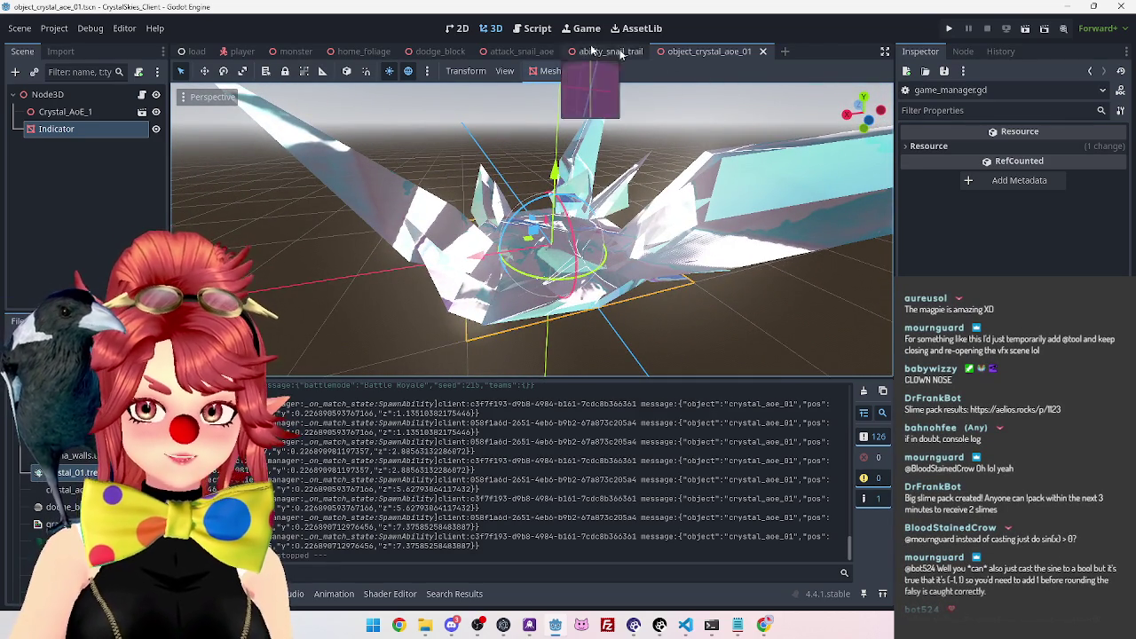
click(531, 27)
scroll(612, 228, up, 3)
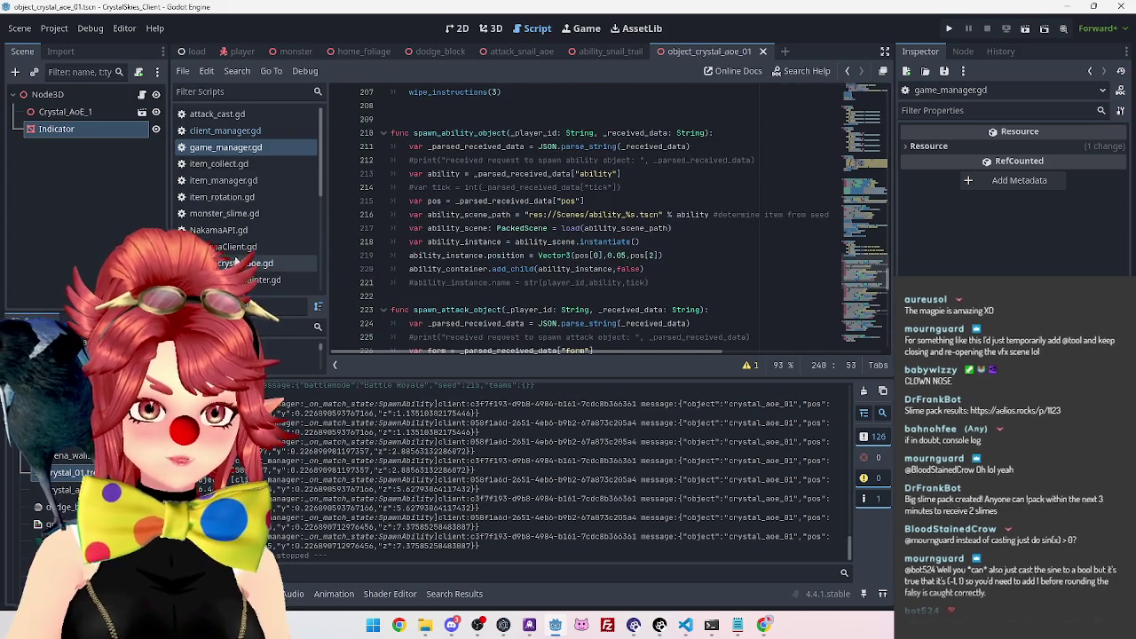
click(257, 262)
scroll(672, 278, up, 5)
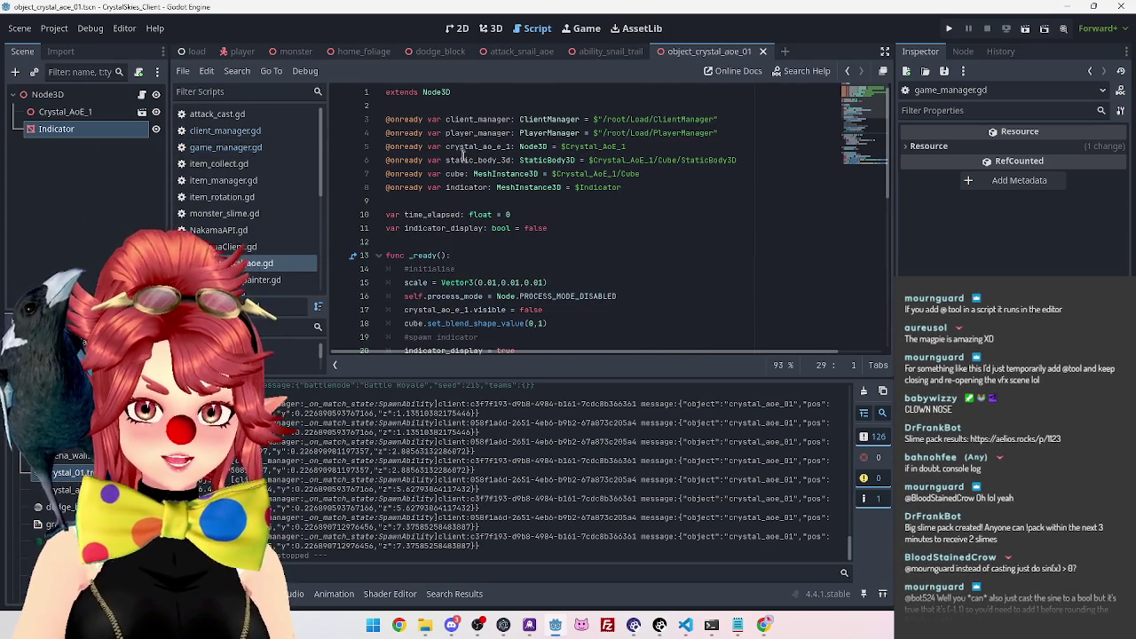
click(454, 105)
key(Return)
key(Up)
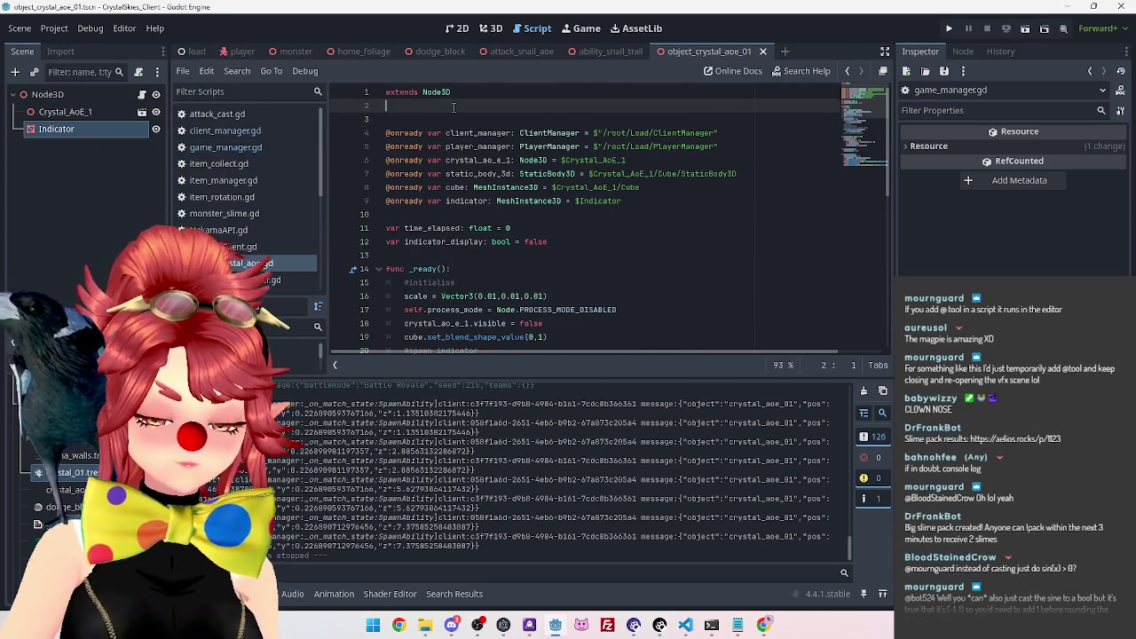
text(@tool)
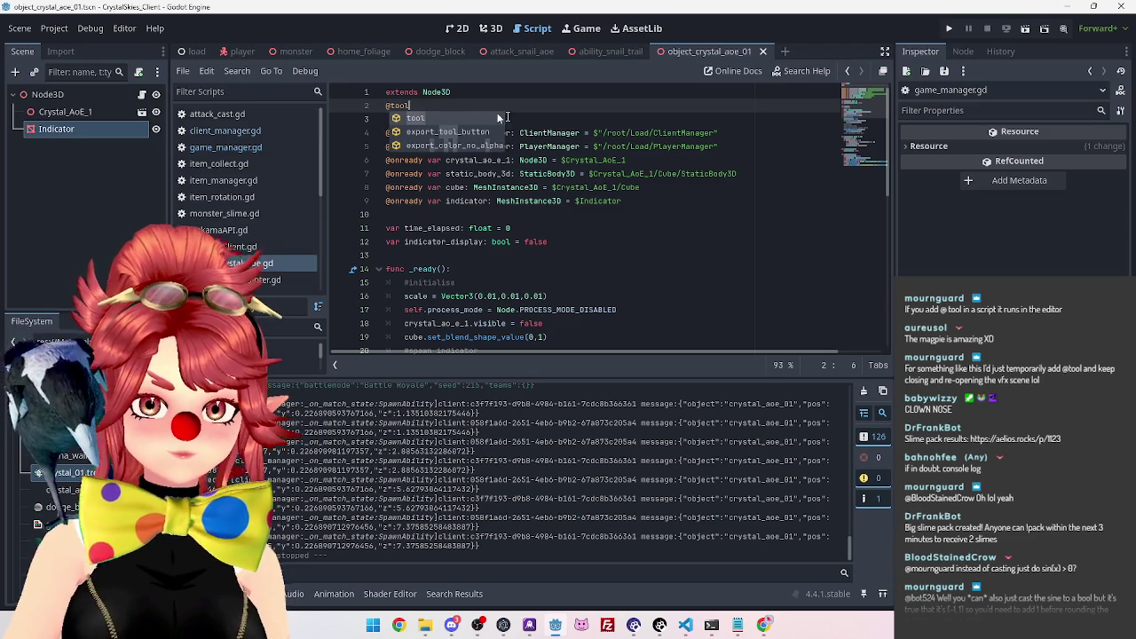
click(549, 124)
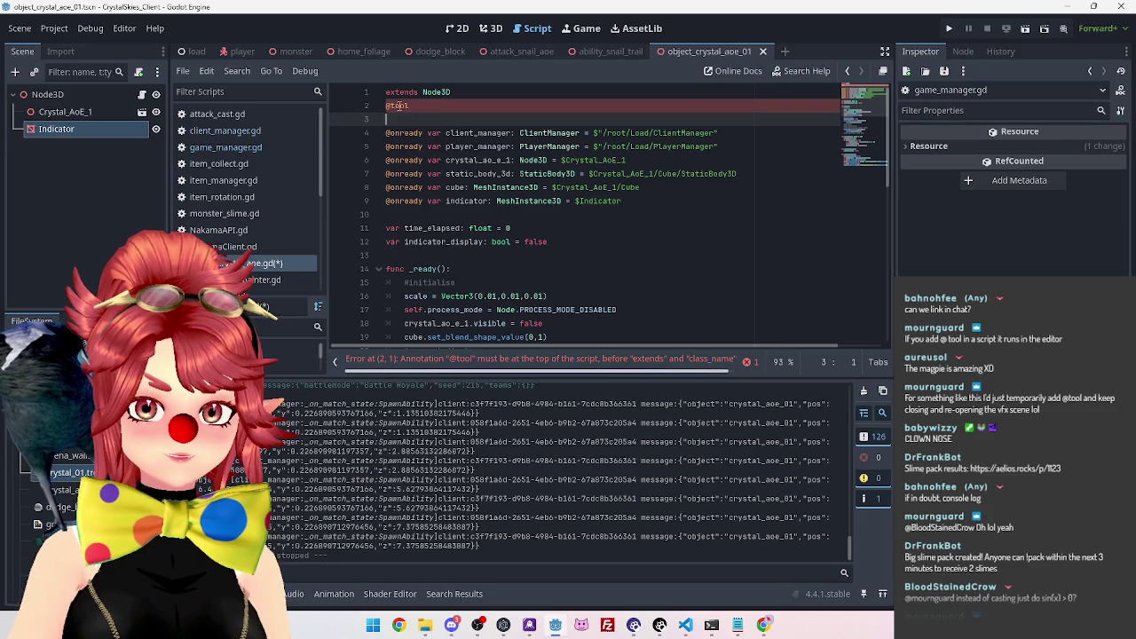
mouse_move(388, 106)
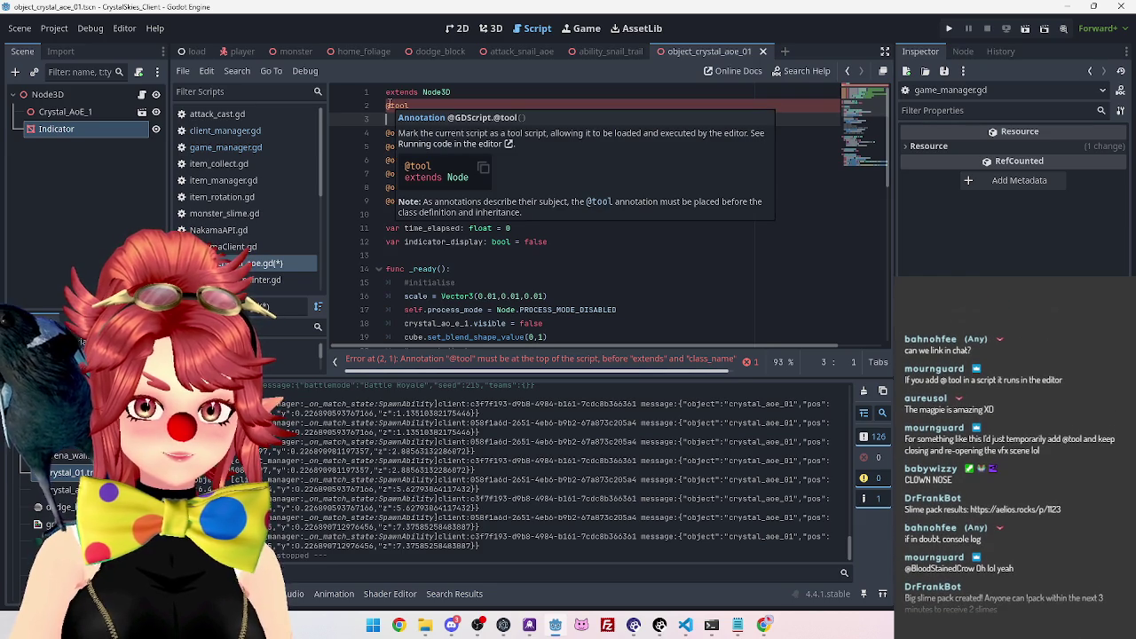
click(388, 106)
key(alt+Up)
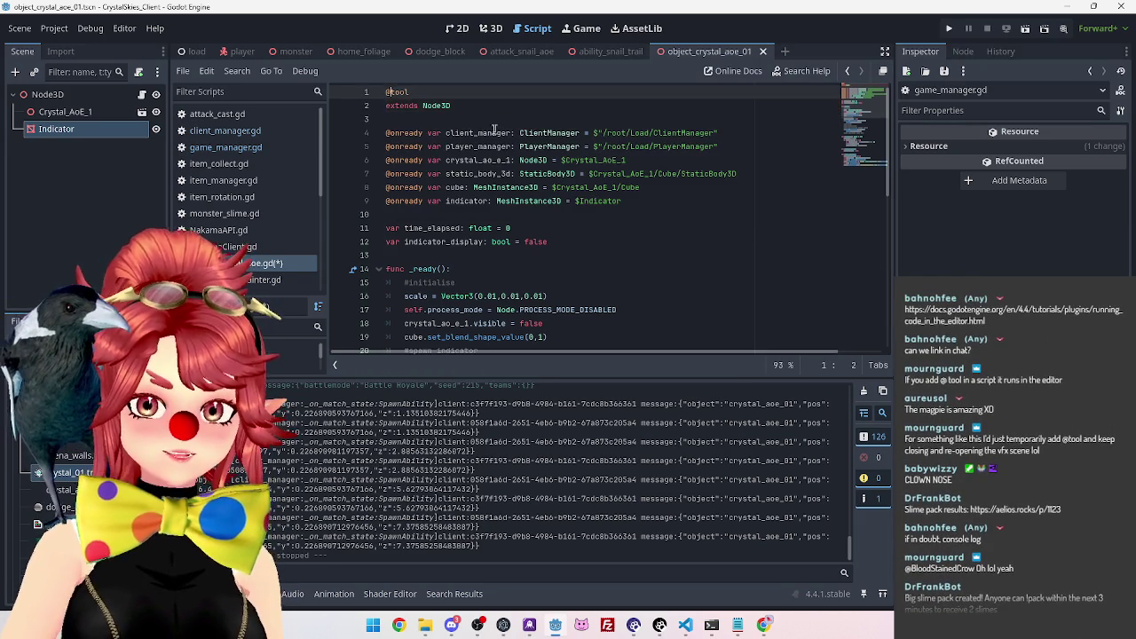
click(497, 119)
mouse_move(395, 91)
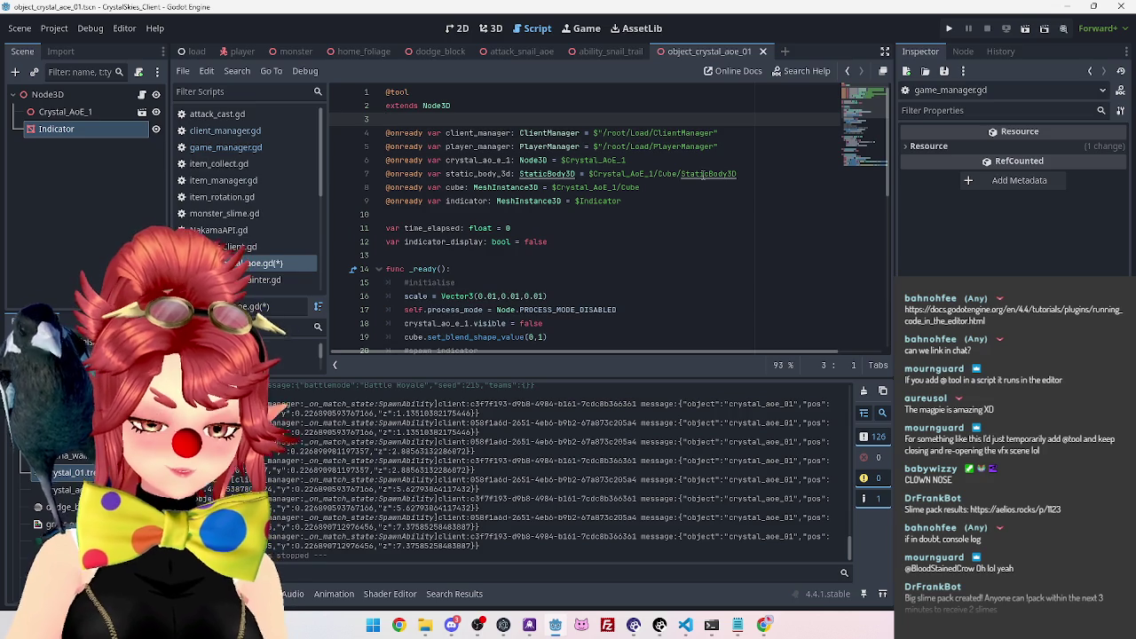
click(491, 27)
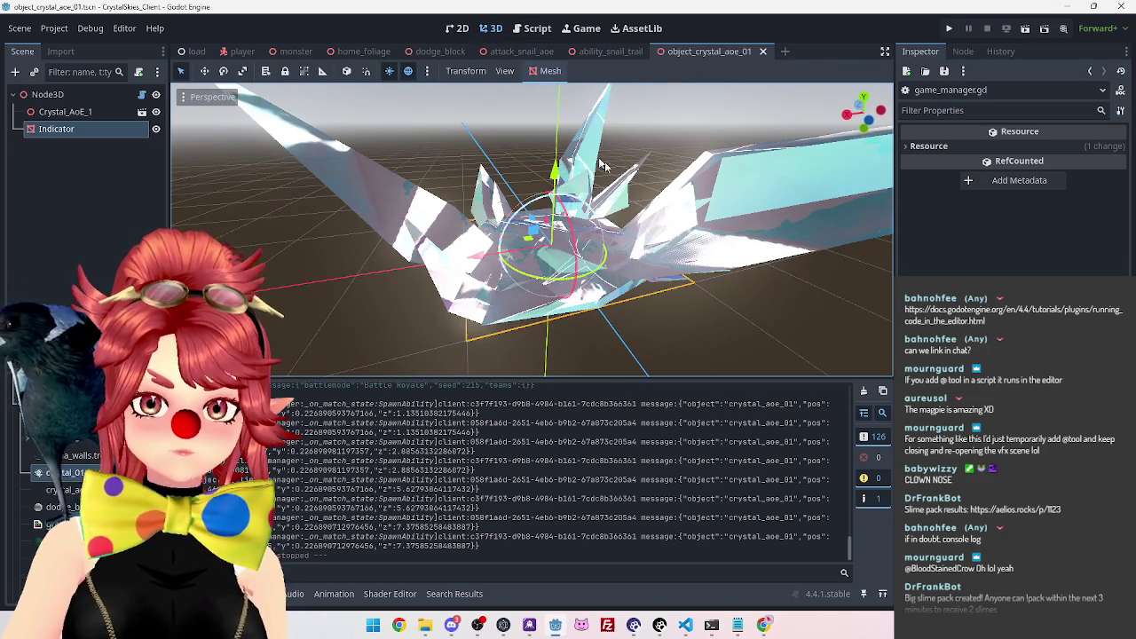
Step: Close the object_crystal_aoe_01 scene tab and reopen it from the FileSystem dock
click(762, 52)
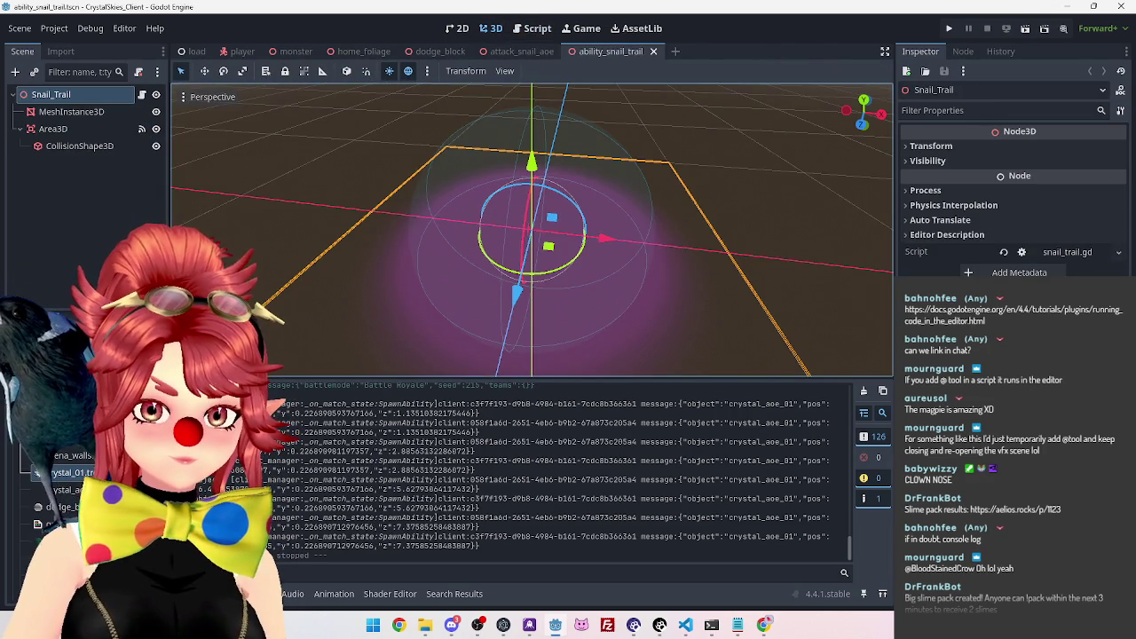
scroll(53, 462, up, 5)
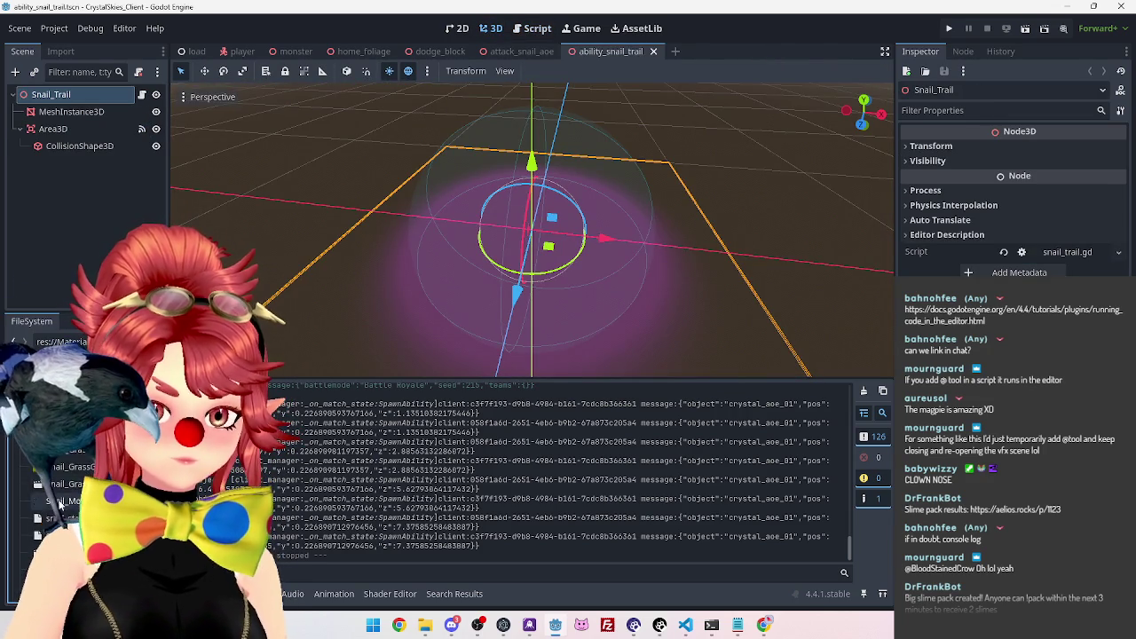
click(20, 478)
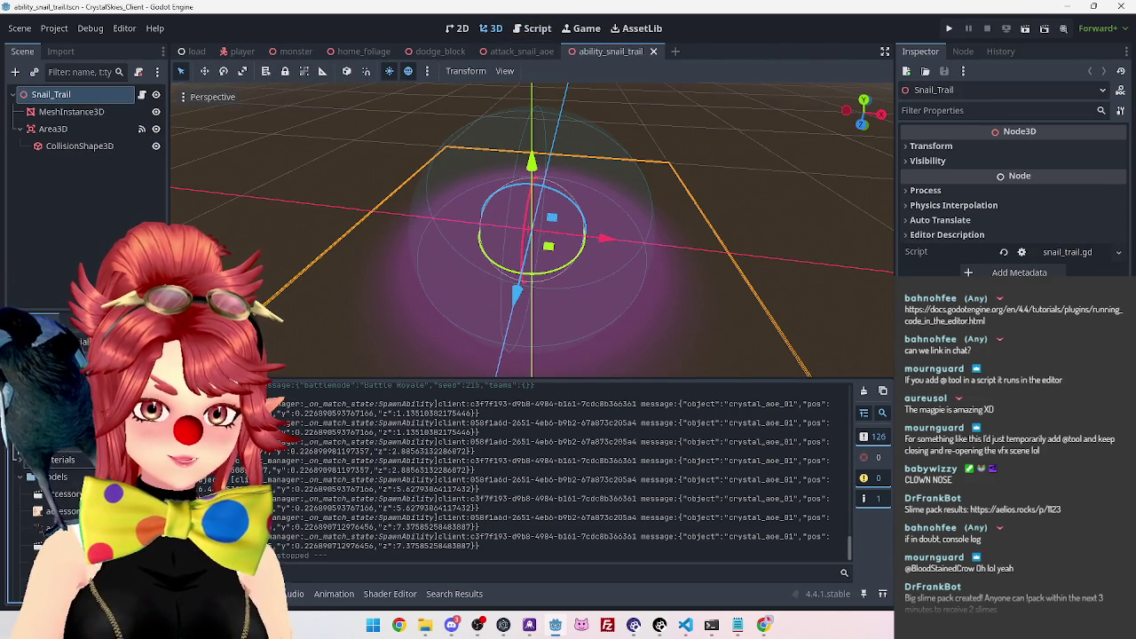
scroll(80, 458, down, 5)
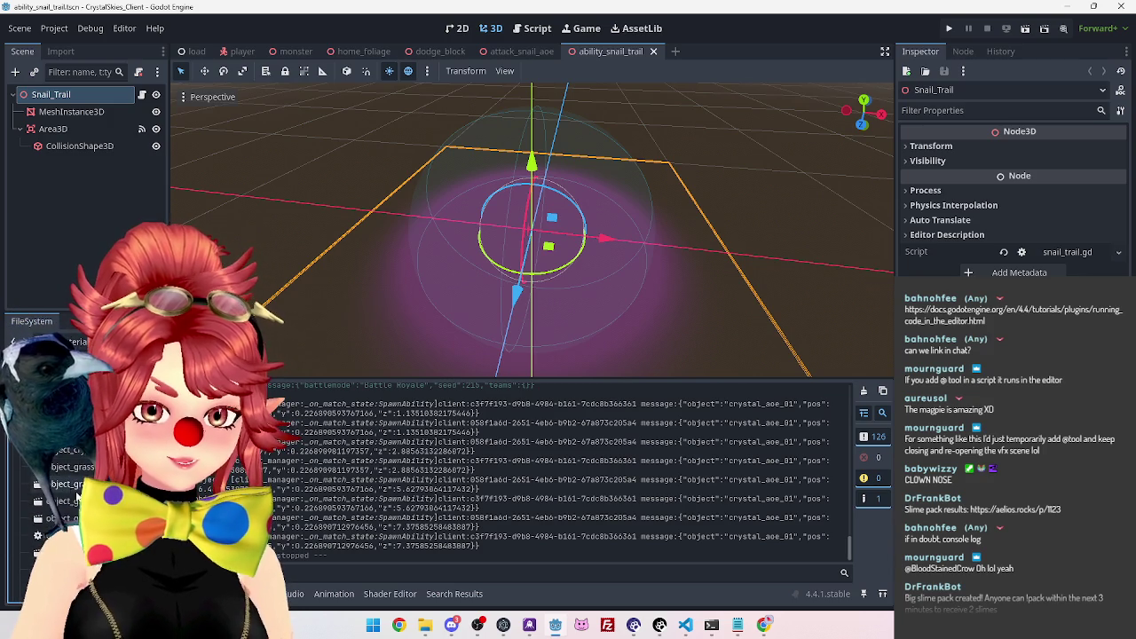
double_click(62, 450)
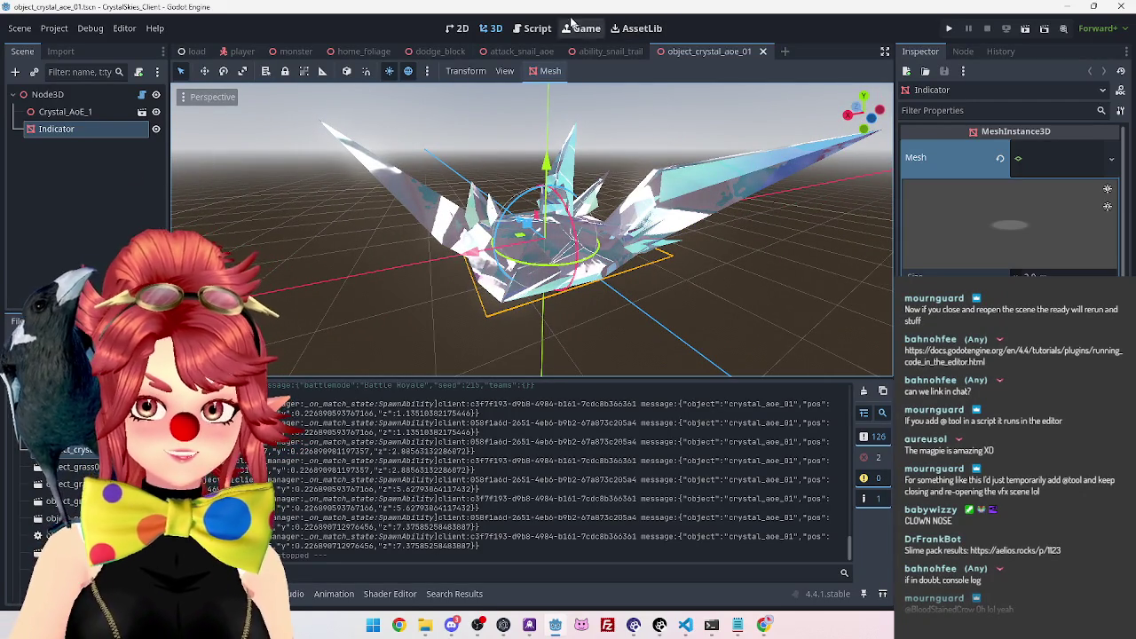
Step: Change the create_timer durations on lines 22 and 27 of the crystal script to 3 seconds
click(537, 29)
scroll(528, 238, down, 5)
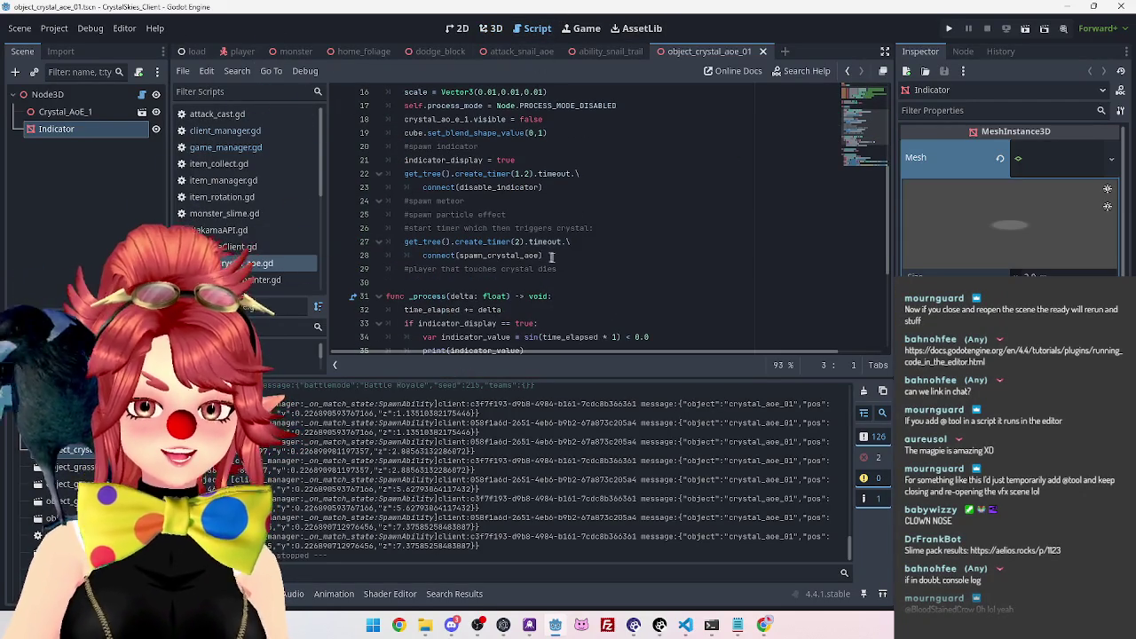
scroll(525, 241, down, 1)
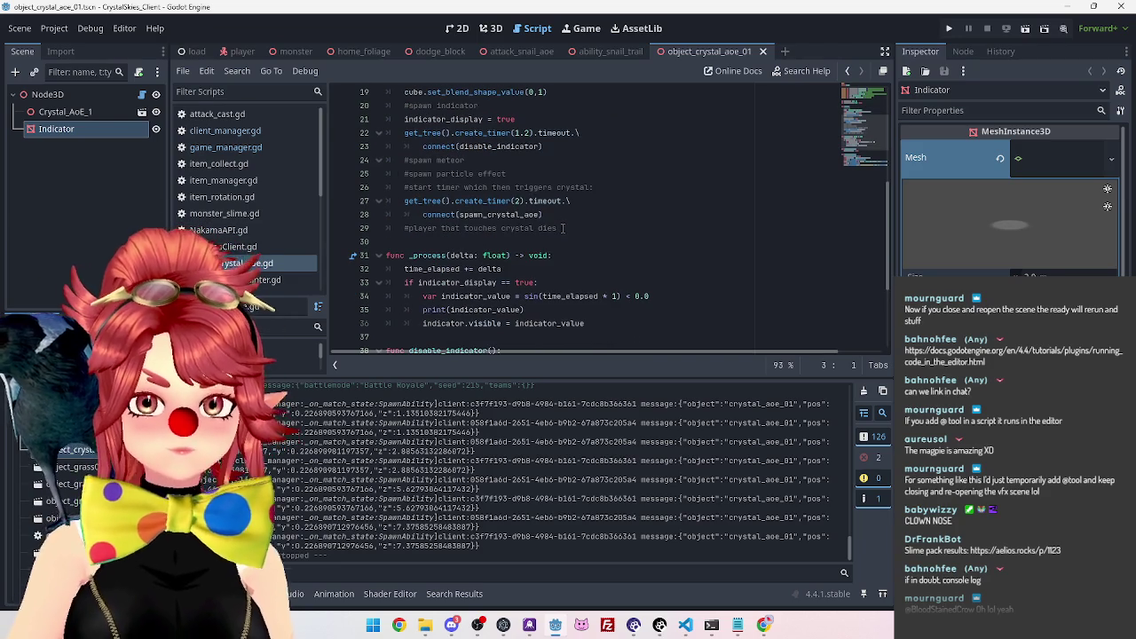
scroll(526, 249, up, 1)
click(517, 242)
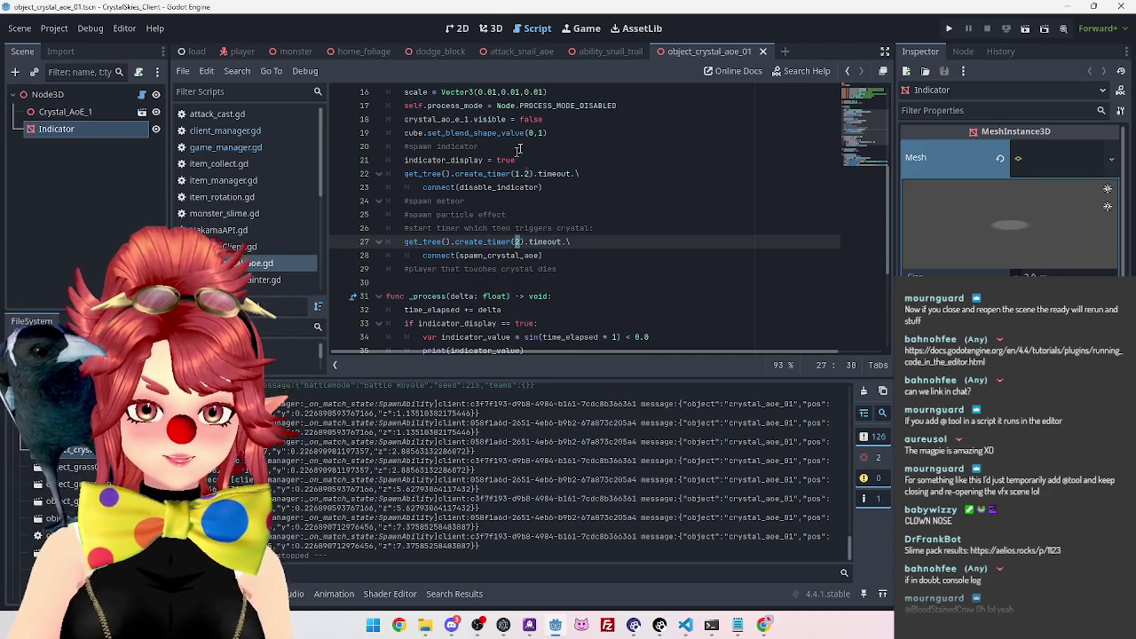
text(3)
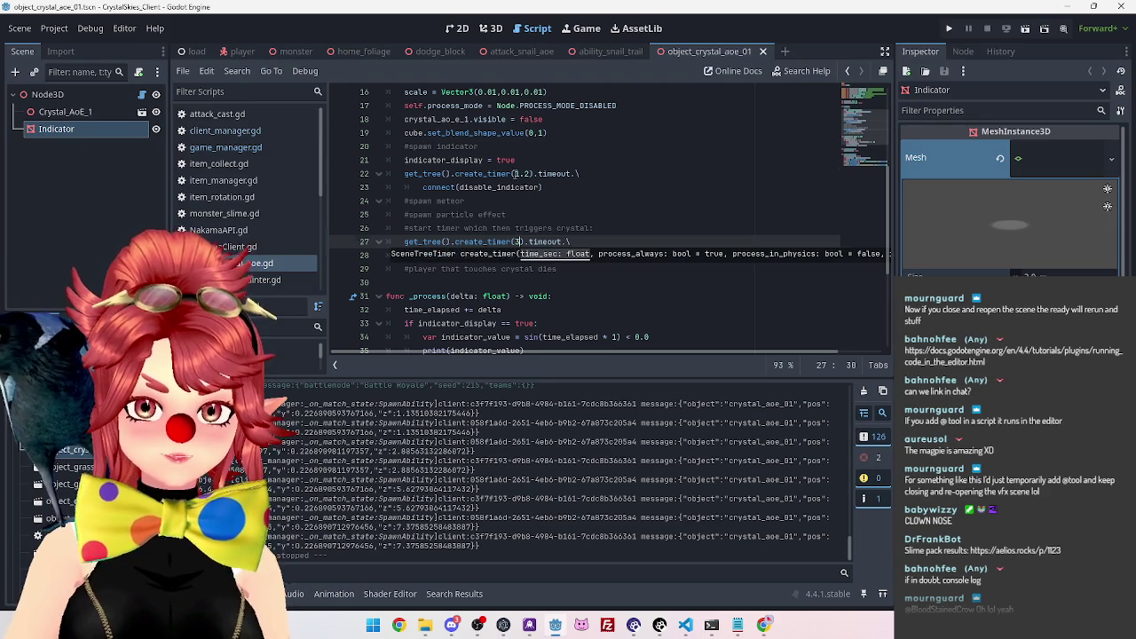
drag(515, 174, 530, 175)
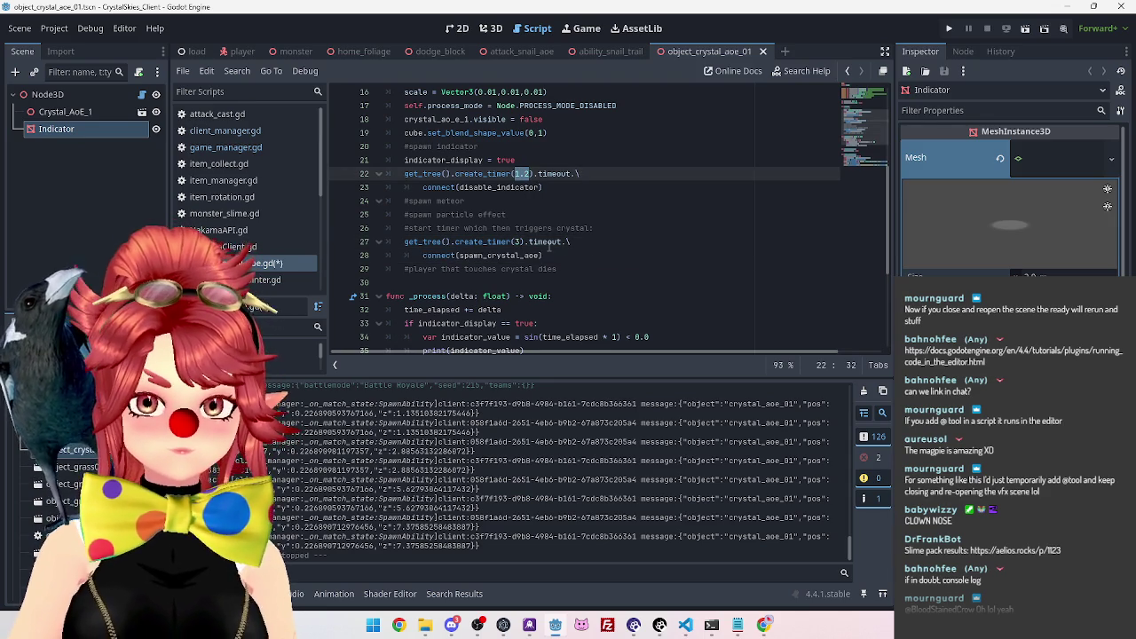
click(517, 241)
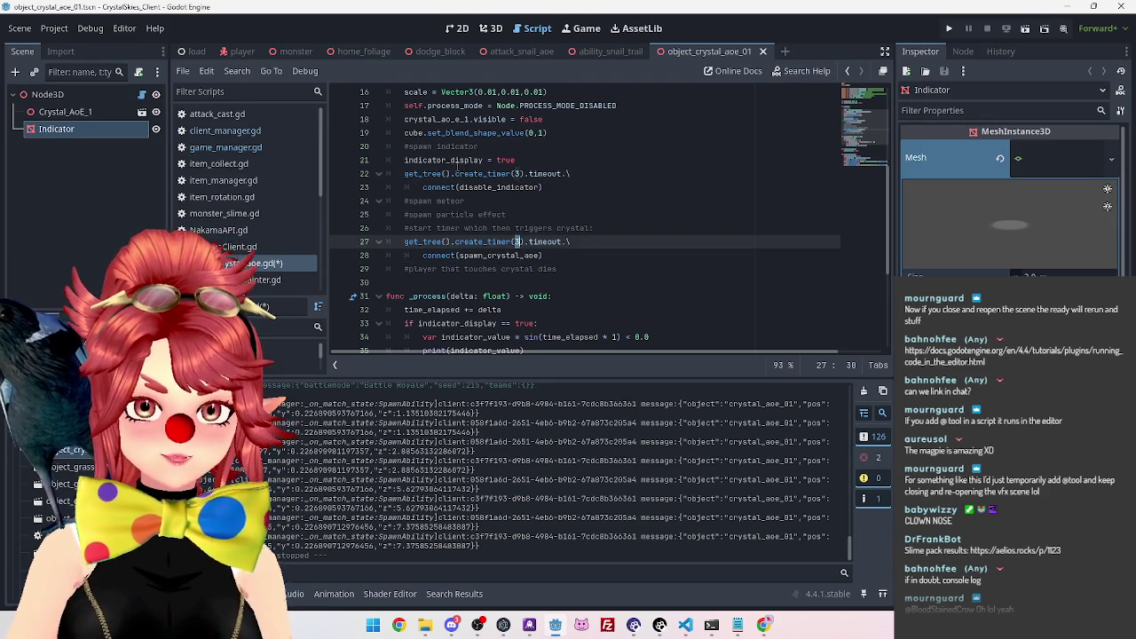
scroll(520, 133, up, 1)
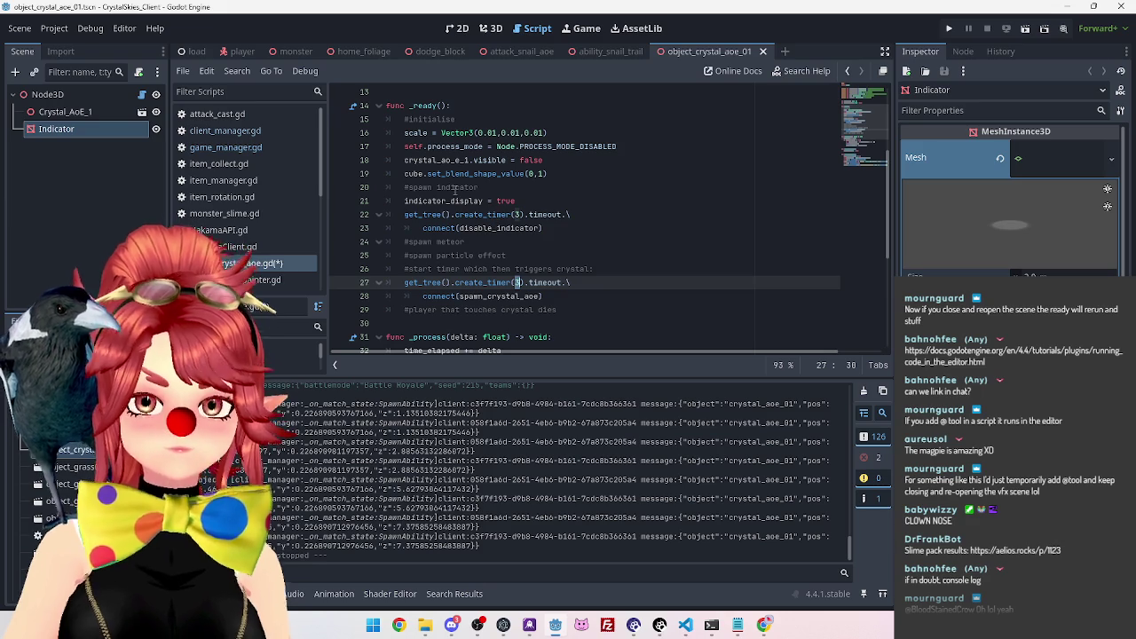
Step: Add the label "indicator bool value:" to the line 35 print, then close the crystal scene
click(588, 257)
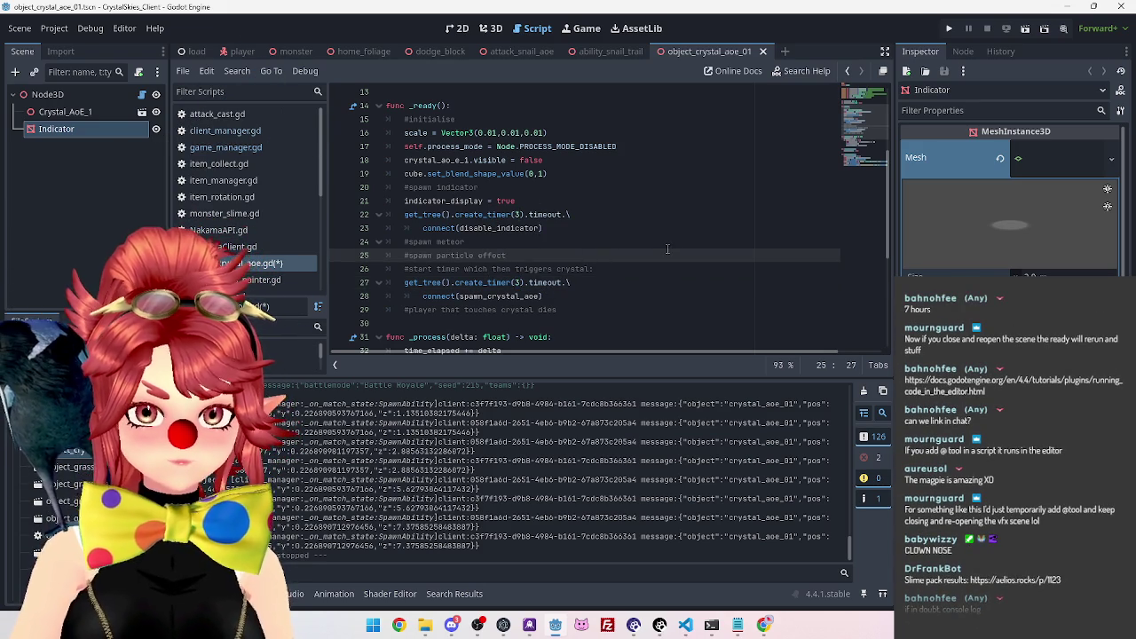
scroll(666, 247, down, 6)
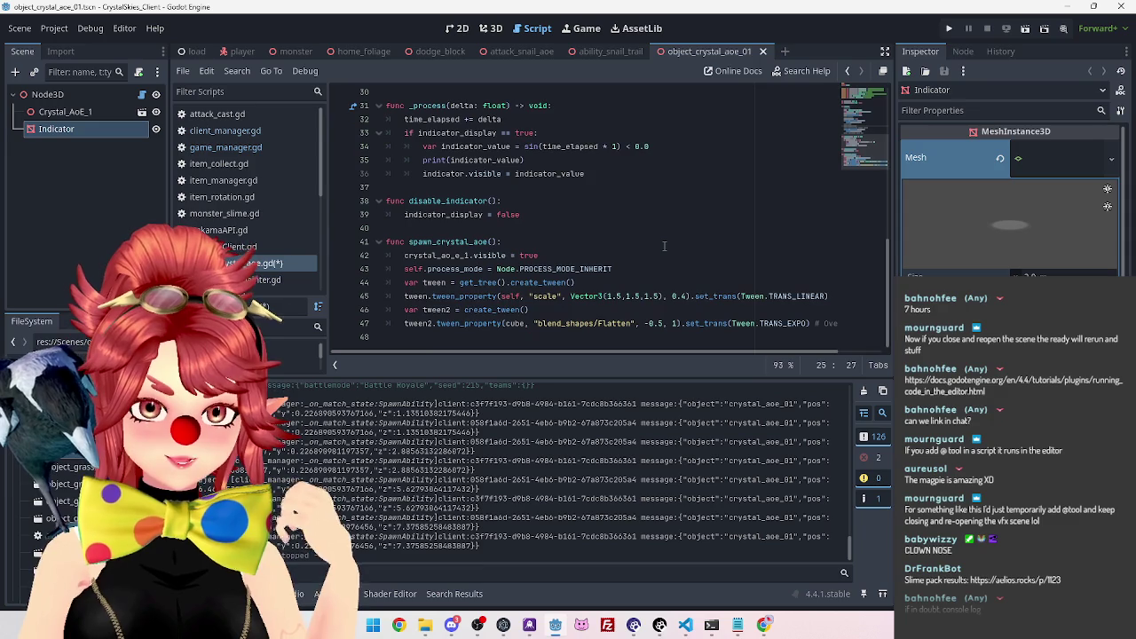
scroll(664, 246, up, 2)
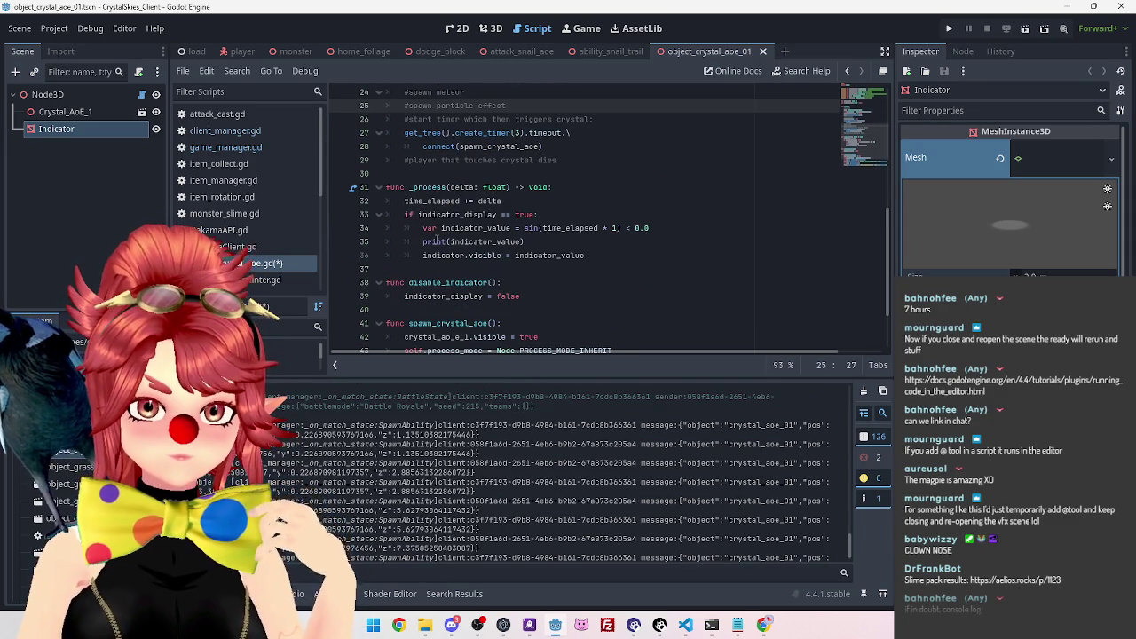
drag(437, 238, 552, 231)
click(538, 243)
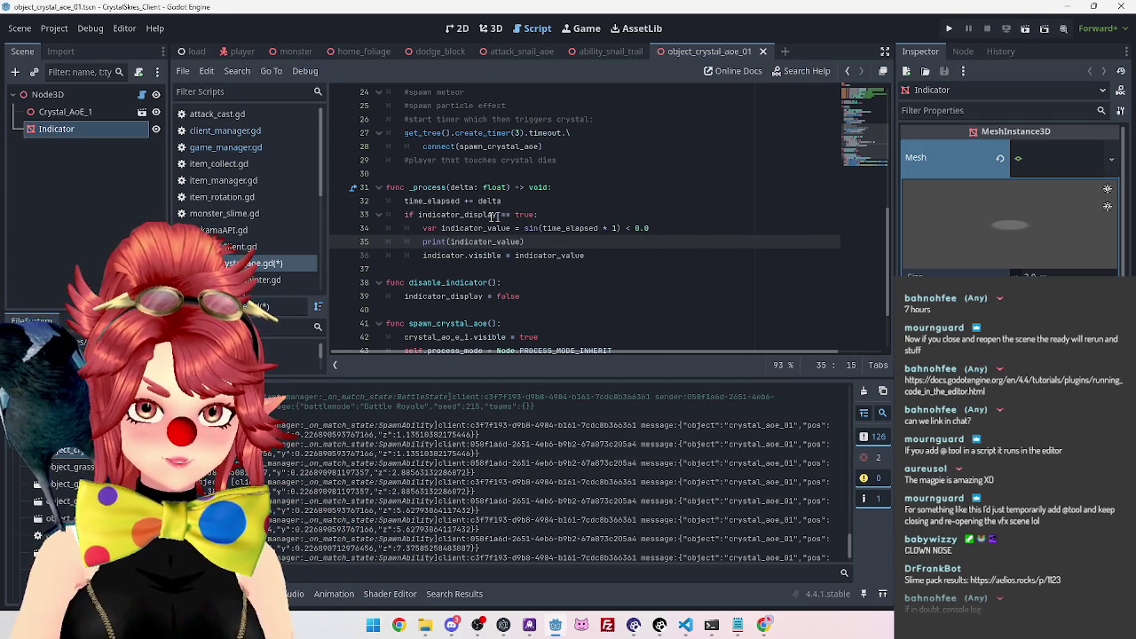
scroll(484, 220, up, 4)
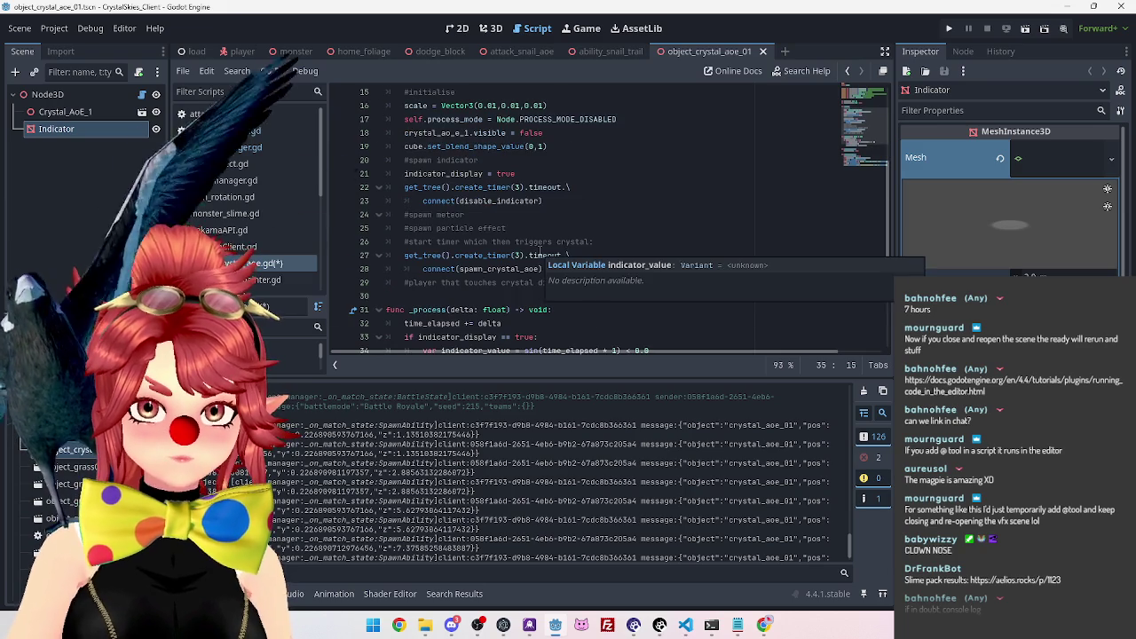
scroll(516, 201, down, 3)
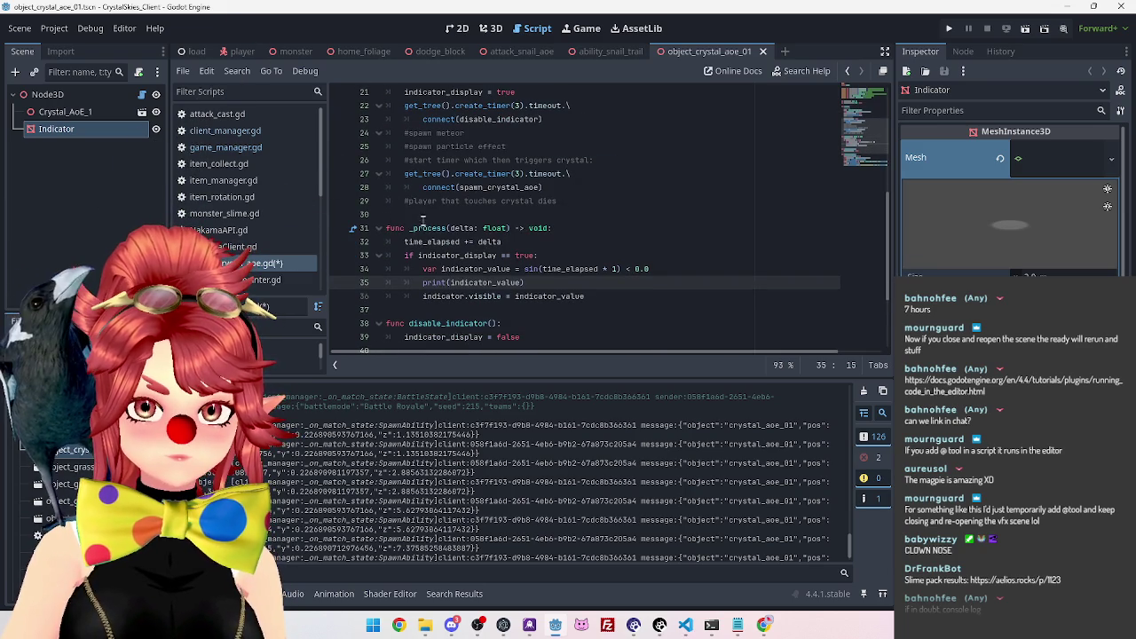
scroll(498, 256, down, 1)
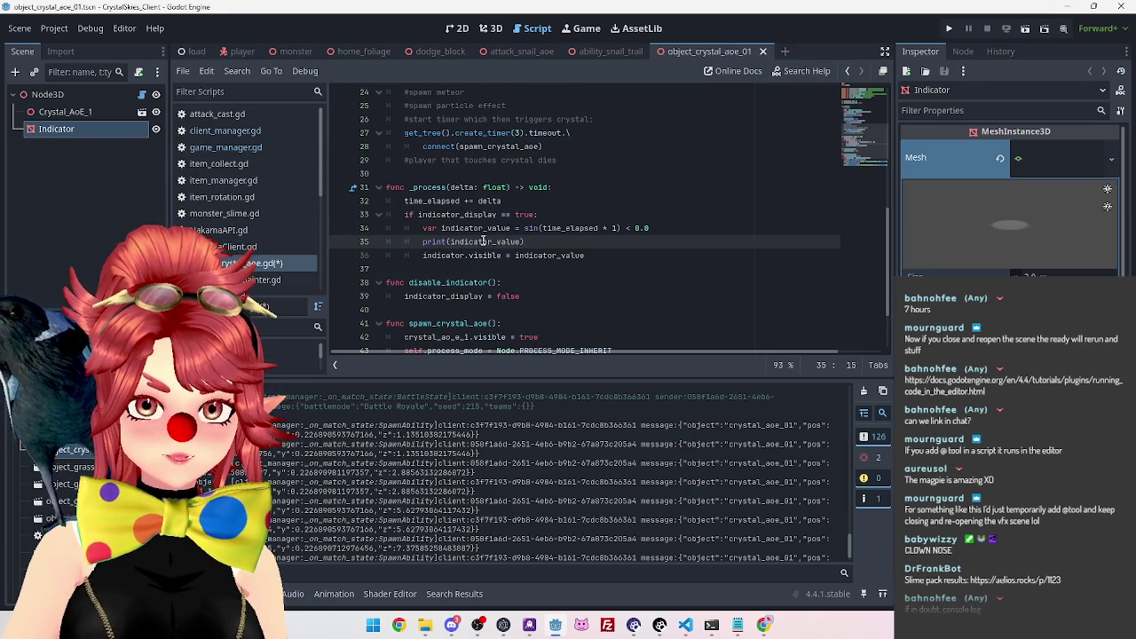
text("")
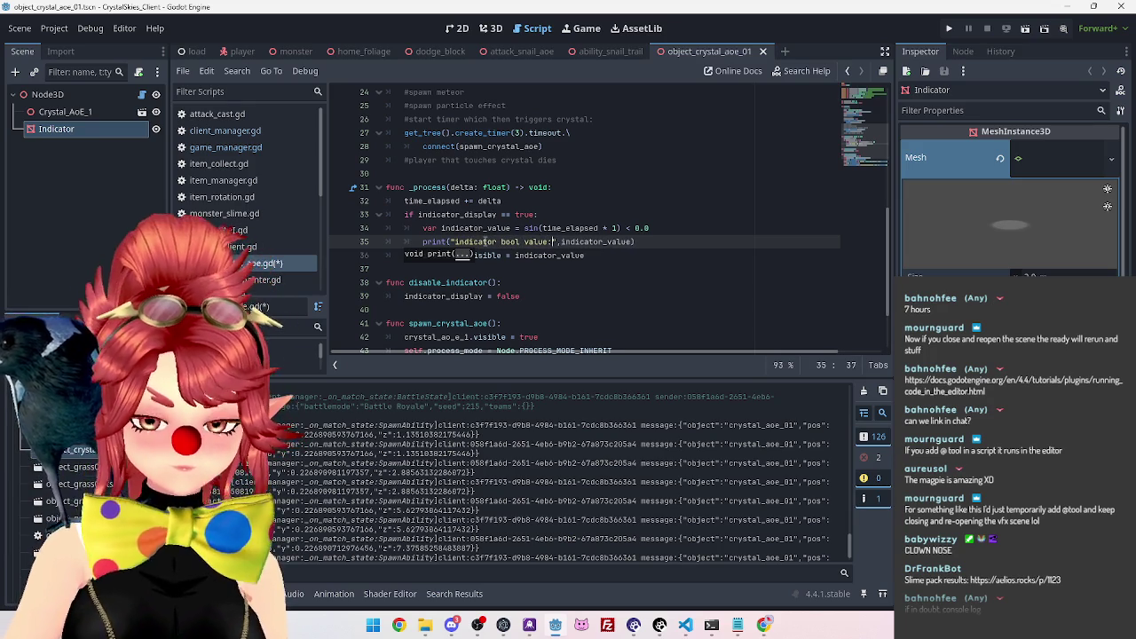
click(624, 199)
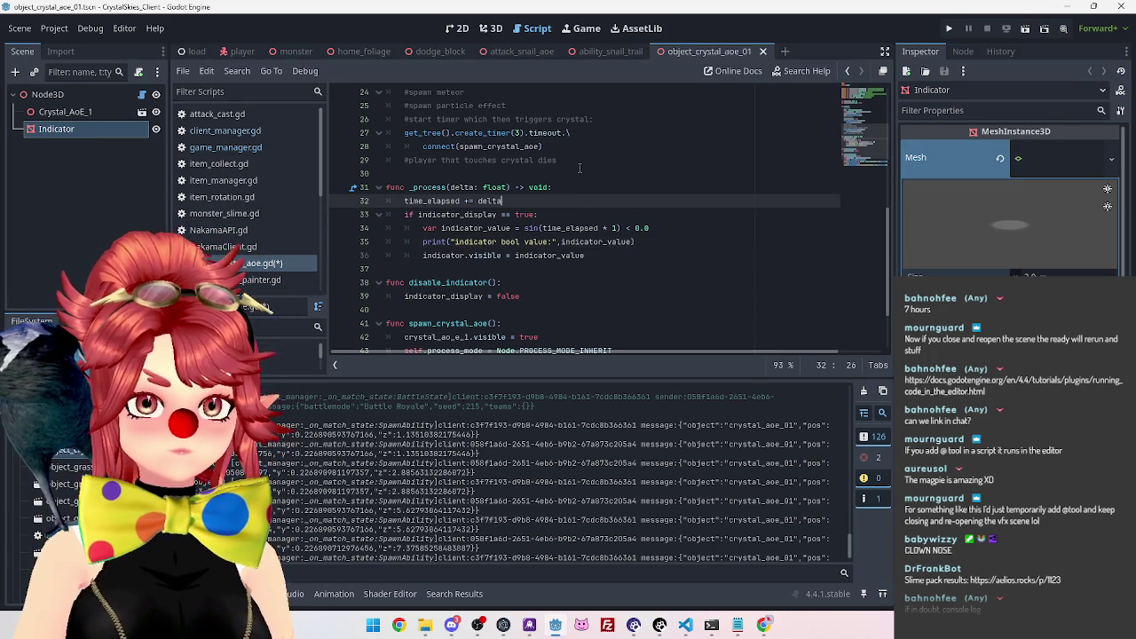
click(763, 50)
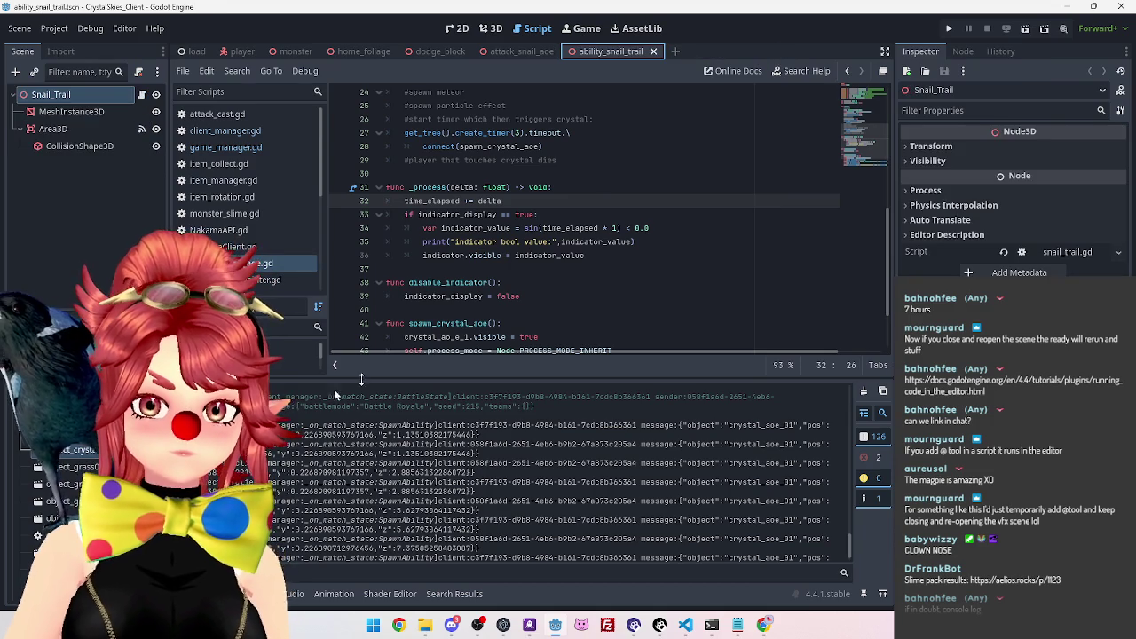
Step: Reopen object_crystal_aoe_01 in the 3D view, zoom in on the crystal, then switch to Discord
key(ctrl+shift+t)
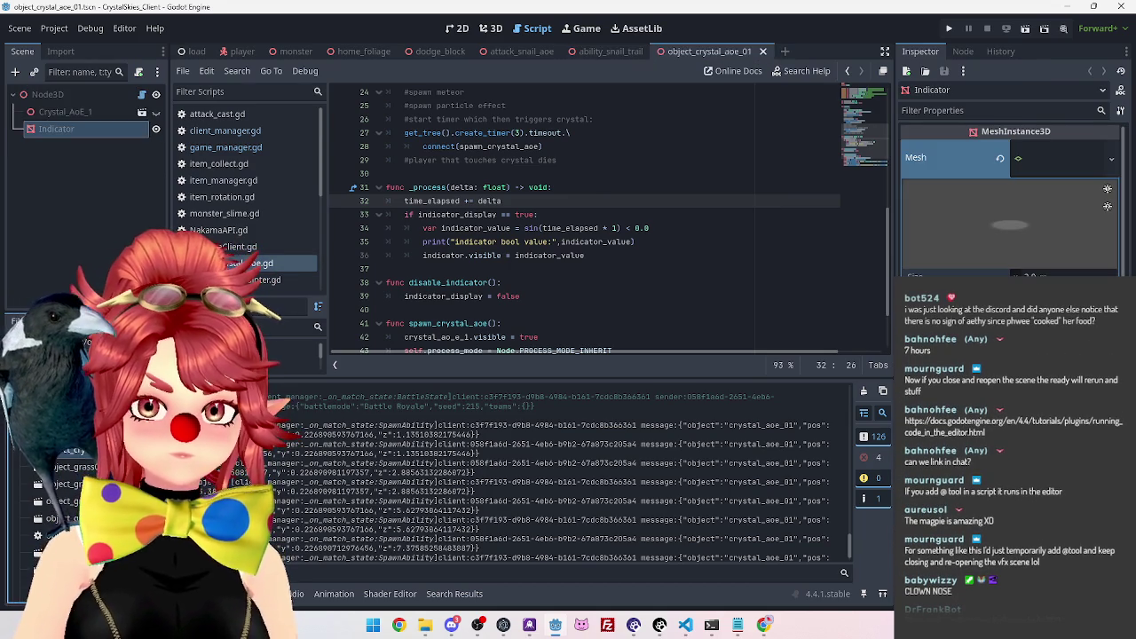
click(491, 27)
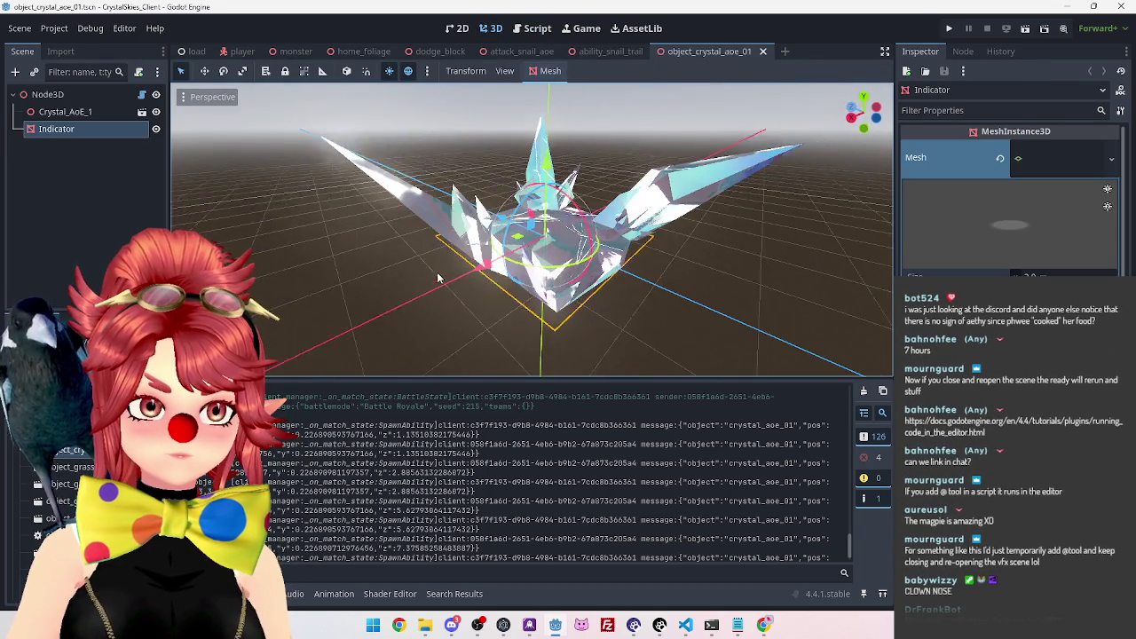
scroll(437, 279, up, 1)
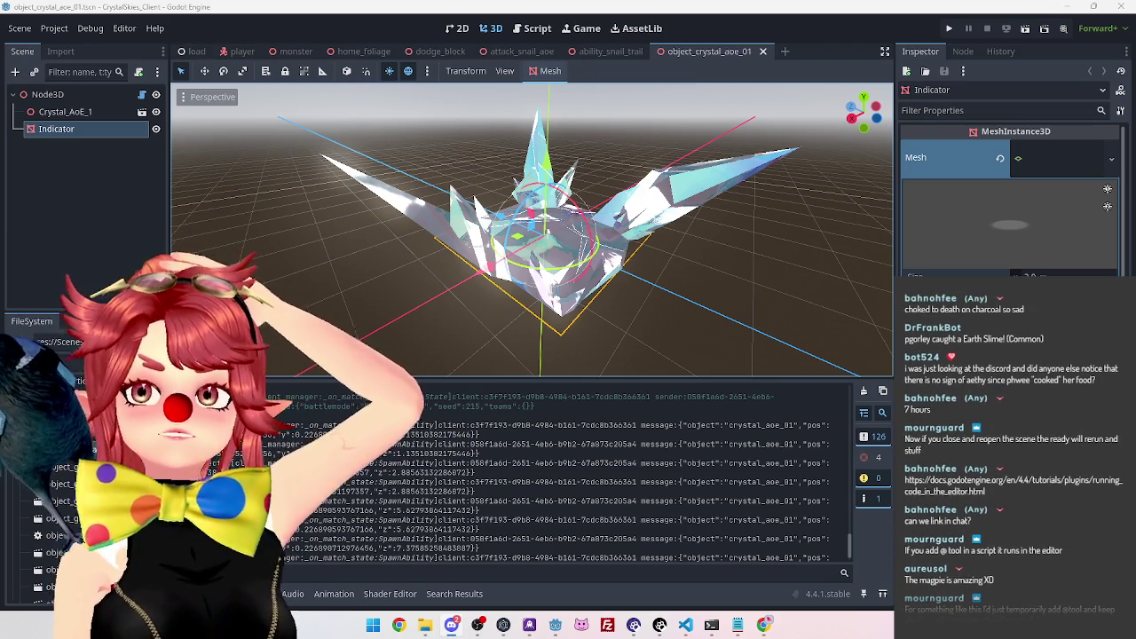
key(alt+Tab)
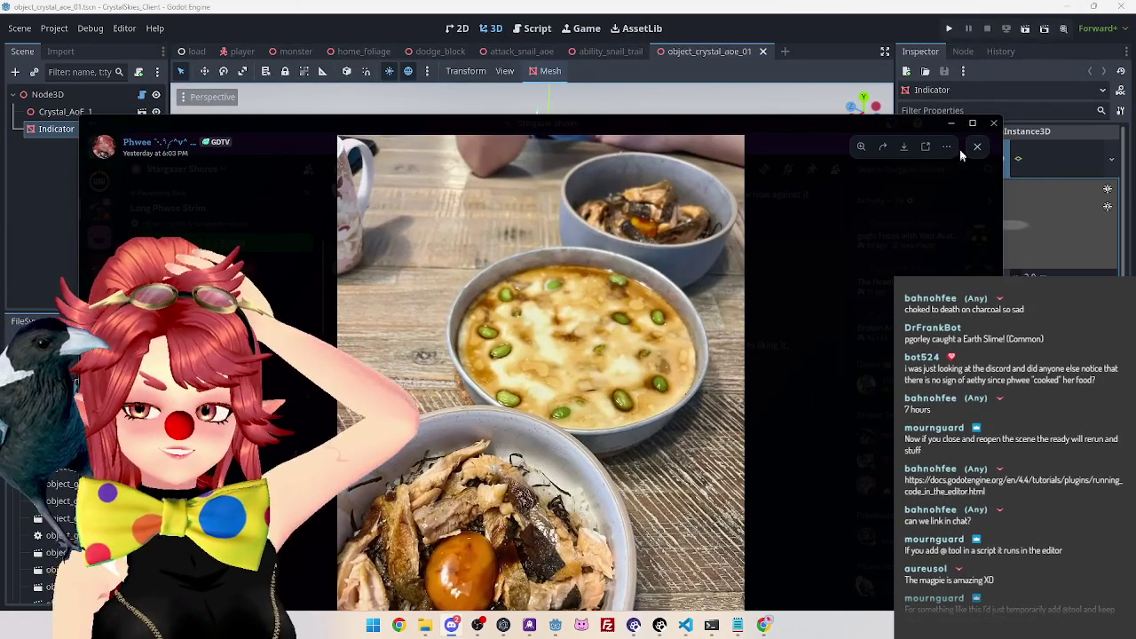
Step: View the food photo maximized and the egg photos enlarged in Discord, then switch back to Godot
click(972, 122)
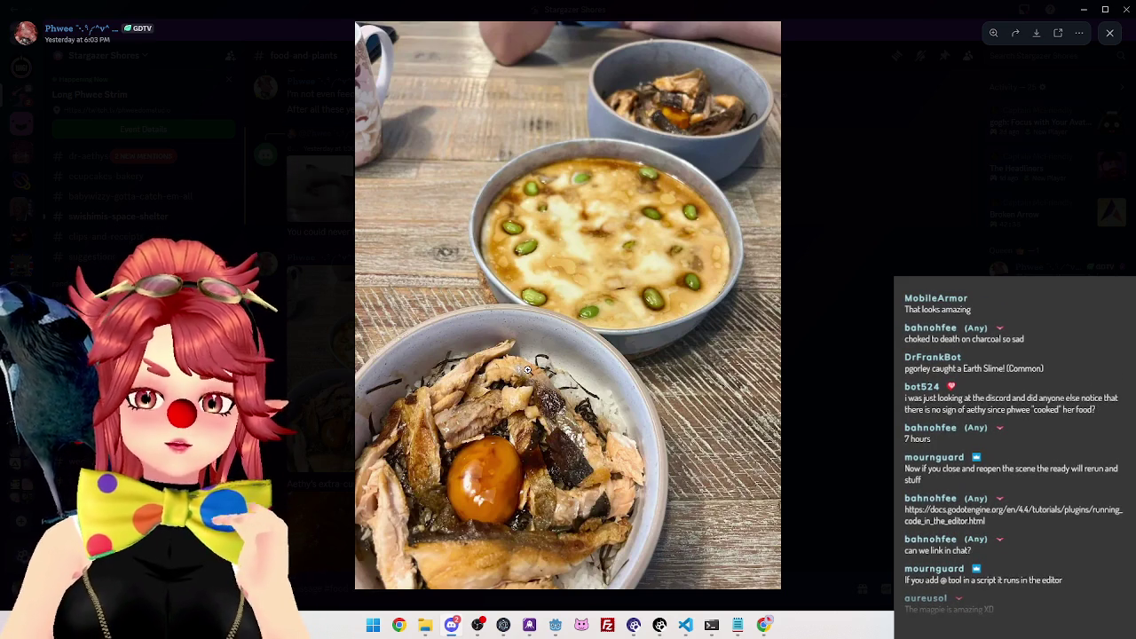
click(821, 350)
scroll(394, 388, down, 5)
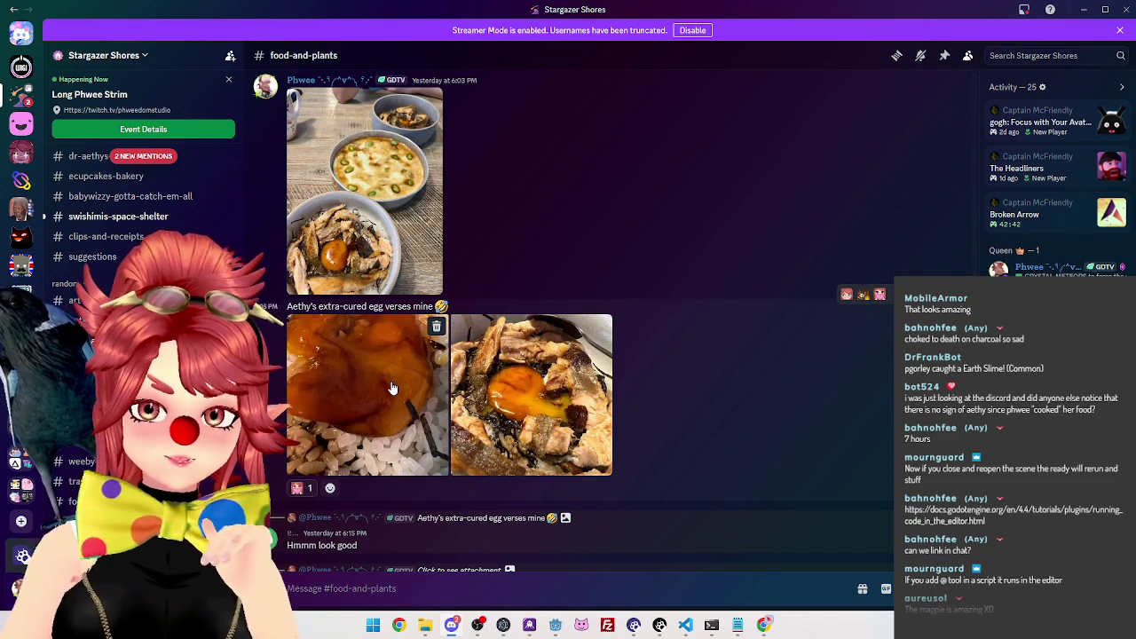
click(503, 418)
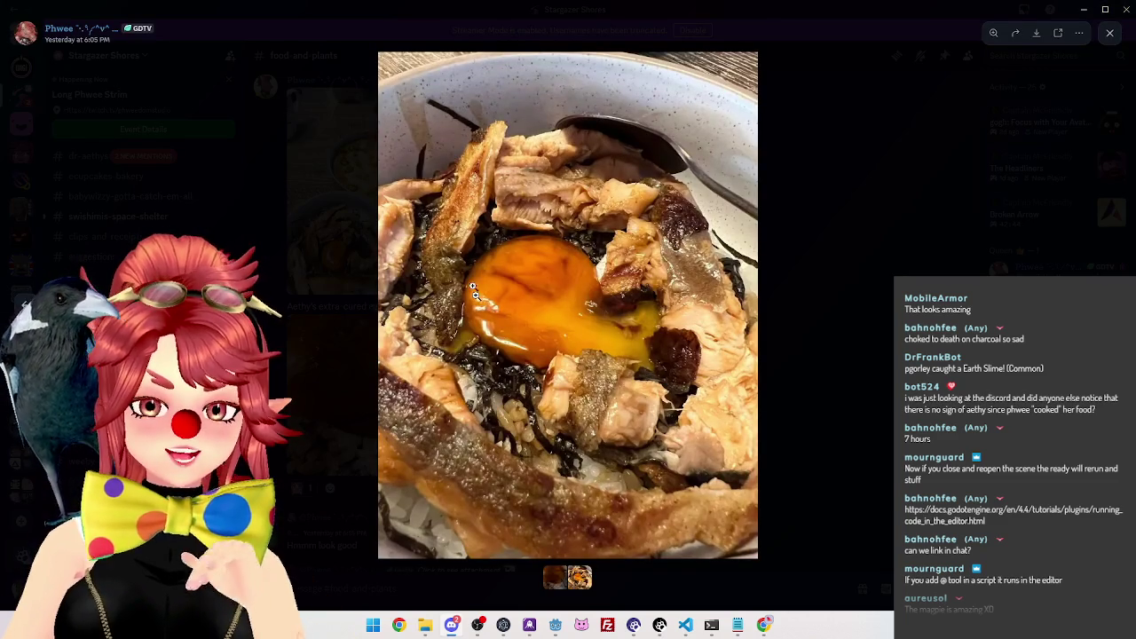
click(821, 358)
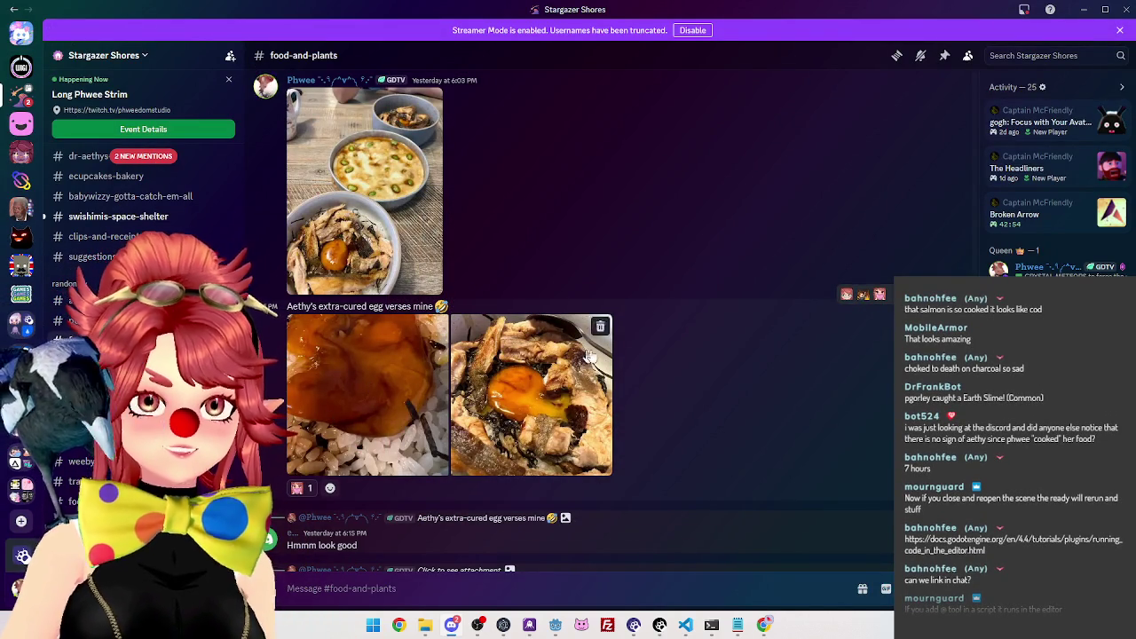
click(393, 249)
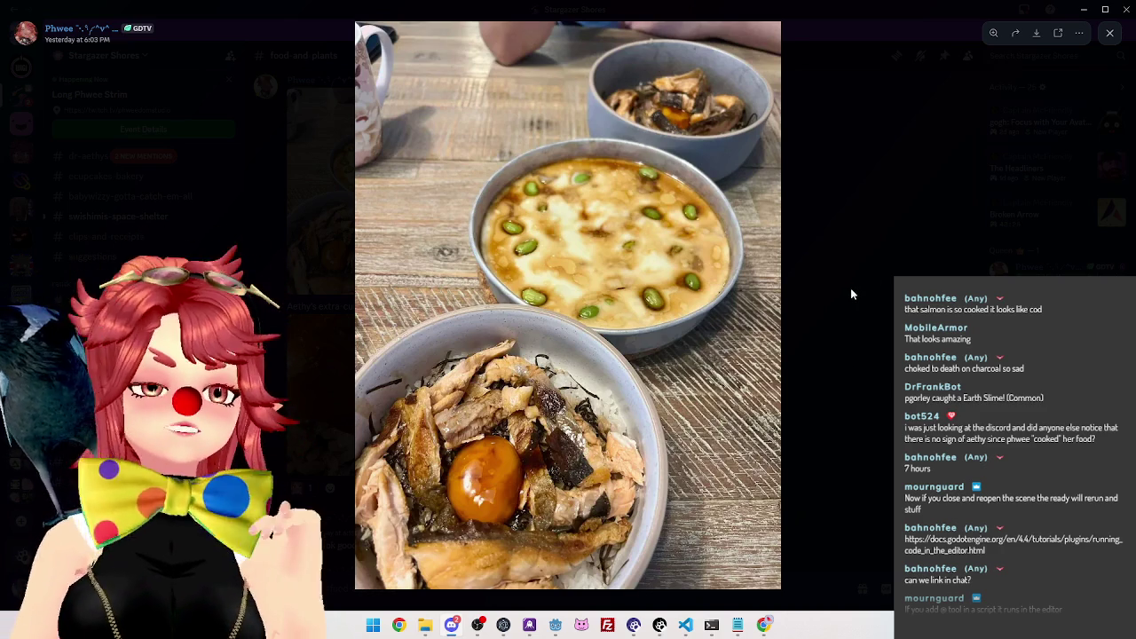
click(850, 290)
key(alt+Tab)
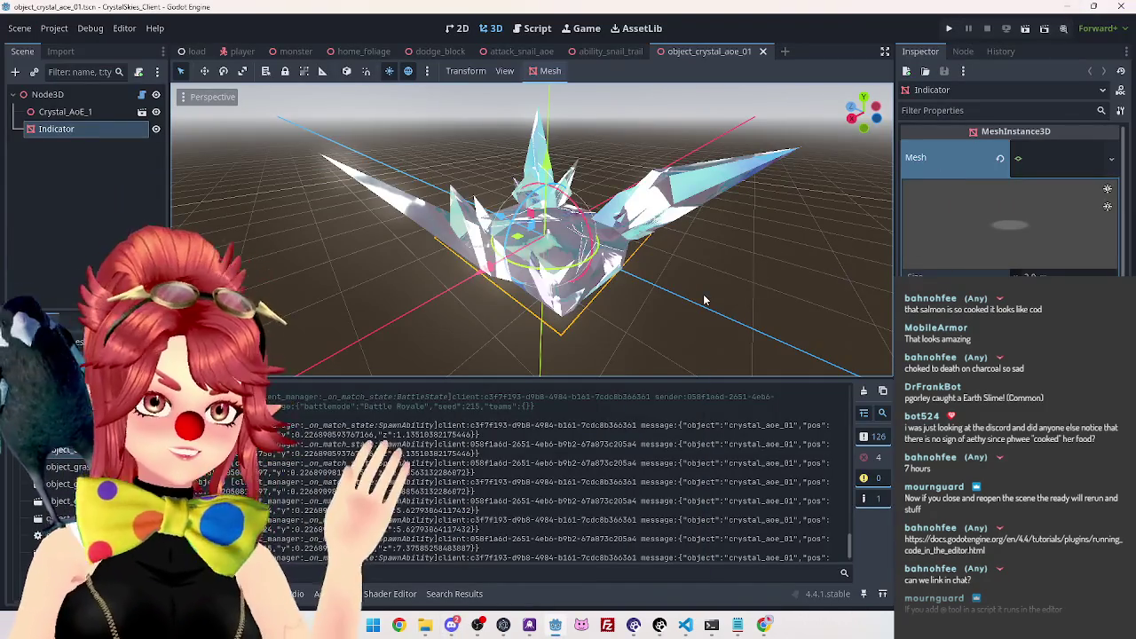
Step: Comment out the 3-second crystal spawn timer and its connect line (lines 27–28) with Ctrl+K
mouse_move(651, 290)
mouse_down()
mouse_move(635, 196)
mouse_move(651, 225)
mouse_move(612, 297)
mouse_up()
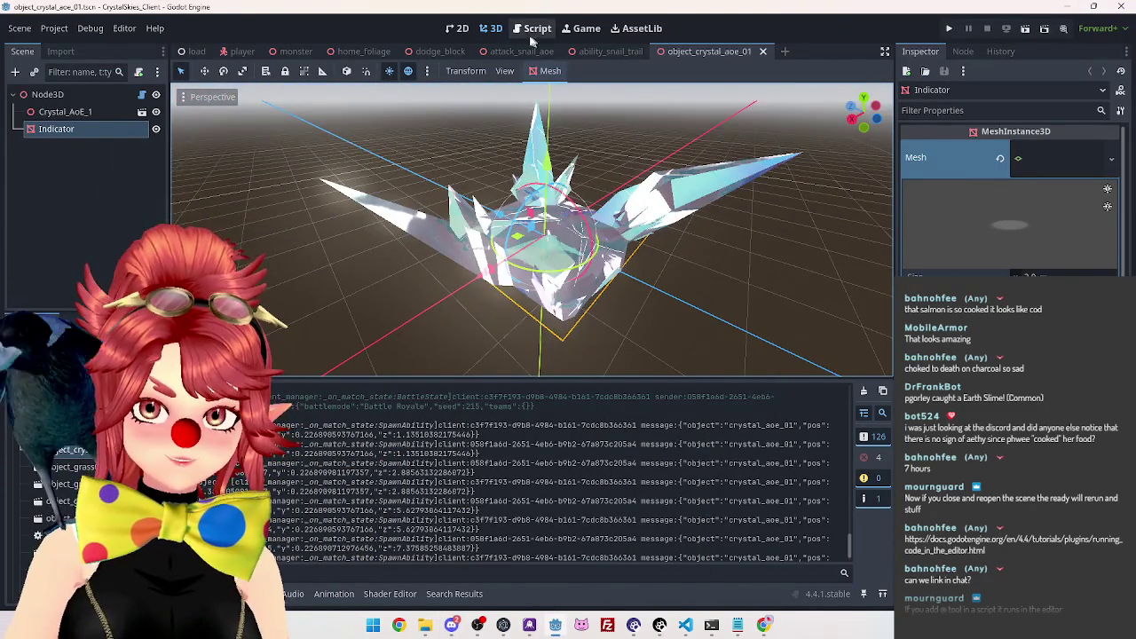
key(ctrl+F3)
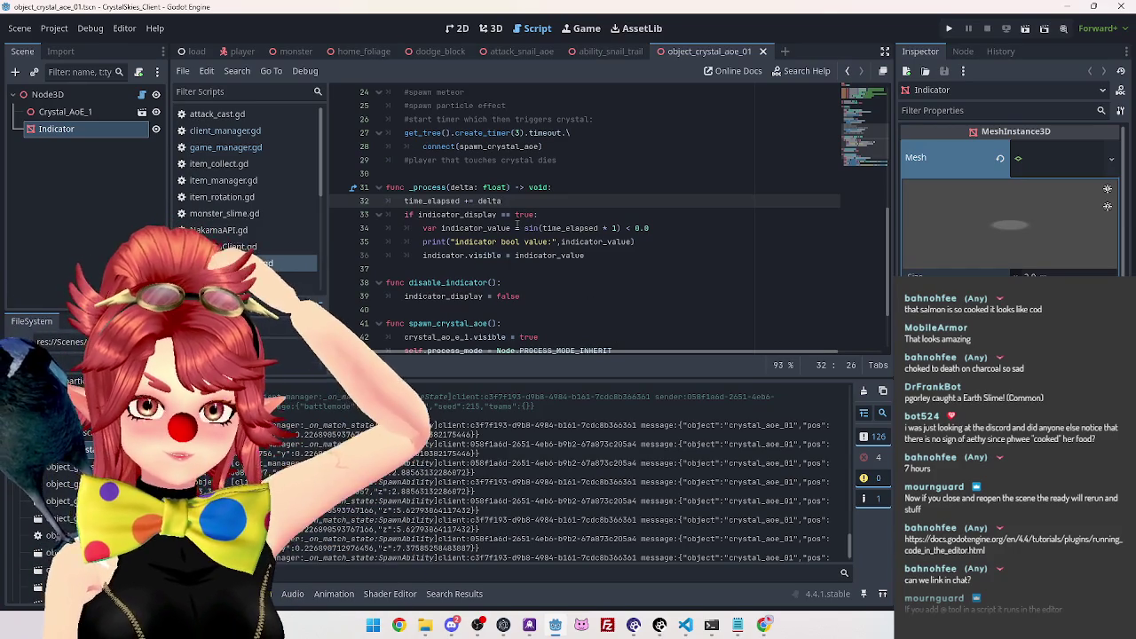
scroll(522, 227, down, 2)
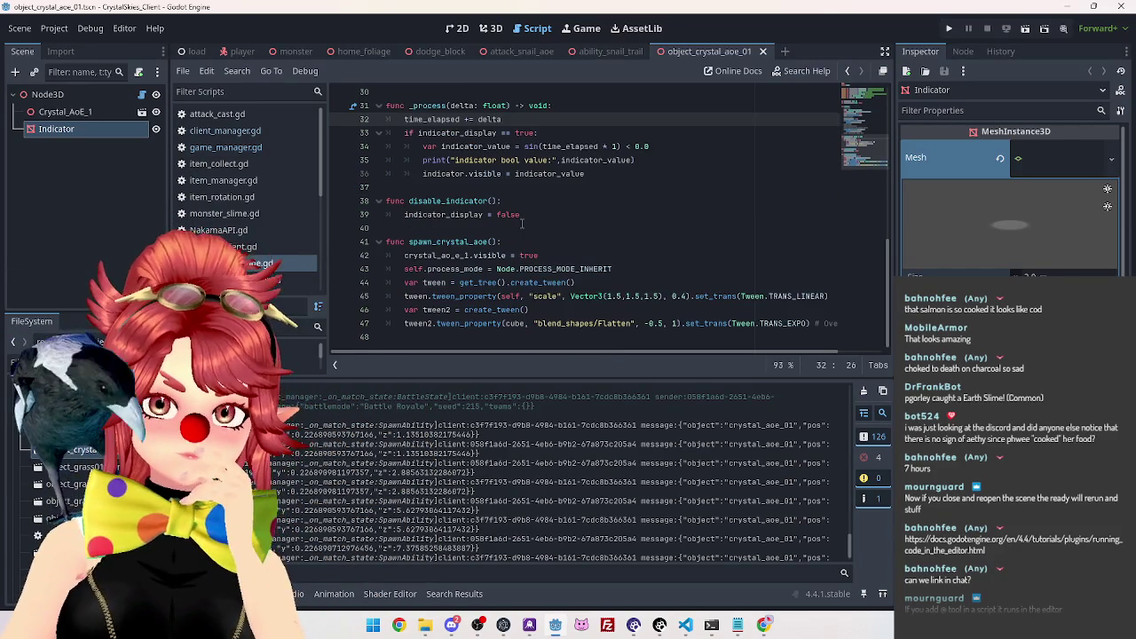
scroll(522, 224, up, 5)
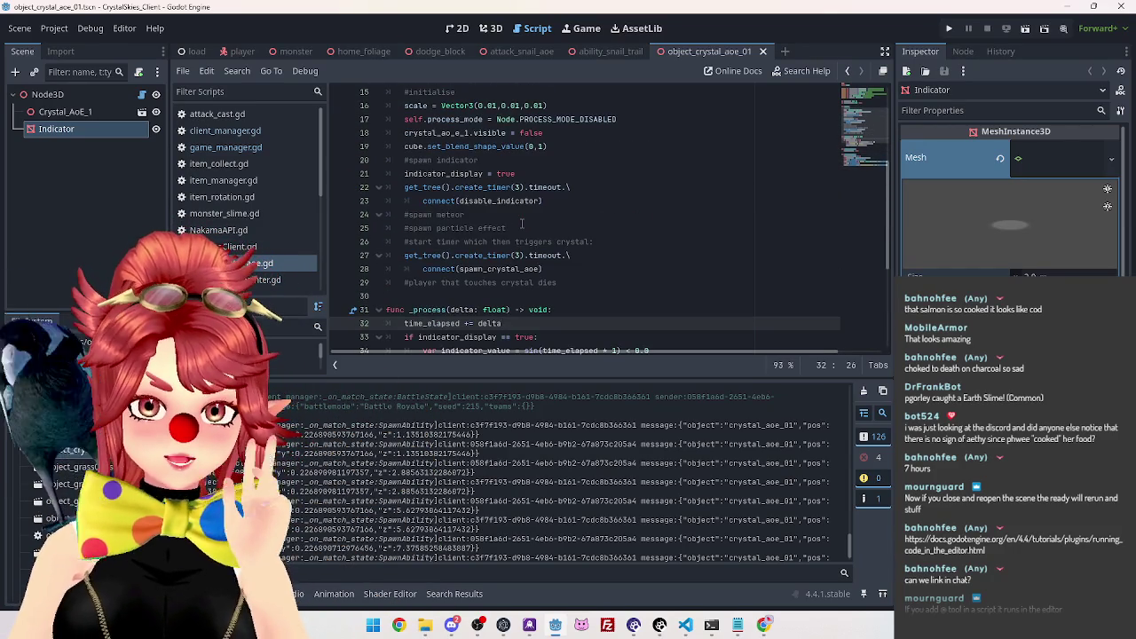
scroll(519, 230, down, 5)
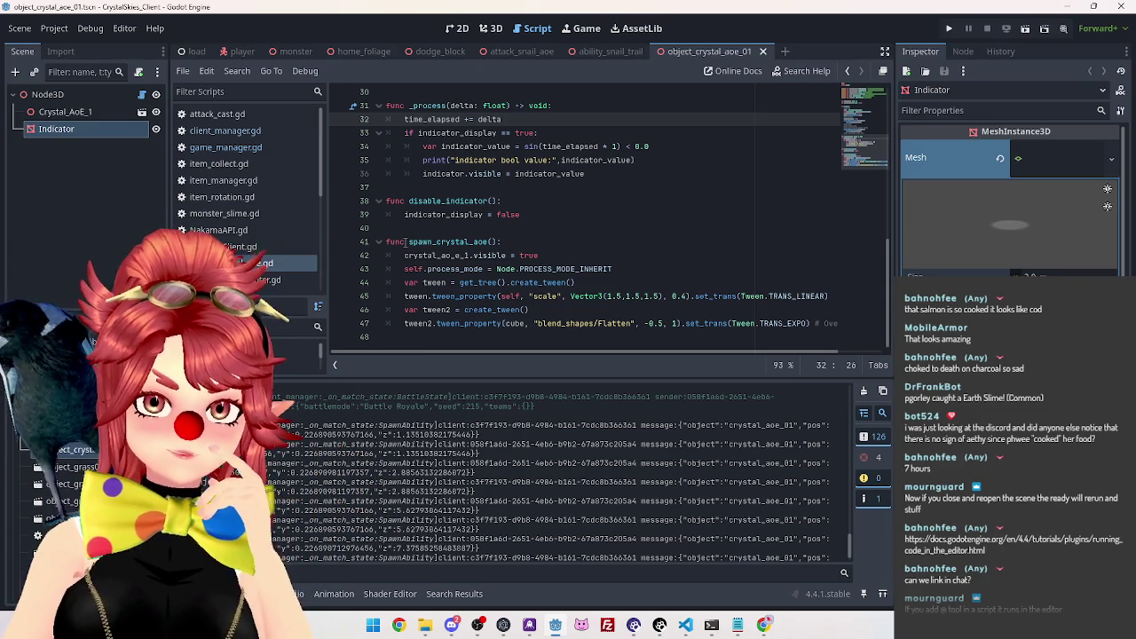
scroll(406, 241, up, 5)
mouse_move(406, 256)
mouse_down()
mouse_move(543, 259)
mouse_move(576, 274)
mouse_up()
key(ctrl+k)
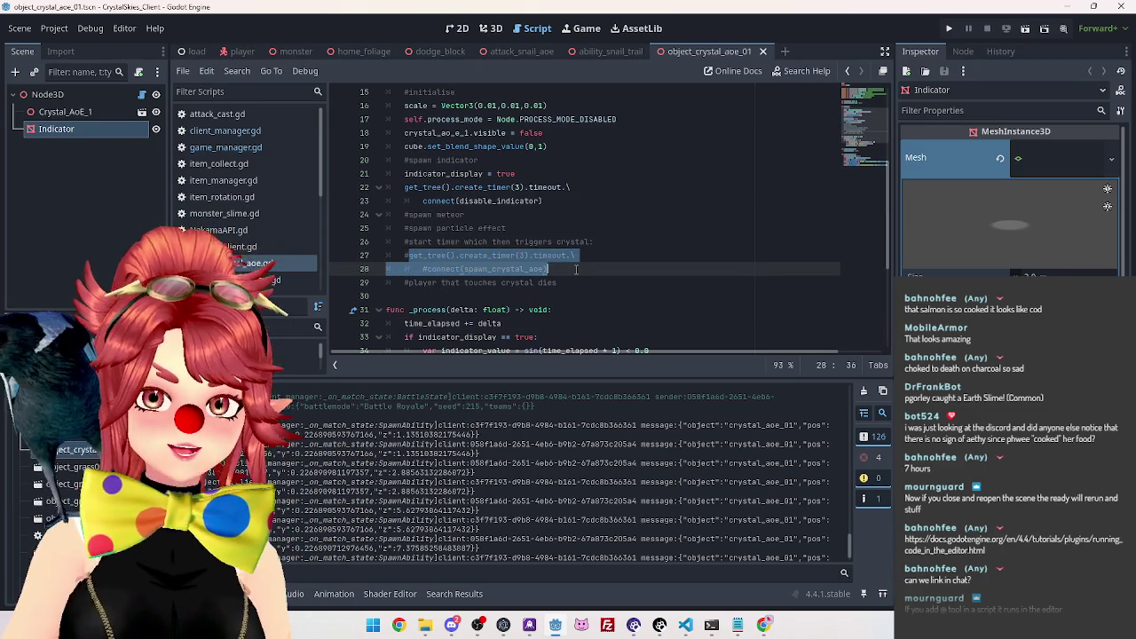
Step: Save, close and reopen object_crystal_aoe_01, returning to its 3D view
click(623, 227)
key(ctrl+s)
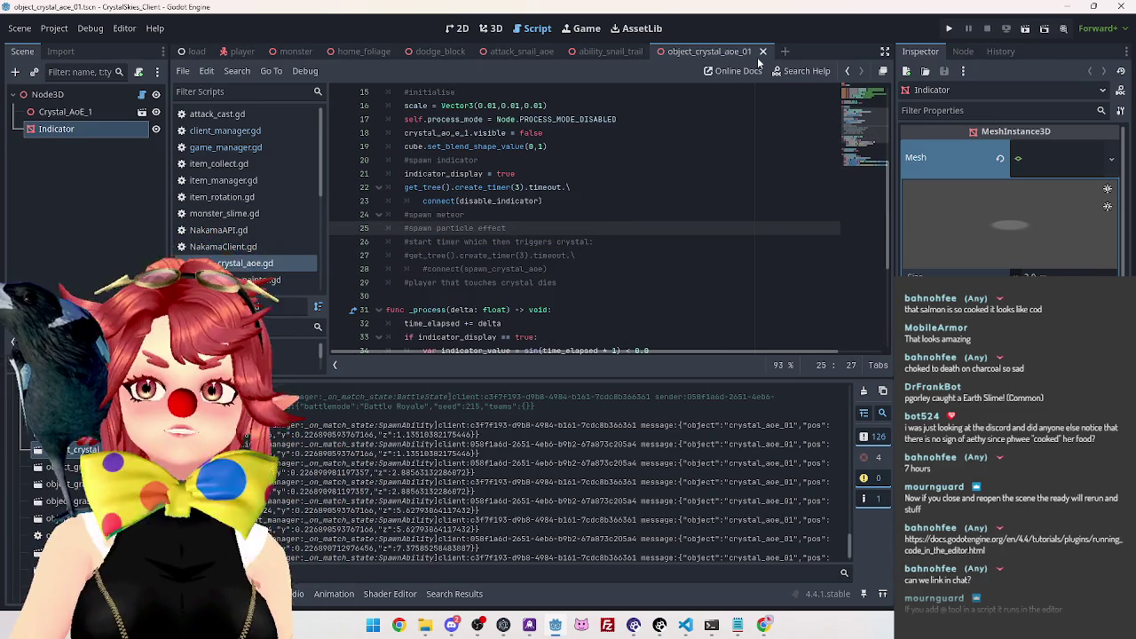
click(762, 52)
double_click(71, 449)
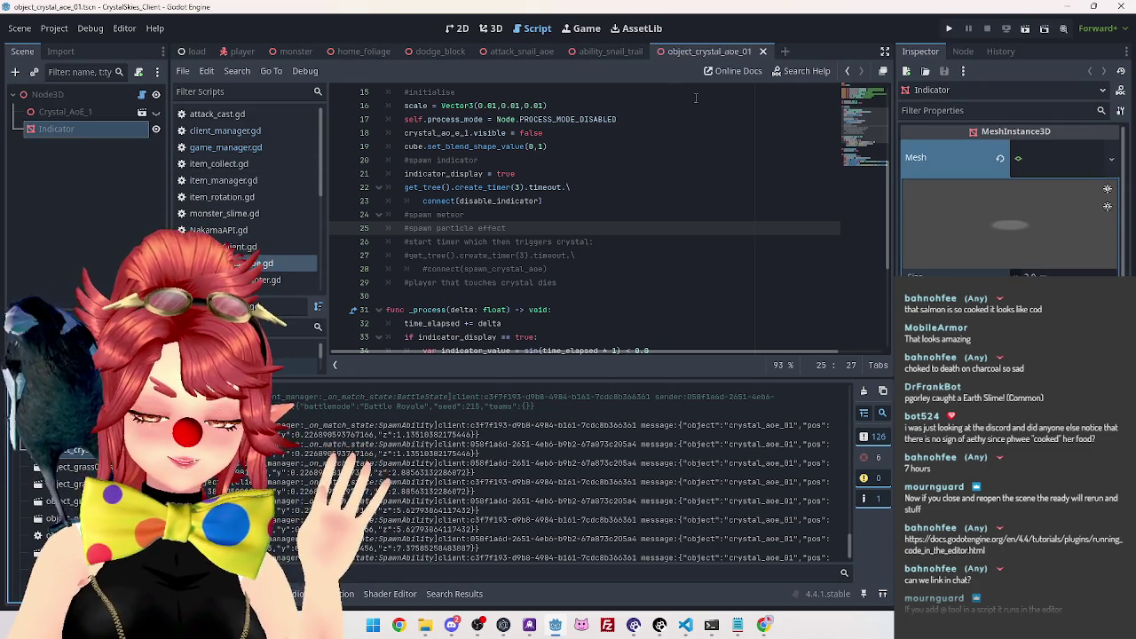
click(491, 28)
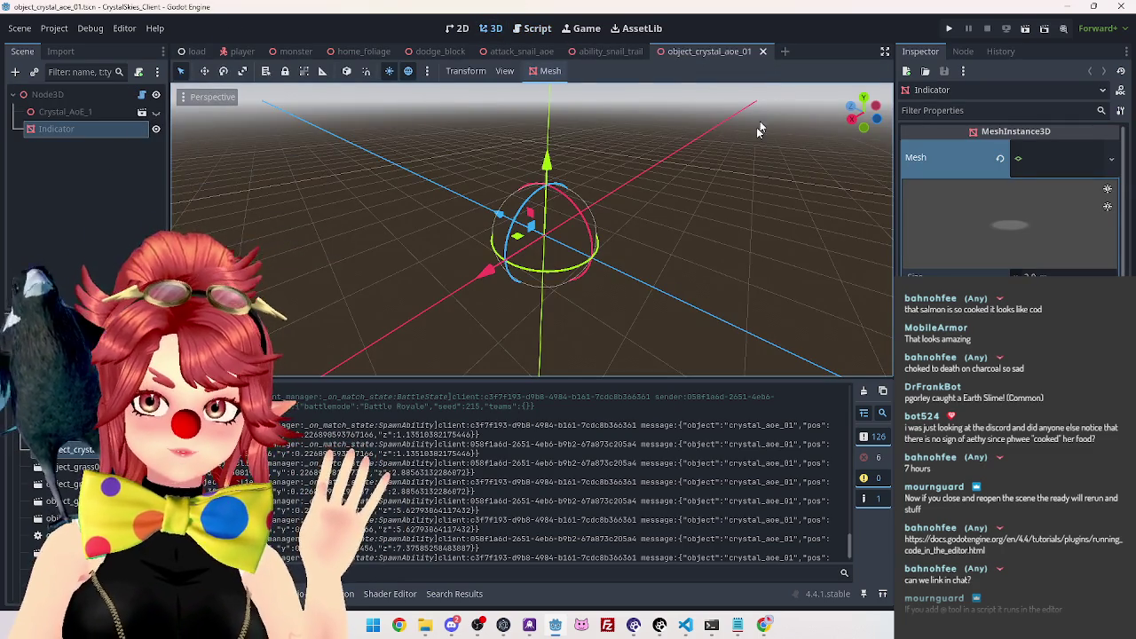
Step: Reopen the crystal scene, hide Indicator and Crystal_AoE_1 in the Scene dock, and return to the script
click(764, 52)
key(ctrl+shift+t)
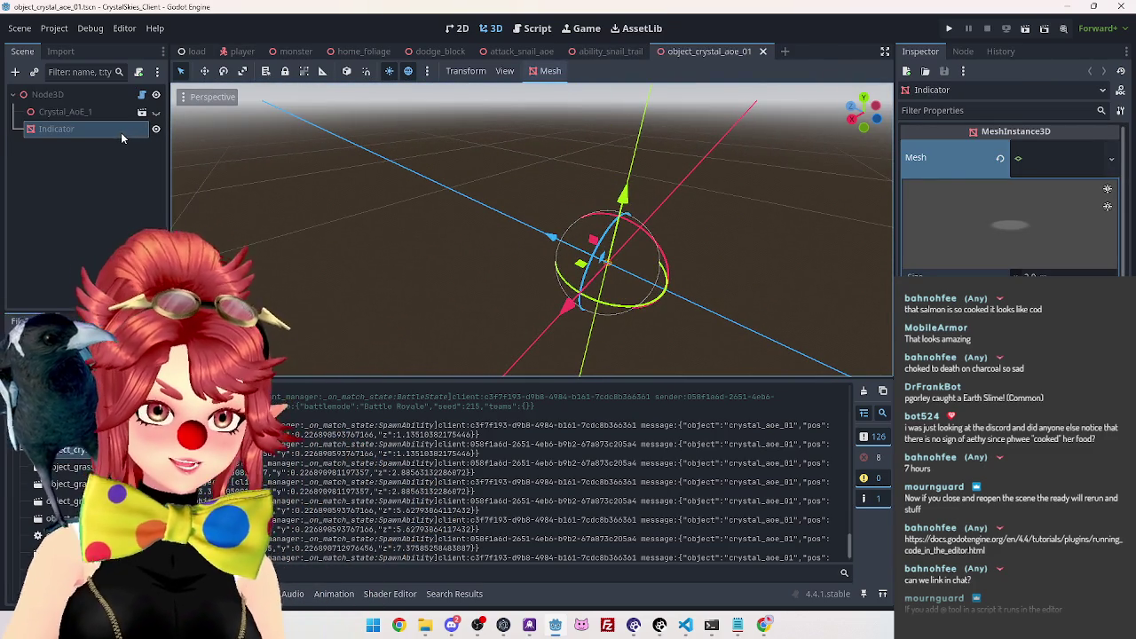
click(79, 173)
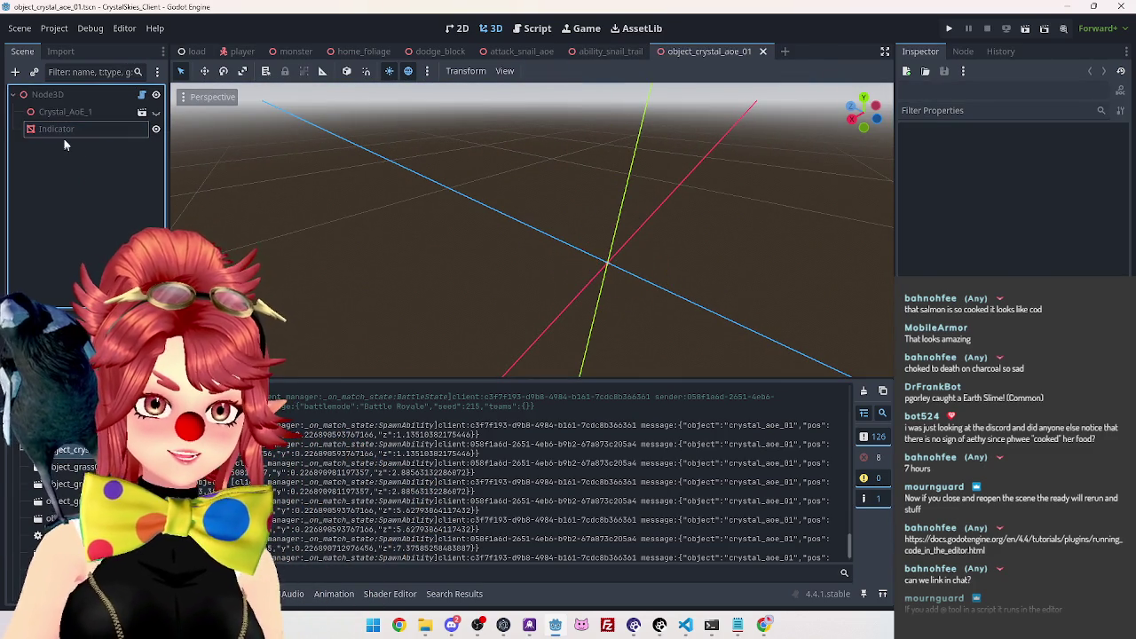
click(65, 133)
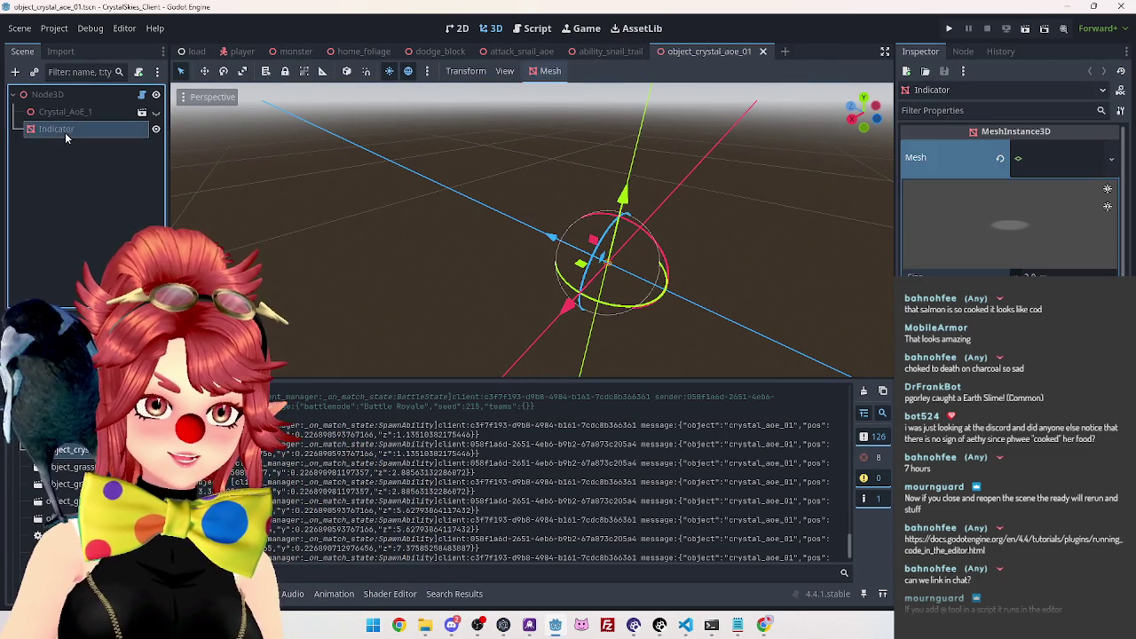
click(156, 131)
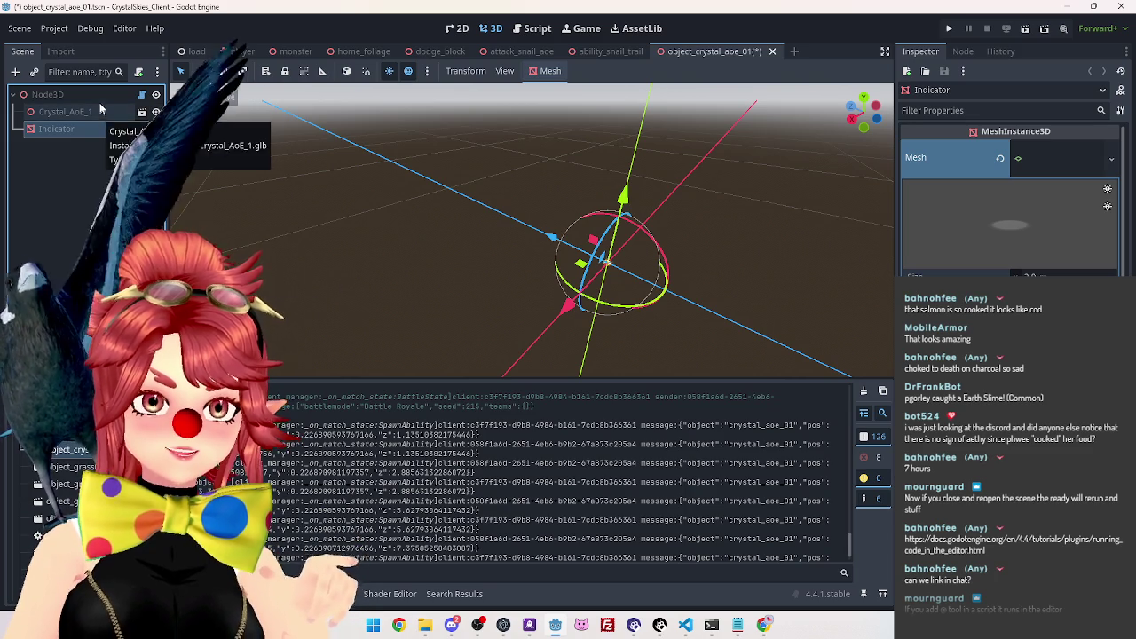
click(154, 113)
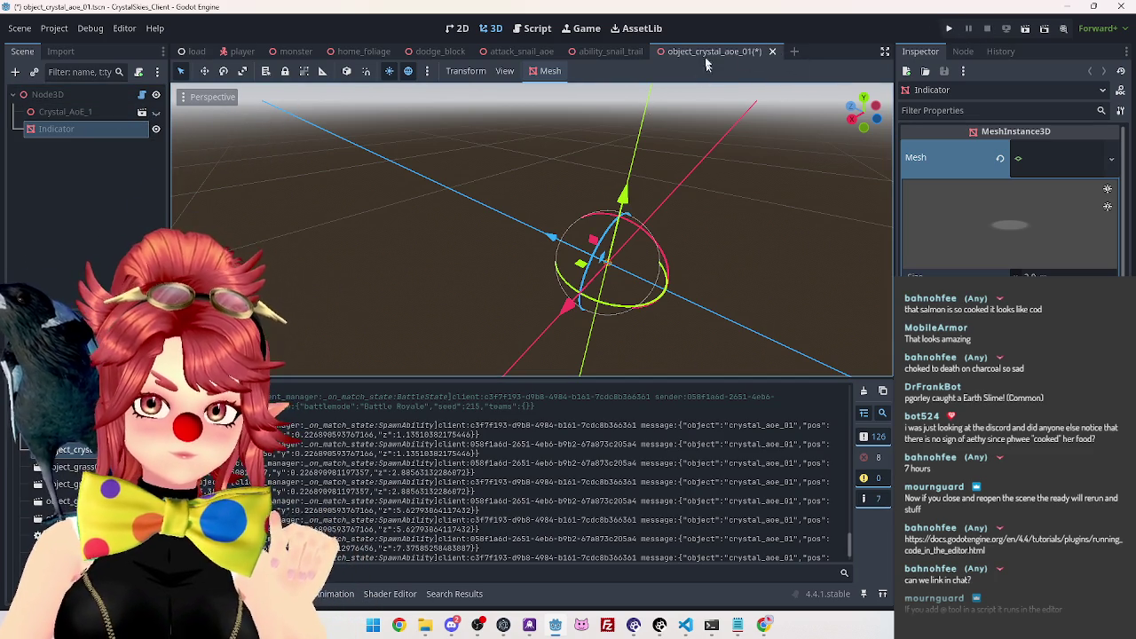
click(531, 28)
scroll(529, 234, up, 2)
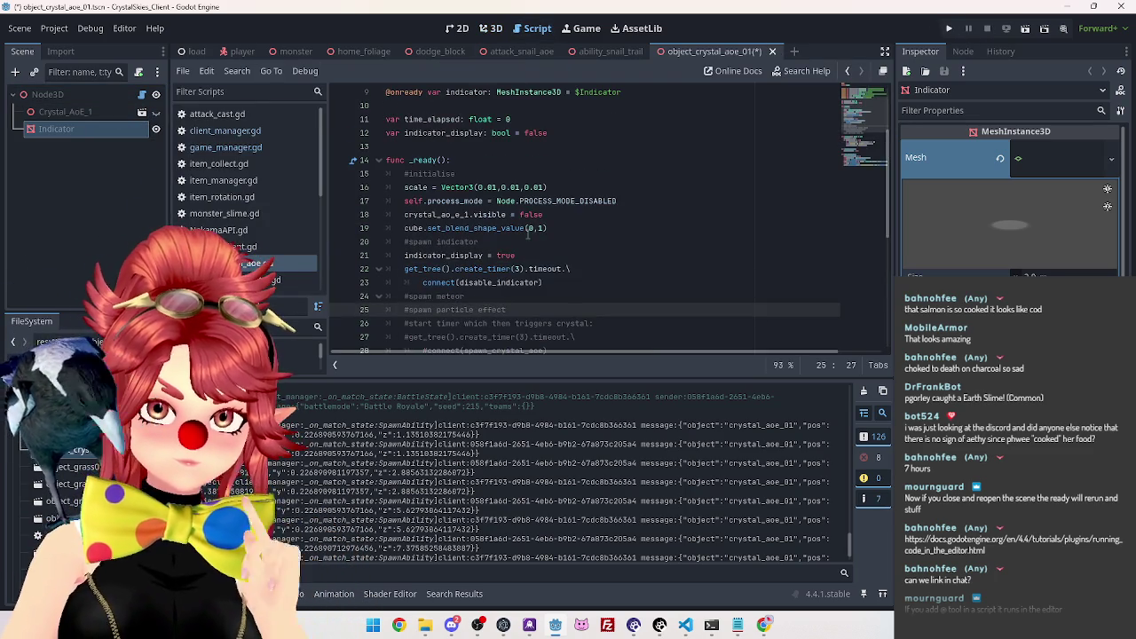
scroll(529, 235, up, 1)
scroll(529, 238, down, 2)
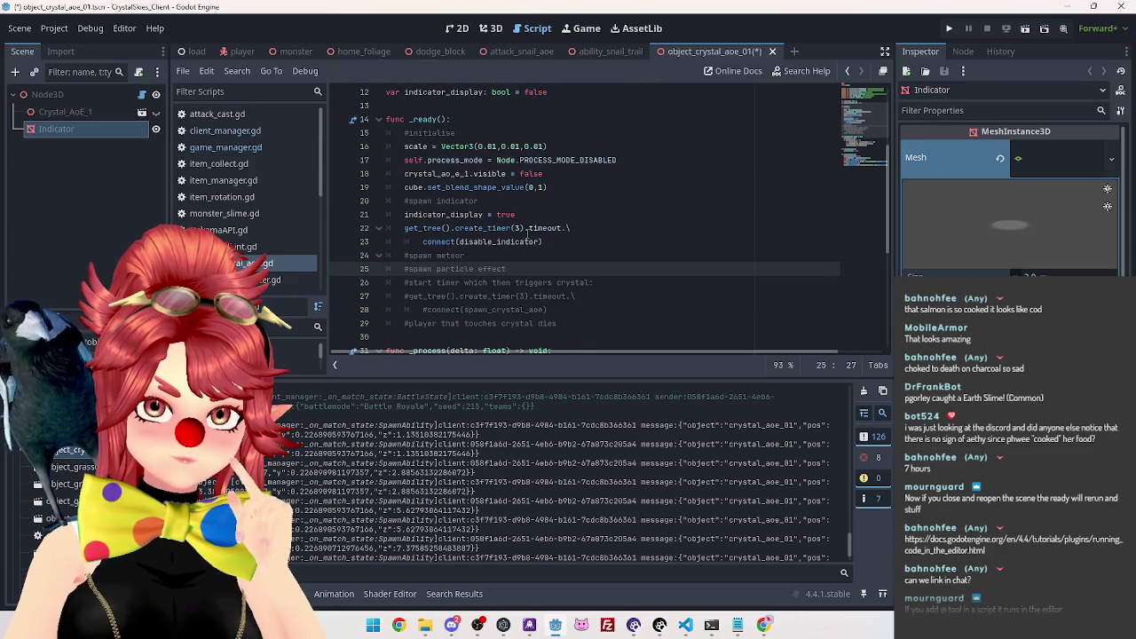
click(622, 159)
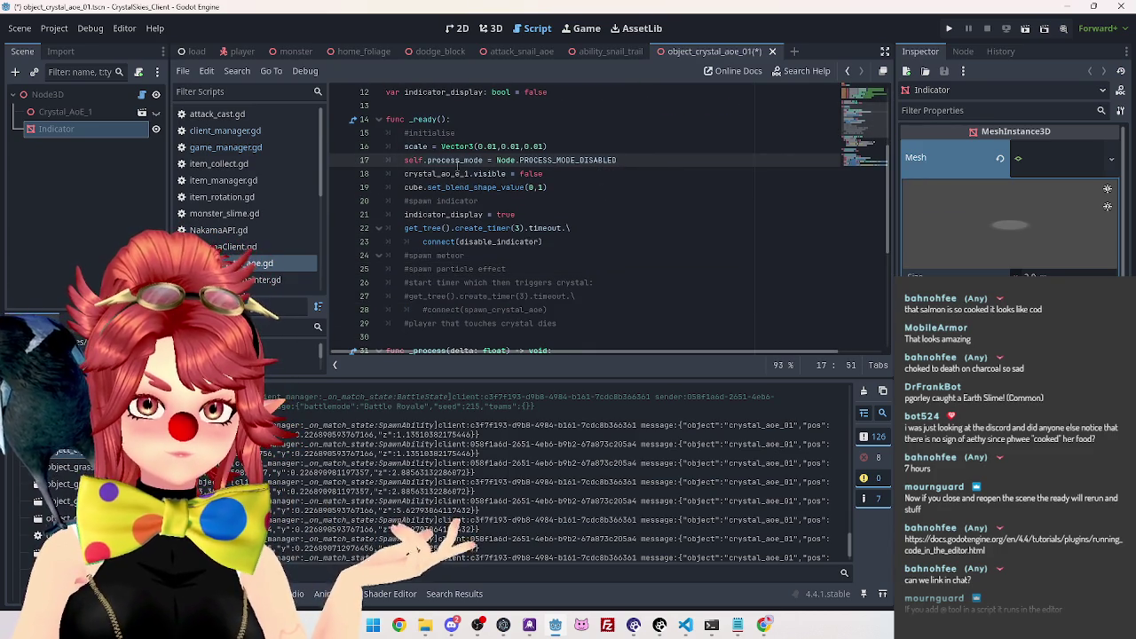
scroll(607, 189, down, 2)
scroll(515, 174, down, 2)
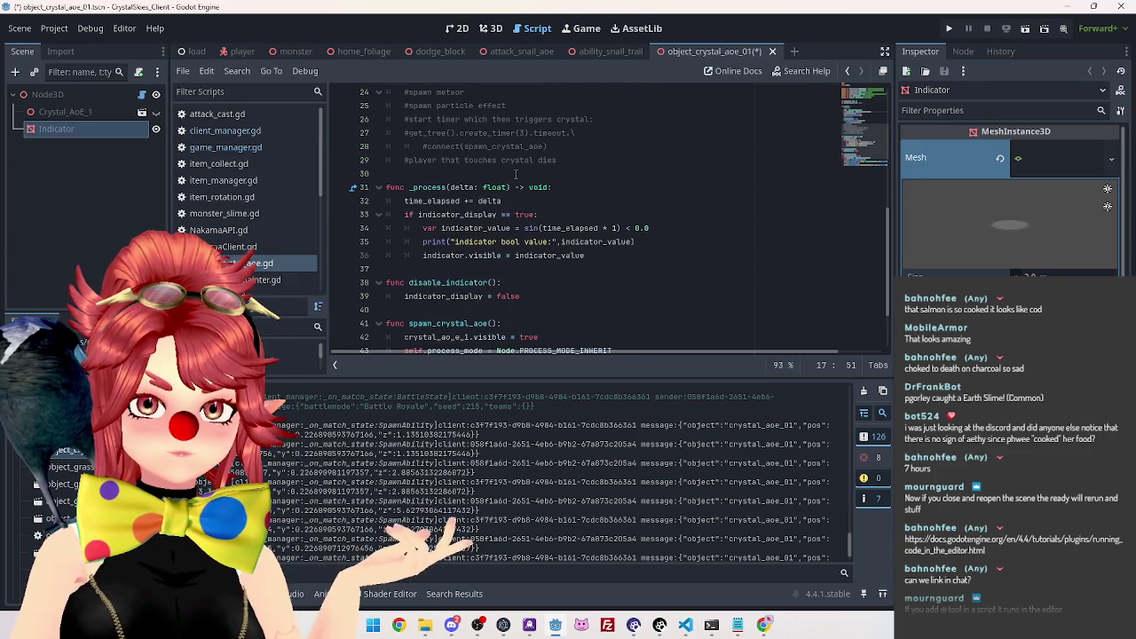
scroll(515, 174, down, 1)
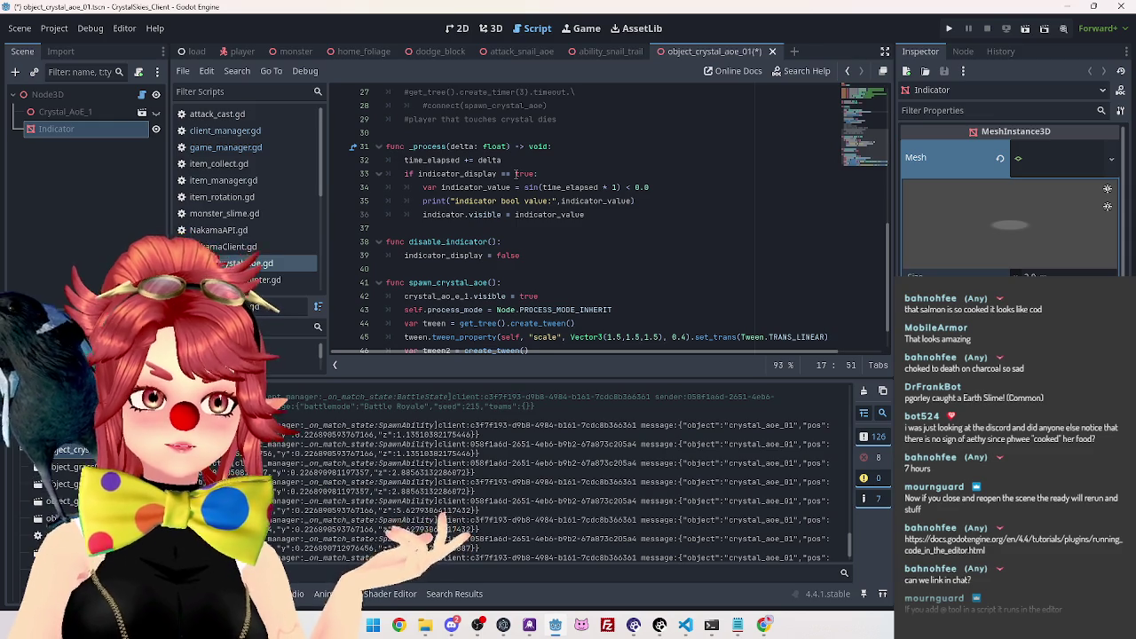
scroll(515, 174, up, 4)
scroll(515, 174, down, 5)
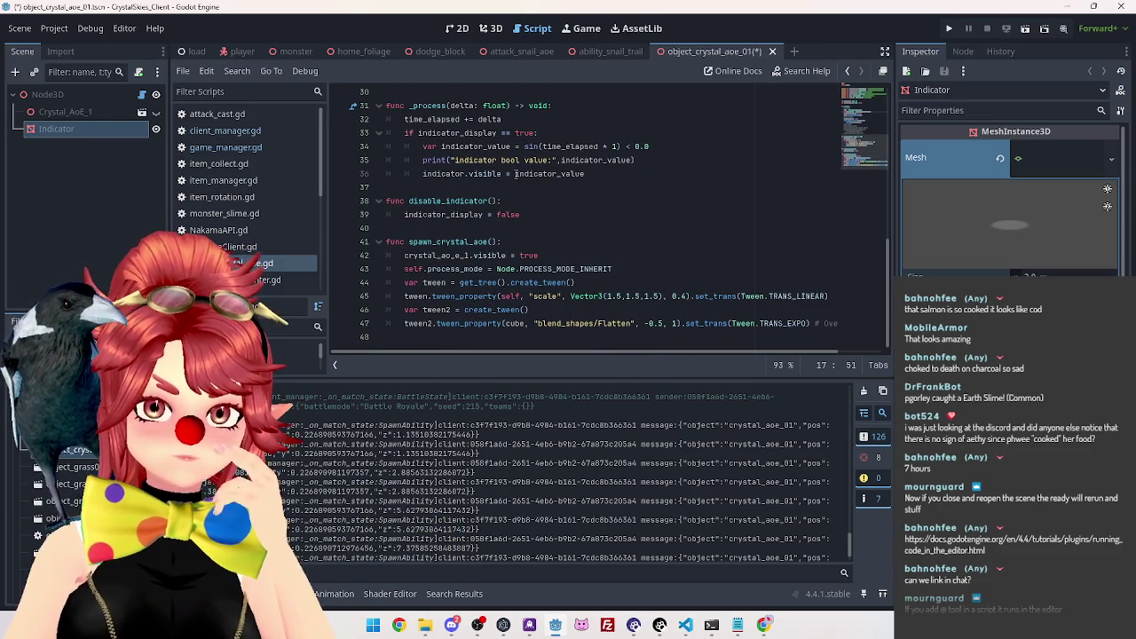
scroll(515, 174, up, 5)
scroll(517, 174, up, 4)
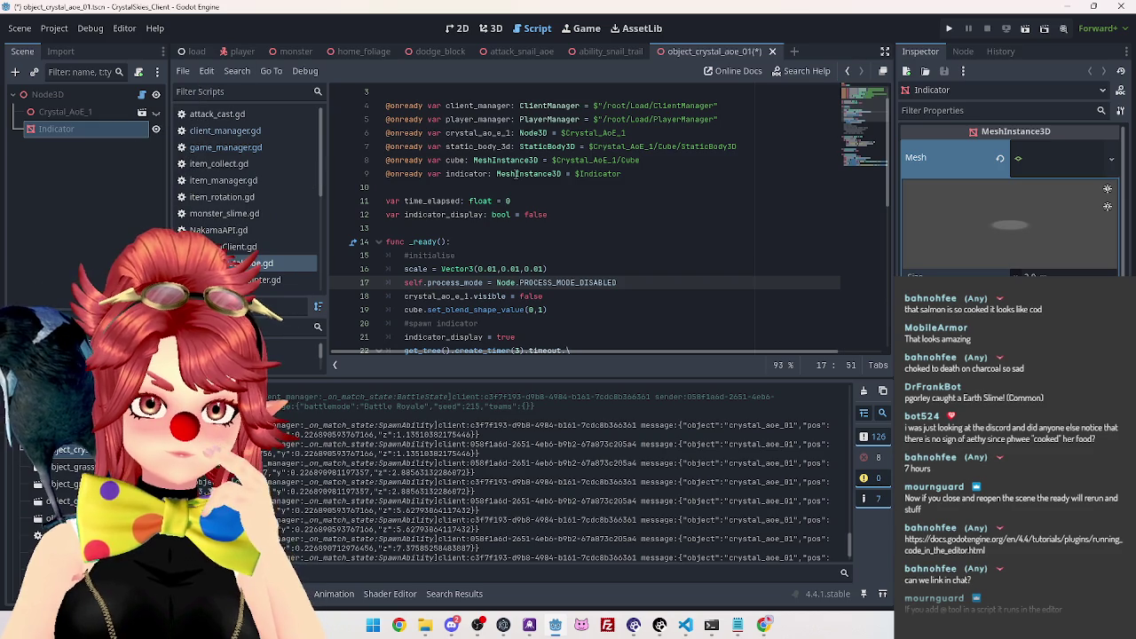
scroll(516, 174, down, 2)
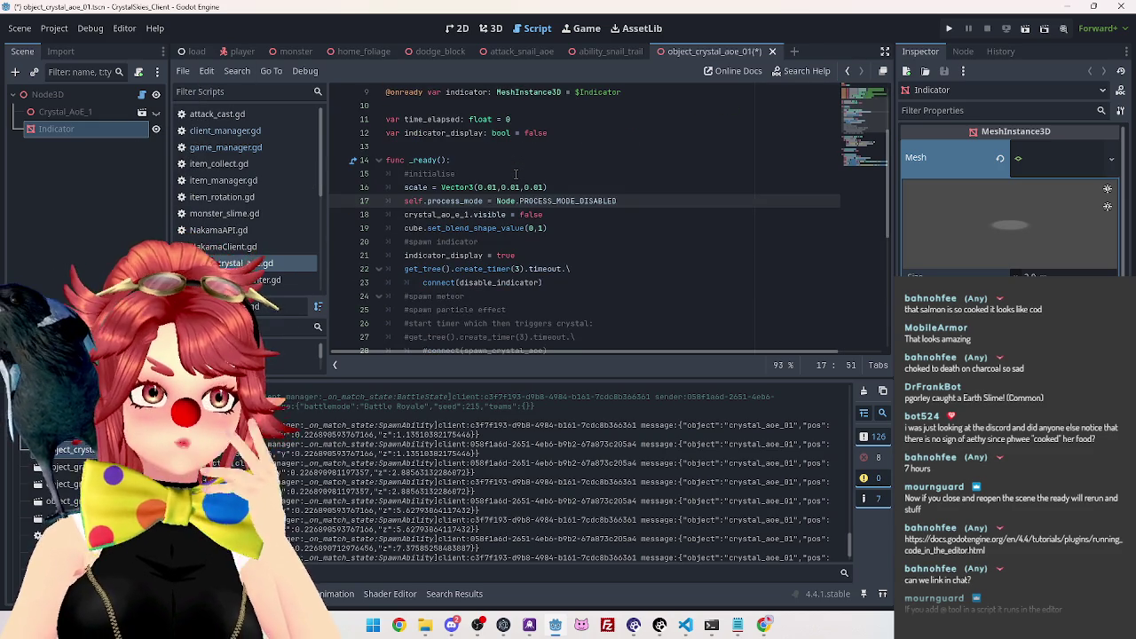
scroll(591, 208, up, 3)
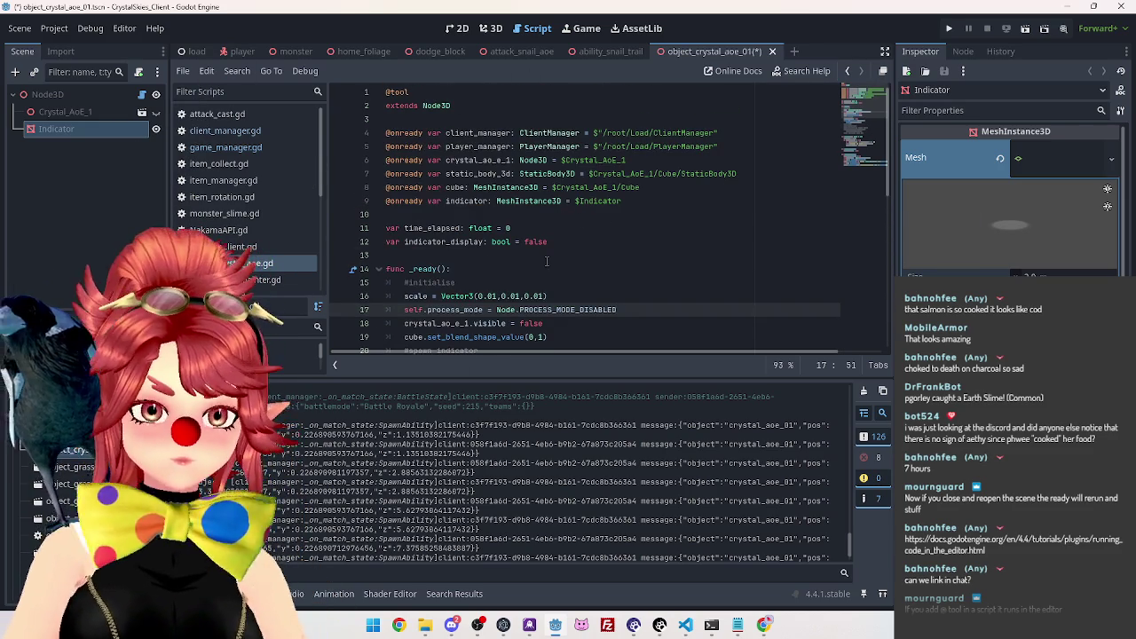
scroll(547, 261, down, 2)
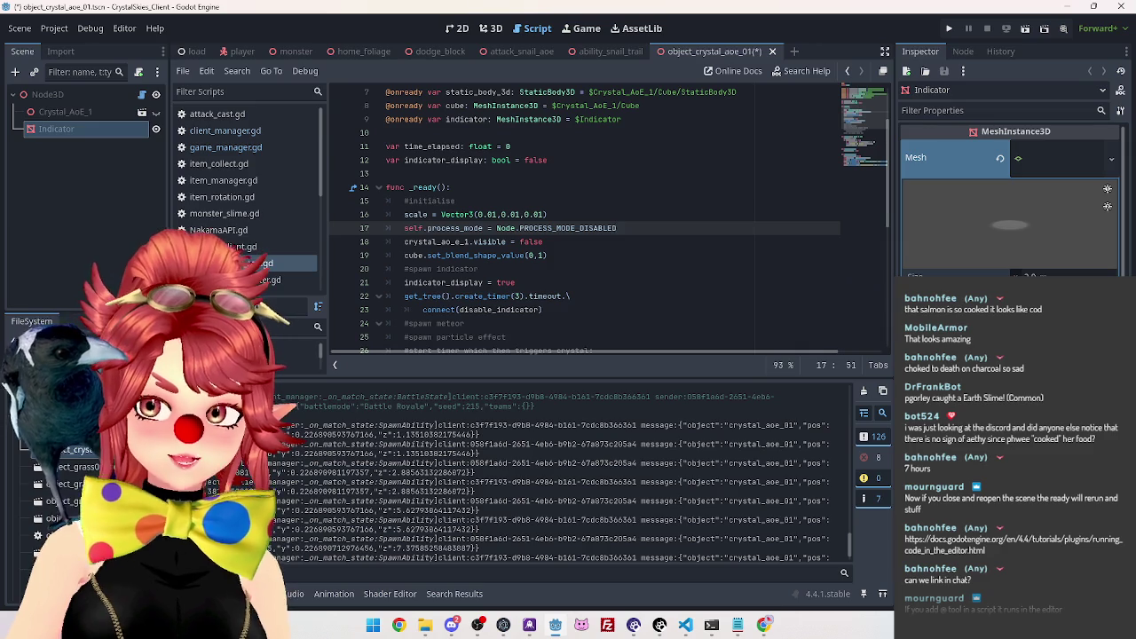
drag(891, 293, 844, 293)
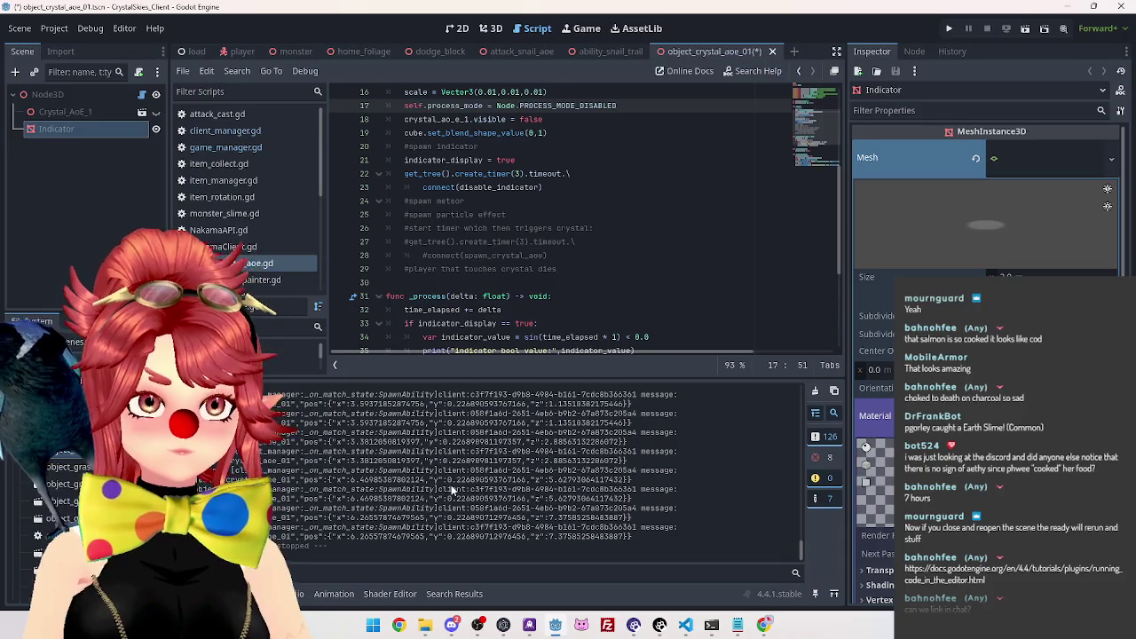
scroll(522, 243, up, 1)
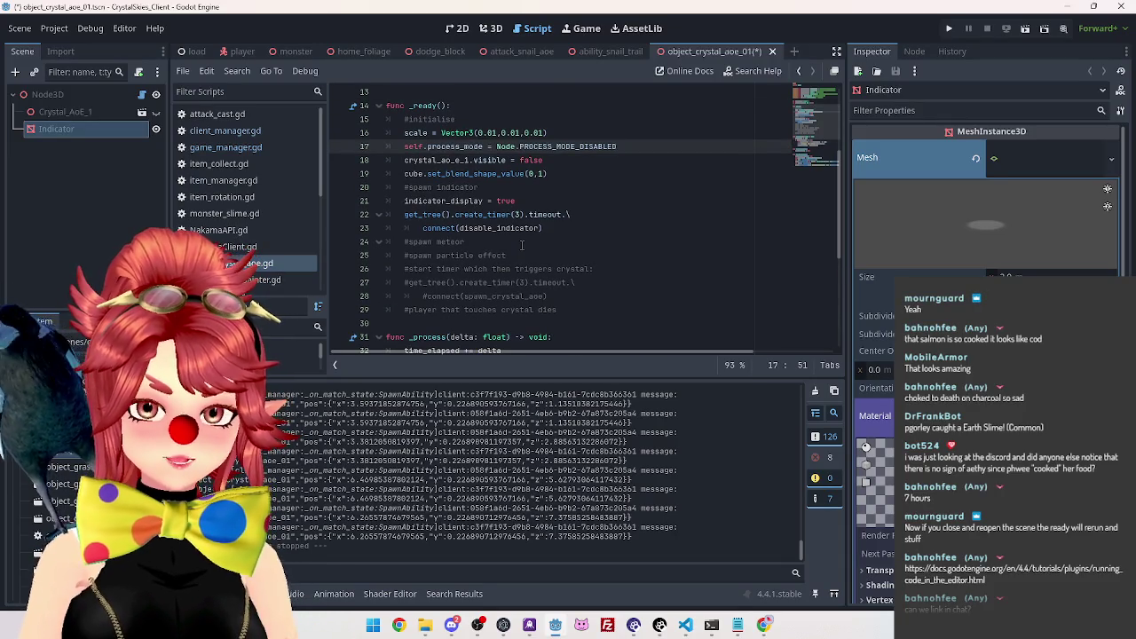
click(498, 175)
click(644, 145)
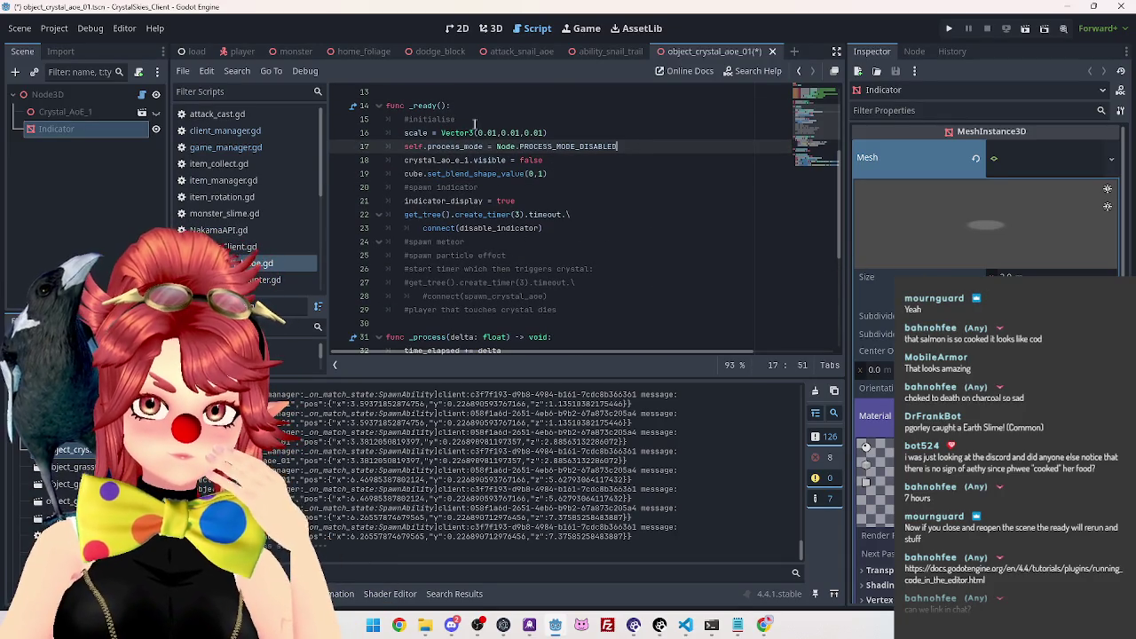
scroll(494, 232, down, 4)
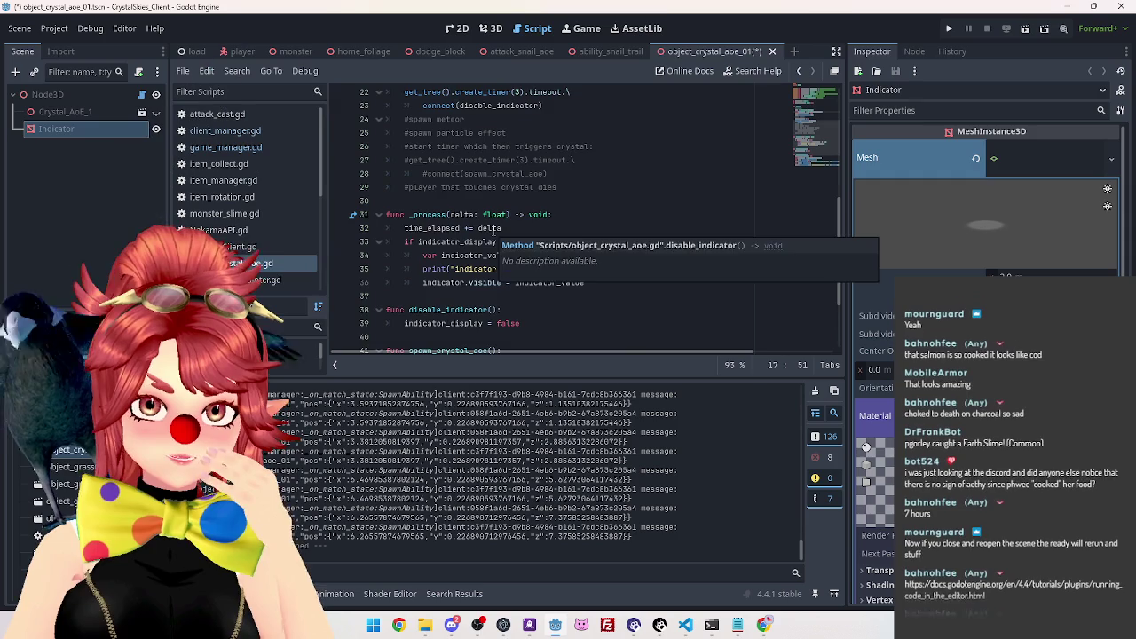
scroll(494, 232, down, 2)
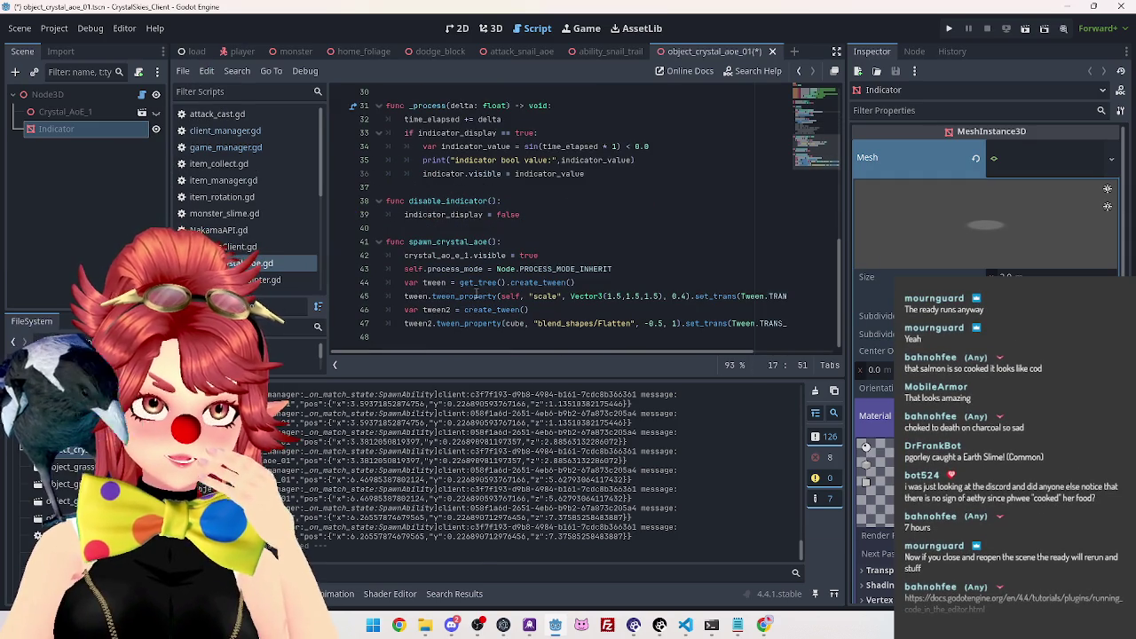
mouse_move(476, 294)
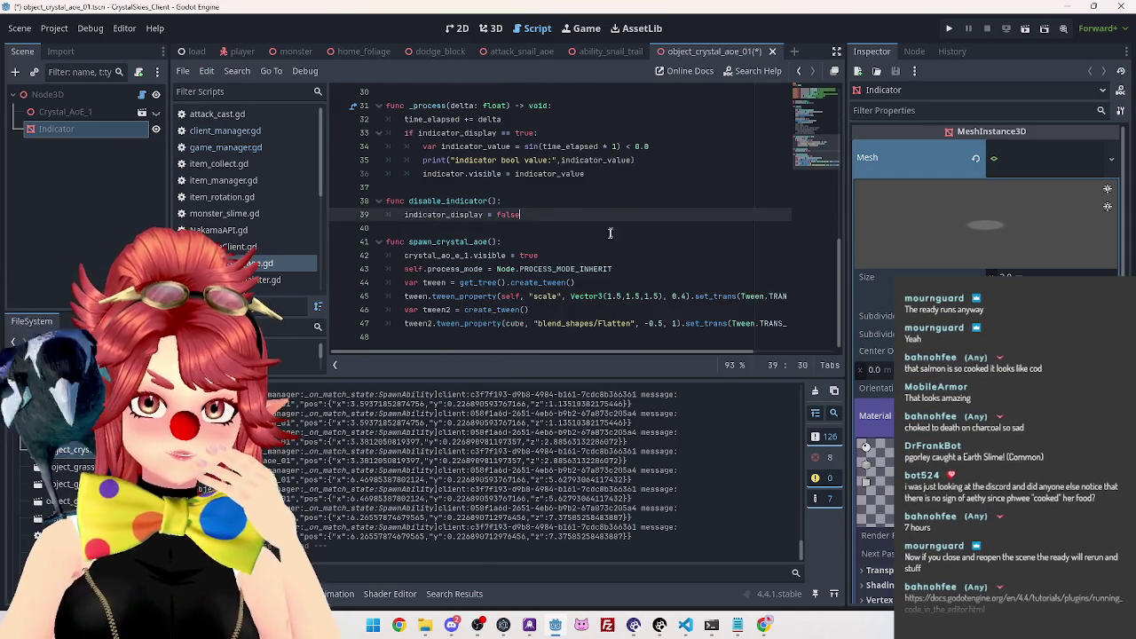
scroll(390, 172, up, 7)
drag(388, 158, 600, 281)
scroll(607, 263, down, 1)
drag(606, 241, 402, 228)
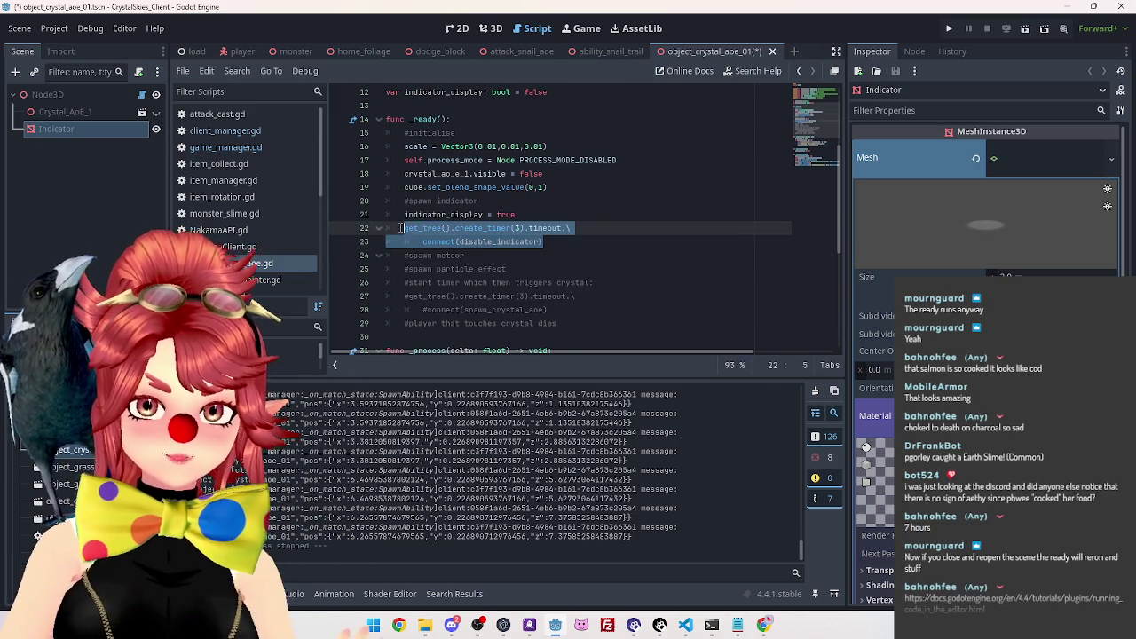
scroll(530, 266, down, 1)
drag(605, 256, 404, 255)
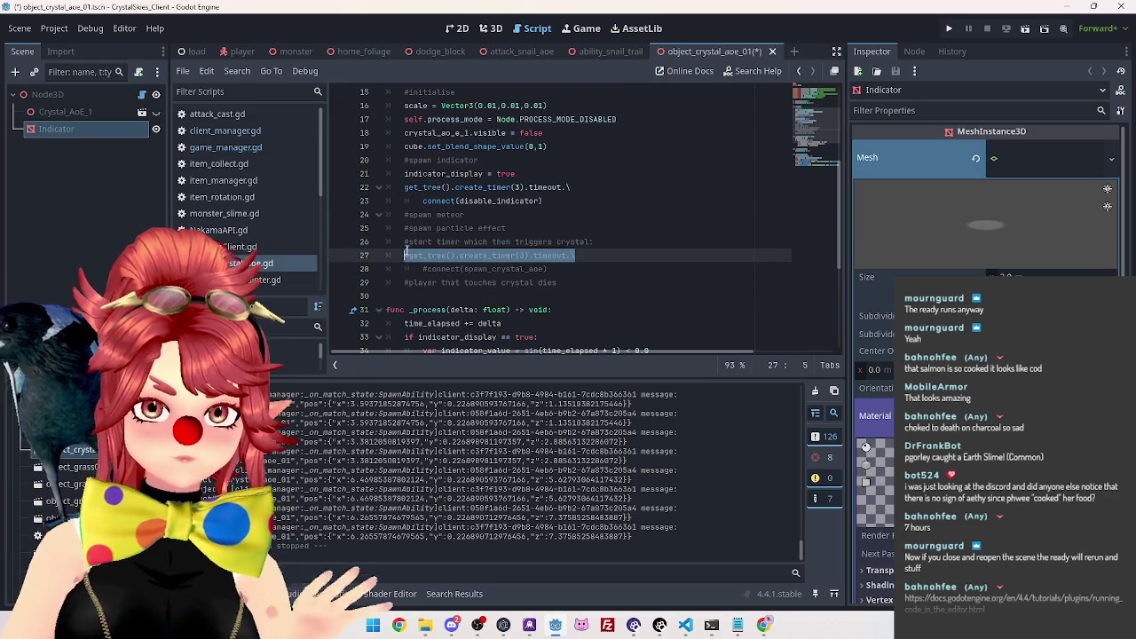
scroll(548, 199, down, 2)
scroll(547, 199, down, 3)
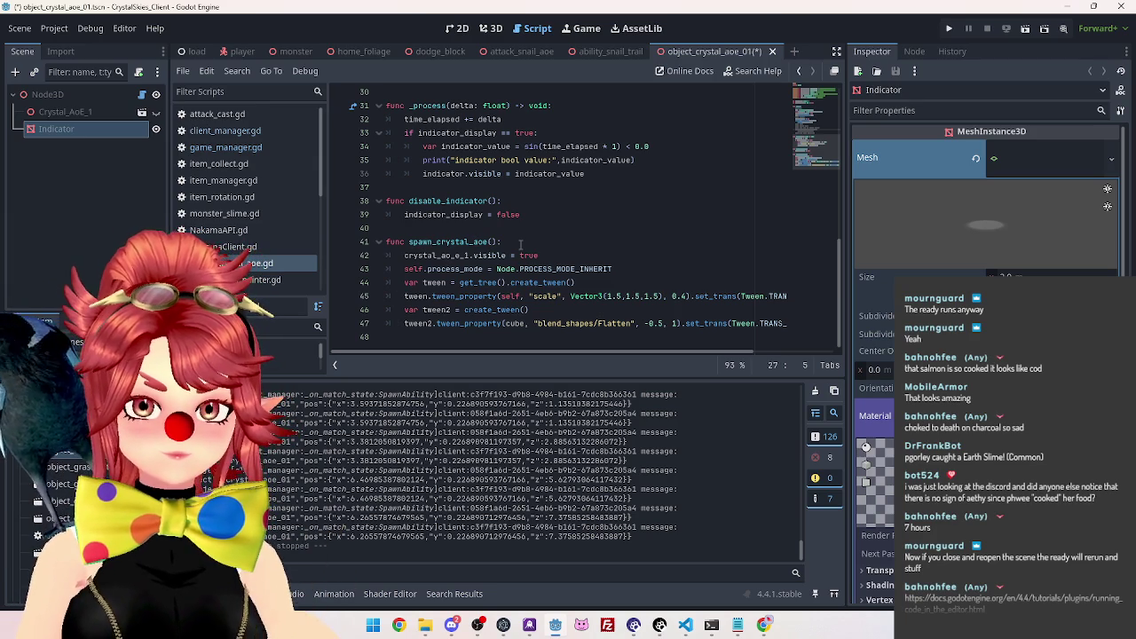
drag(427, 269, 641, 272)
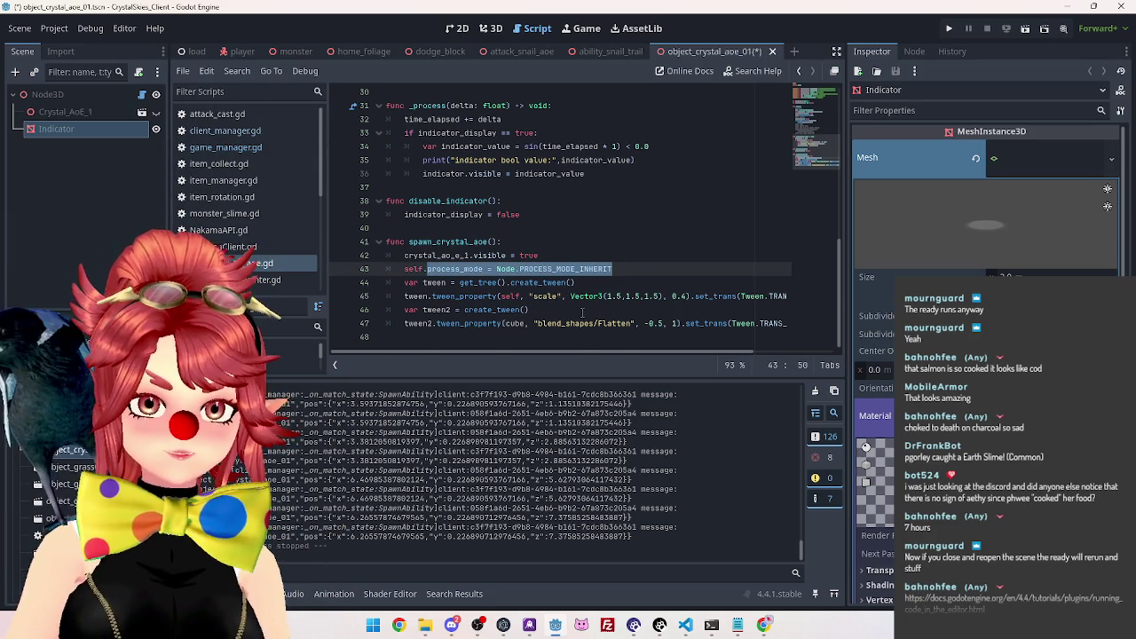
scroll(582, 311, up, 1)
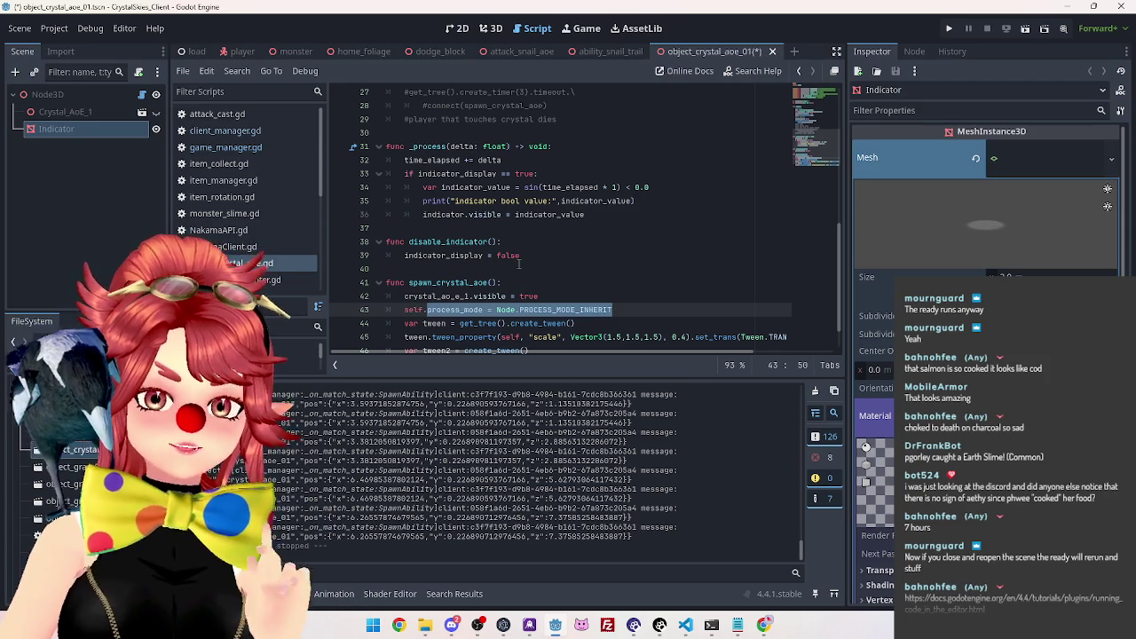
scroll(515, 261, up, 7)
drag(616, 242, 404, 241)
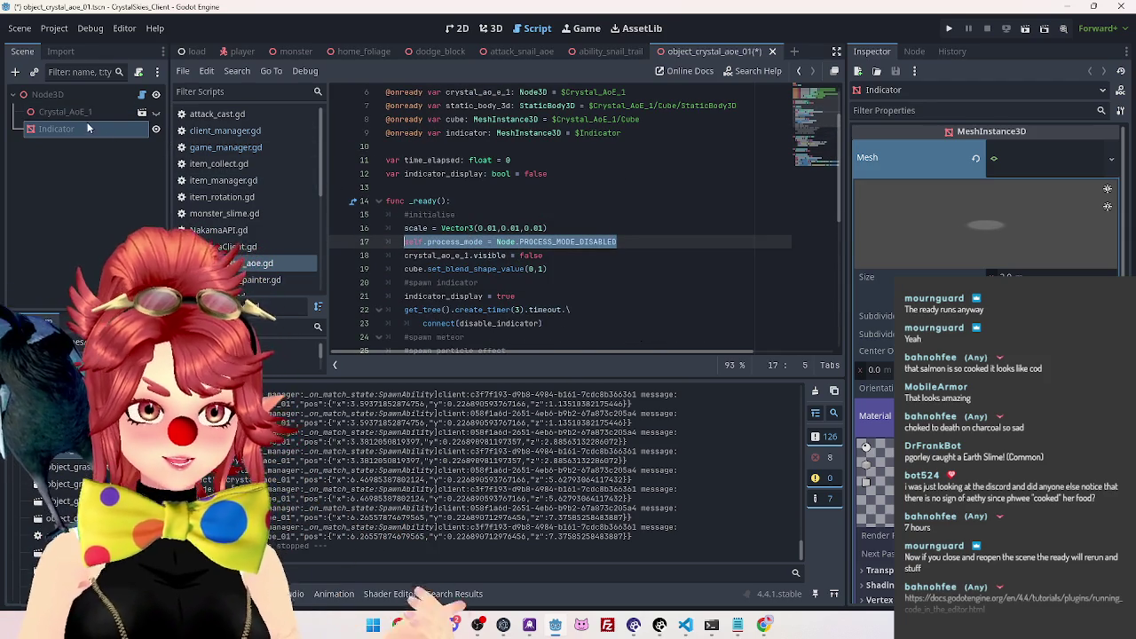
click(471, 147)
scroll(471, 144, up, 1)
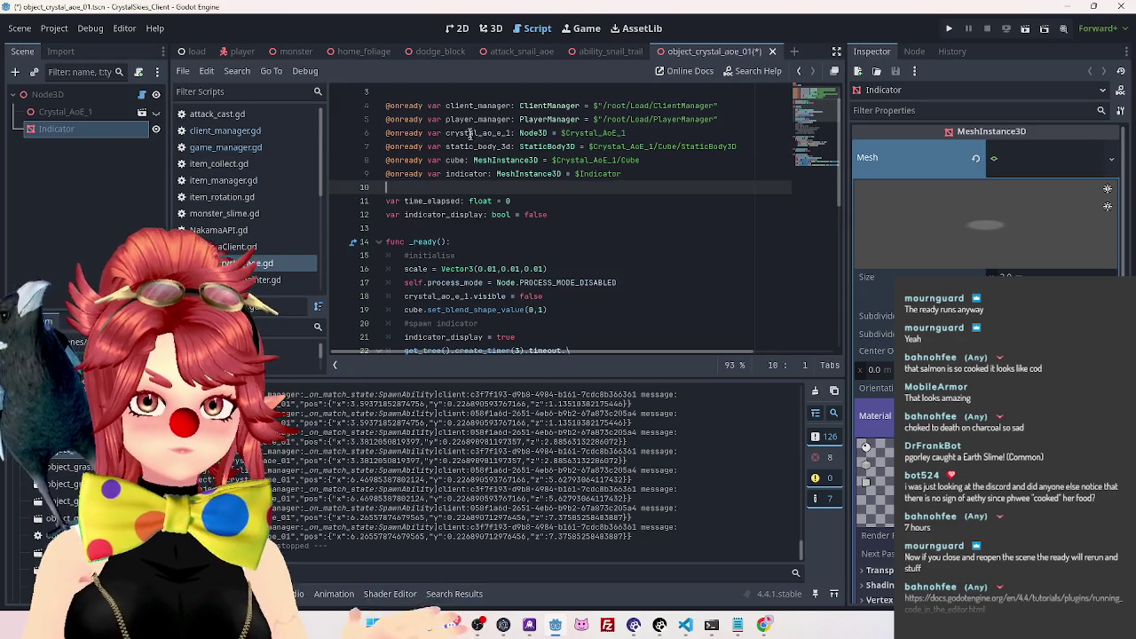
Step: Replace self with crystal_ao_e_1 in the process_mode lines 17 and 43, and save
drag(446, 133, 512, 133)
key(ctrl+c)
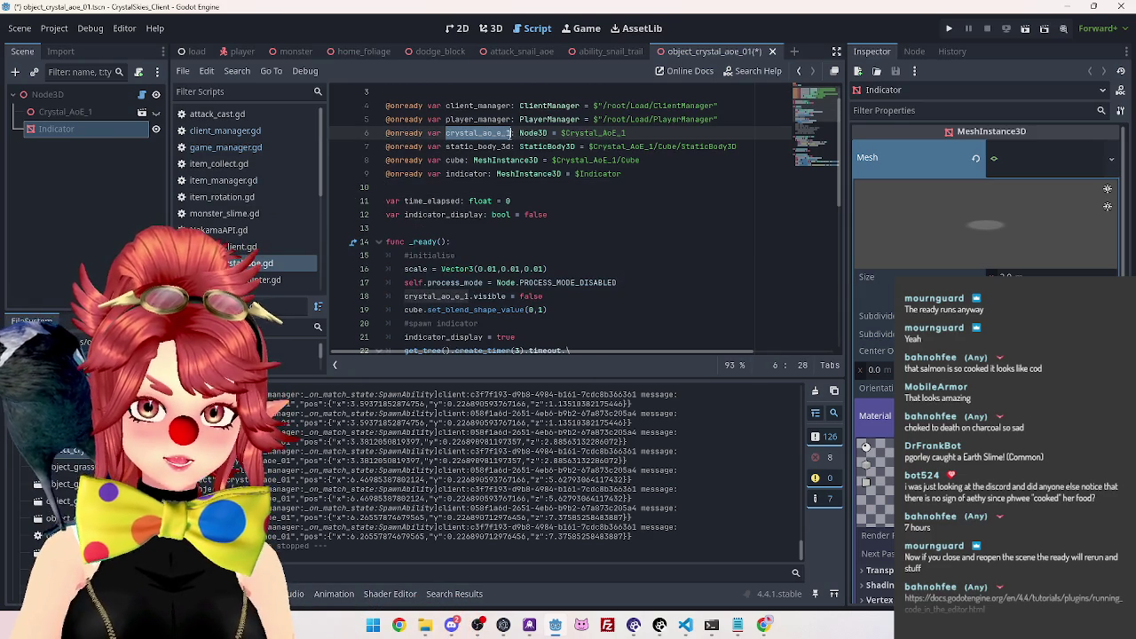
click(404, 310)
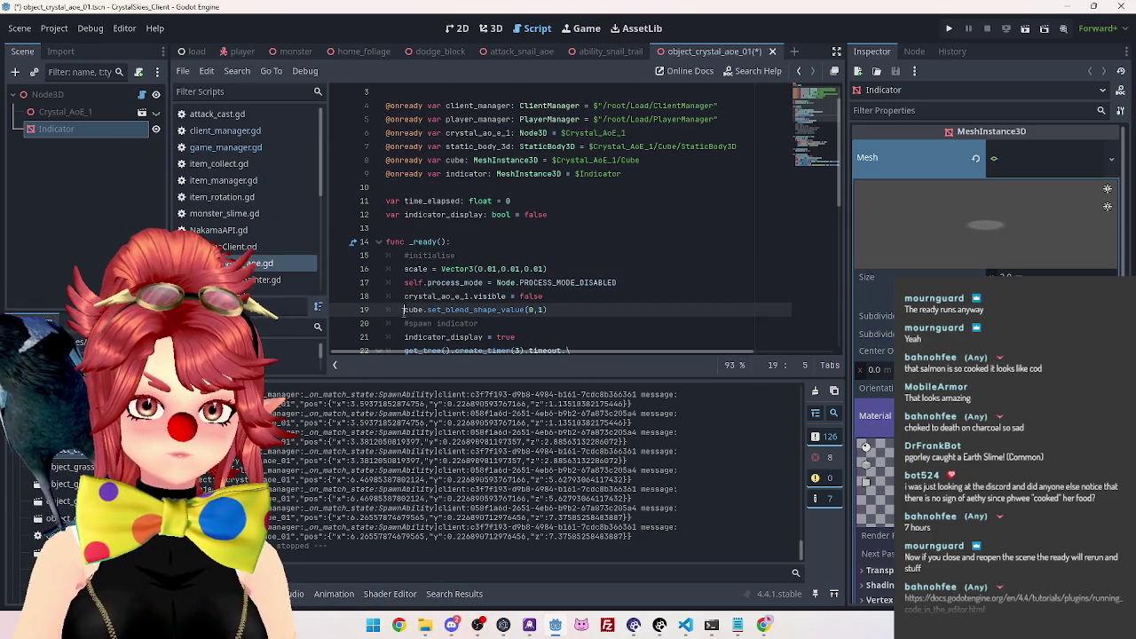
double_click(414, 283)
key(ctrl+v)
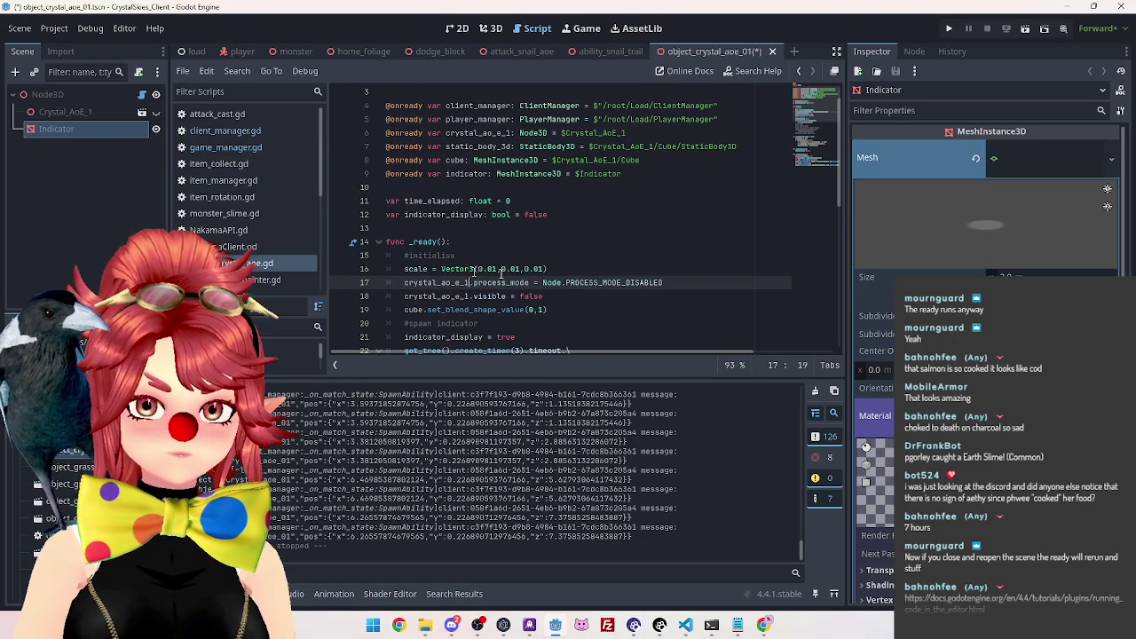
scroll(461, 271, down, 9)
double_click(414, 269)
key(ctrl+v)
key(ctrl+s)
Step: Save again, then close and reopen object_crystal_aoe_01 in the 3D view
click(551, 215)
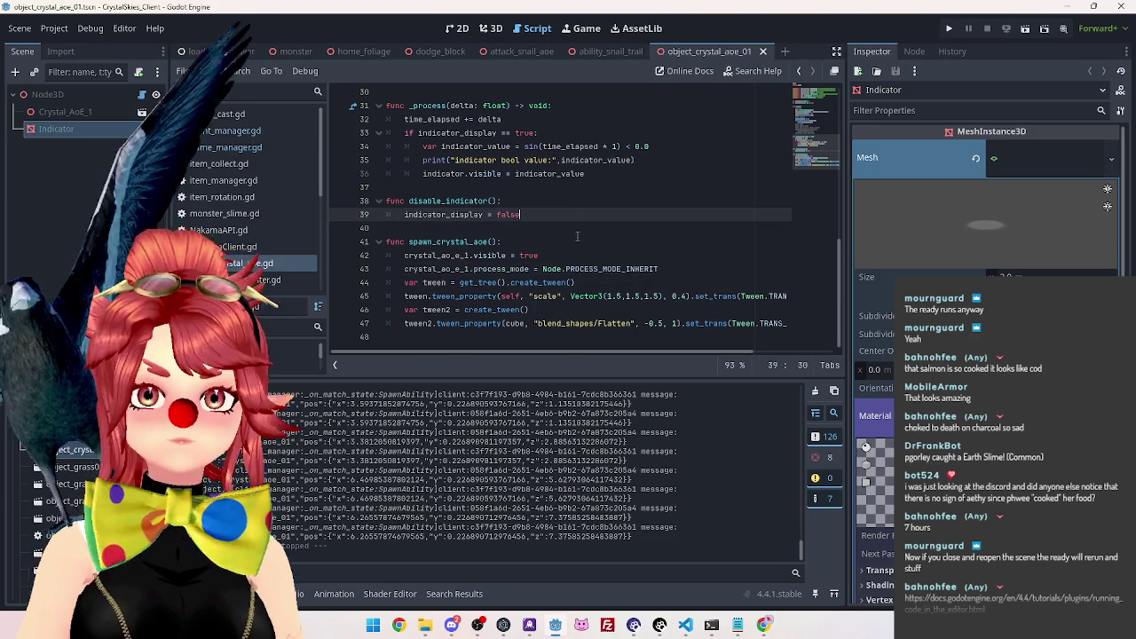
scroll(572, 240, up, 4)
scroll(565, 262, up, 4)
scroll(565, 262, up, 1)
scroll(554, 266, down, 6)
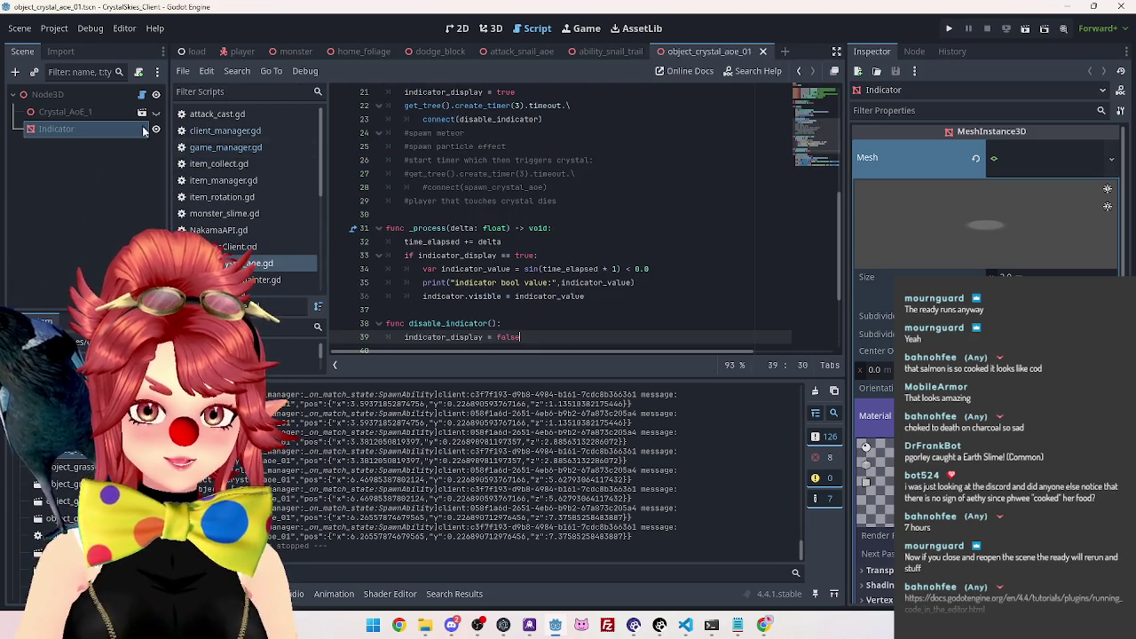
click(542, 227)
key(ctrl+s)
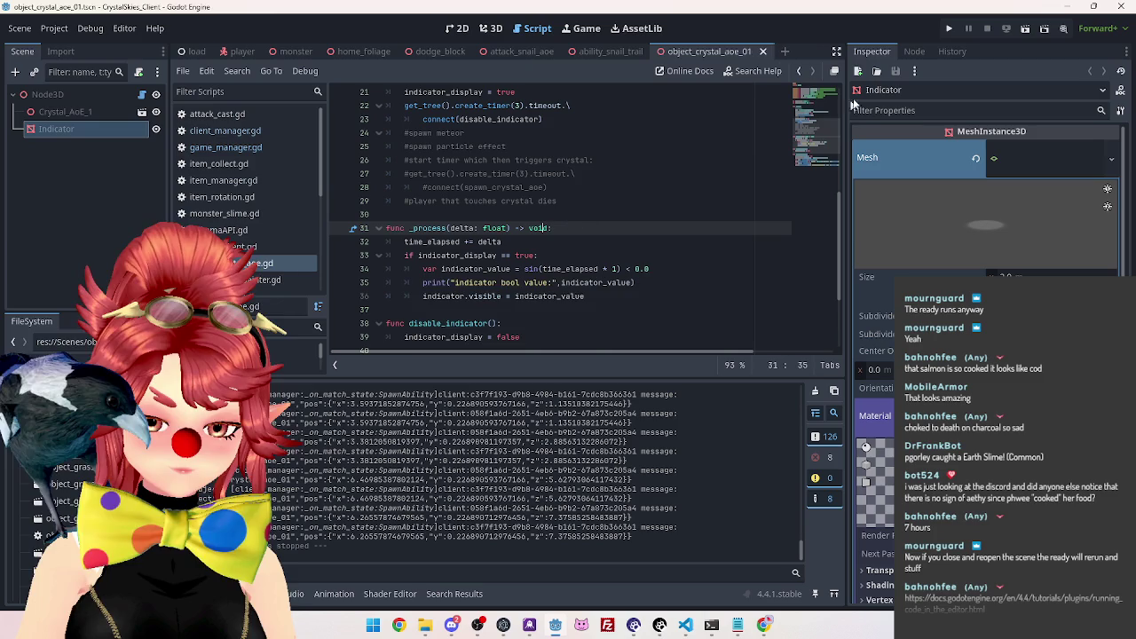
click(773, 51)
double_click(62, 451)
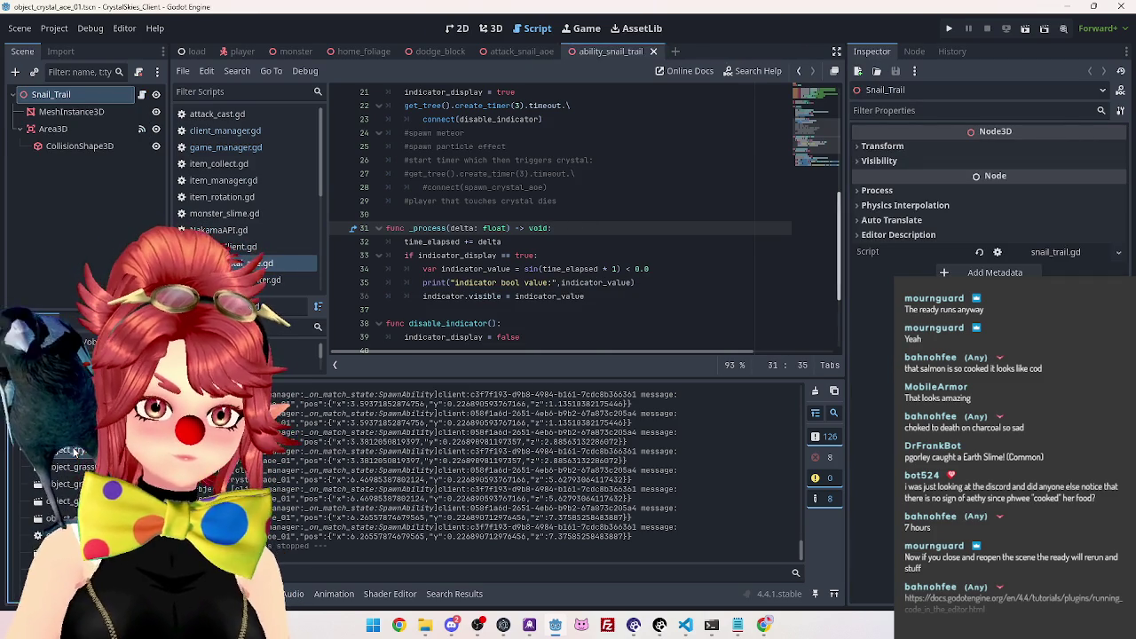
click(490, 28)
Step: Inspect the root Node3D's Transform, showing scale 0.01, then return to the script
mouse_move(613, 275)
mouse_down()
mouse_move(693, 299)
mouse_move(551, 285)
mouse_up()
scroll(539, 283, up, 3)
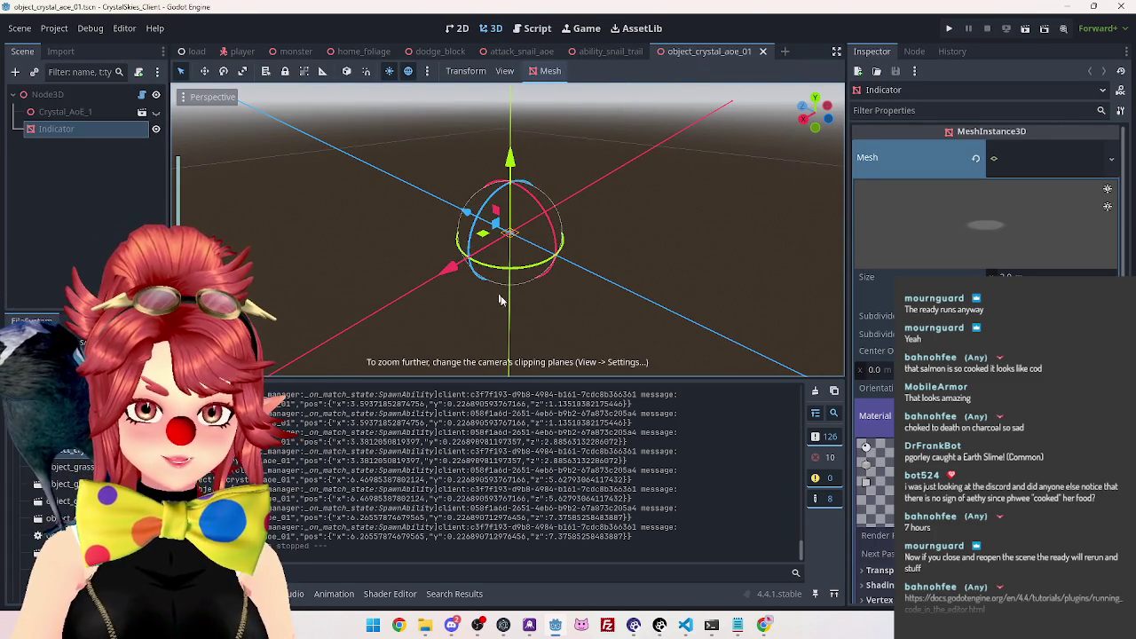
scroll(509, 306, down, 1)
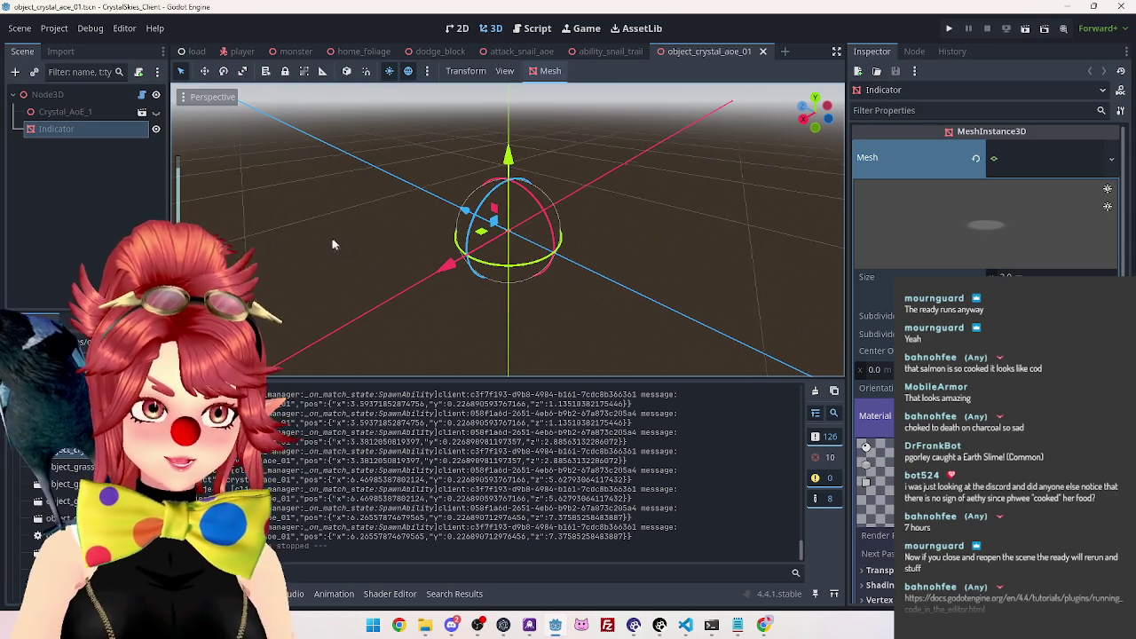
click(72, 98)
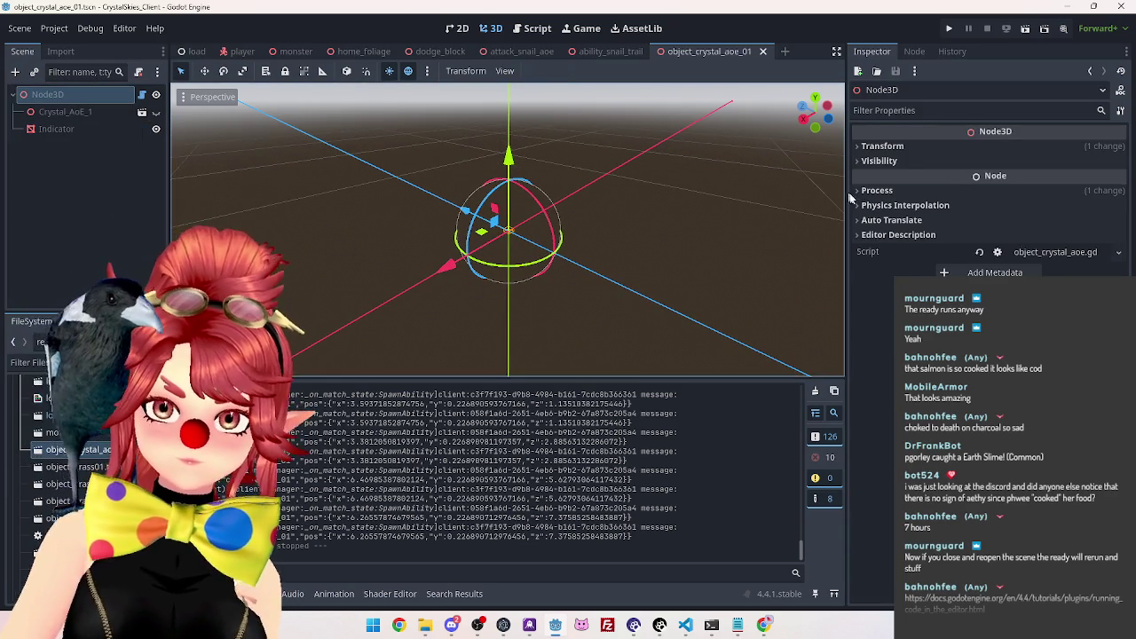
click(882, 146)
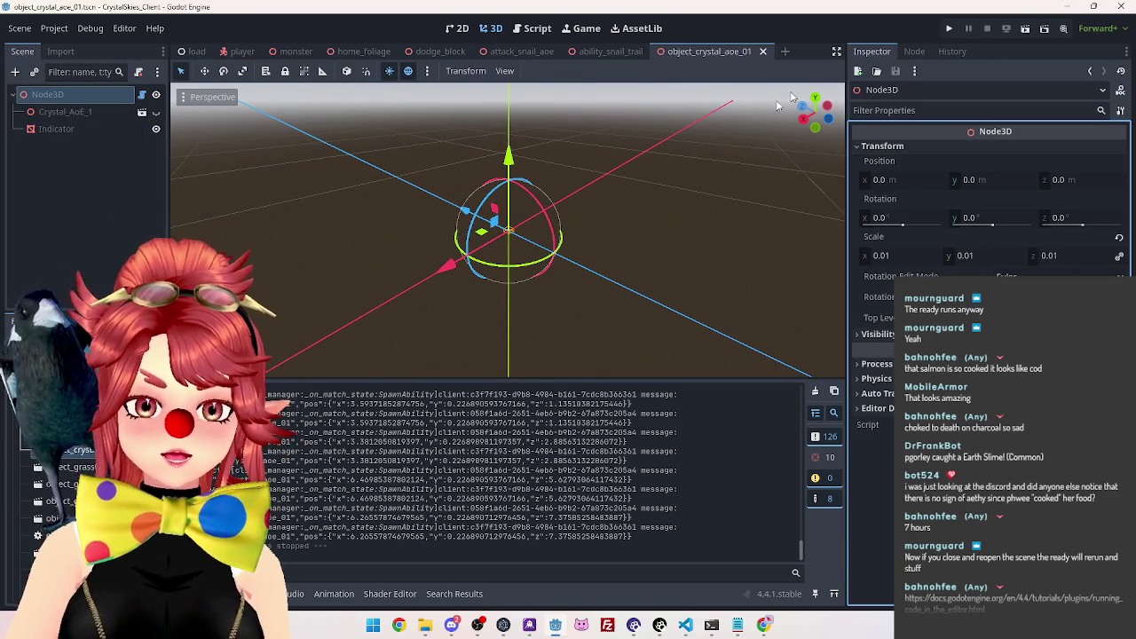
click(537, 33)
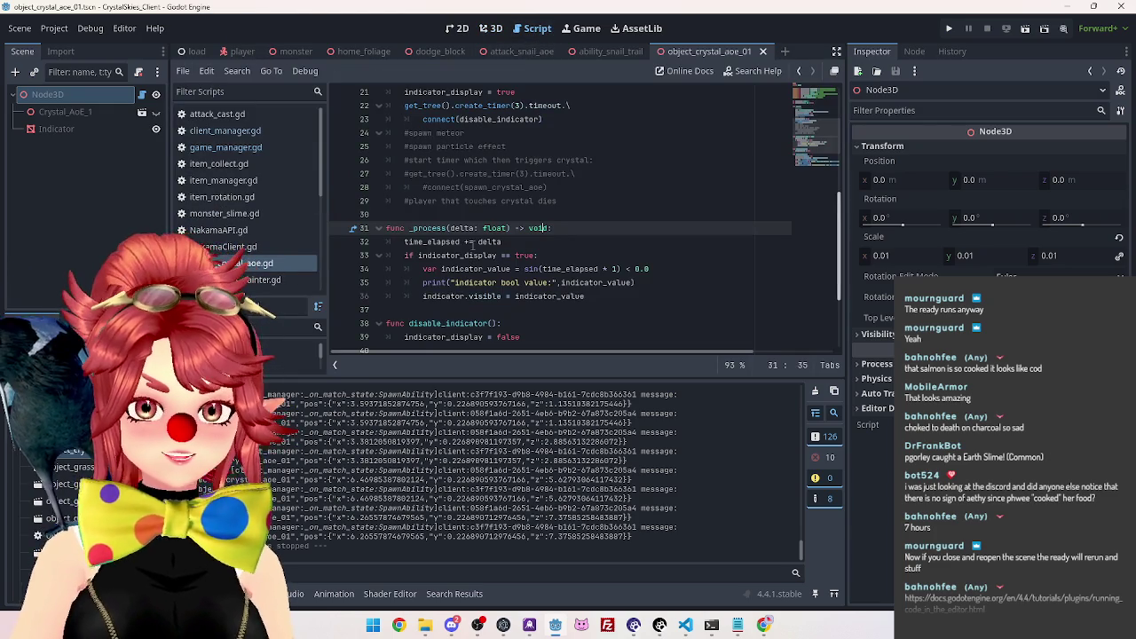
Step: Make line 16's initial scale apply to crystal_ao_e_1, copied from line 17
scroll(618, 277, up, 3)
scroll(618, 277, up, 1)
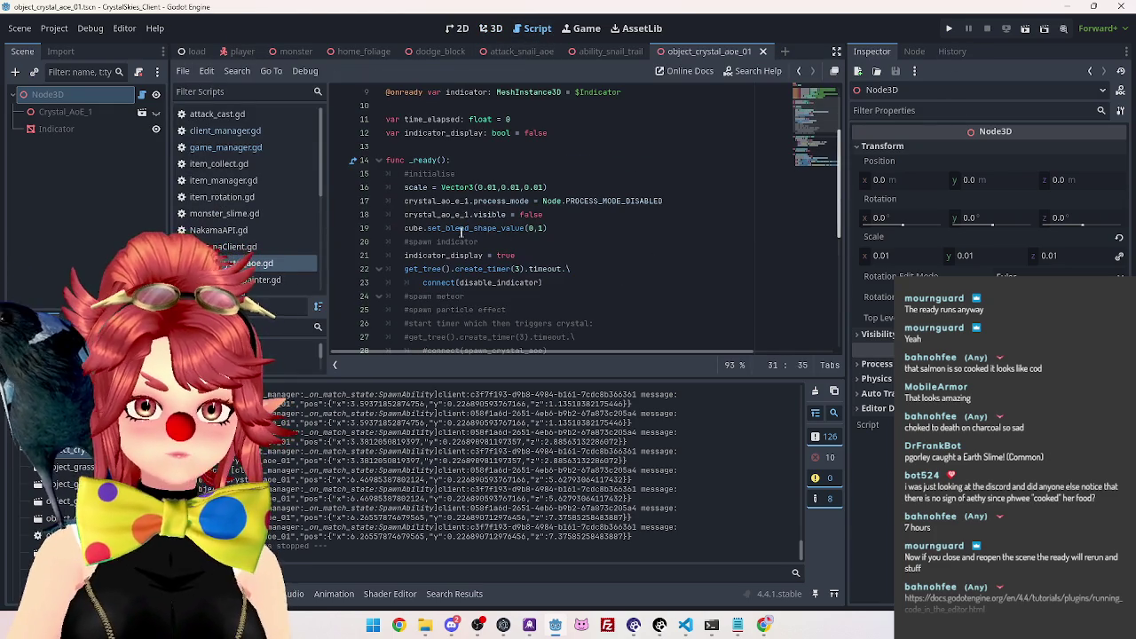
scroll(461, 228, down, 5)
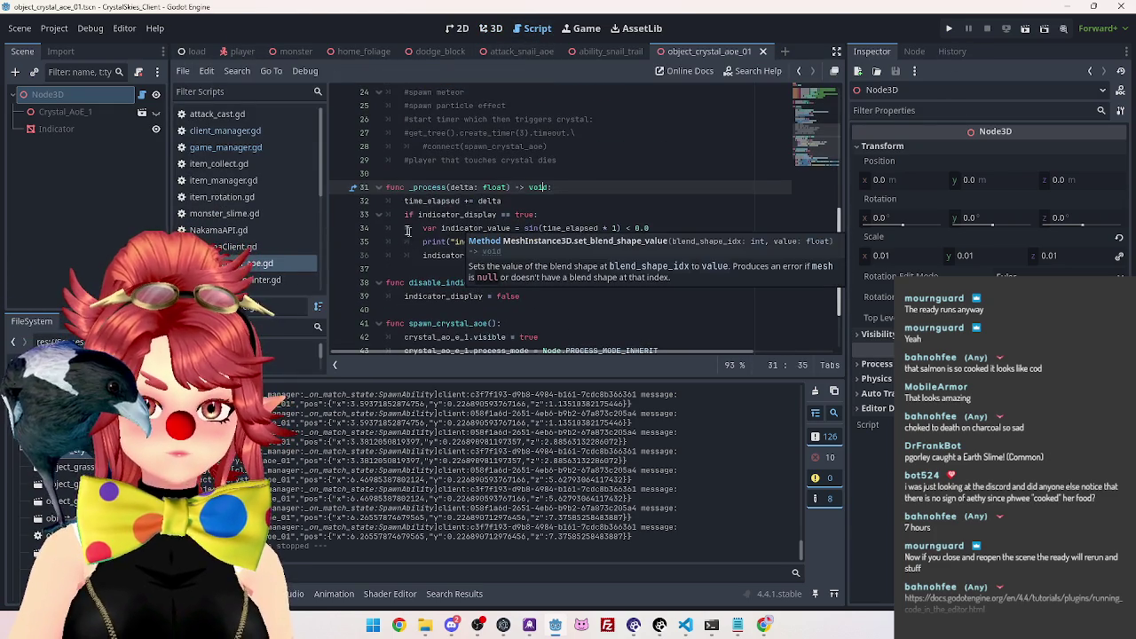
scroll(462, 253, up, 8)
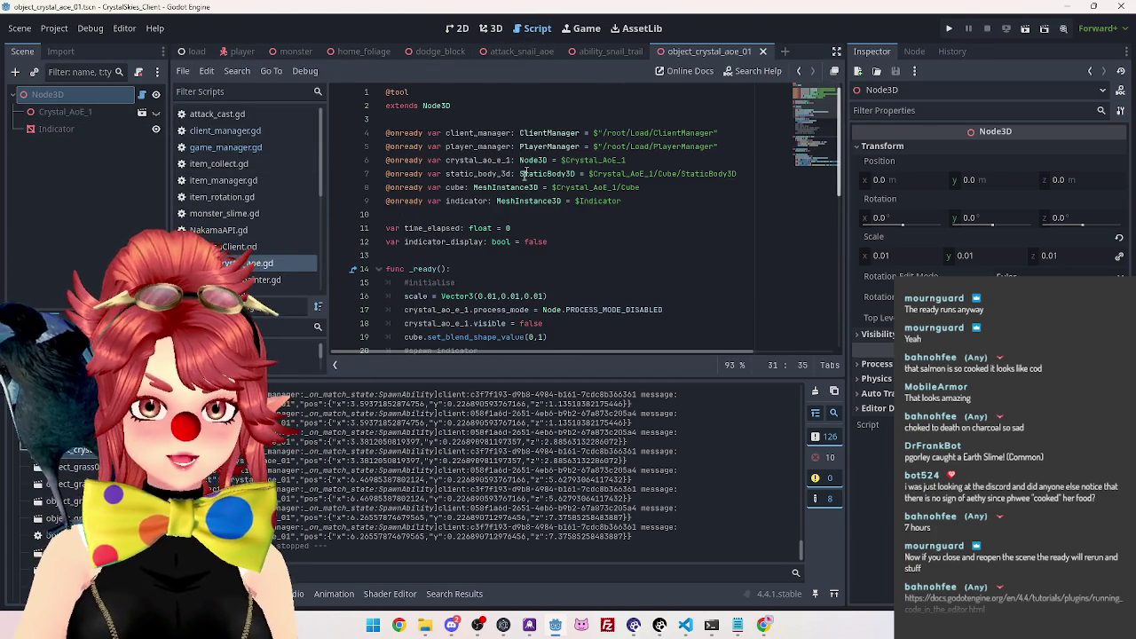
scroll(529, 168, down, 3)
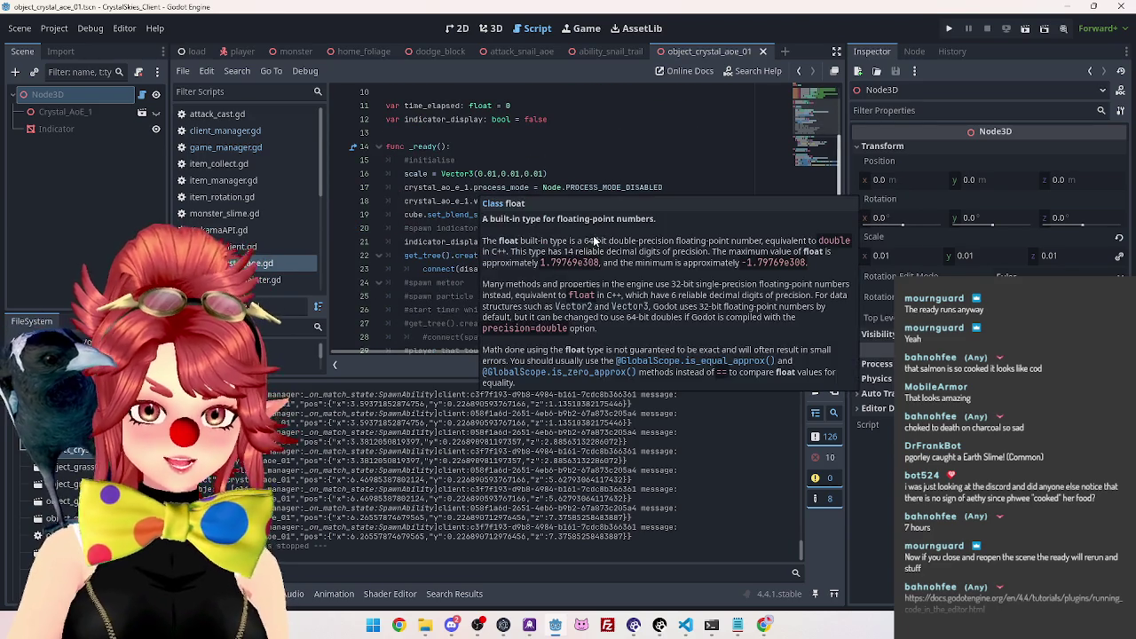
click(465, 146)
click(404, 174)
scroll(476, 270, up, 3)
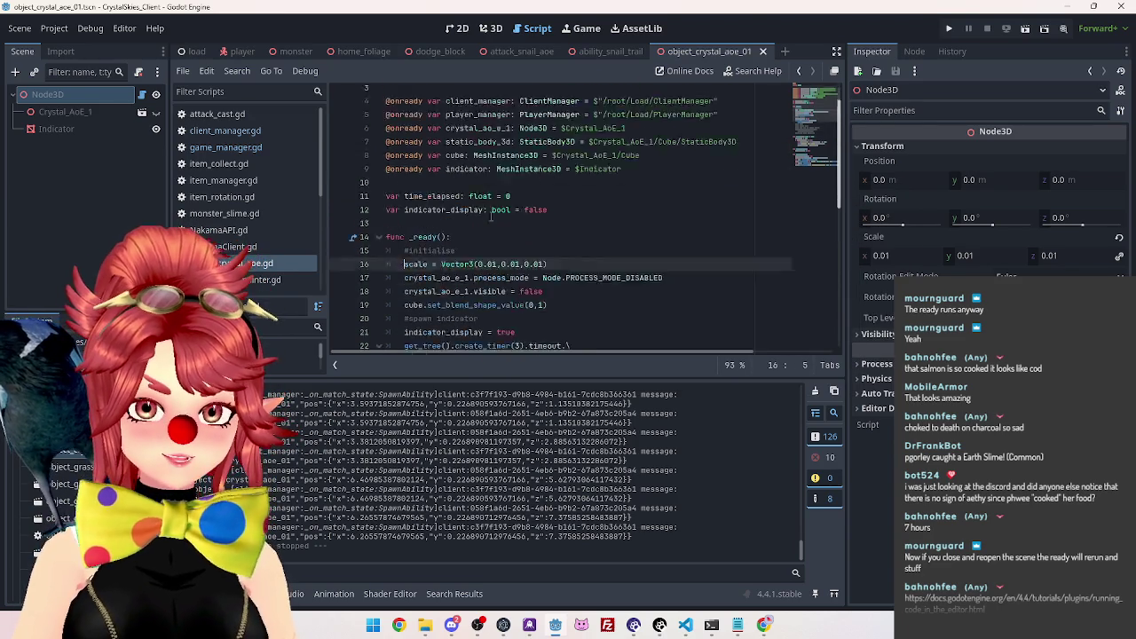
drag(405, 310, 470, 309)
key(ctrl+c)
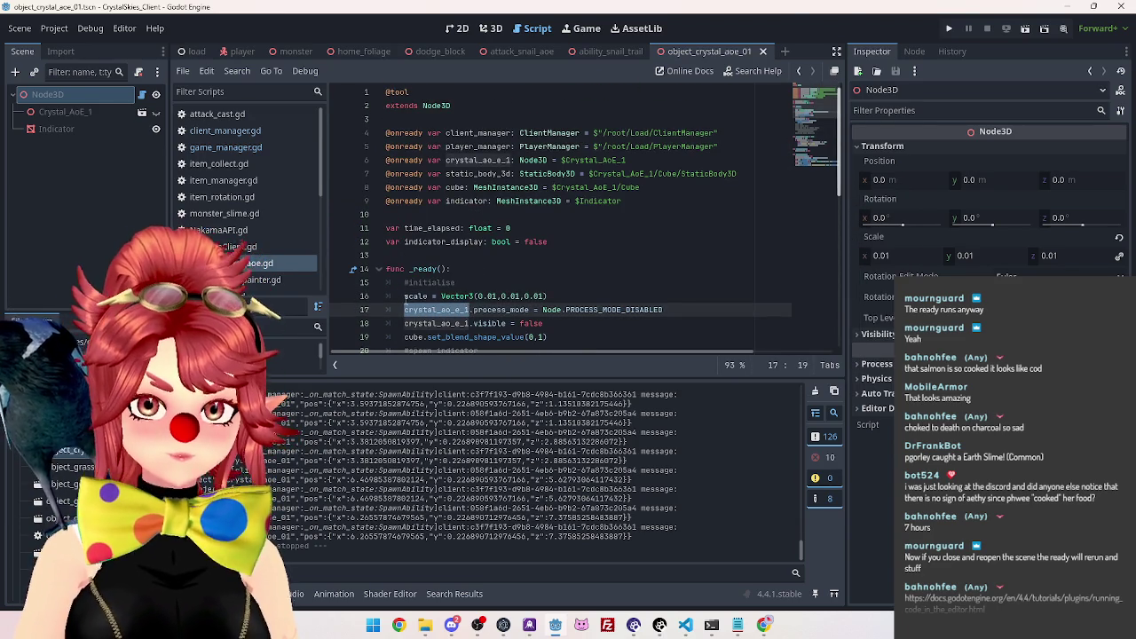
click(407, 299)
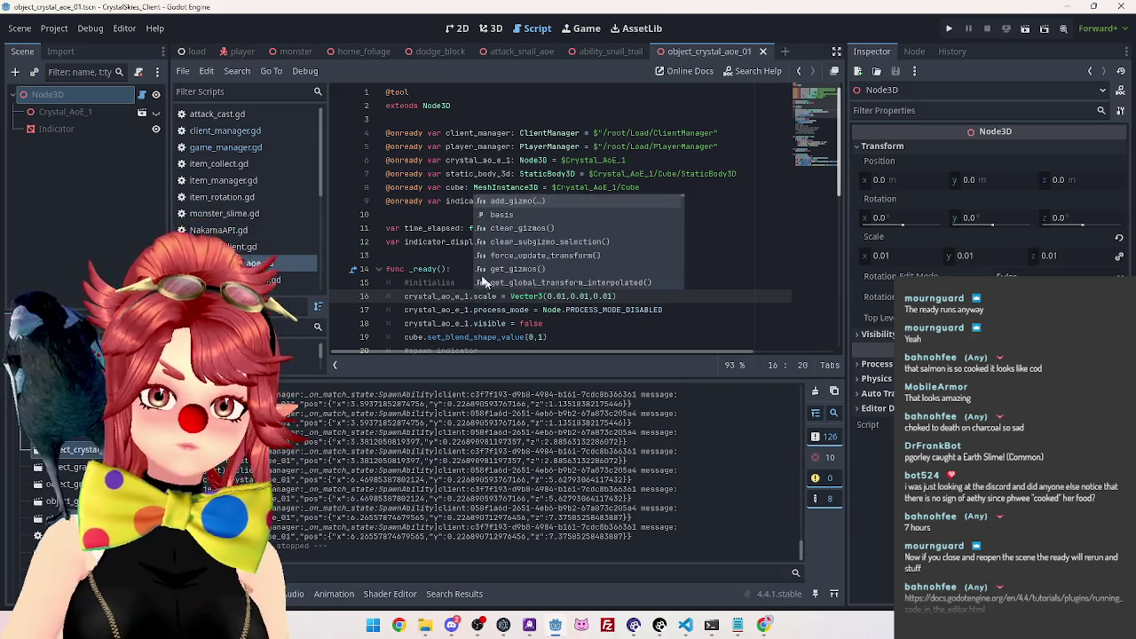
Step: Replace self with crystal_ao_e_1 in the line 45 scale tween and save the script
scroll(457, 266, down, 10)
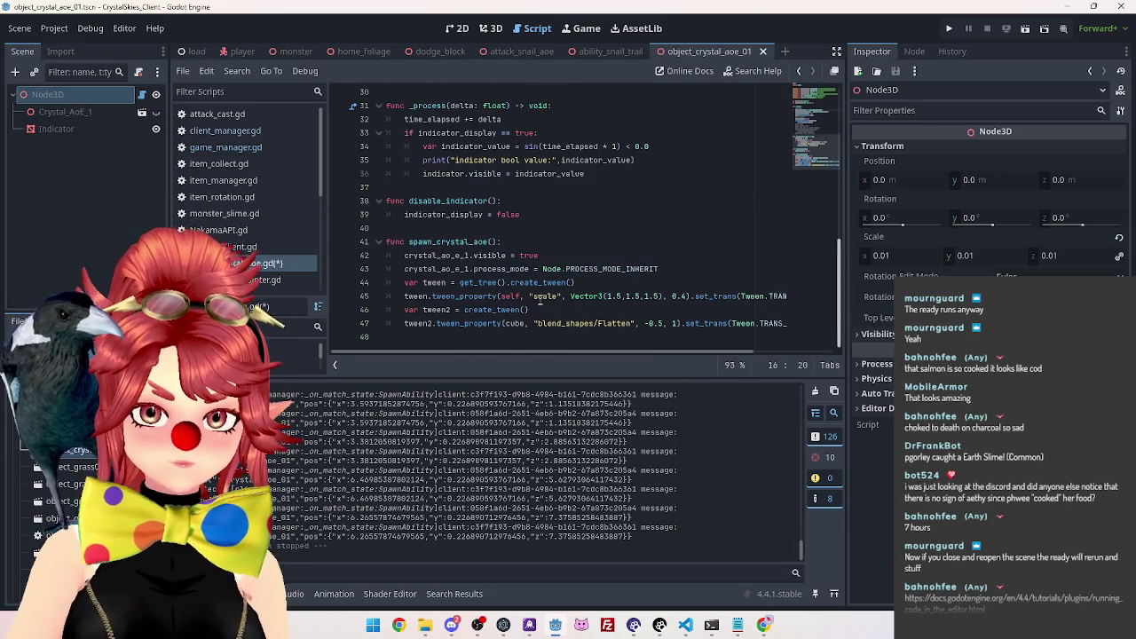
double_click(520, 297)
key(ctrl+v)
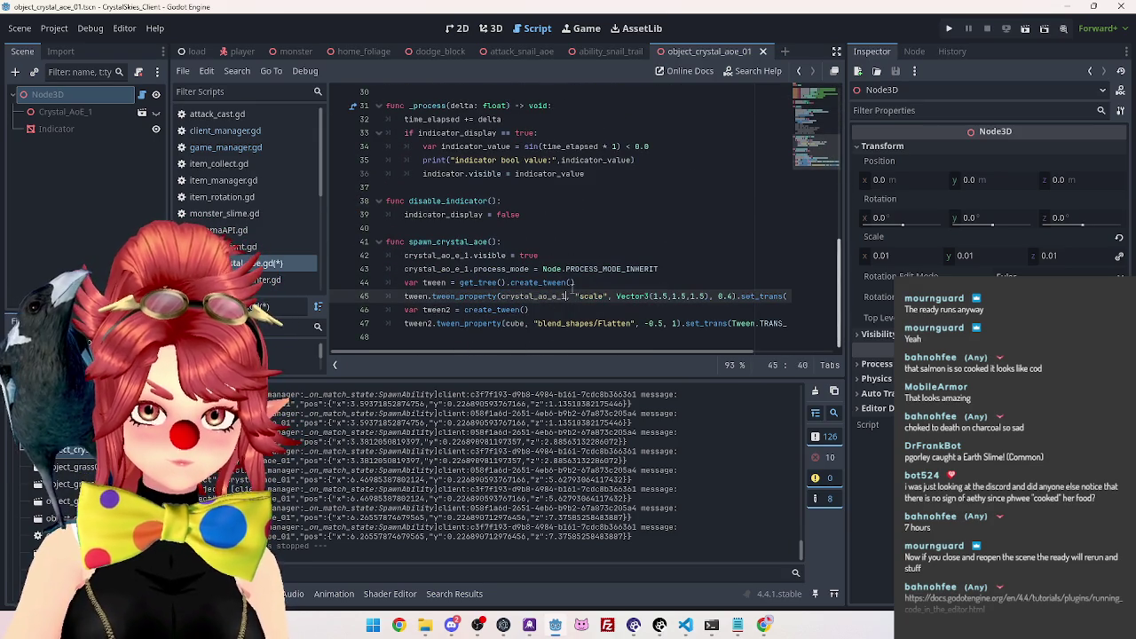
text(,)
click(625, 281)
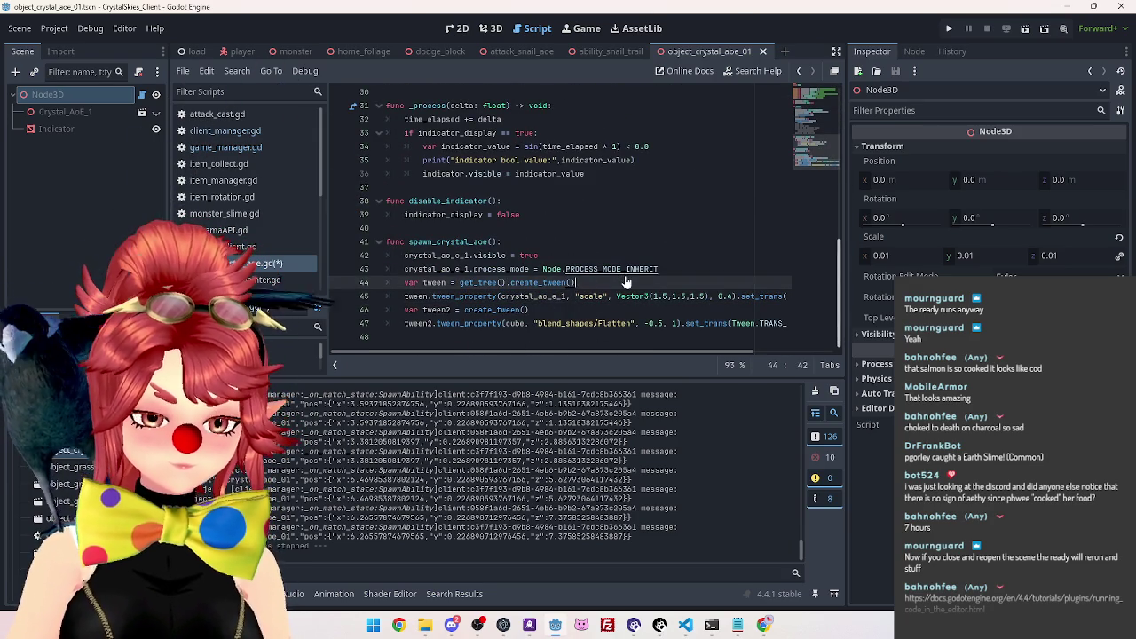
key(ctrl+s)
scroll(461, 222, up, 10)
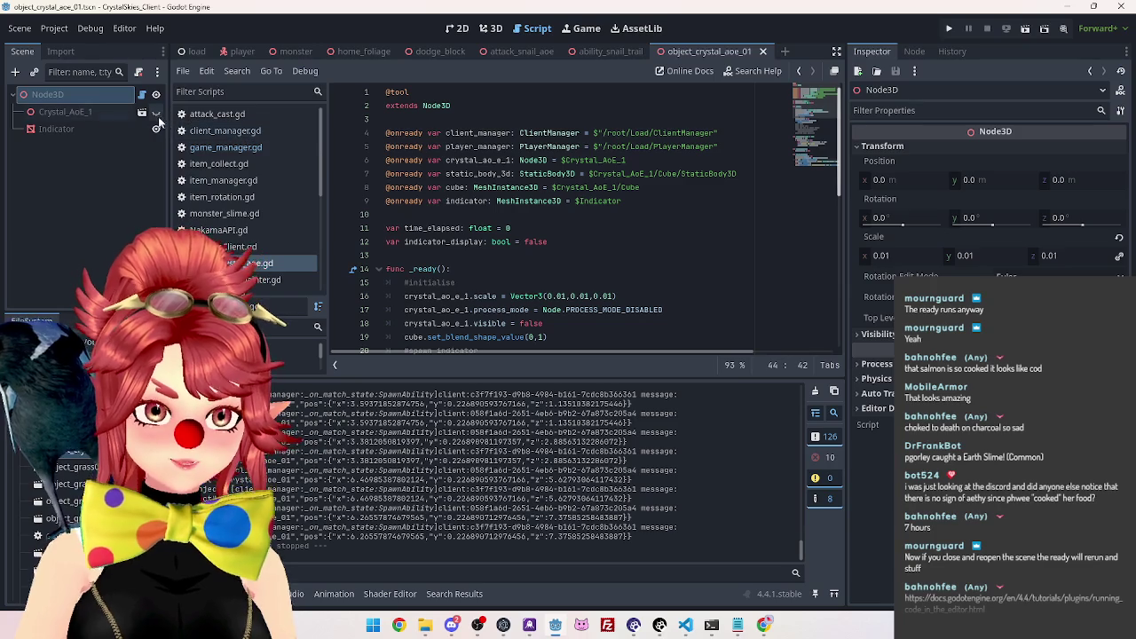
scroll(561, 247, down, 6)
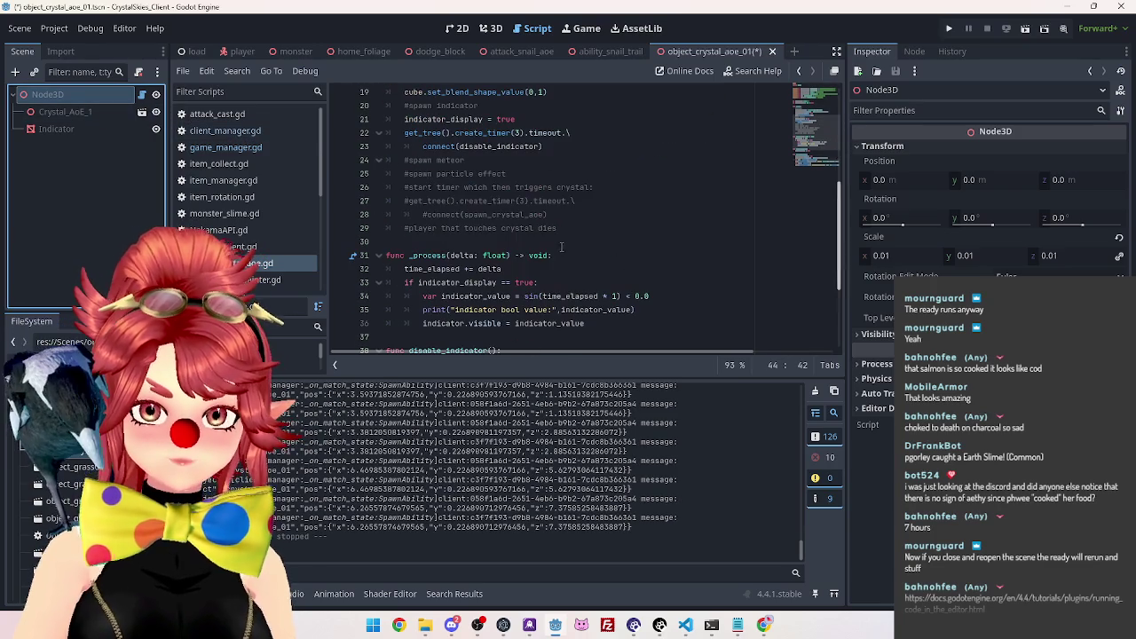
Step: Uncomment the create_timer and connect(spawn_crystal_aoe) lines 27–28, then save
click(407, 200)
drag(539, 222, 407, 201)
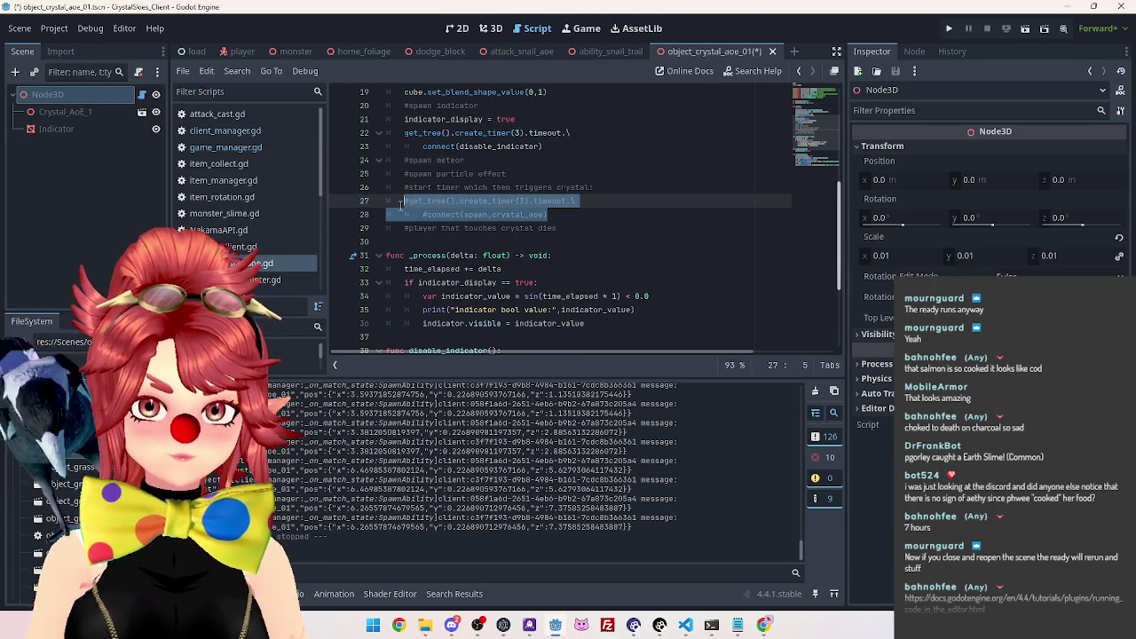
key(ctrl+k)
scroll(637, 277, down, 3)
scroll(637, 277, down, 1)
click(660, 228)
key(ctrl+s)
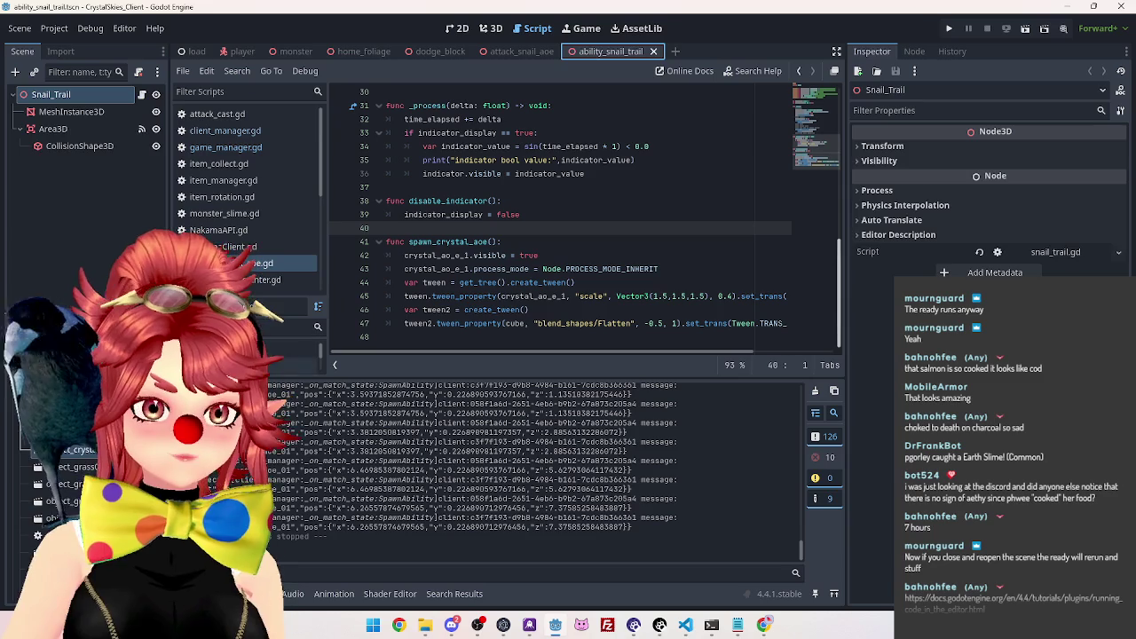
Step: Check the scene in 3D, then return to the script with the root Node3D selected
click(491, 30)
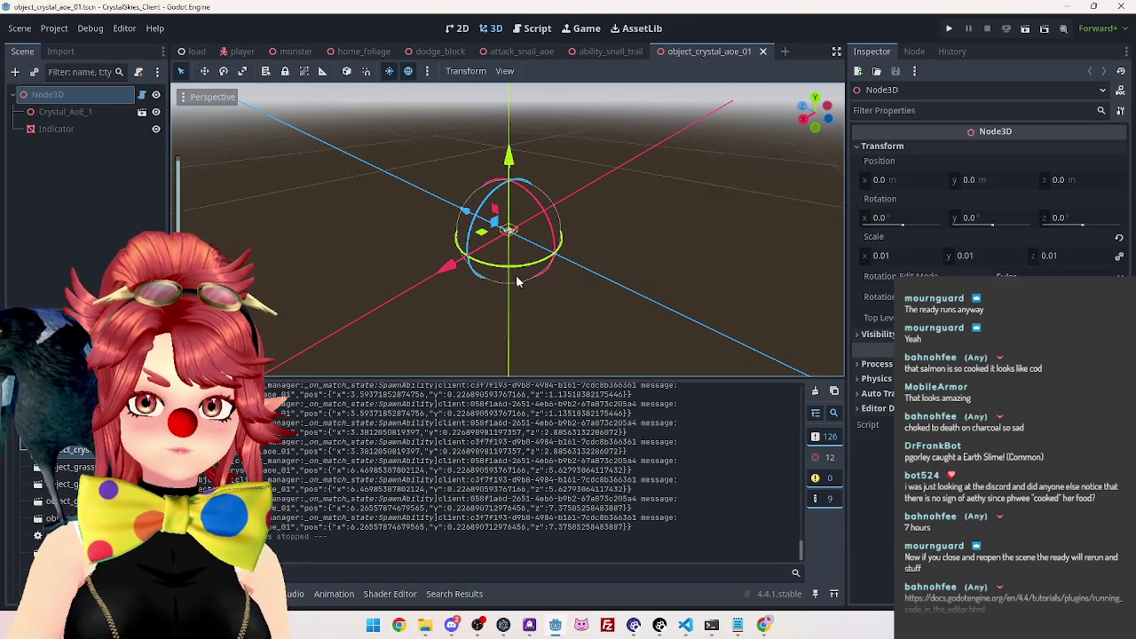
scroll(594, 322, up, 3)
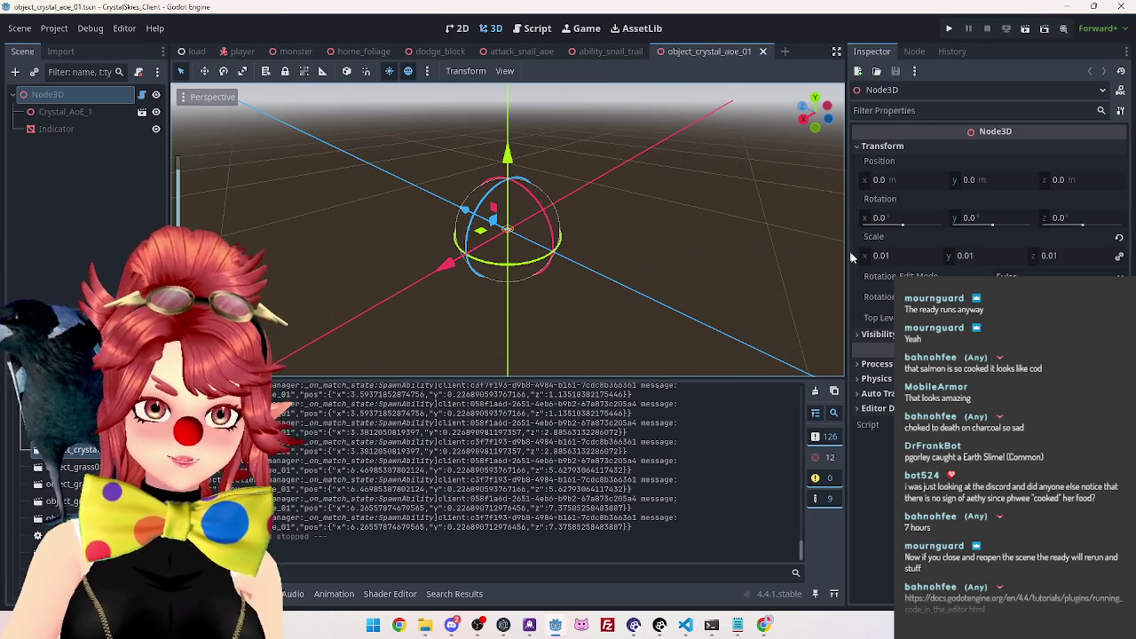
click(533, 29)
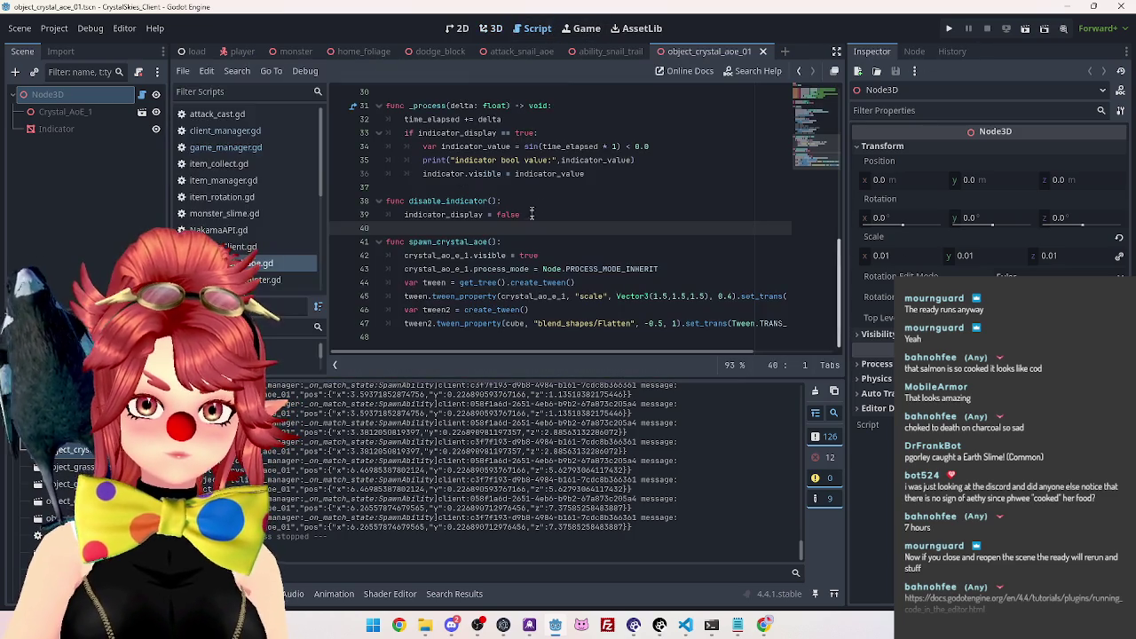
click(84, 108)
click(72, 96)
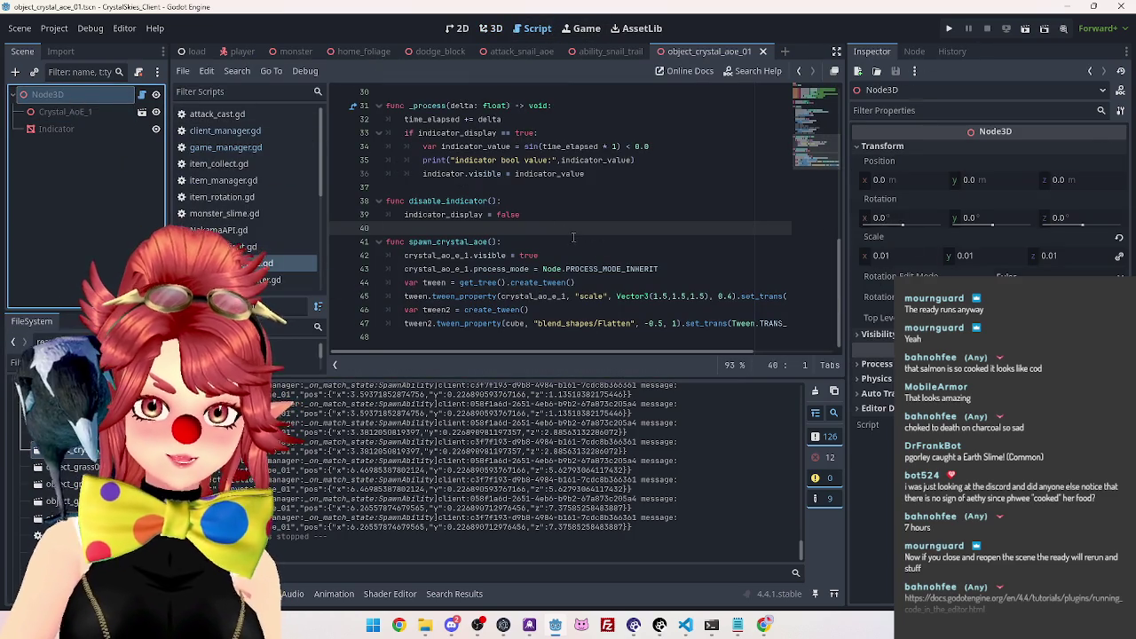
scroll(477, 258, up, 9)
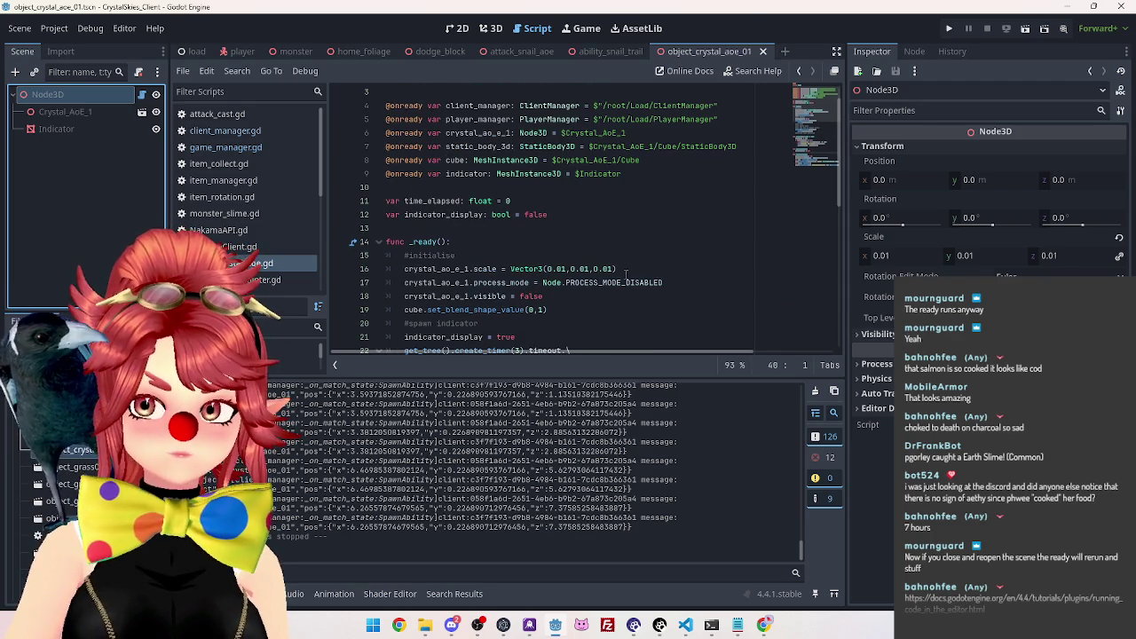
Step: Set the root Node3D's linked scale to 1.0 on all axes and save
click(910, 256)
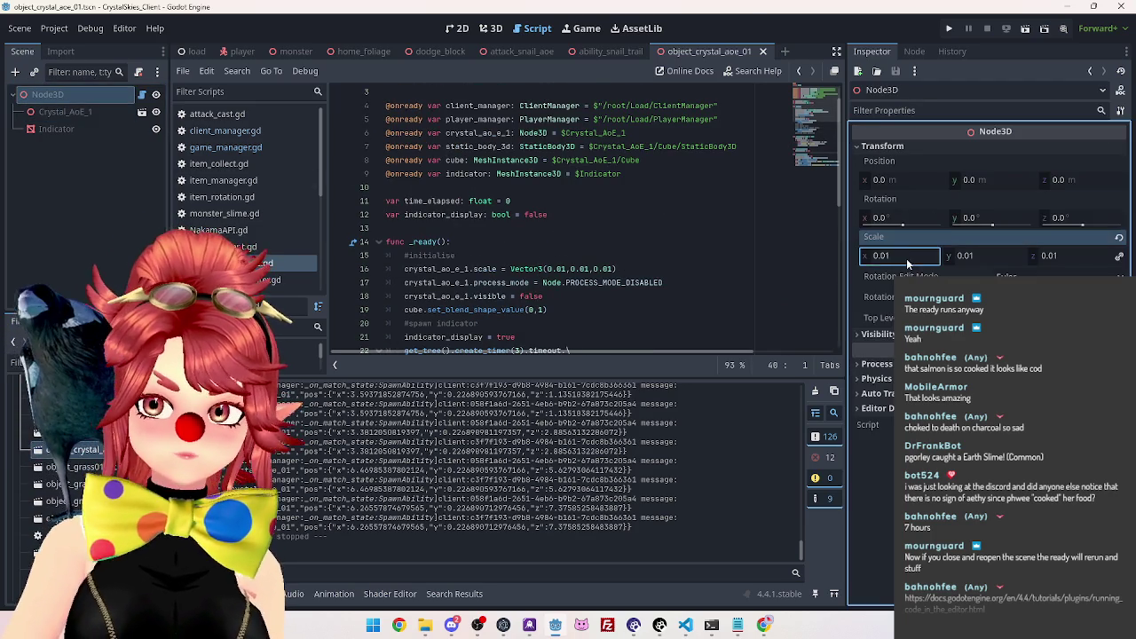
text(1)
key(Tab)
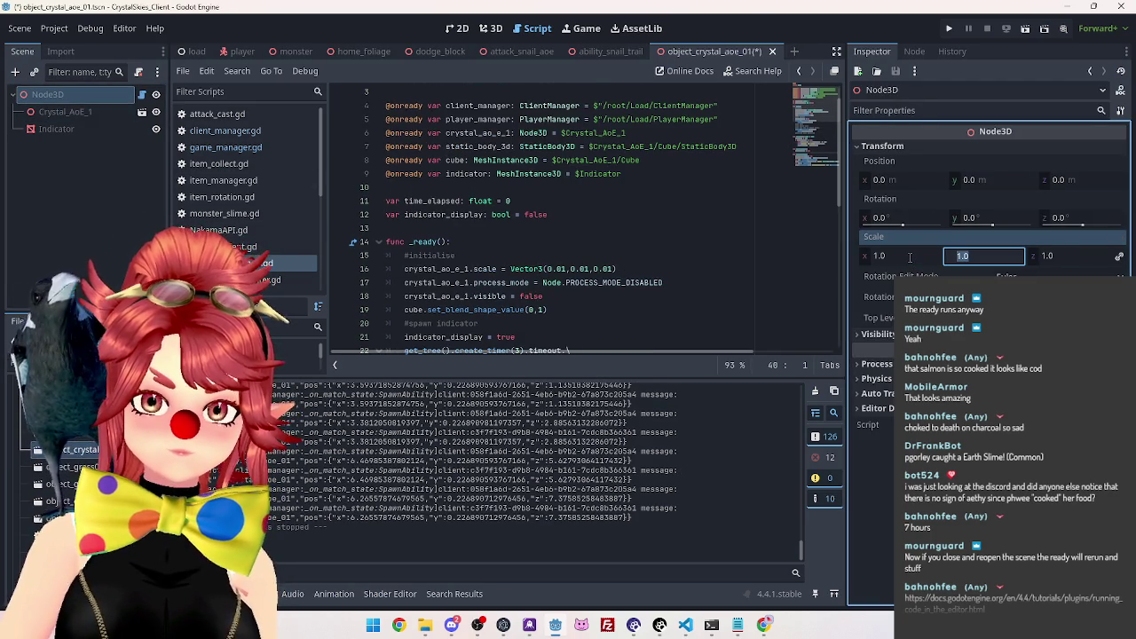
click(661, 222)
key(ctrl+s)
scroll(590, 217, down, 2)
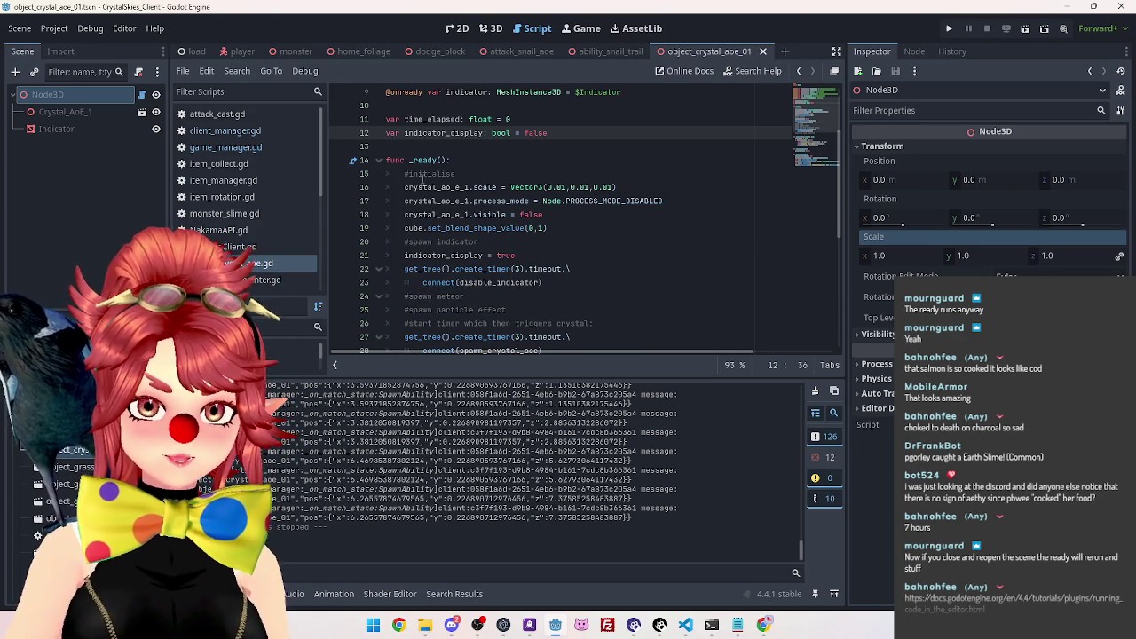
Step: Inspect Crystal_AoE_1's transform, reselect the root Node3D, and save again
click(86, 114)
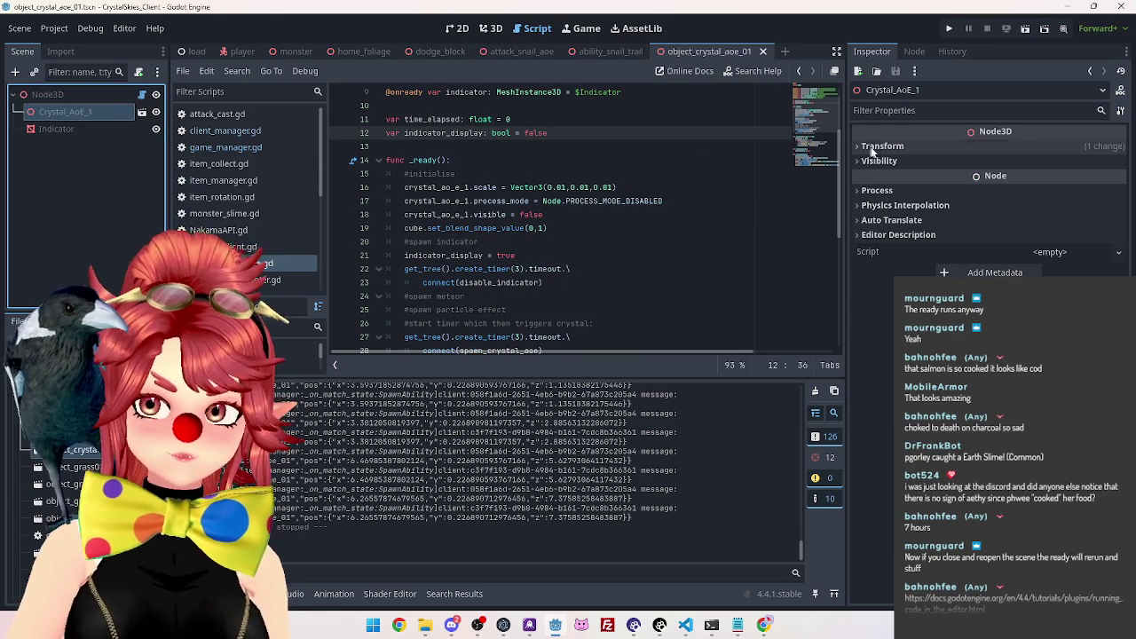
click(860, 147)
click(79, 95)
click(585, 217)
key(ctrl+s)
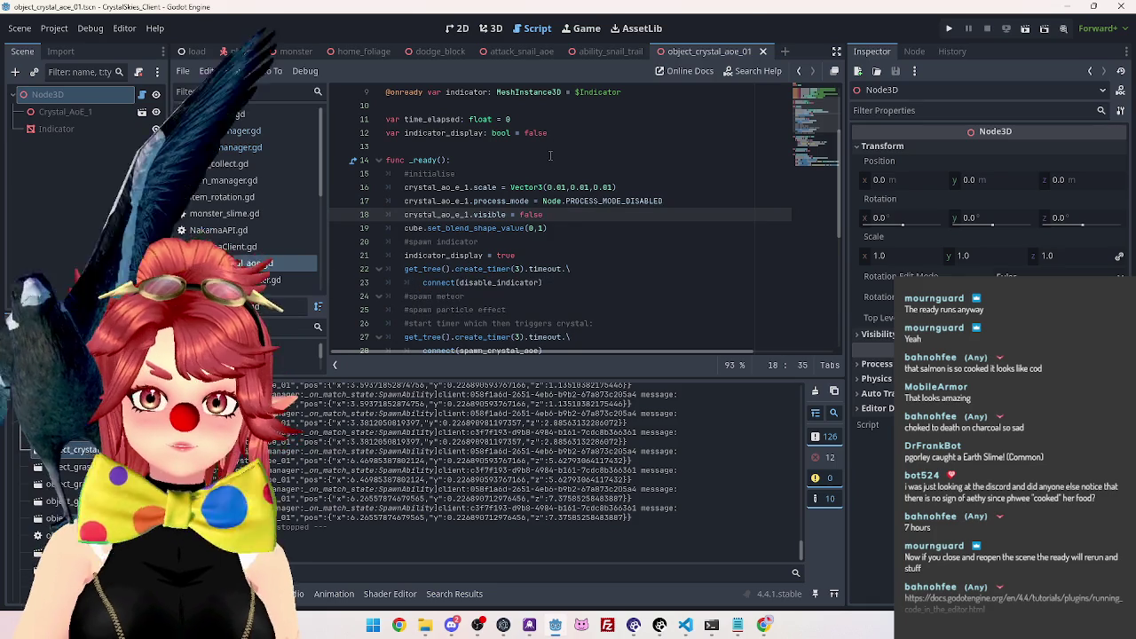
Step: Review the root node's Process properties in the Inspector and save the scene
scroll(577, 209, down, 6)
scroll(562, 213, down, 1)
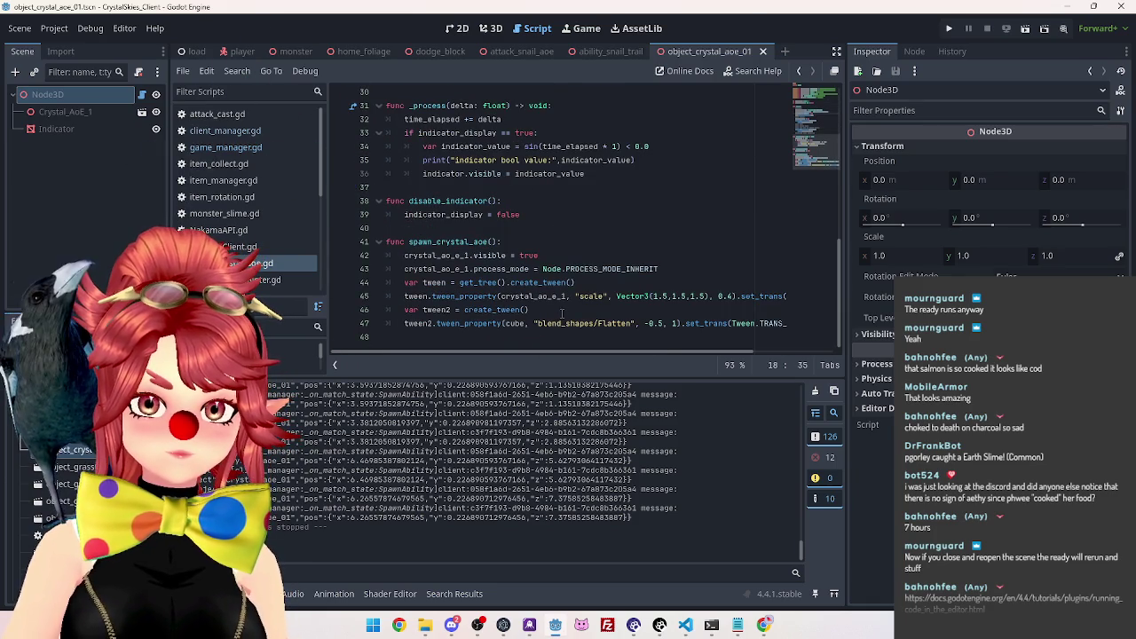
scroll(562, 313, up, 7)
click(520, 164)
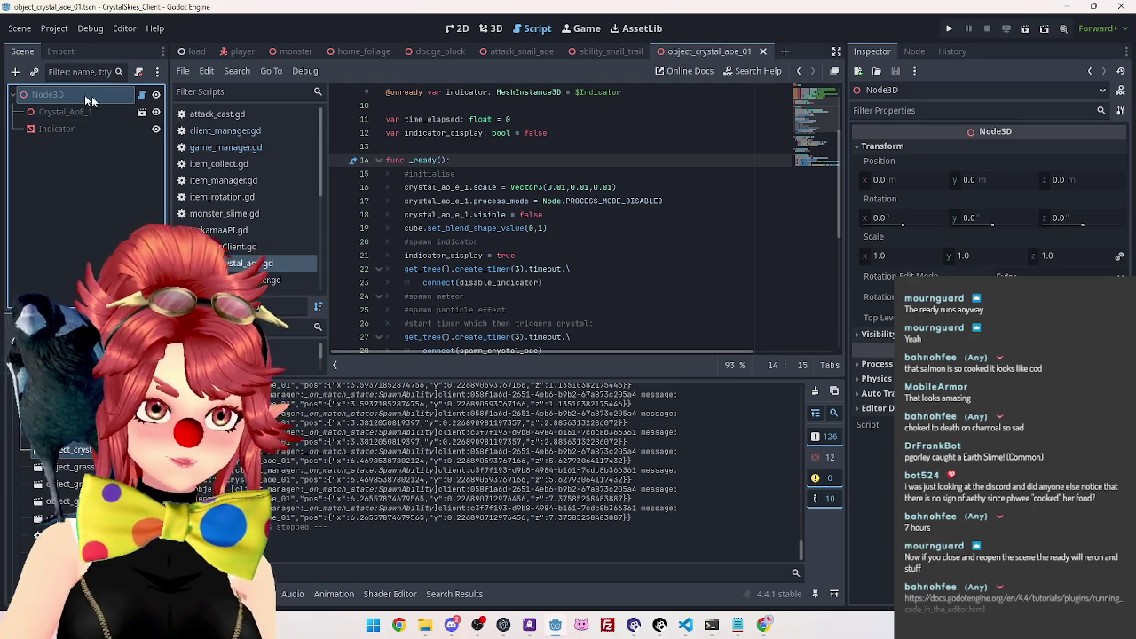
click(879, 364)
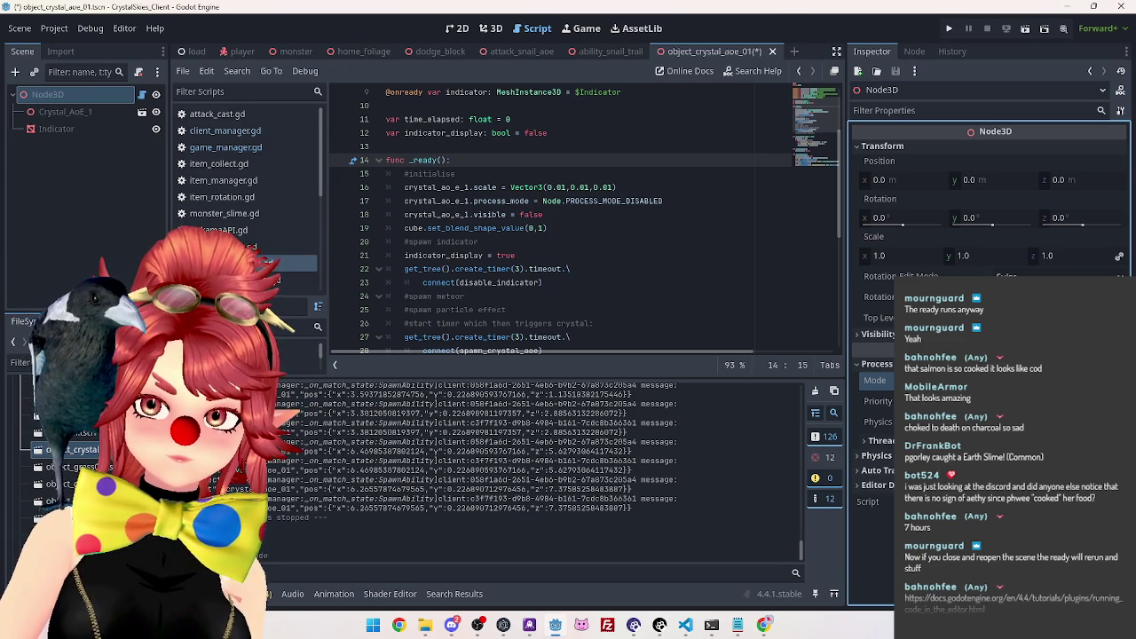
mouse_move(877, 388)
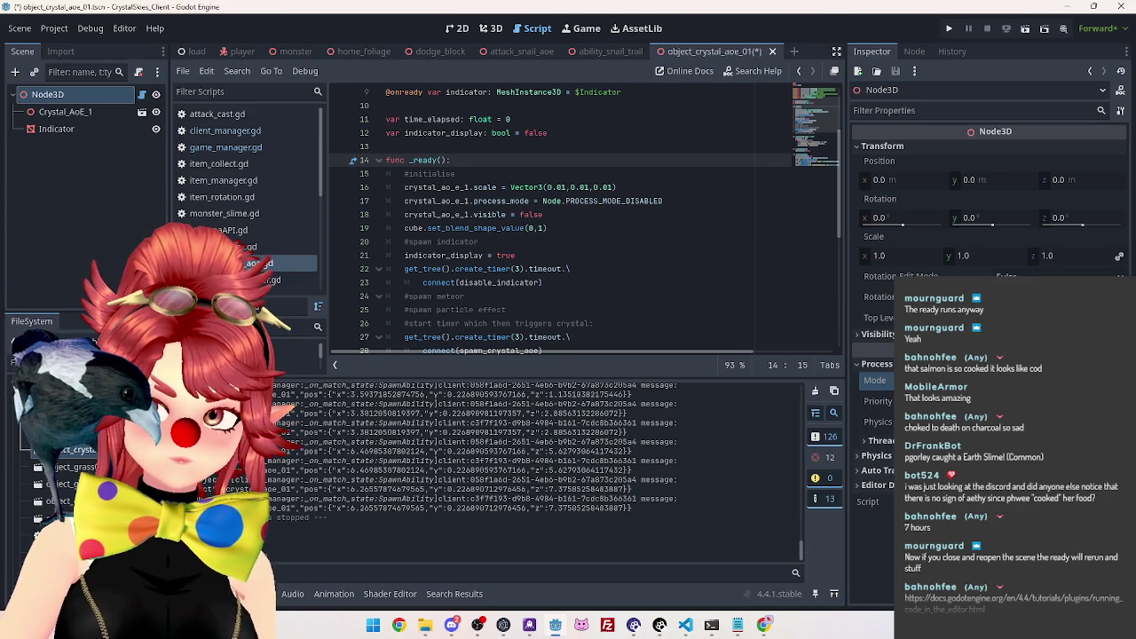
click(627, 189)
key(ctrl+s)
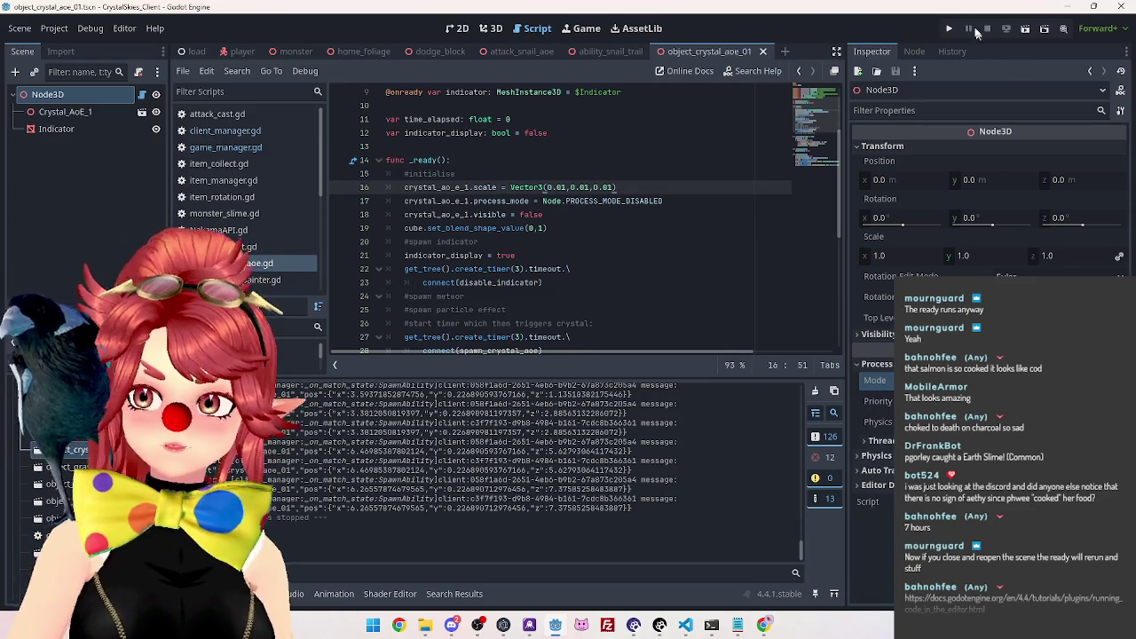
Step: Run and stop the project, then close and reopen object_crystal_aoe_01 in 3D
click(949, 29)
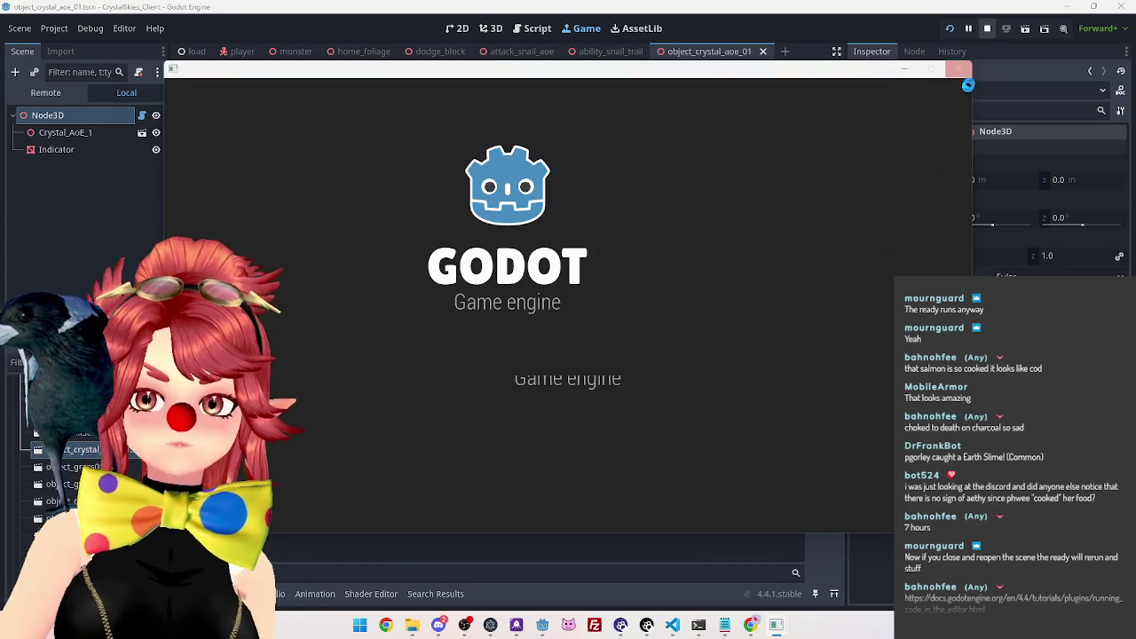
click(959, 69)
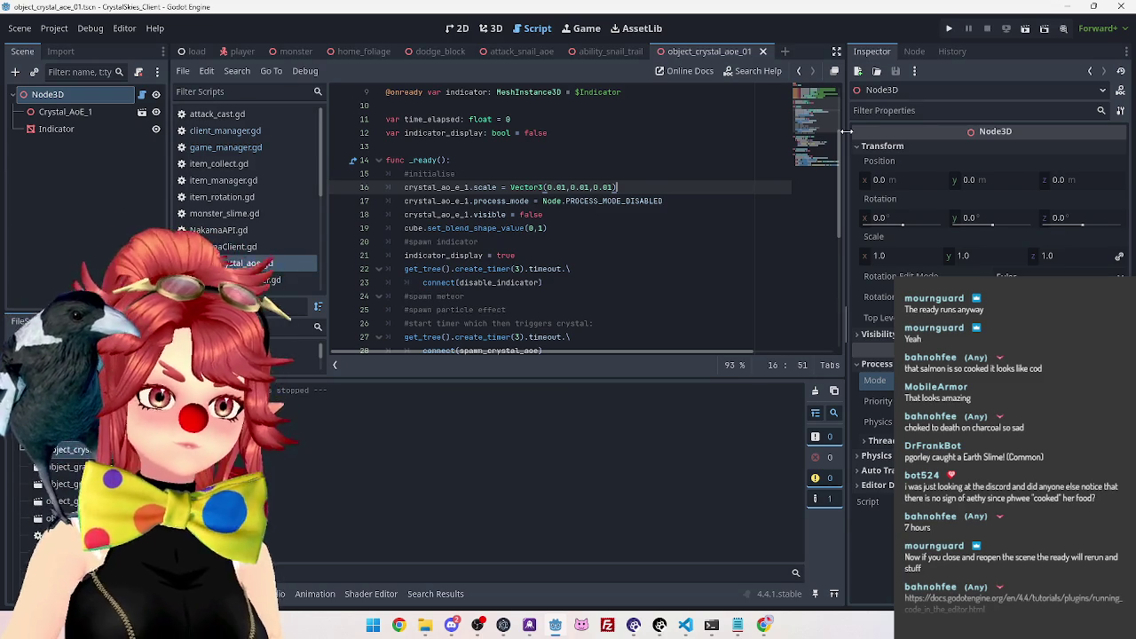
click(762, 50)
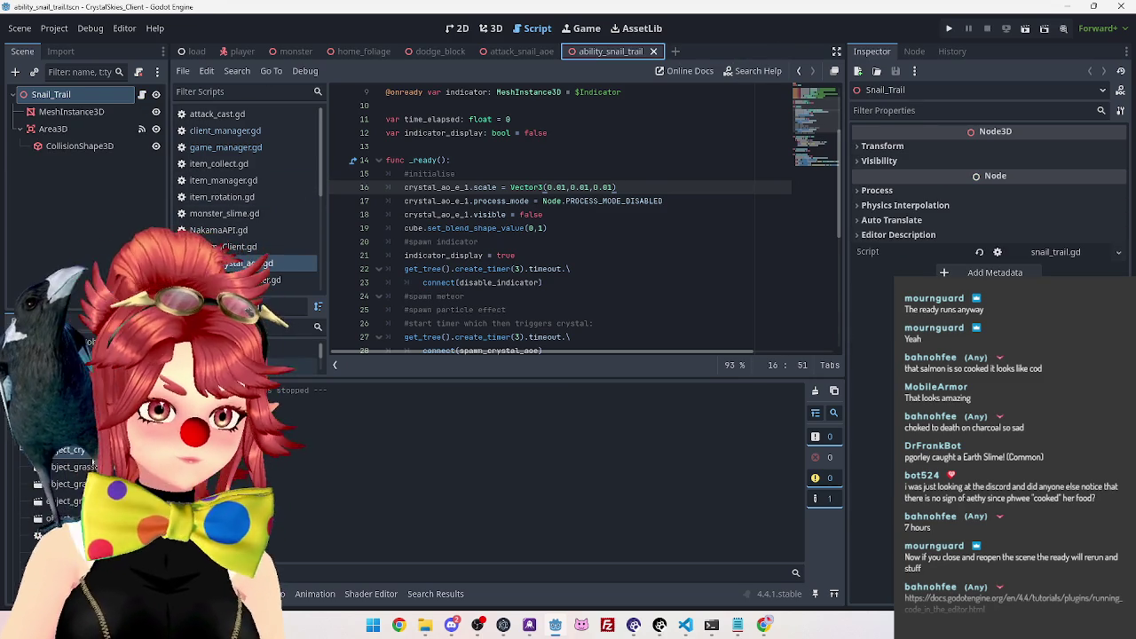
key(ctrl+shift+t)
click(140, 103)
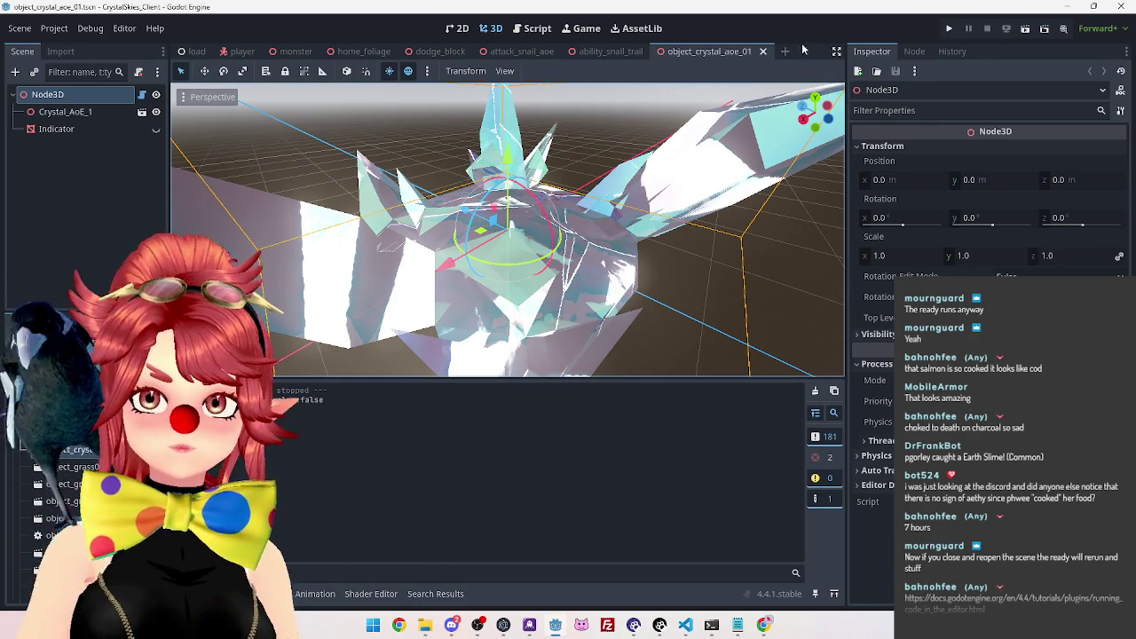
Step: Return to the crystal AoE script and inspect the sin(time_elapsed + 1) < 0.0 condition in _process
click(537, 28)
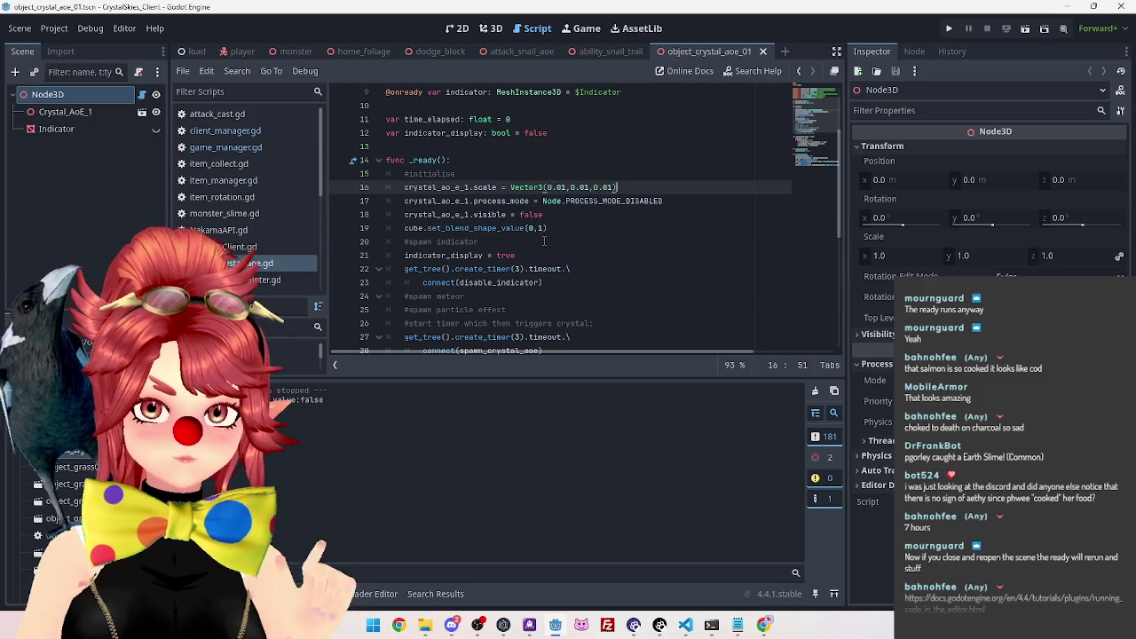
scroll(533, 237, down, 2)
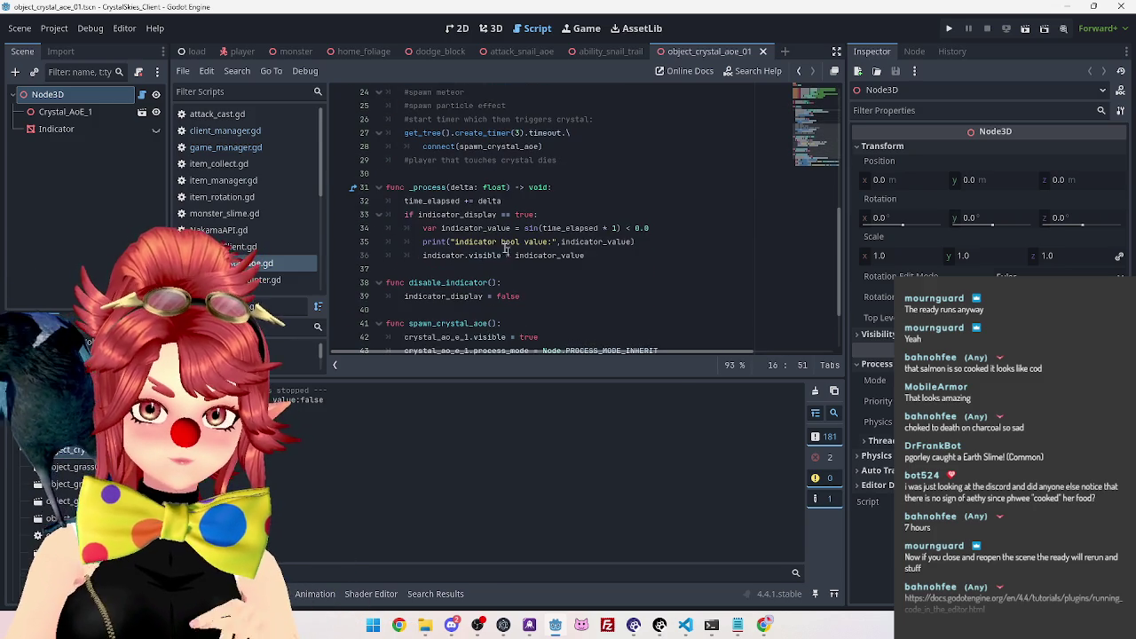
drag(649, 228, 539, 229)
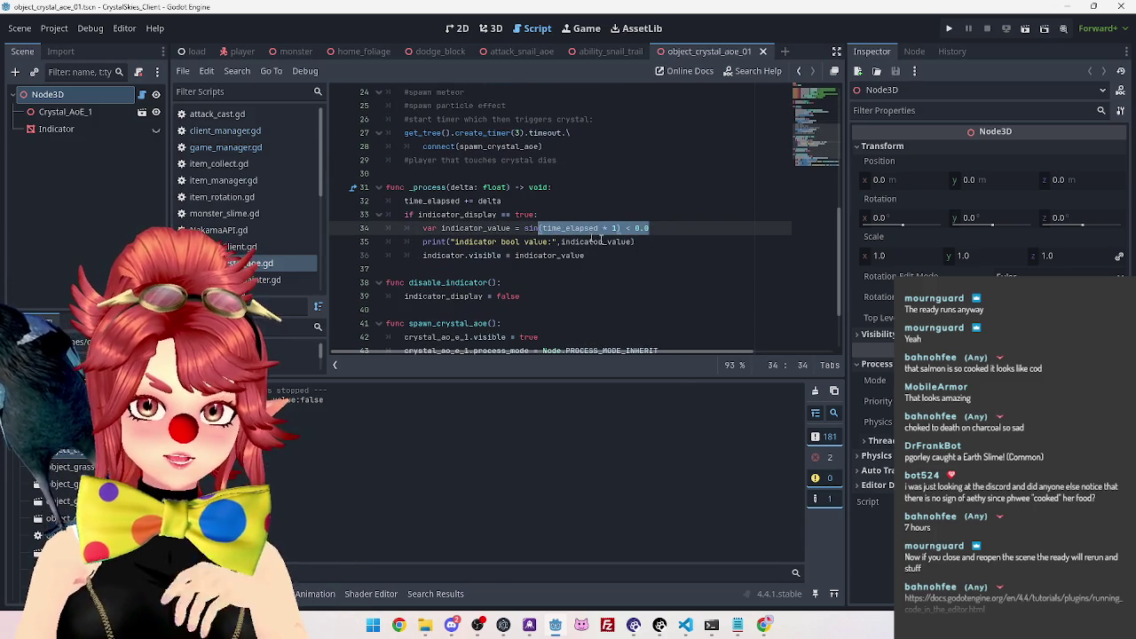
click(571, 228)
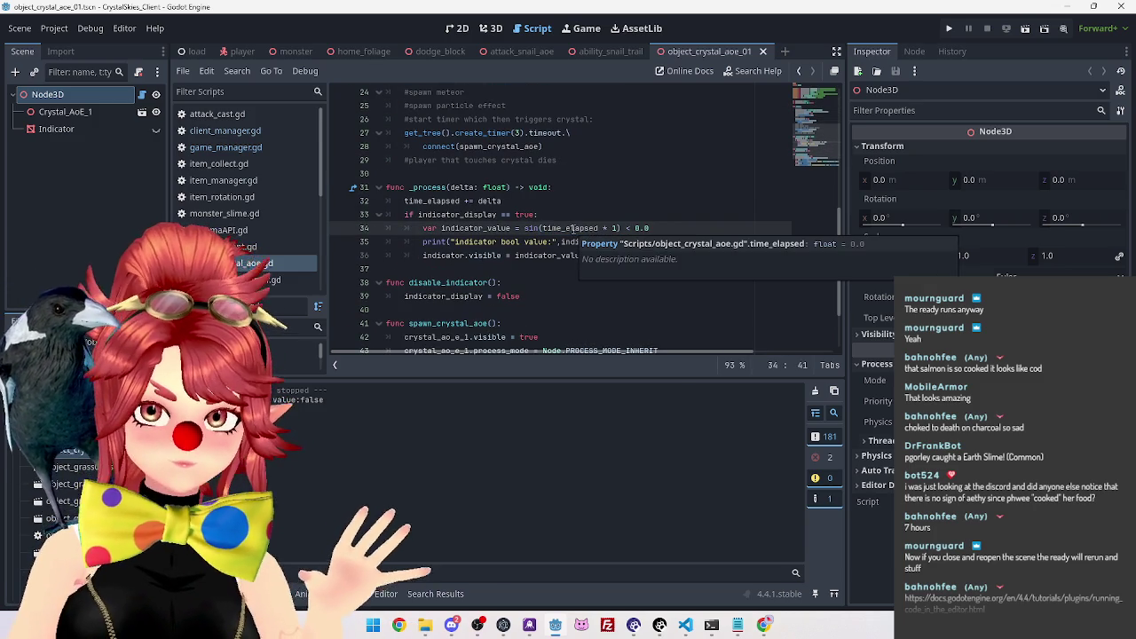
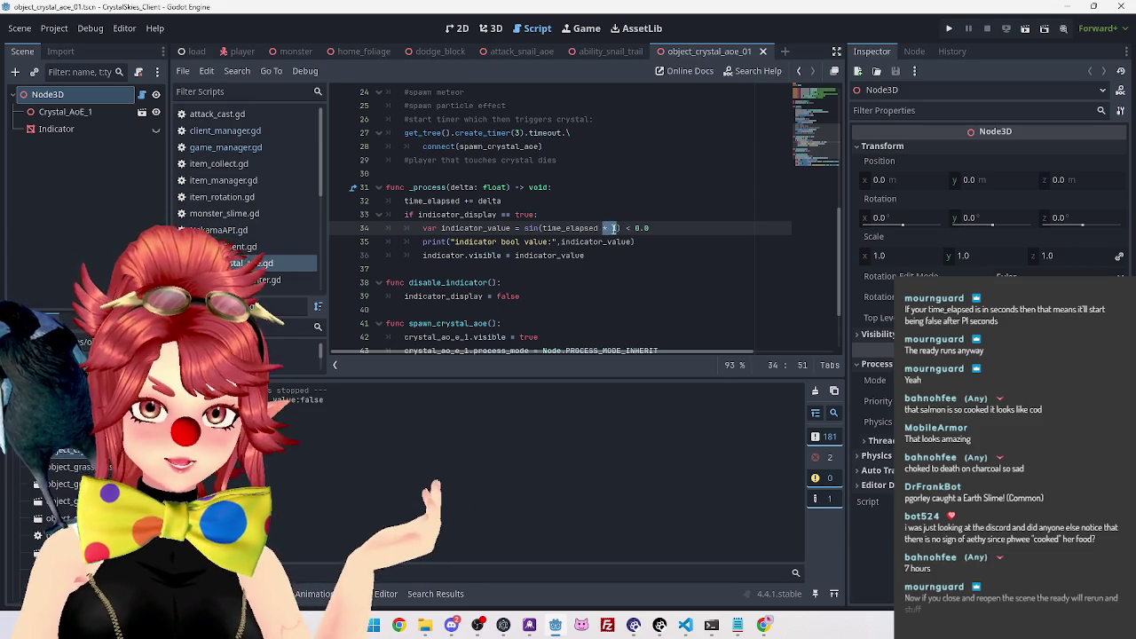
Step: Change the line 34 sine multiplier to 0.01, save, and test-run the project
click(614, 228)
key(BackSpace)
text(0.01)
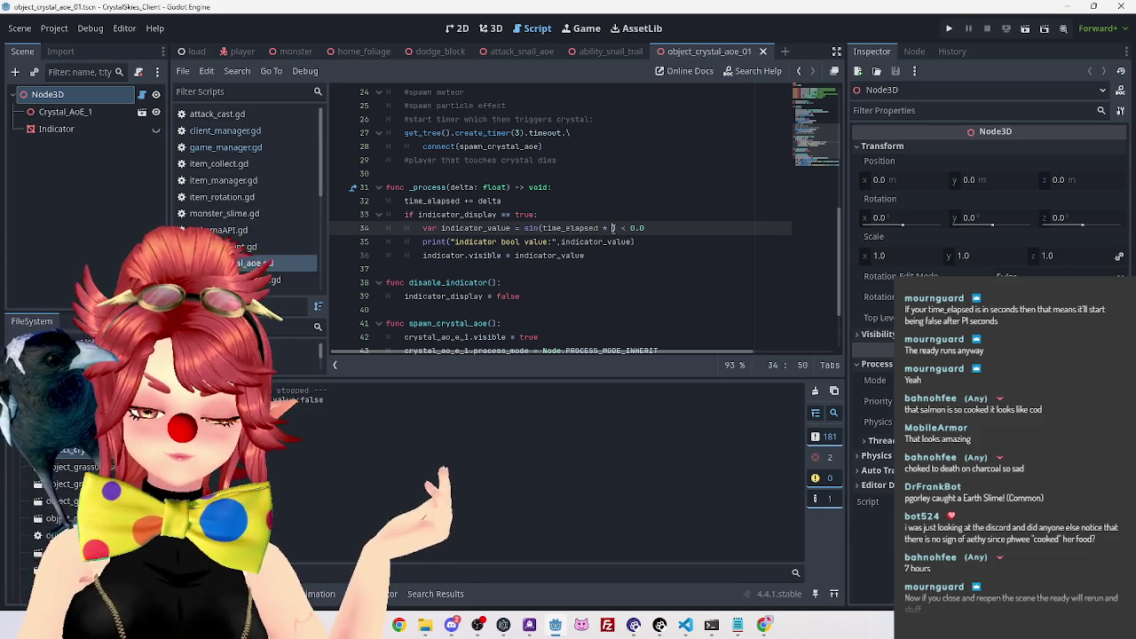
click(552, 255)
key(ctrl+s)
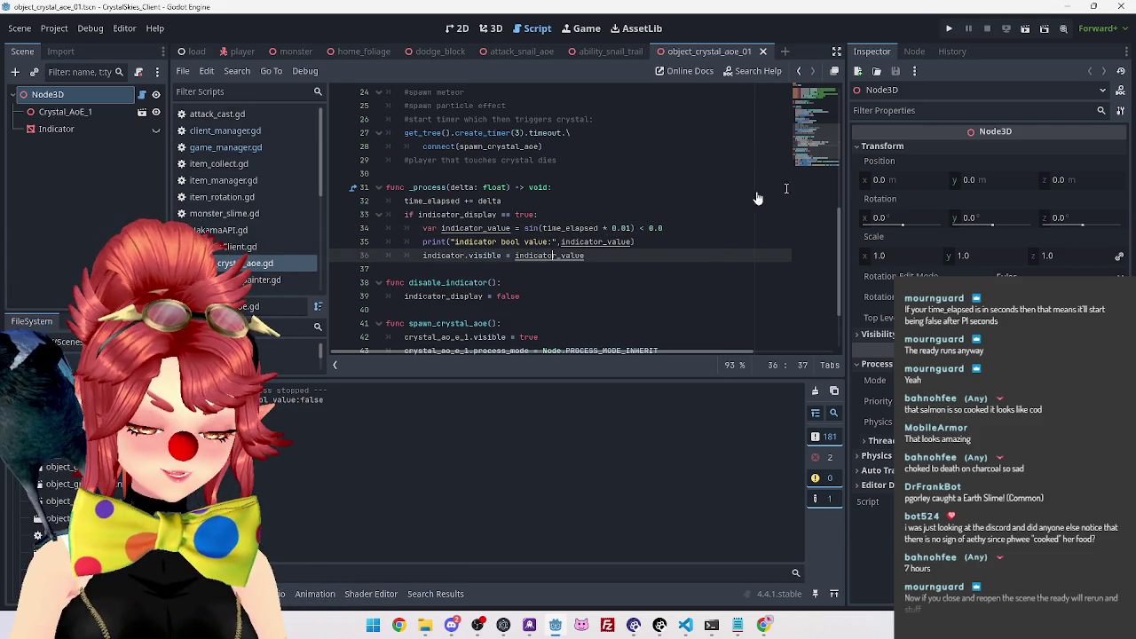
key(F5)
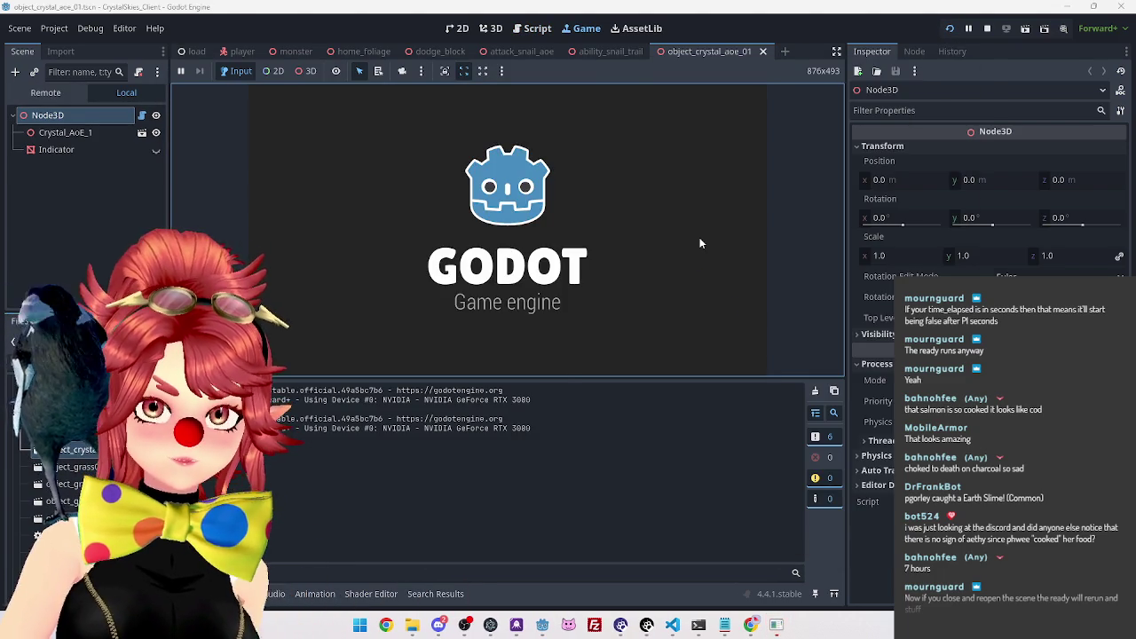
click(987, 28)
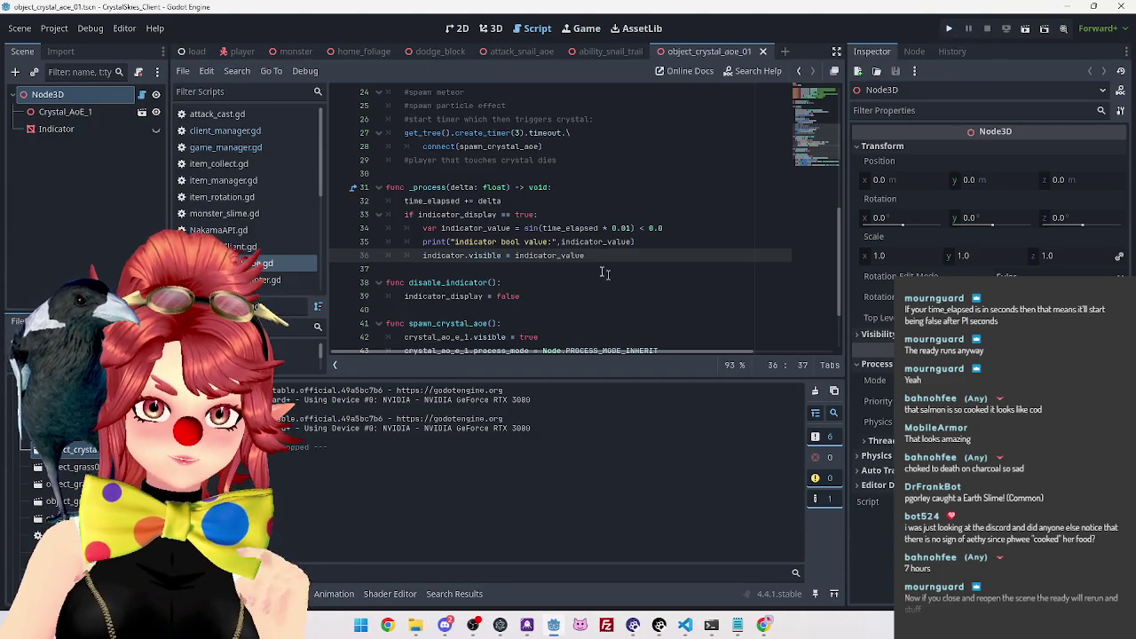
Step: Change the multiplier to 5 and test-run the project again
drag(543, 228, 566, 228)
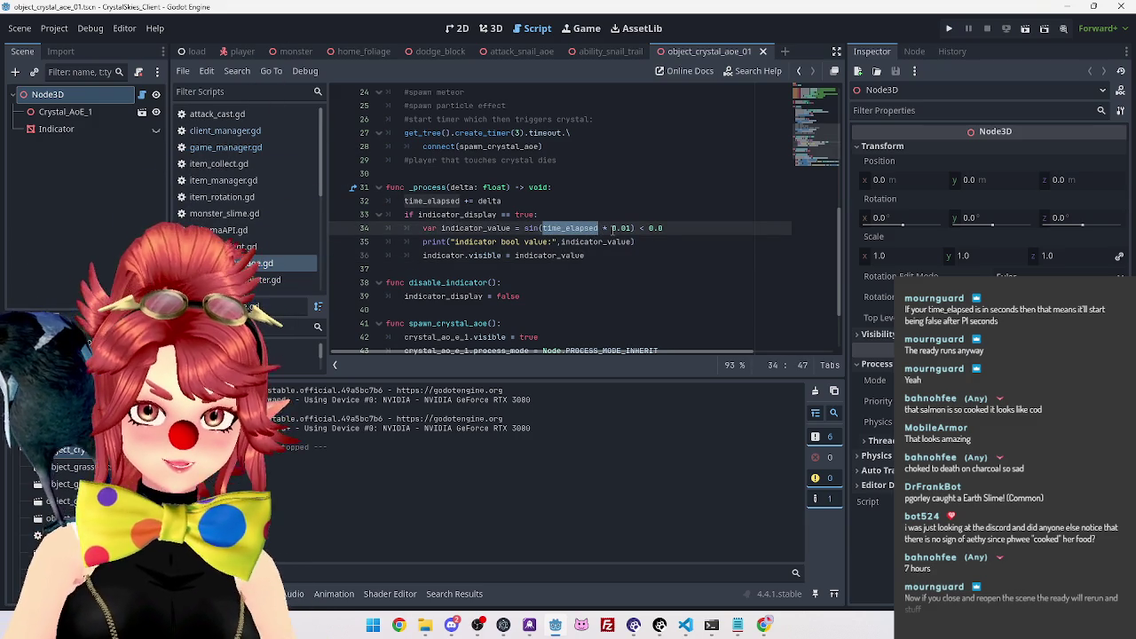
drag(613, 228, 631, 228)
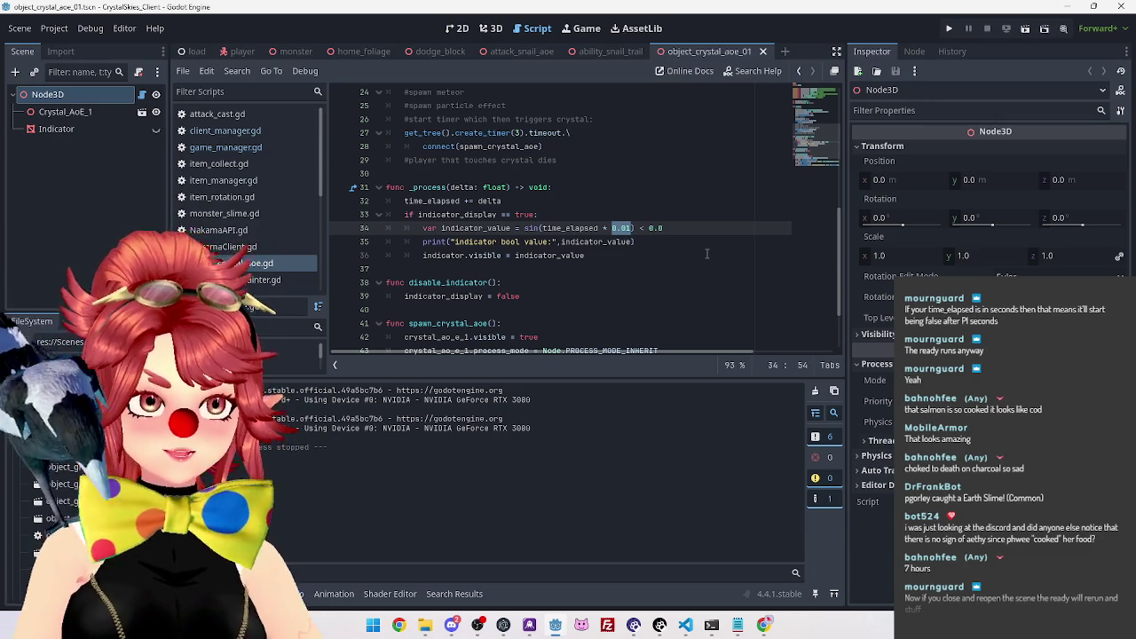
click(664, 203)
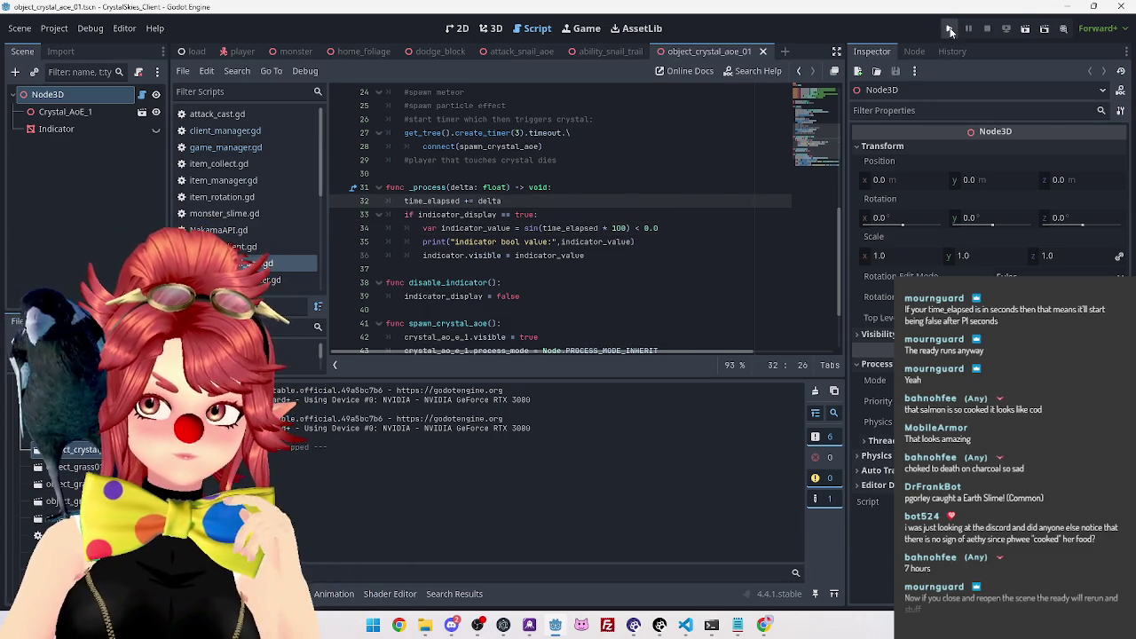
double_click(619, 228)
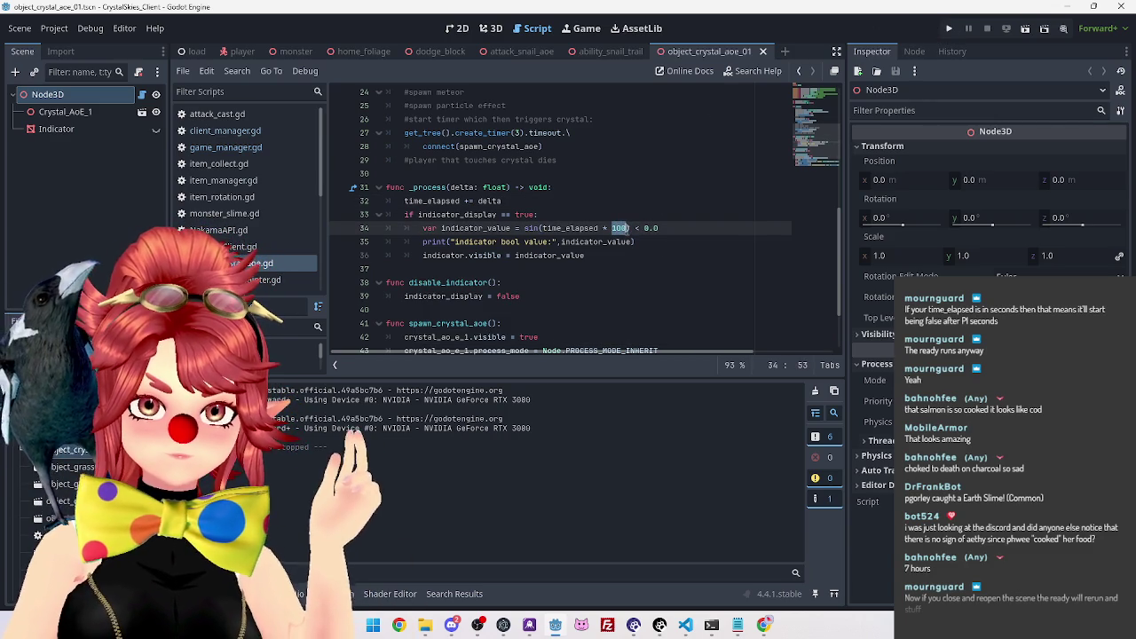
text(5)
click(620, 269)
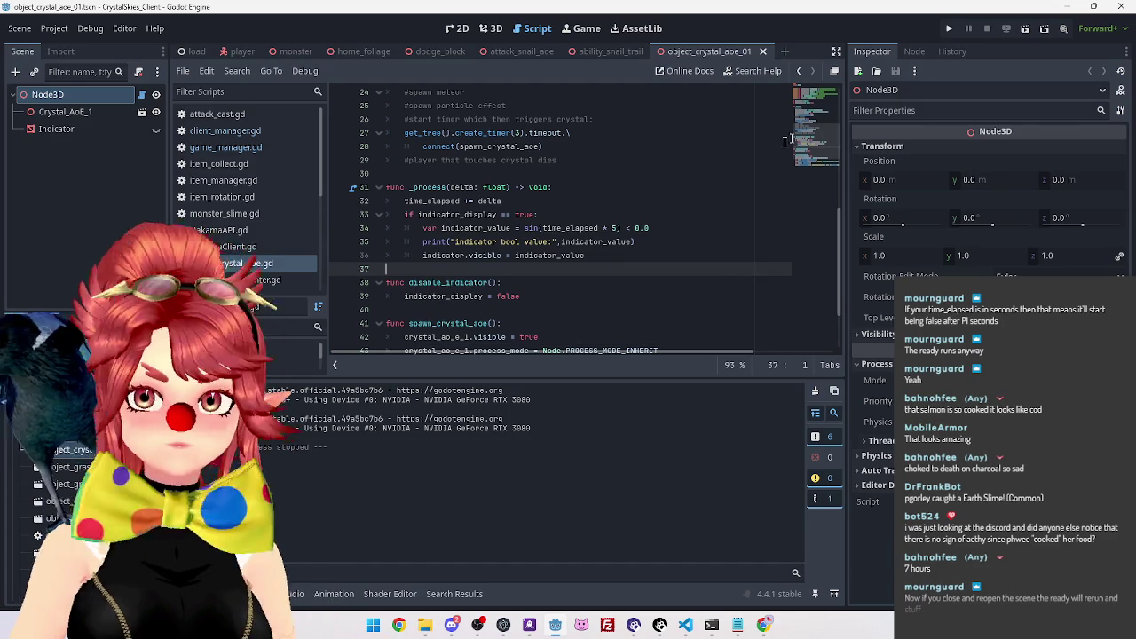
click(950, 27)
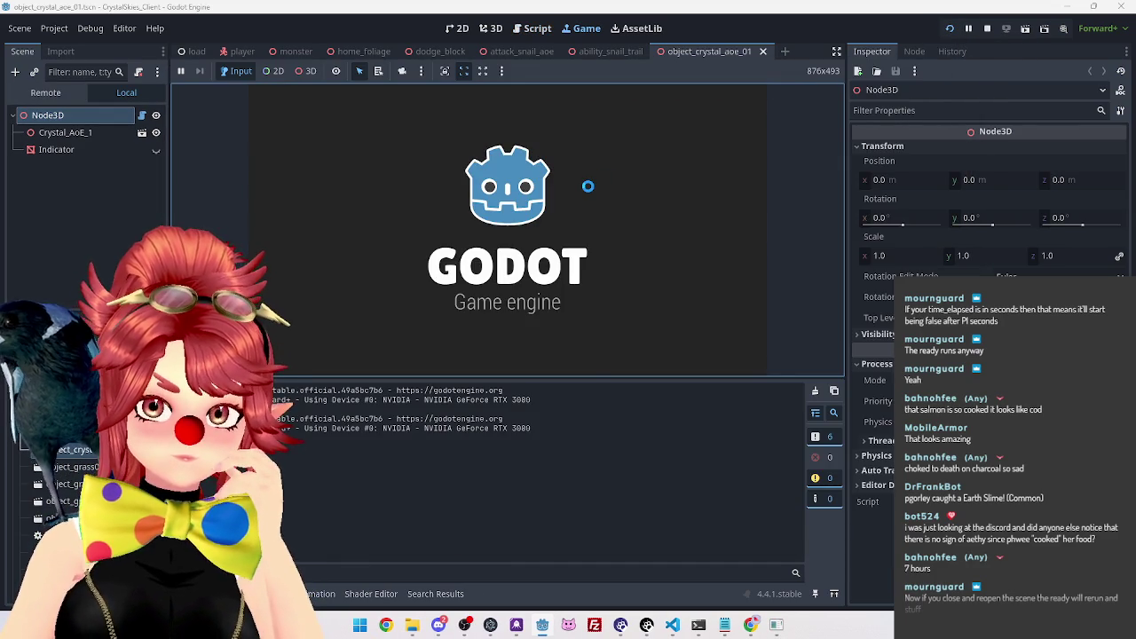
click(988, 28)
Step: Close and reopen the crystal AoE scene, checking it in the 3D view
click(762, 51)
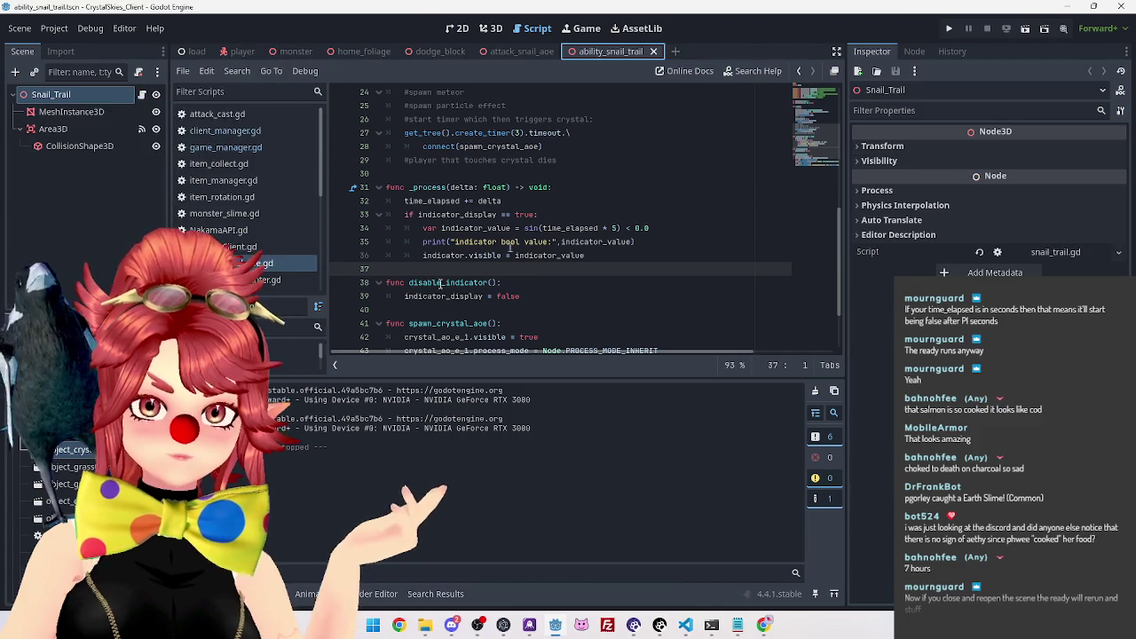
key(ctrl+shift+t)
click(491, 30)
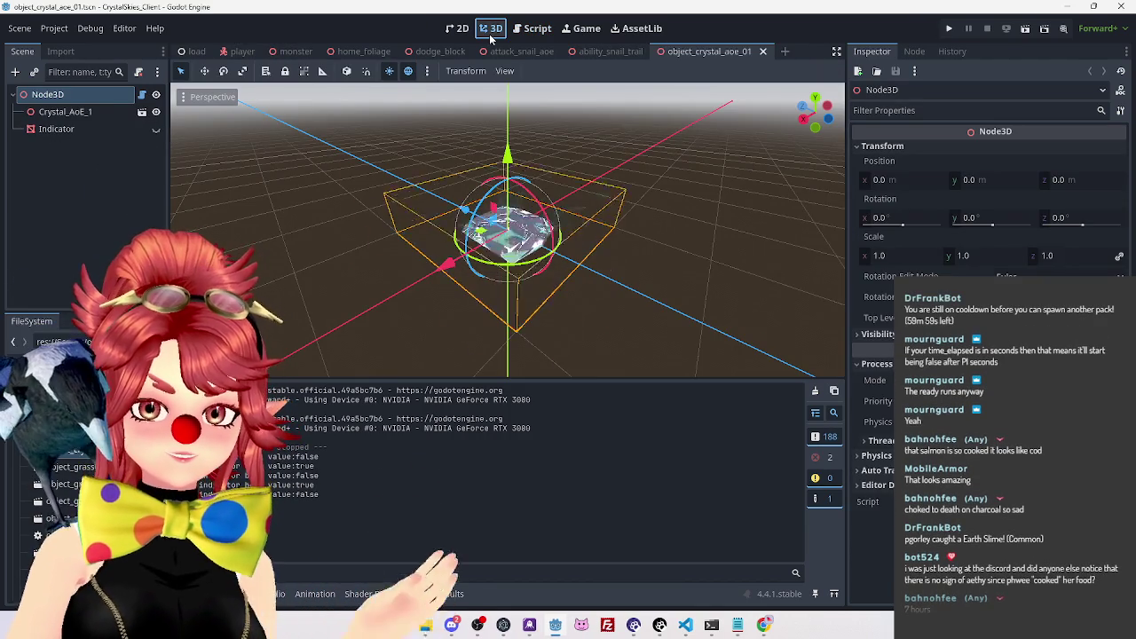
click(763, 52)
key(ctrl+shift+t)
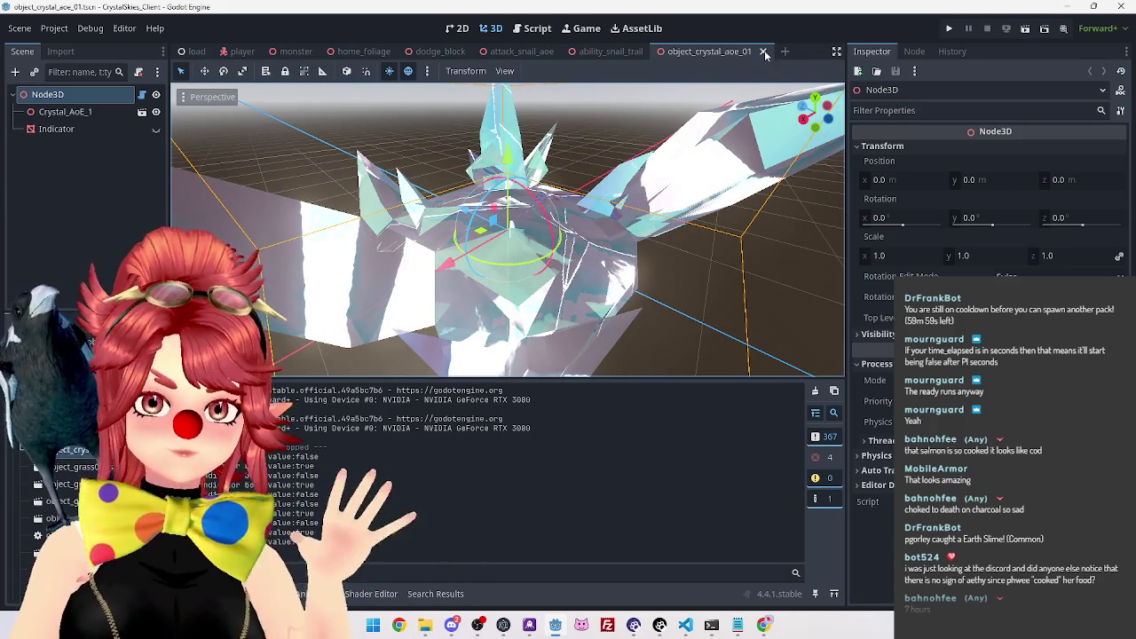
Step: Set the multiplier to 10 and reopen object_crystal_aoe_01 from FileSystem in 3D
click(536, 29)
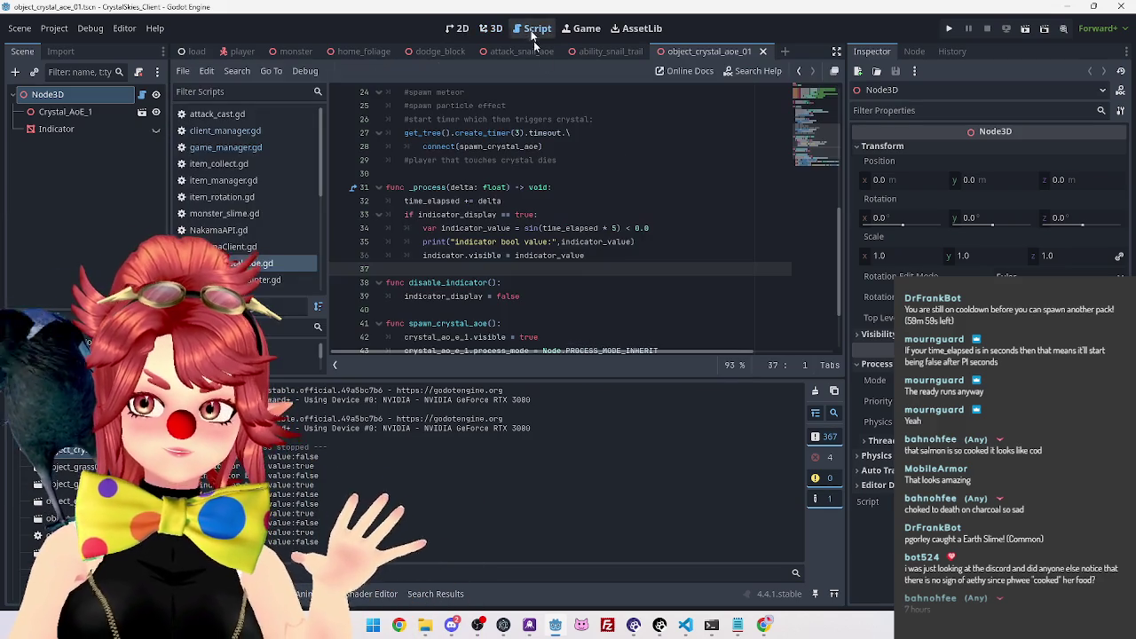
click(614, 228)
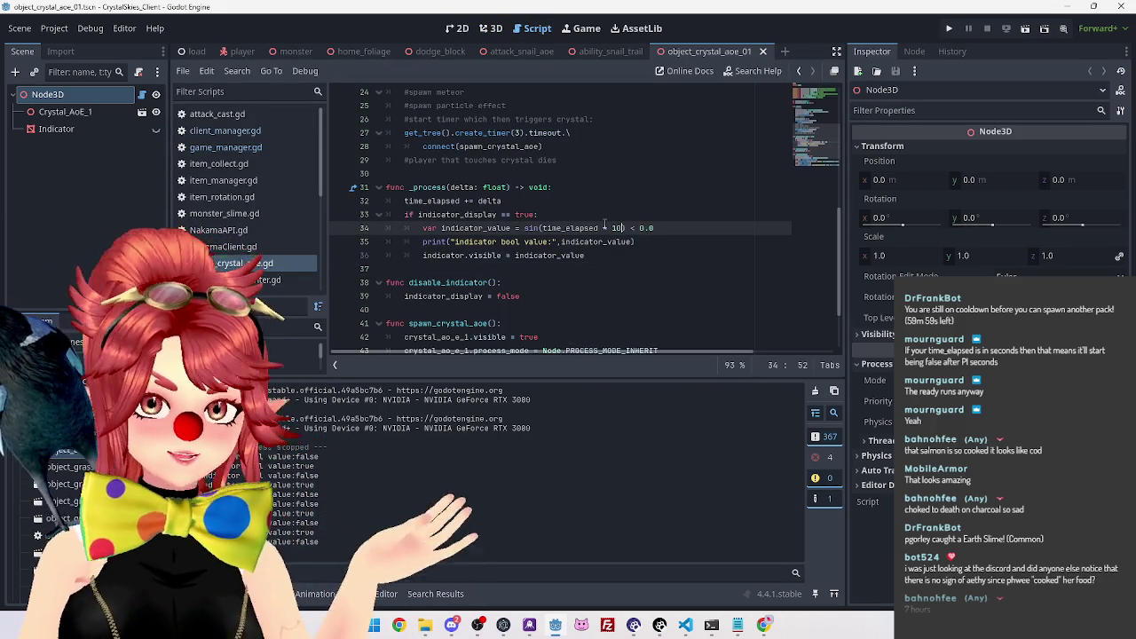
key(BackSpace)
text(10)
key(Up)
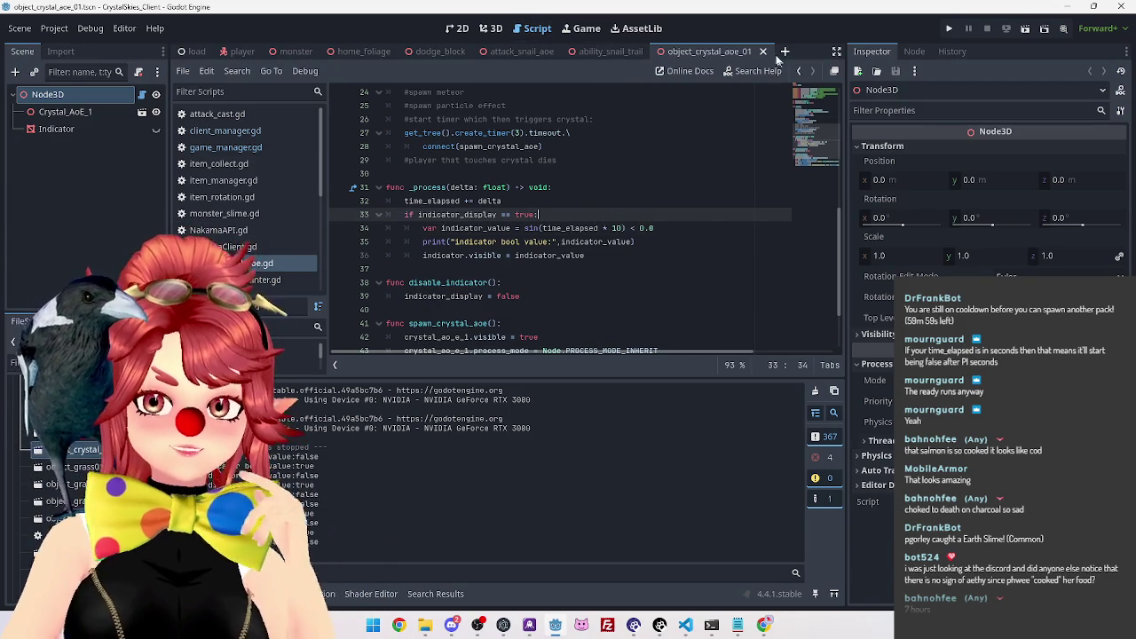
click(494, 28)
click(533, 29)
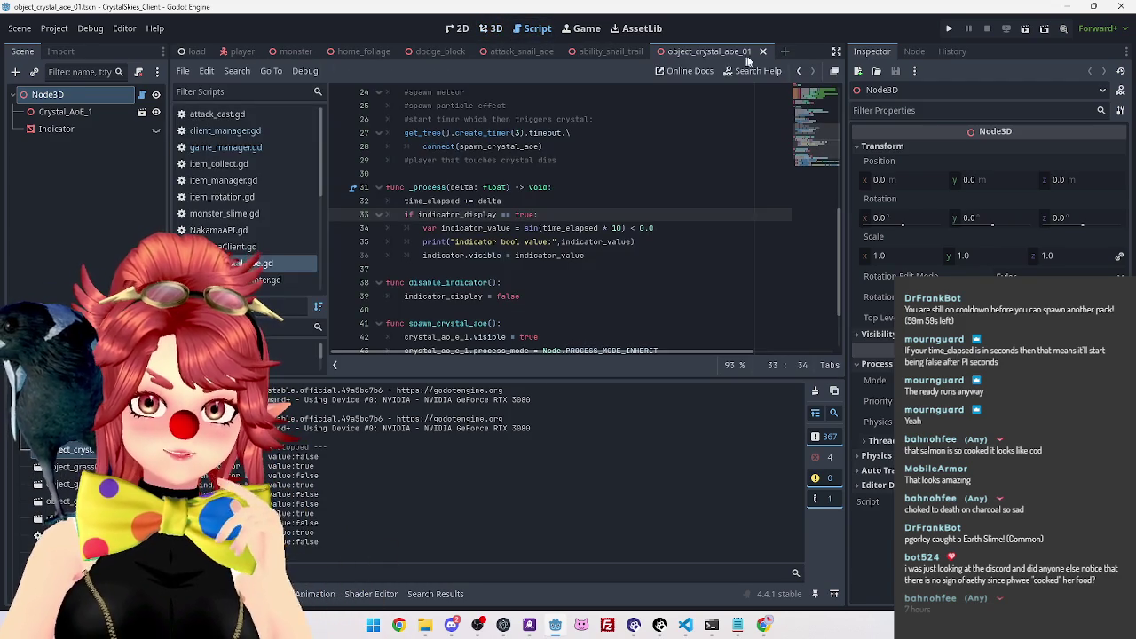
click(763, 51)
double_click(77, 450)
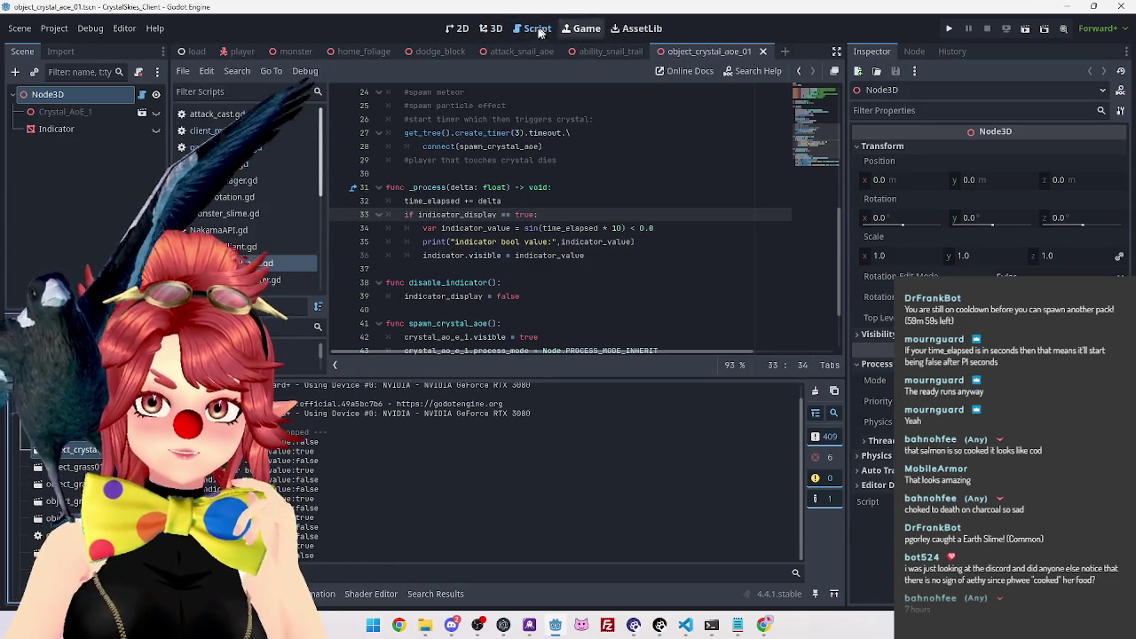
click(494, 28)
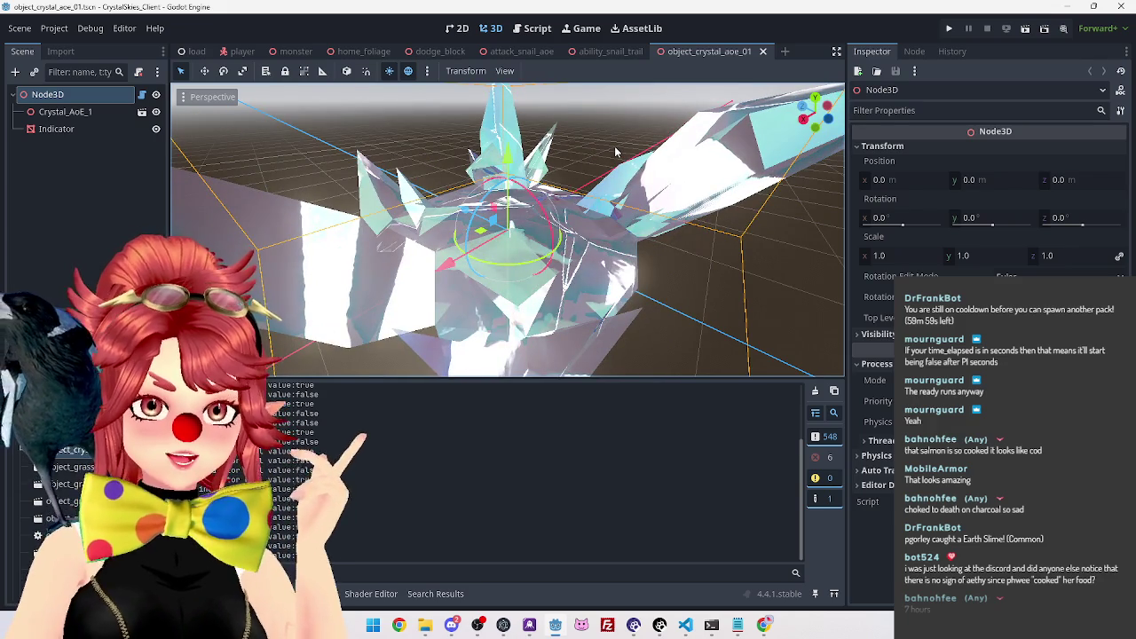
click(764, 51)
key(ctrl+shift+t)
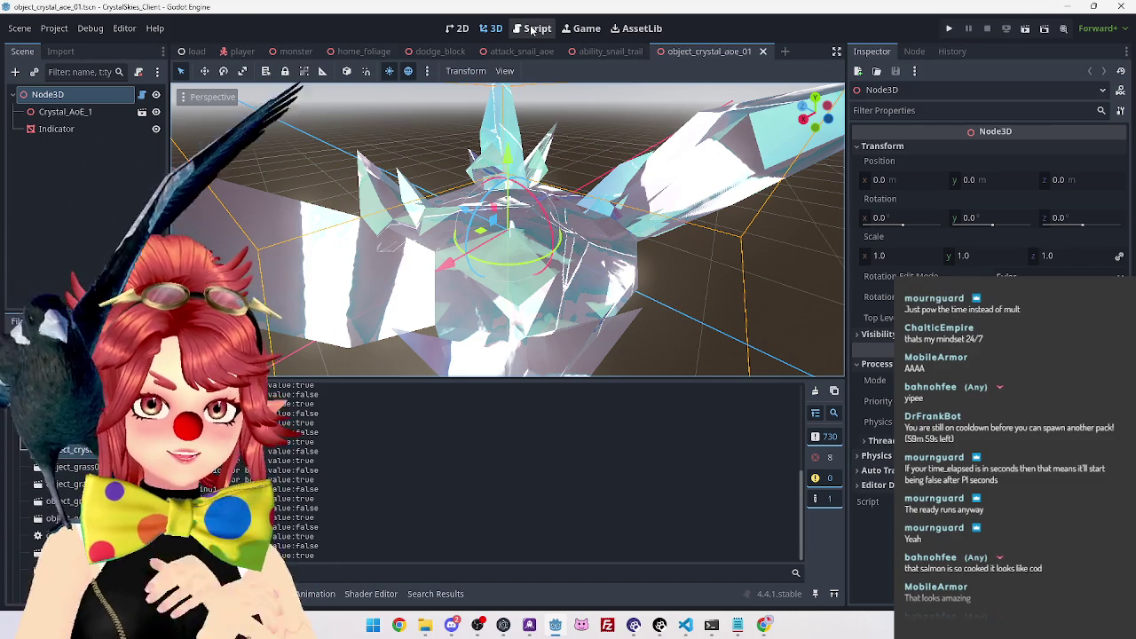
Step: Rewrite line 34's blink condition as sin(pow(time_elapsed,3)) < 0.0
click(547, 29)
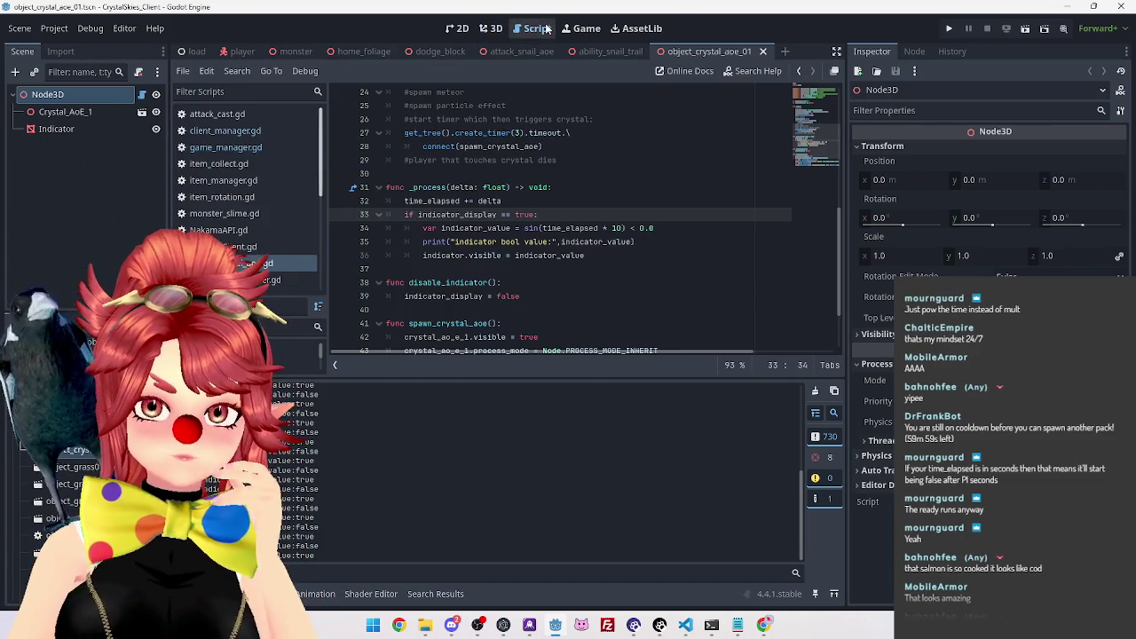
click(616, 228)
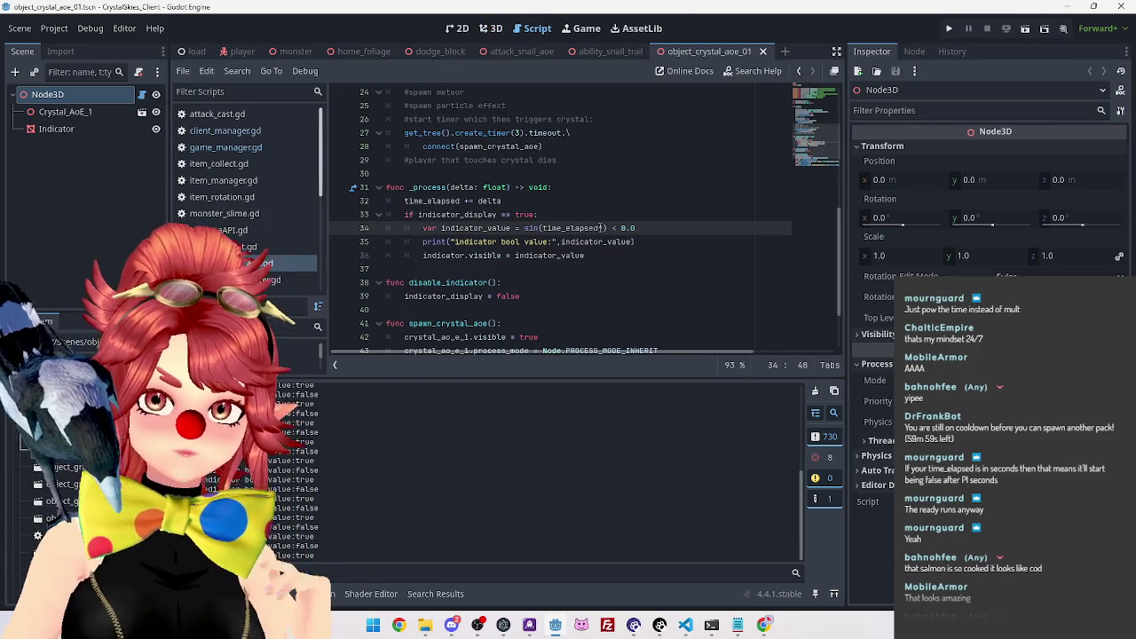
text(^3)
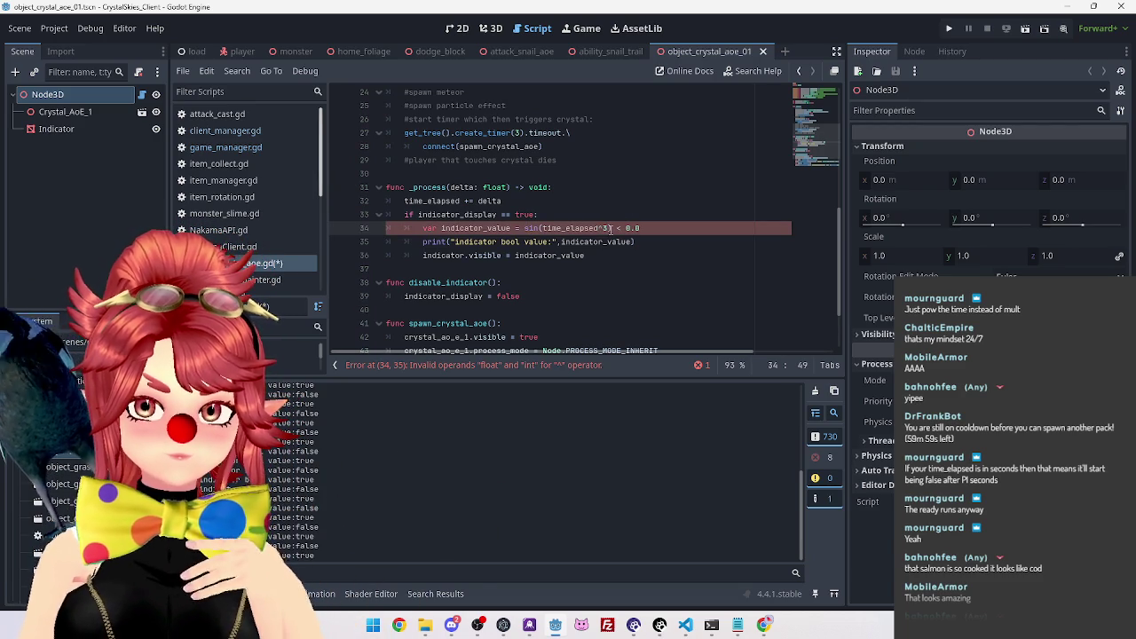
key(Left)
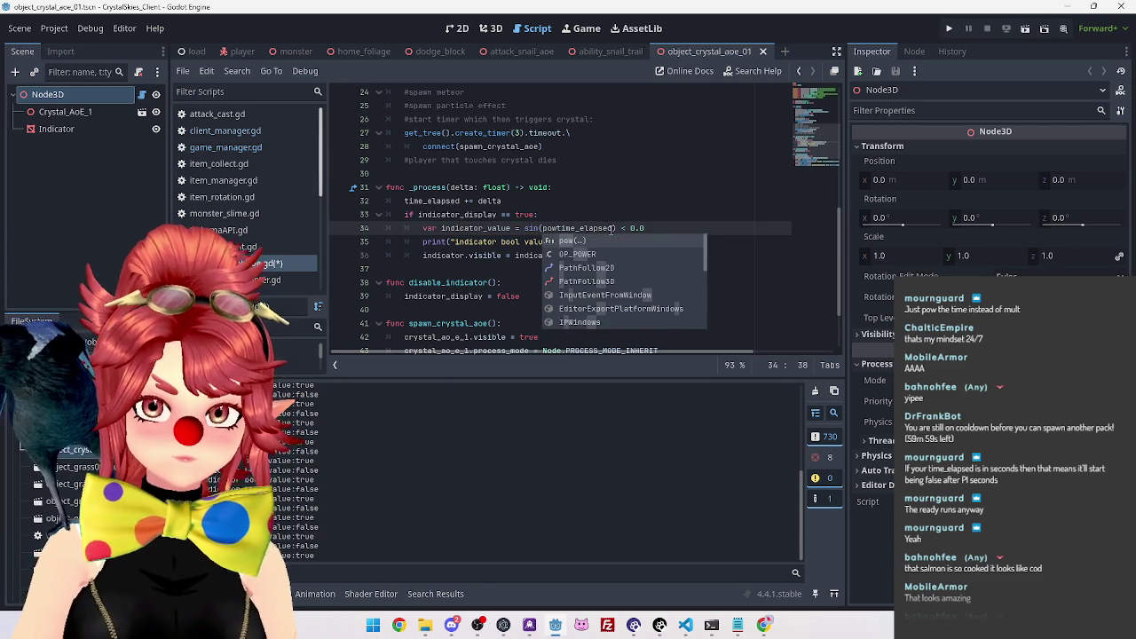
text(()
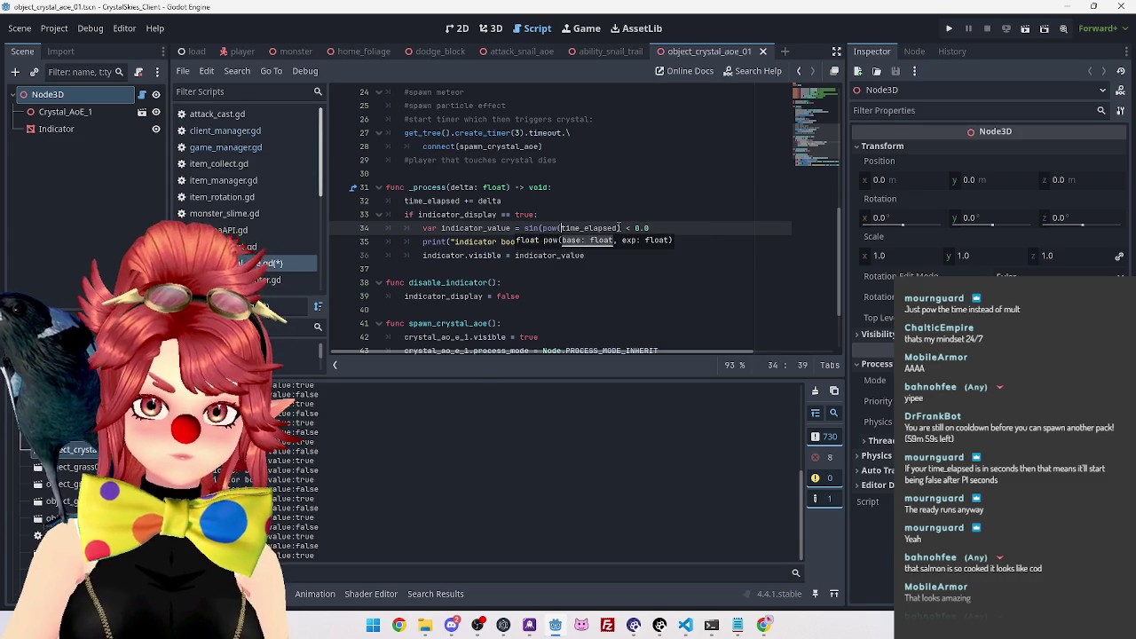
click(619, 228)
text(,3)
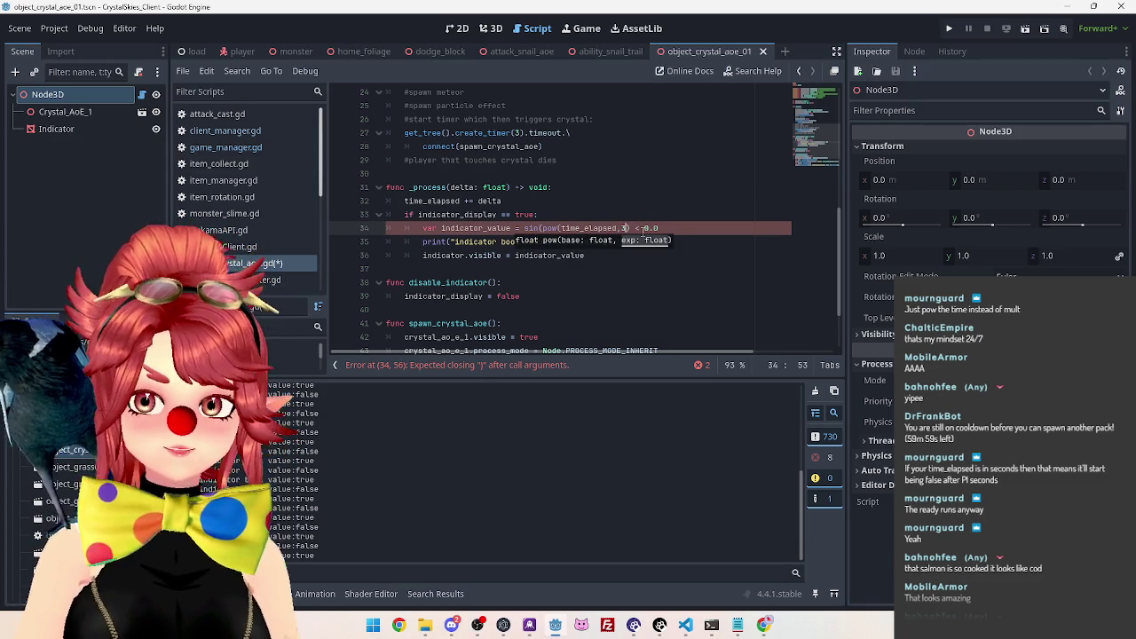
text())
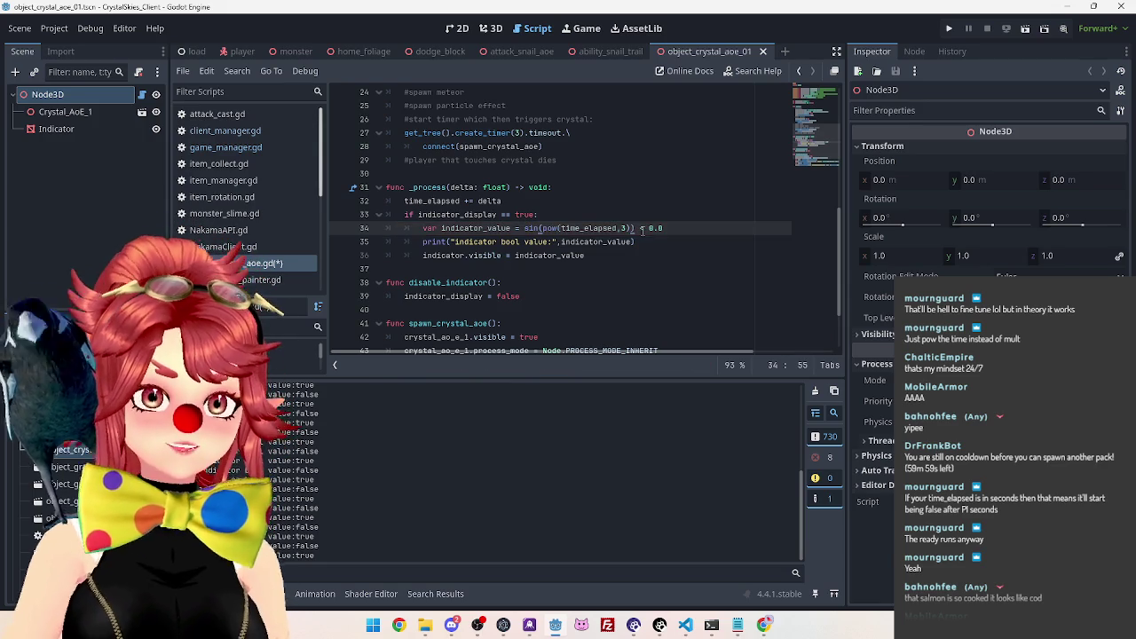
Step: Save the script and run the project to test the pow change
click(643, 201)
key(ctrl+s)
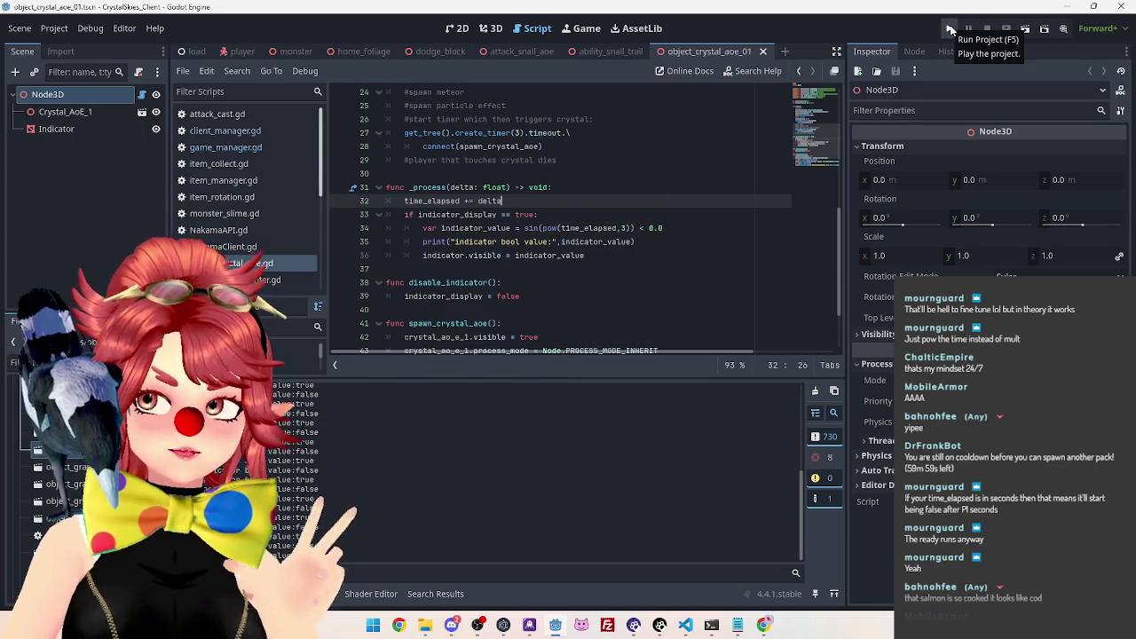
click(950, 28)
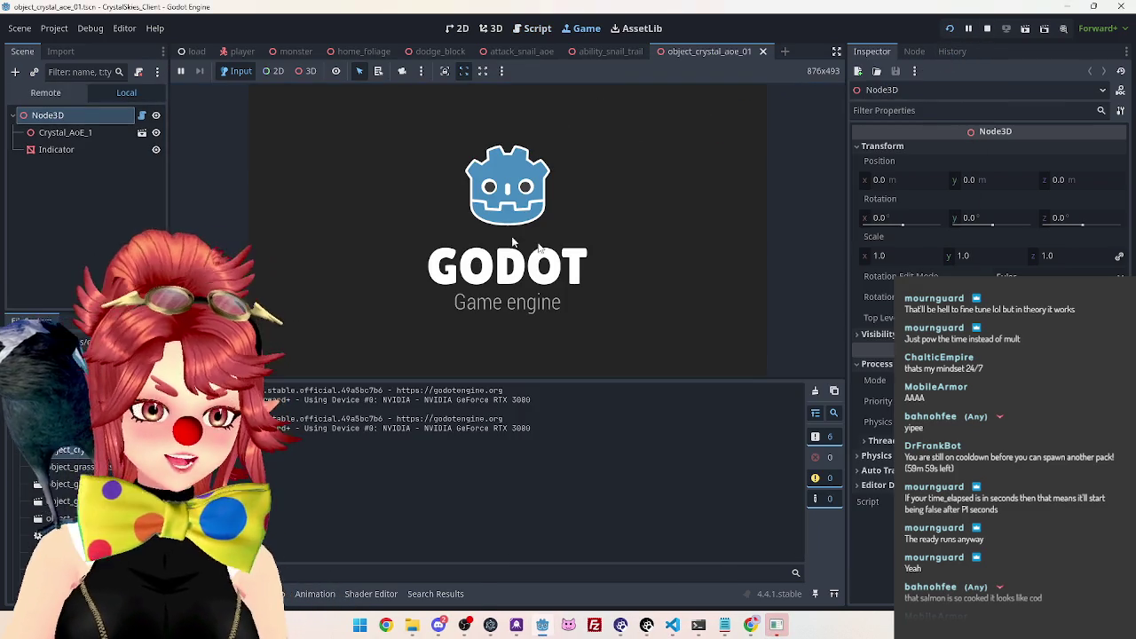
Step: Stop the game, reopen object_crystal_aoe_01 from FileSystem, and return to its script
click(987, 28)
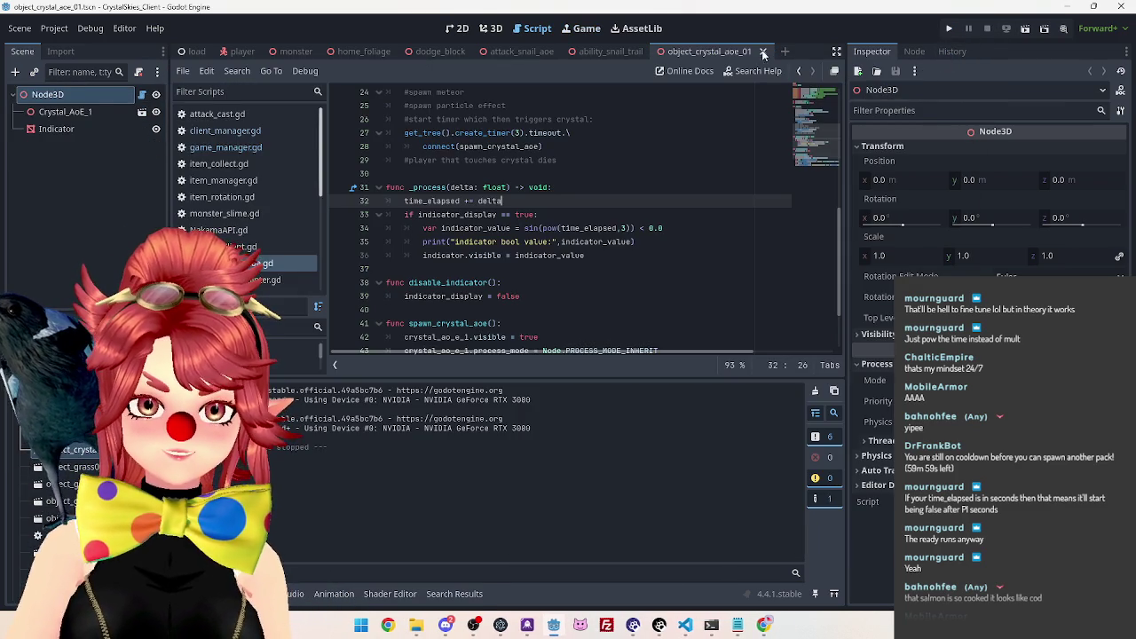
click(491, 28)
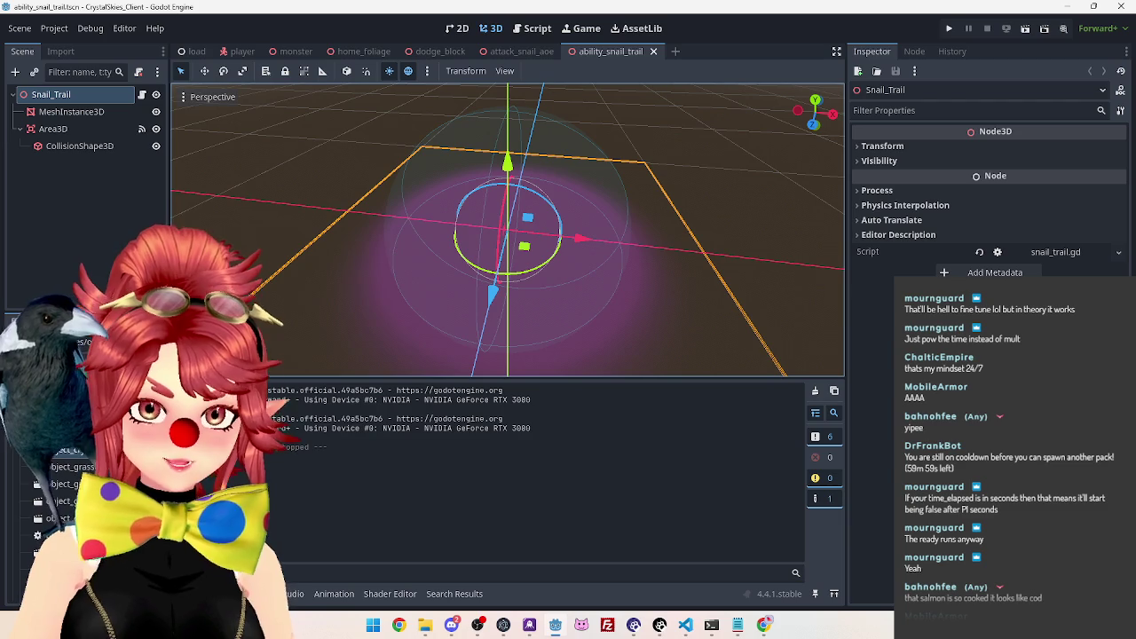
double_click(62, 450)
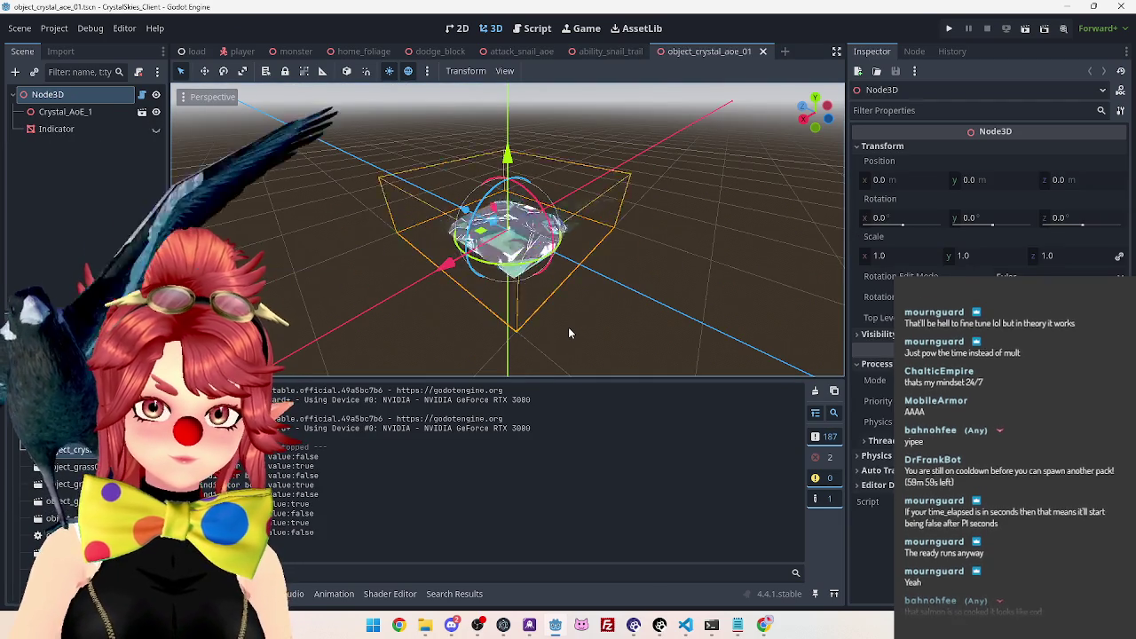
click(763, 51)
key(ctrl+shift+t)
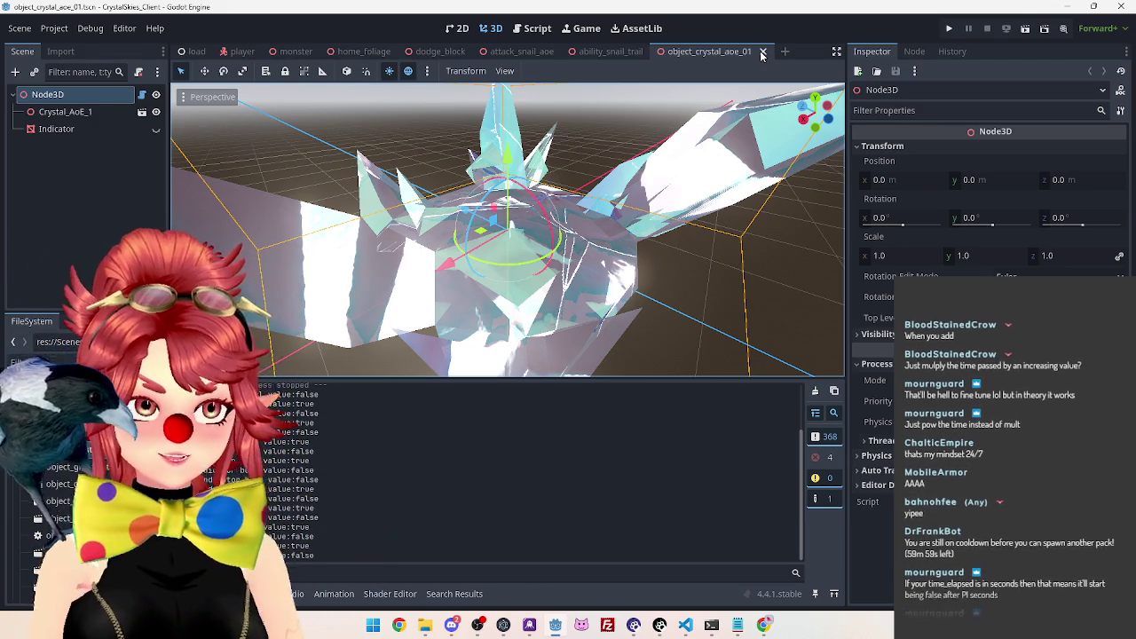
click(542, 31)
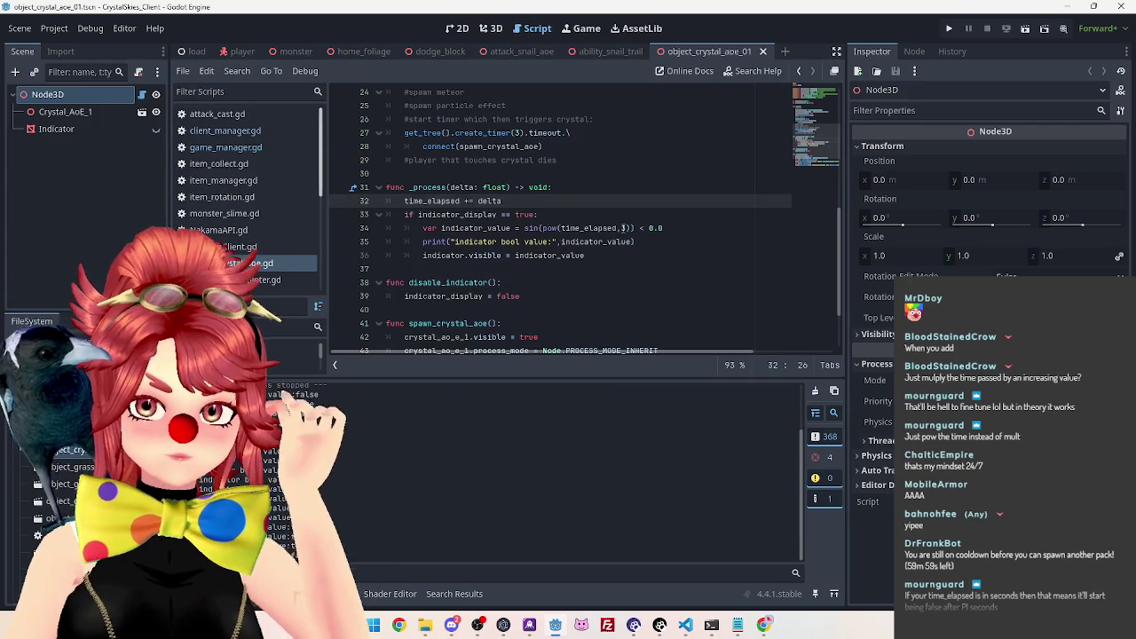
Step: Change line 34 to sin(pow(time_elapsed+1,2.5)) < 0.0 and save the script
click(623, 228)
key(BackSpace)
text(2.5)
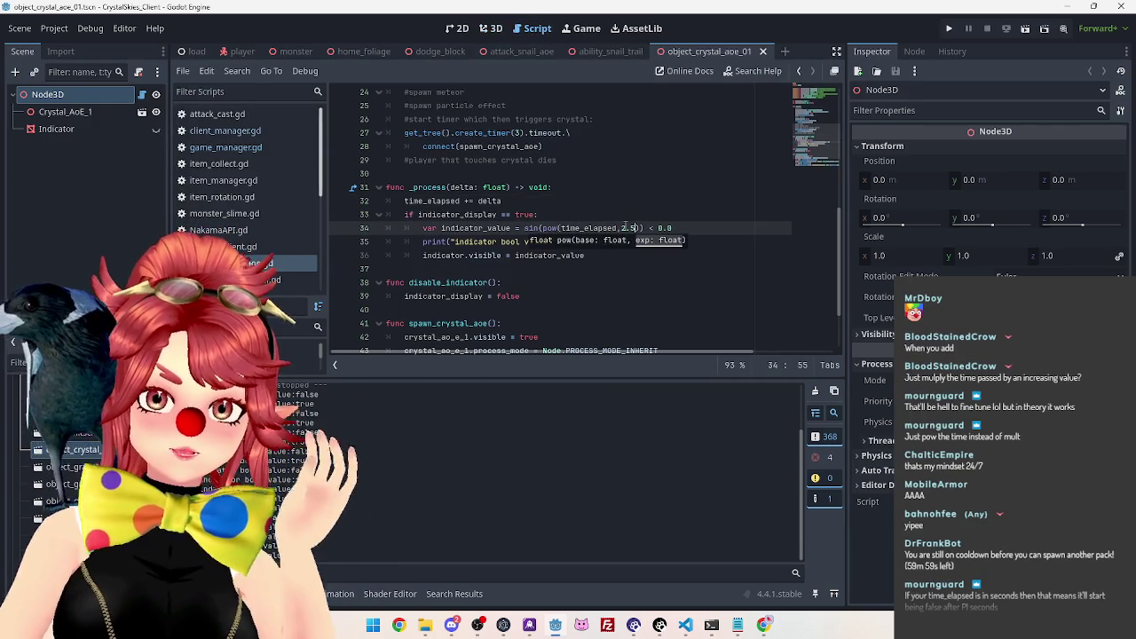
click(574, 228)
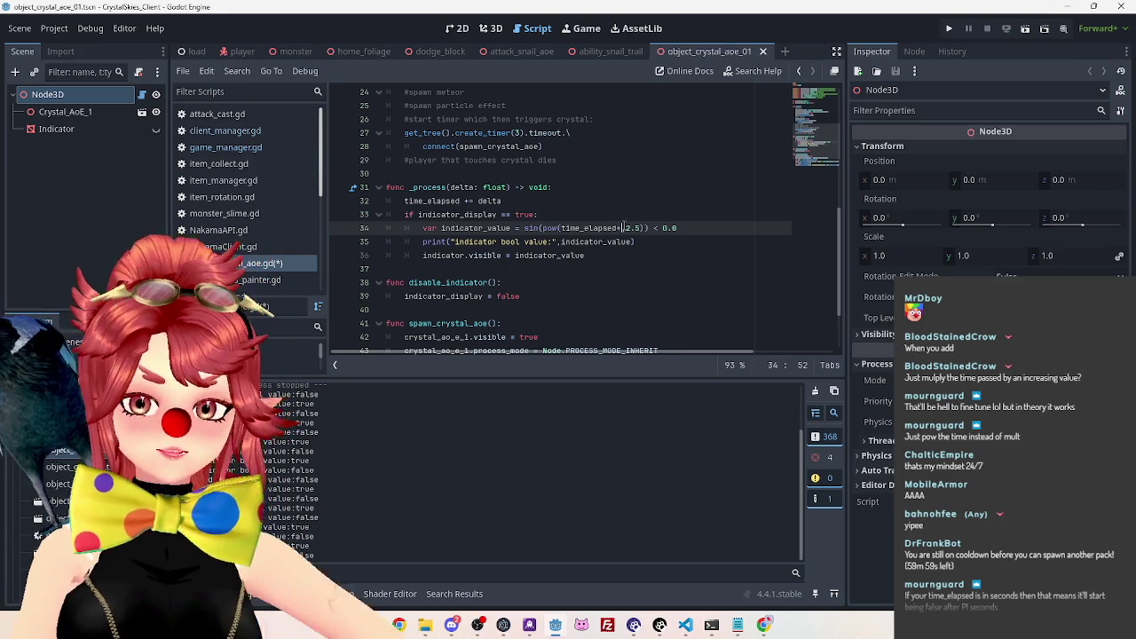
key(Left)
text(+1)
click(615, 192)
key(ctrl+s)
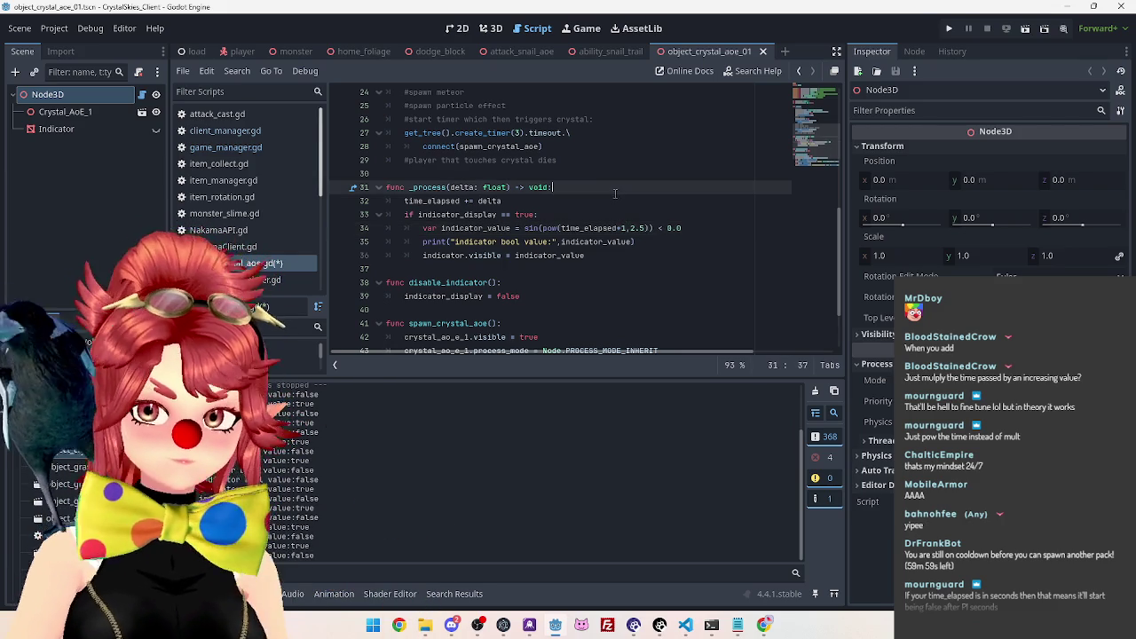
Step: Close the crystal AoE scene and switch to the 3D view
click(623, 228)
click(609, 191)
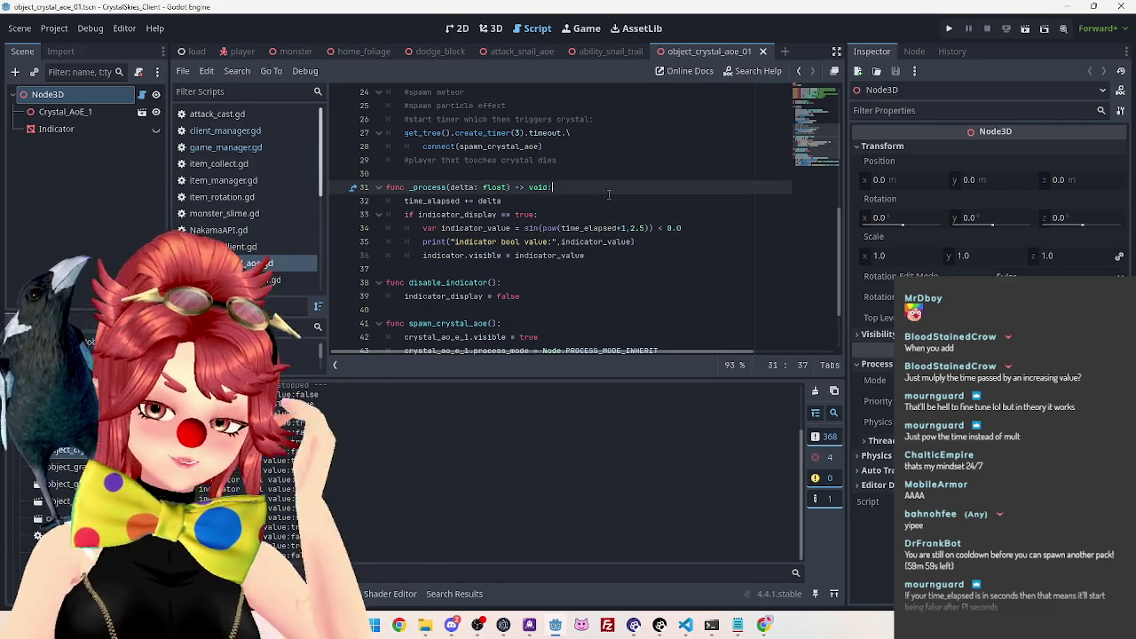
click(763, 51)
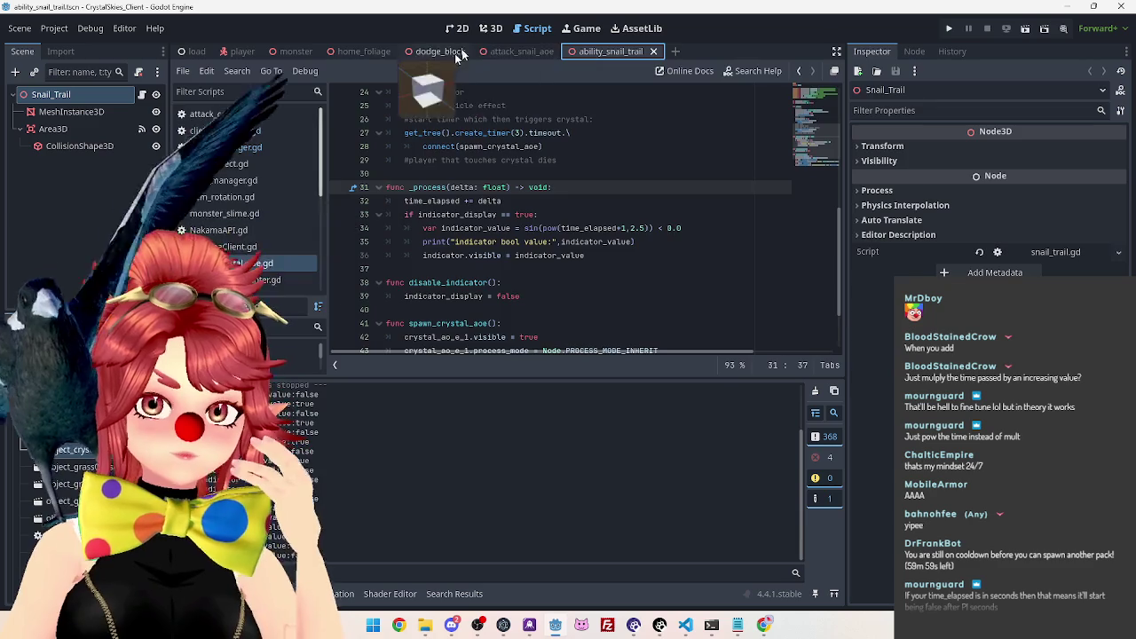
click(489, 28)
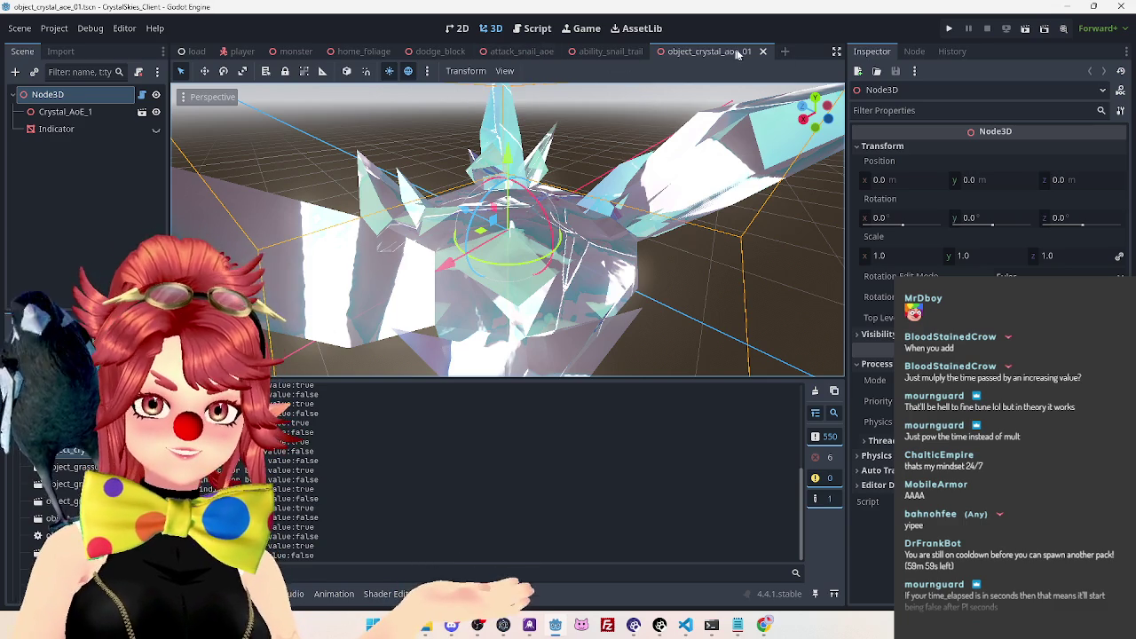
Step: Close and reopen the crystal AoE scene, then close it to reach the snail trail script
click(764, 51)
key(ctrl+shift+t)
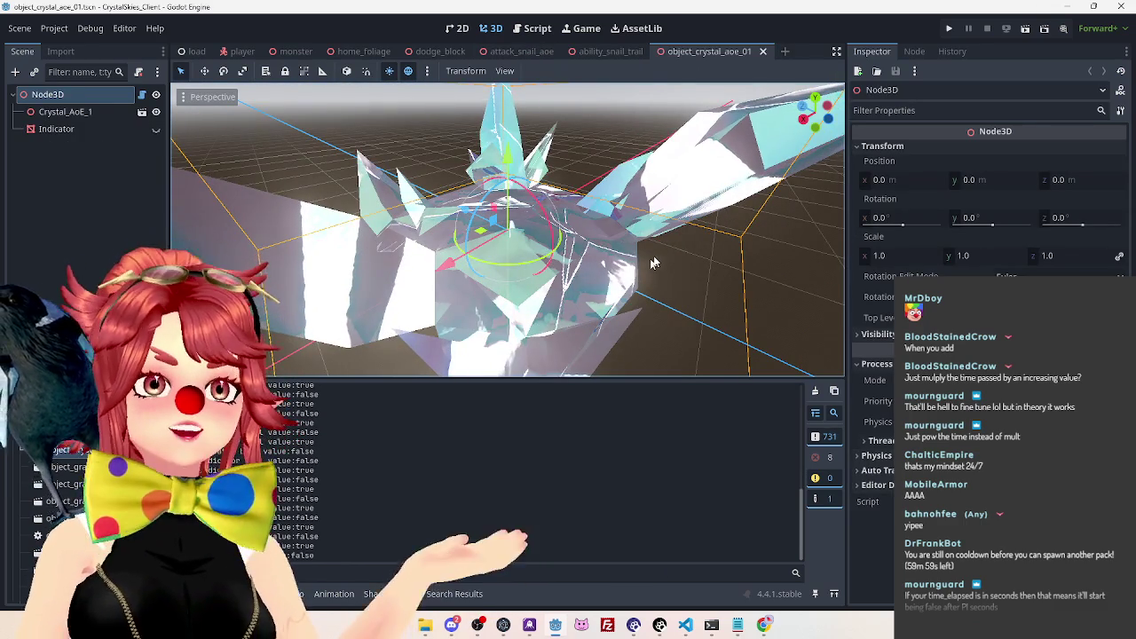
click(764, 51)
click(537, 29)
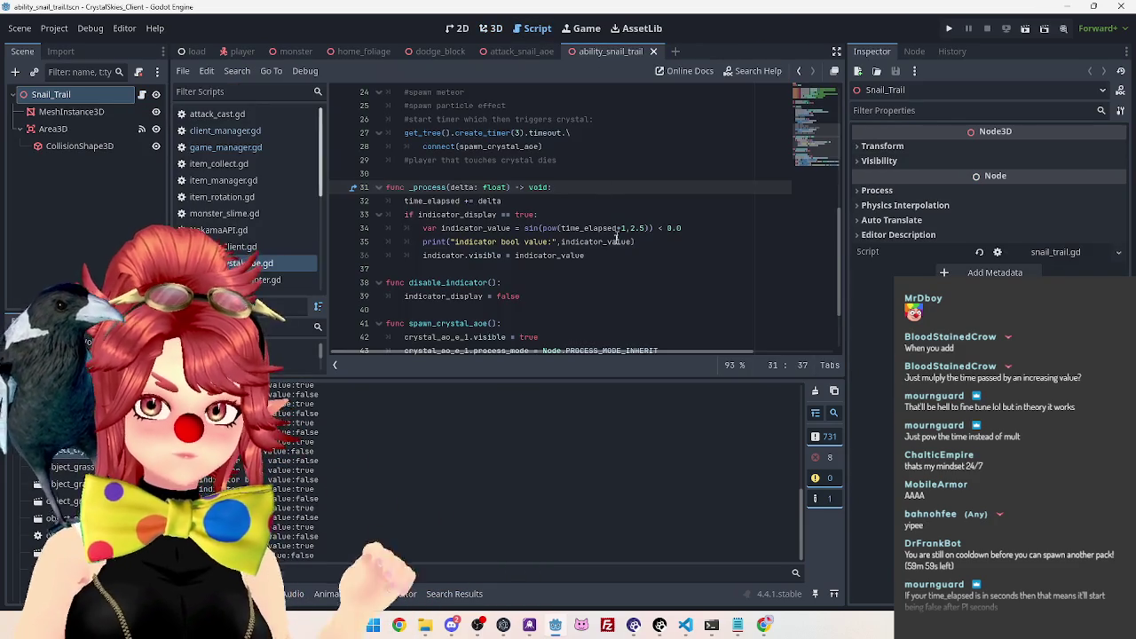
Step: Change create_timer(3) to create_timer(4) on lines 22 and 27
scroll(462, 216, down, 3)
scroll(496, 194, up, 5)
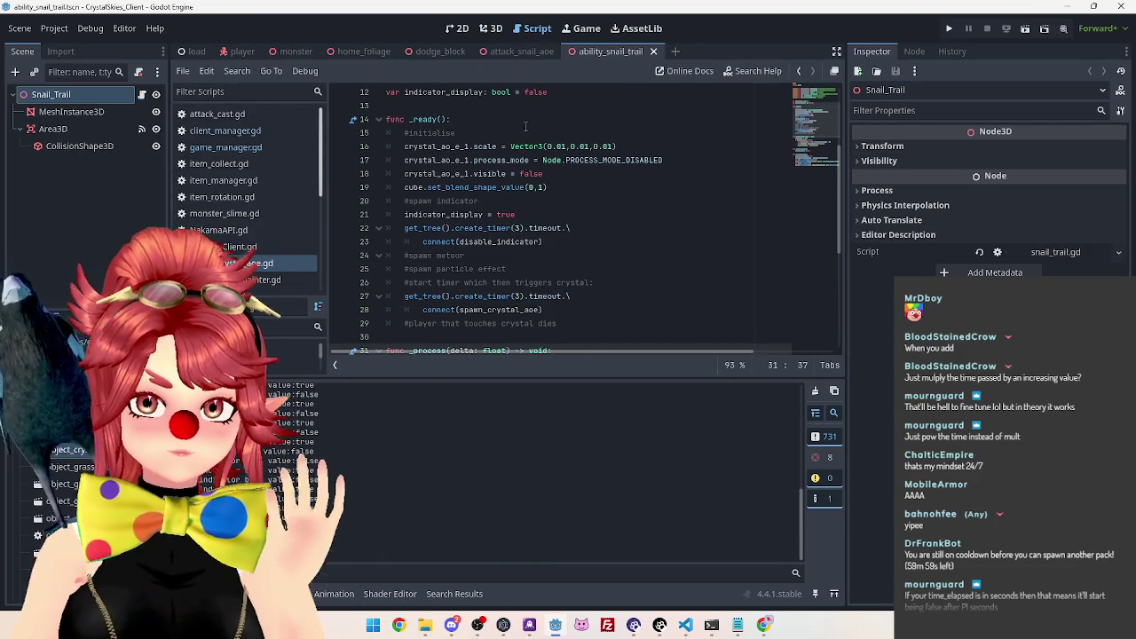
scroll(477, 219, down, 1)
double_click(519, 187)
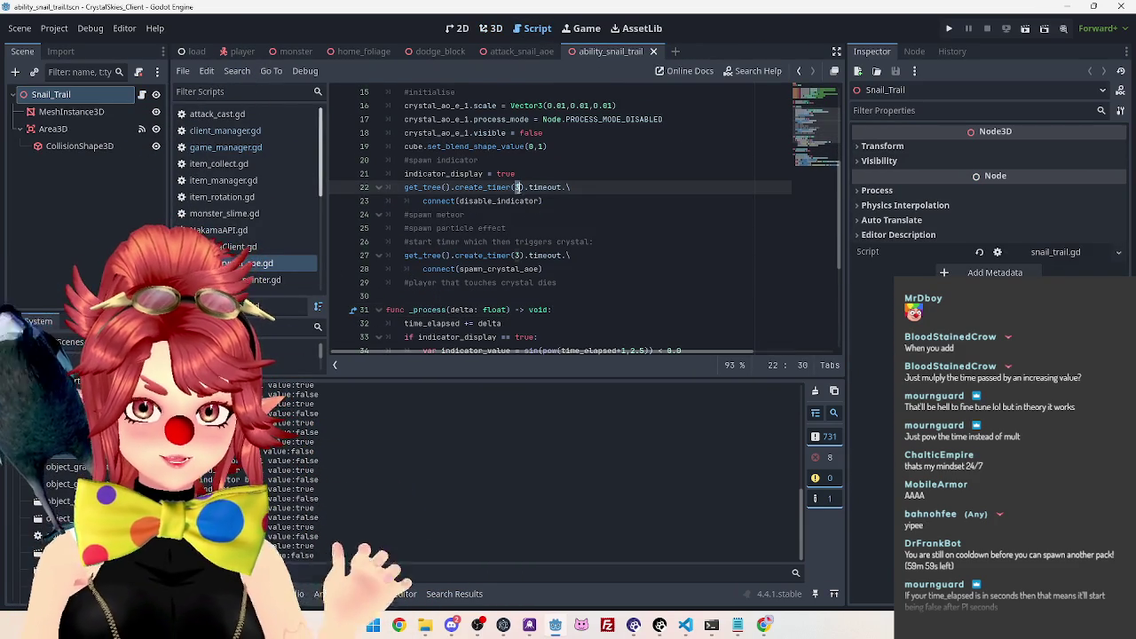
text(4)
click(515, 255)
text(4)
click(565, 214)
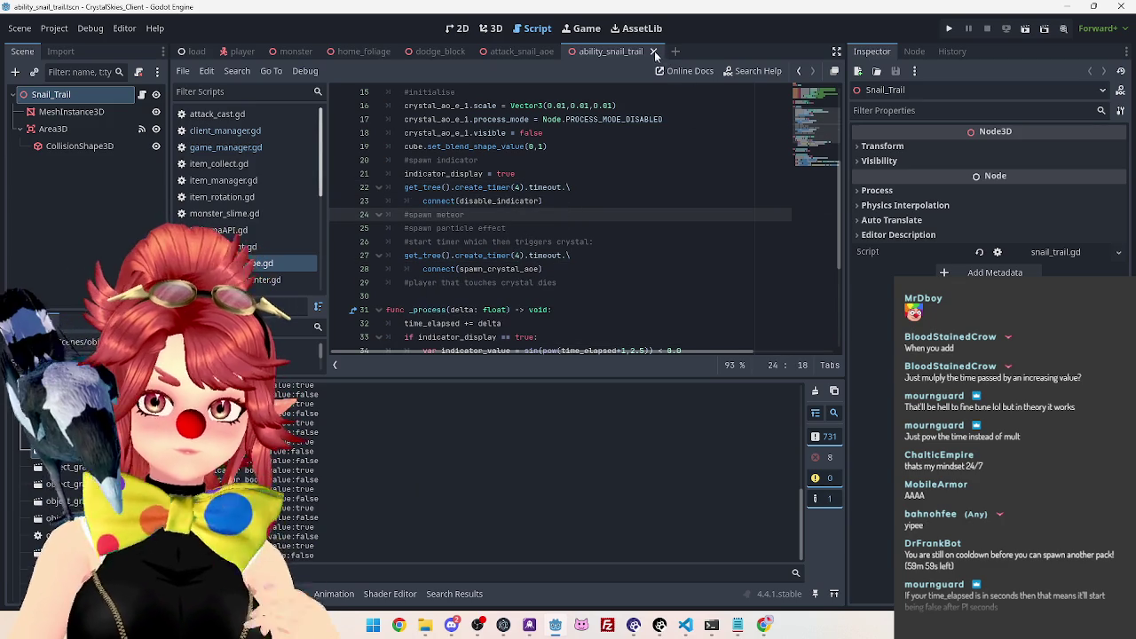
click(654, 52)
click(491, 28)
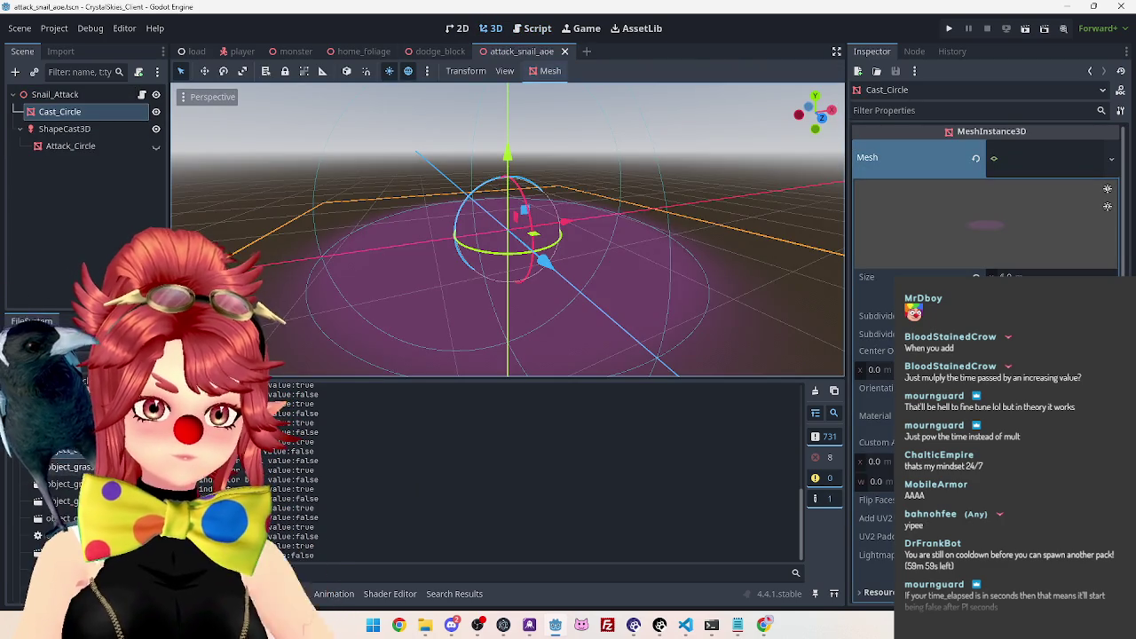
Step: Open object_crystal_aoe_01, go to line 34's blink expression in its script, and save
double_click(71, 450)
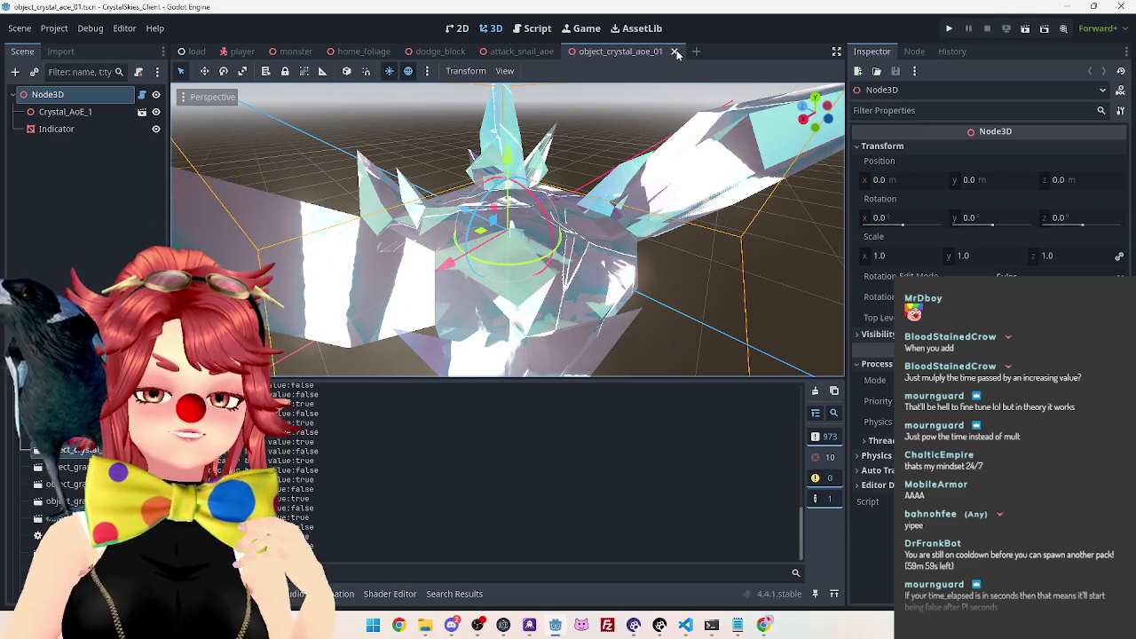
click(515, 31)
scroll(530, 220, down, 2)
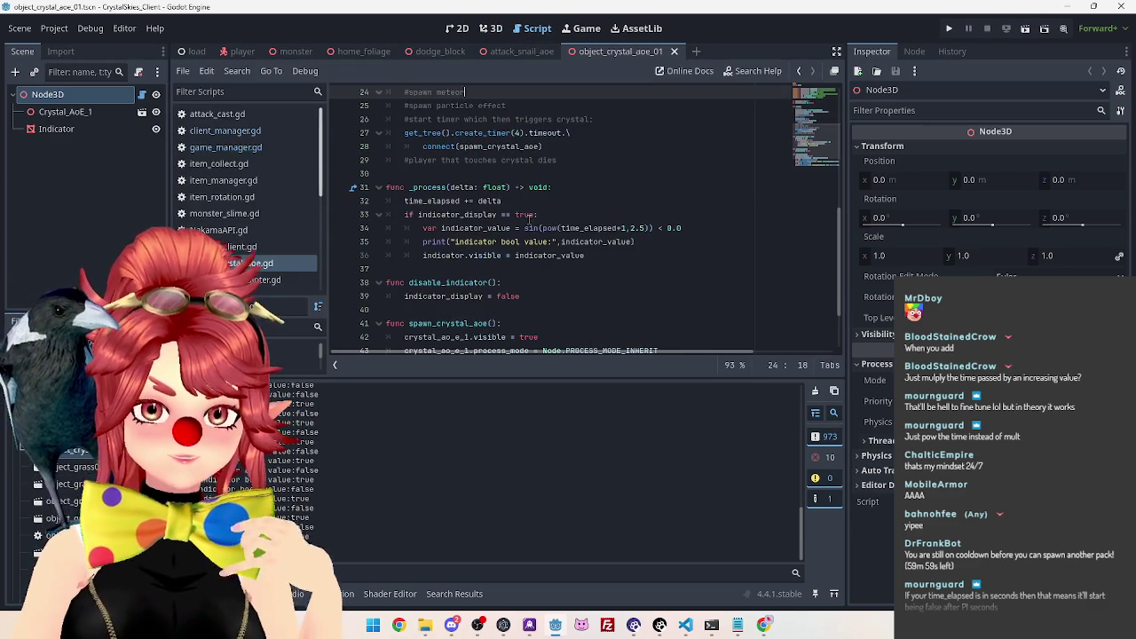
click(624, 228)
text(2)
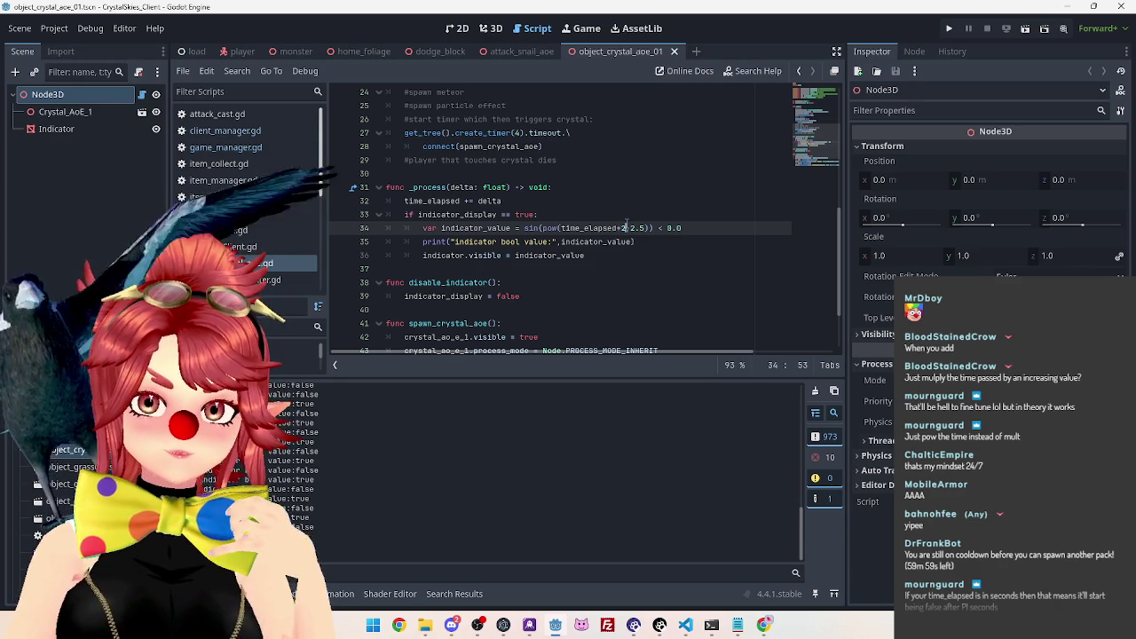
key(Up)
key(ctrl+s)
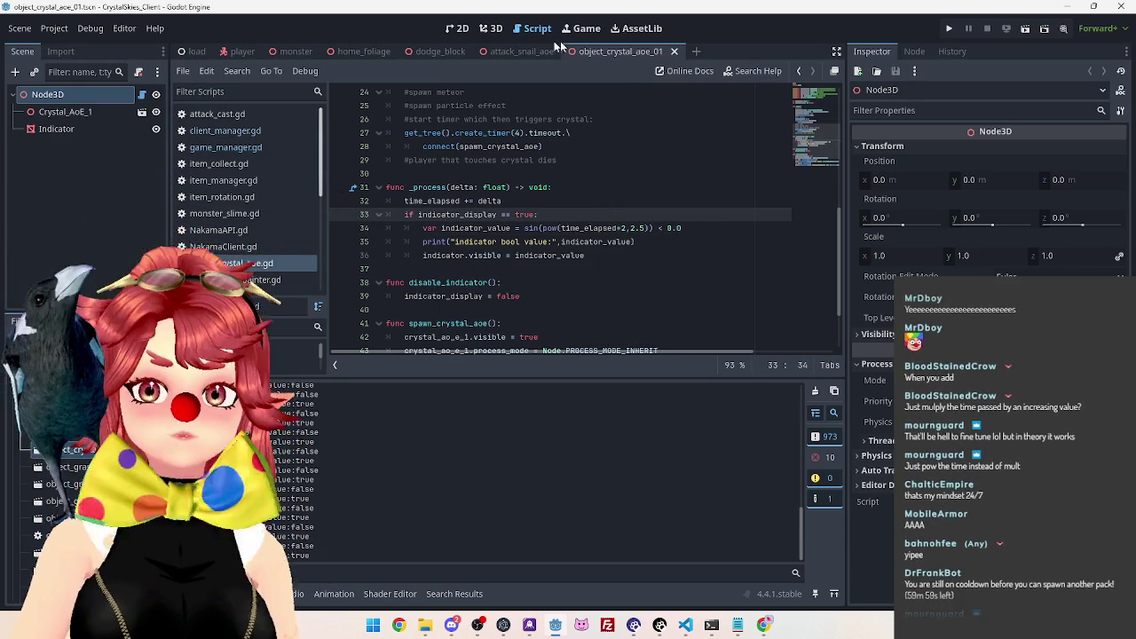
Step: Close and reopen the crystal AoE scene, viewing it in 3D
click(675, 51)
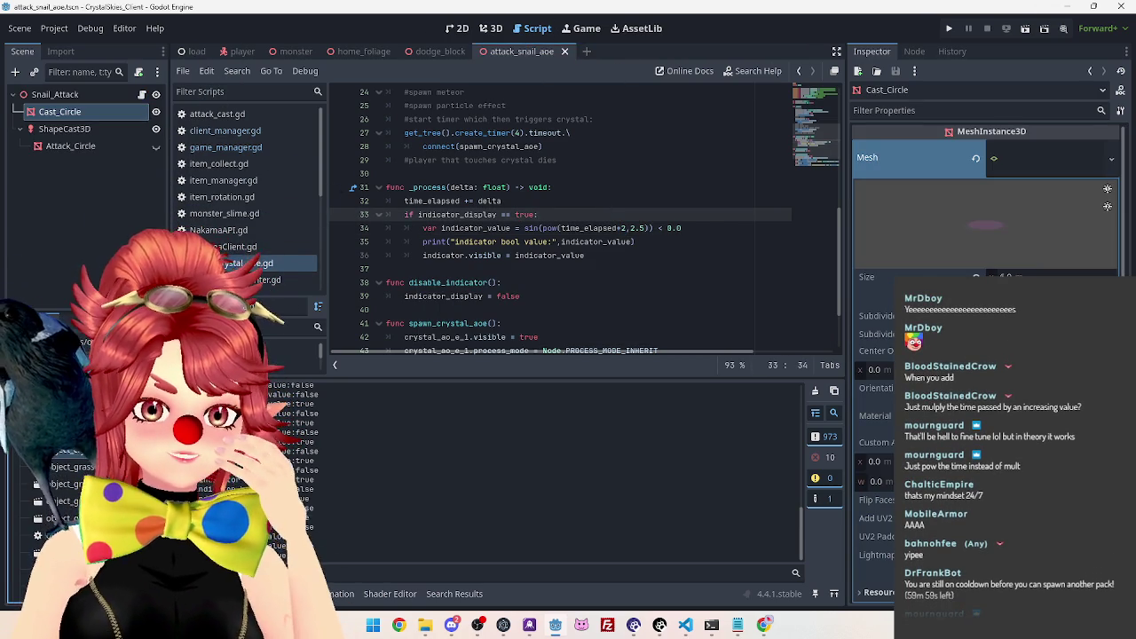
key(ctrl+shift+t)
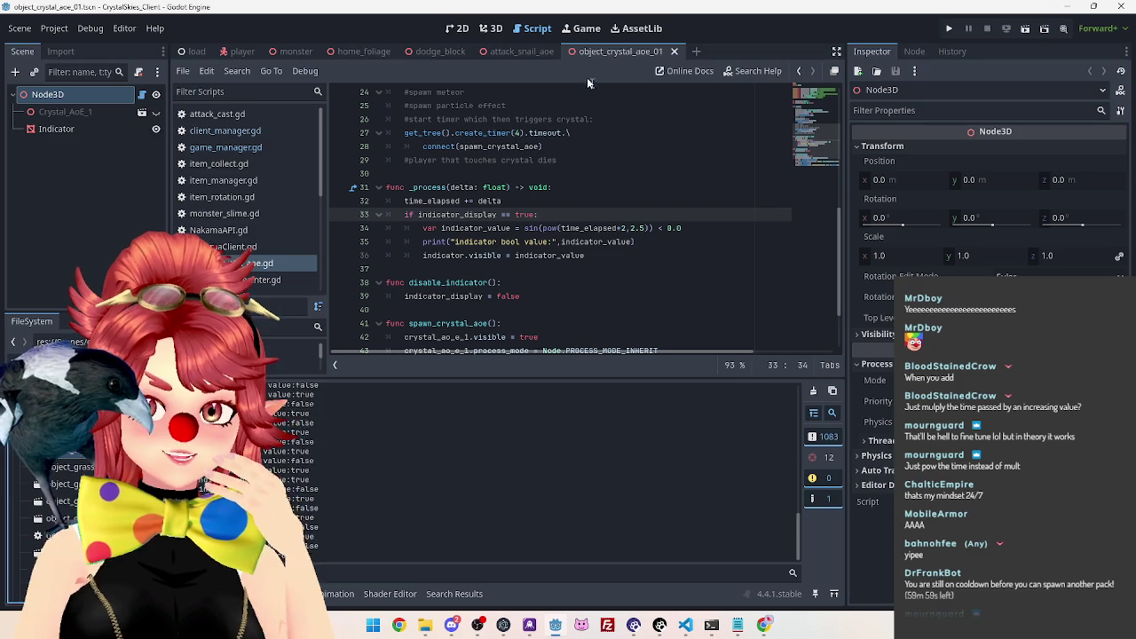
click(491, 28)
click(675, 51)
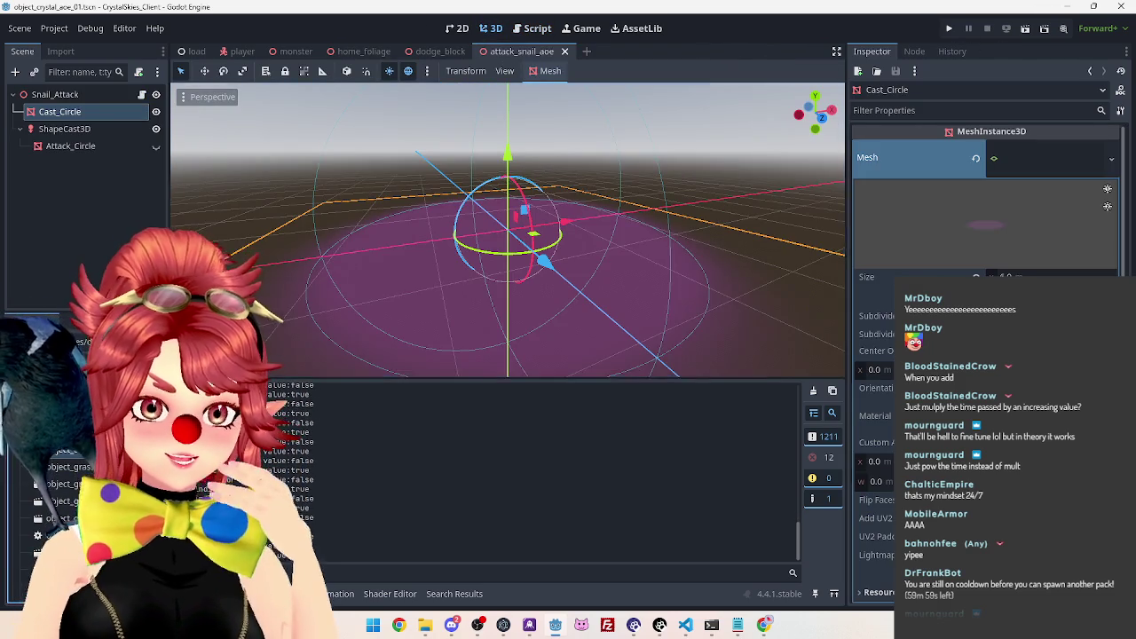
key(ctrl+shift+t)
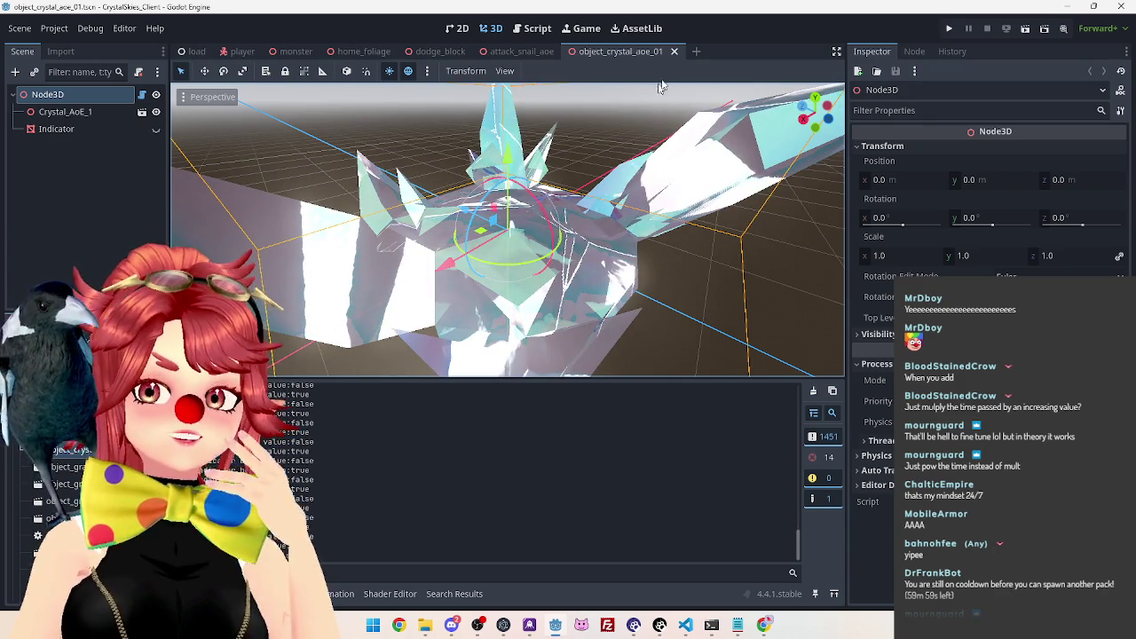
Step: Change line 34's exponent to 2.8, giving sin(pow(time_elapsed+2,2.8)) < 0.0
click(530, 28)
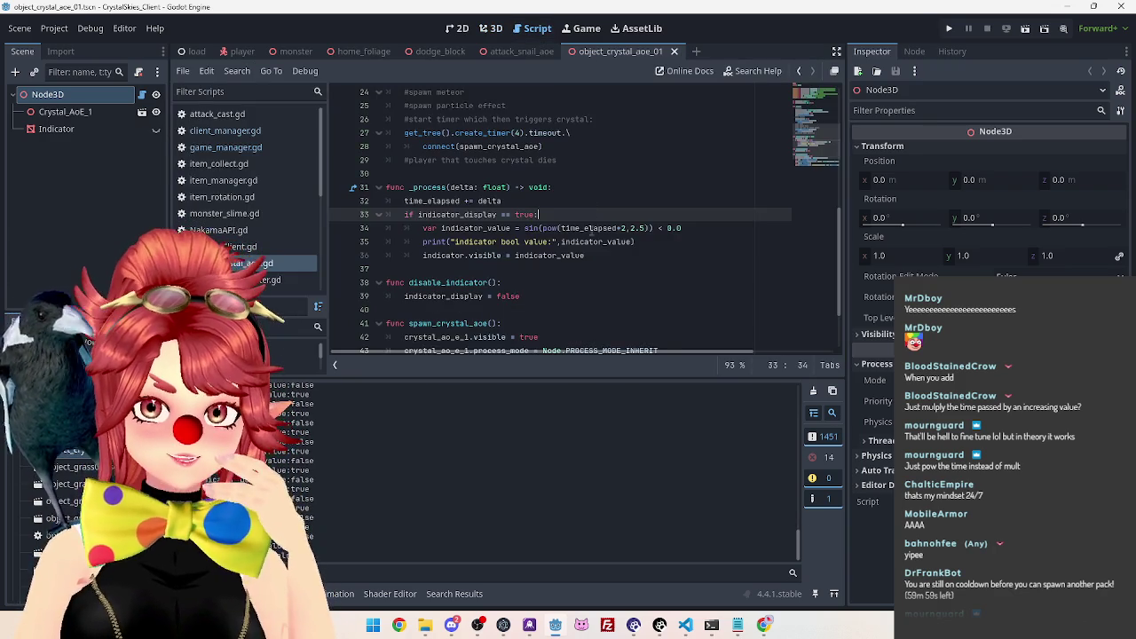
scroll(638, 197, down, 1)
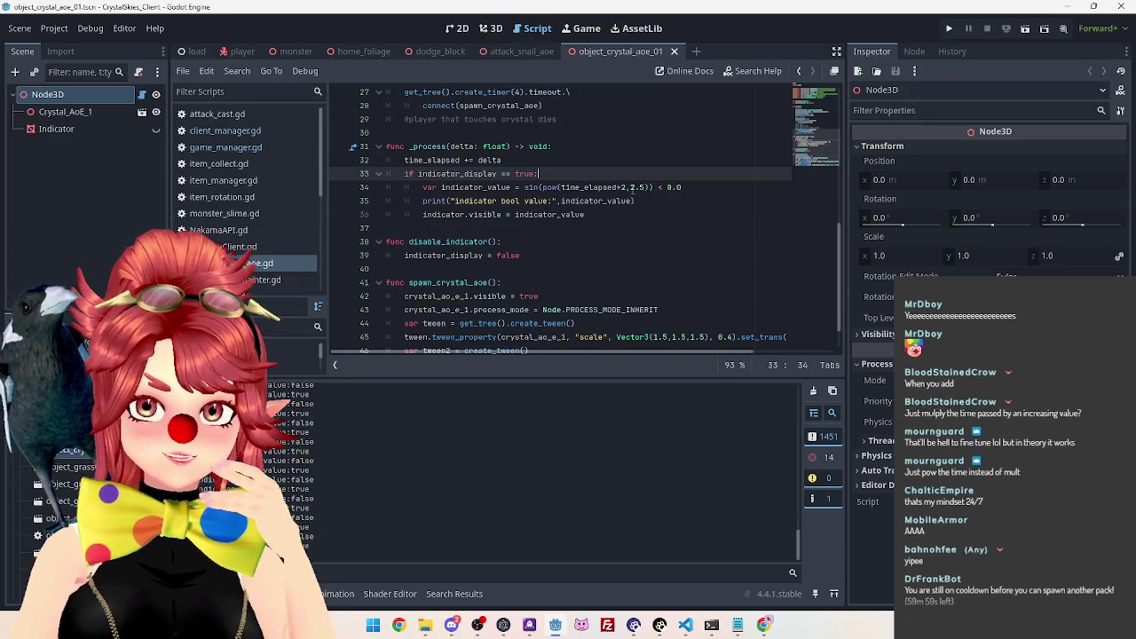
double_click(674, 187)
click(649, 187)
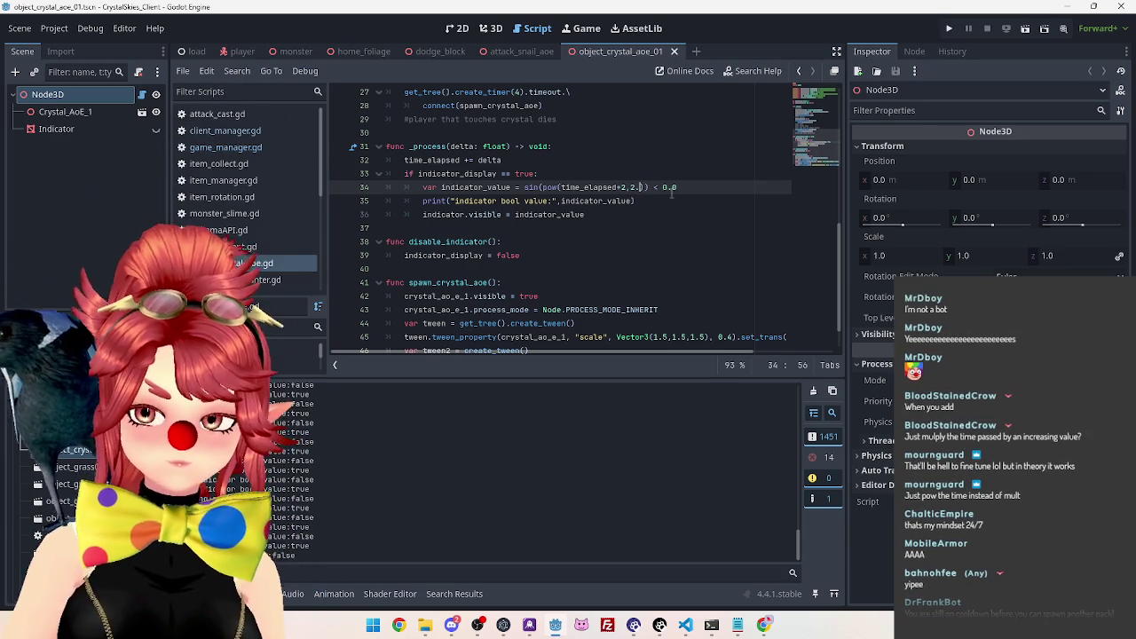
key(BackSpace)
text(8)
click(623, 231)
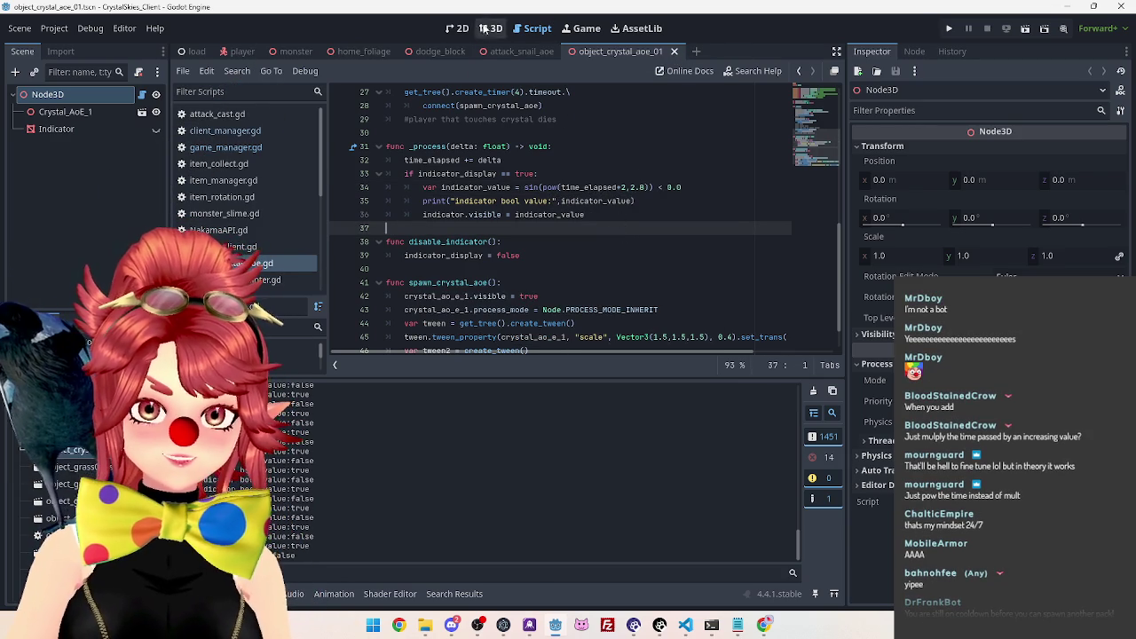
key(ctrl+F2)
click(675, 52)
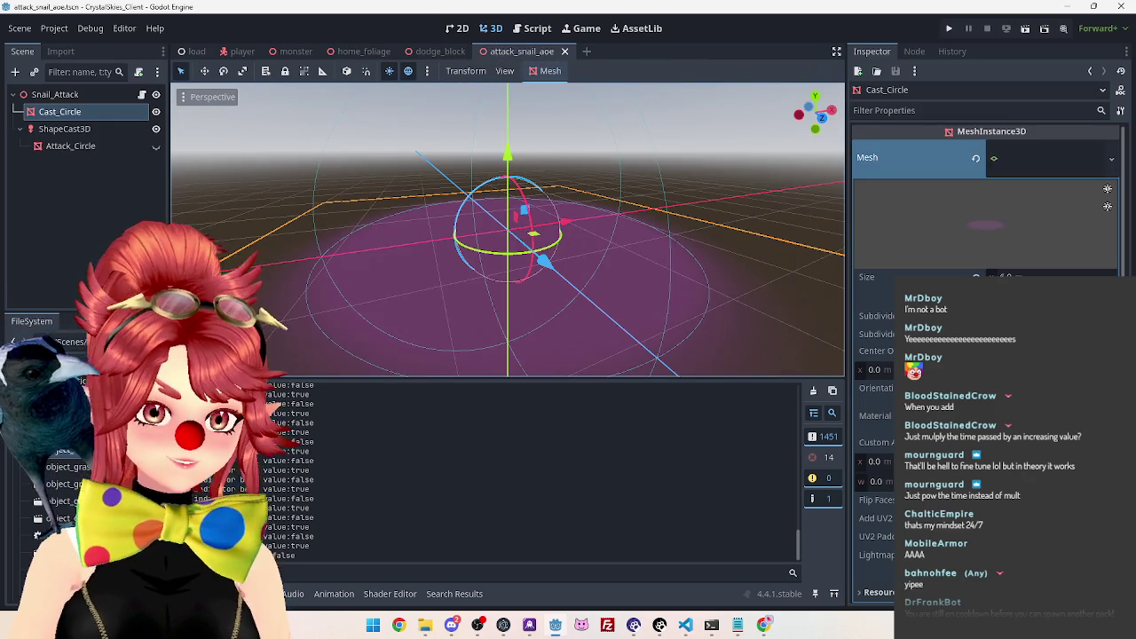
Step: Close and reopen the crystal AoE scene tabs to reach the attack_snail_aoe scene
key(ctrl+shift+t)
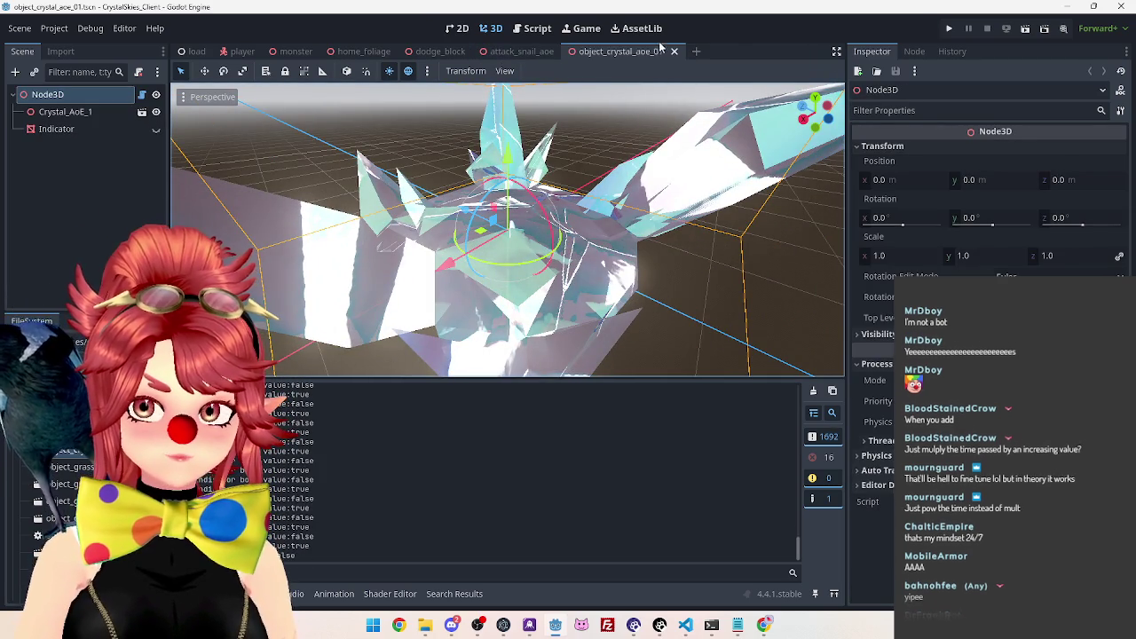
key(ctrl+shift+w)
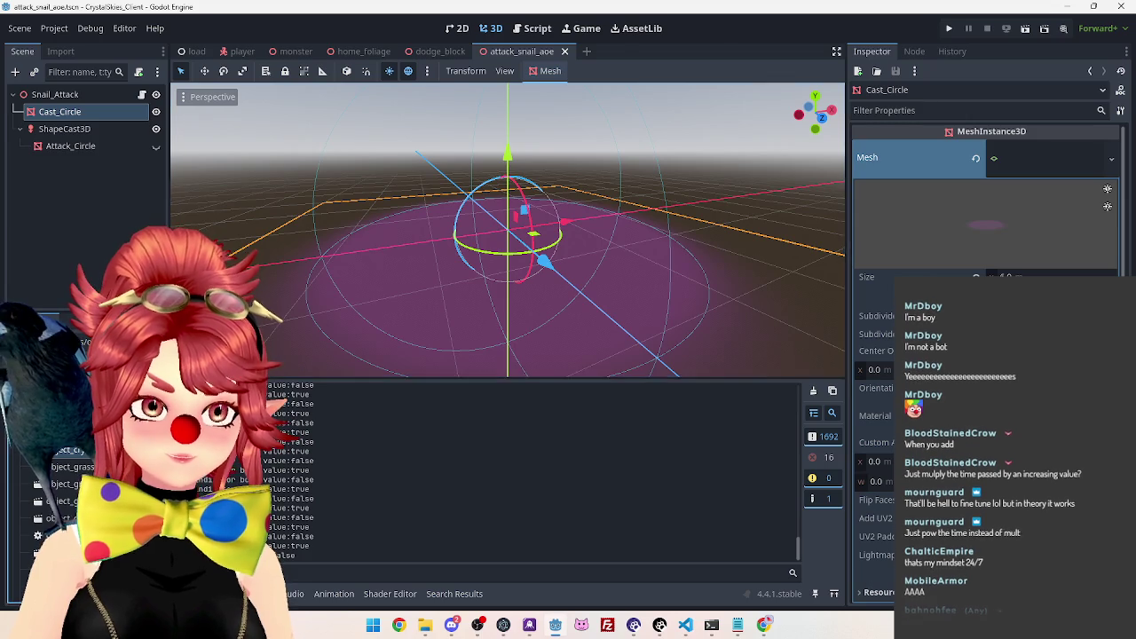
key(ctrl+shift+t)
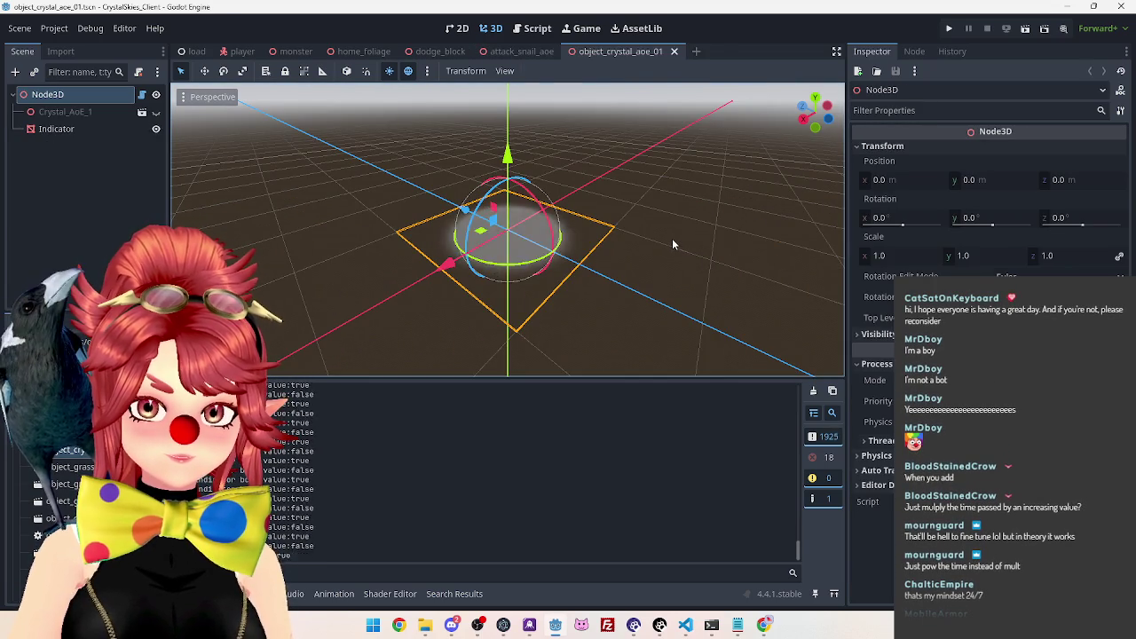
click(676, 52)
Step: Edit the create_timer delays on lines 27 and 22 back to 3, save, and return to 3D
click(533, 29)
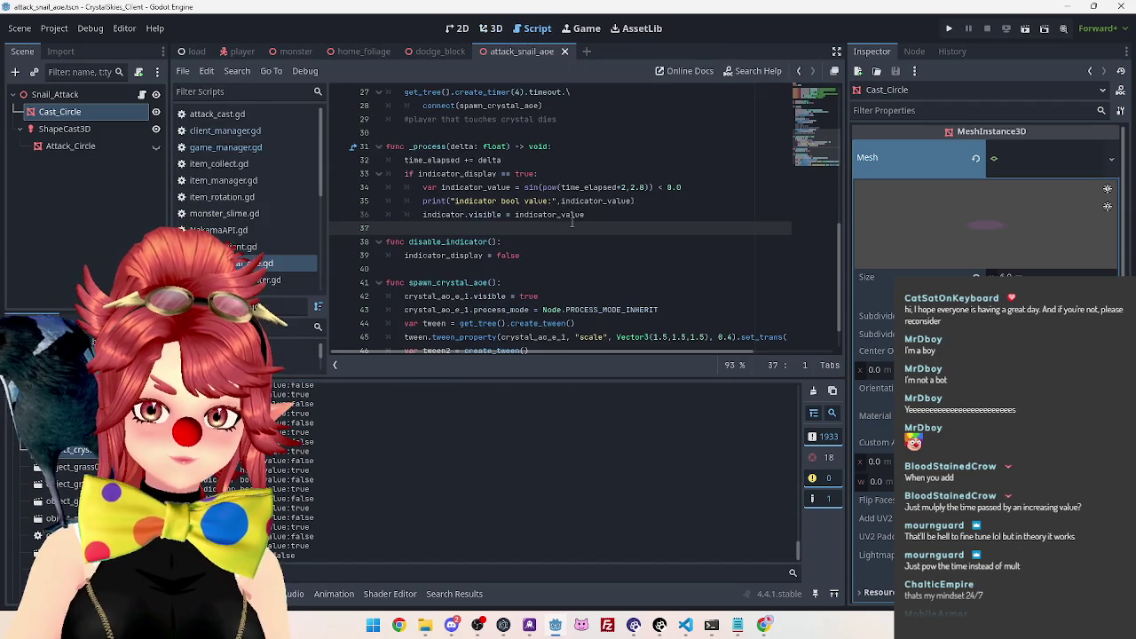
scroll(503, 160, down, 1)
scroll(542, 291, up, 6)
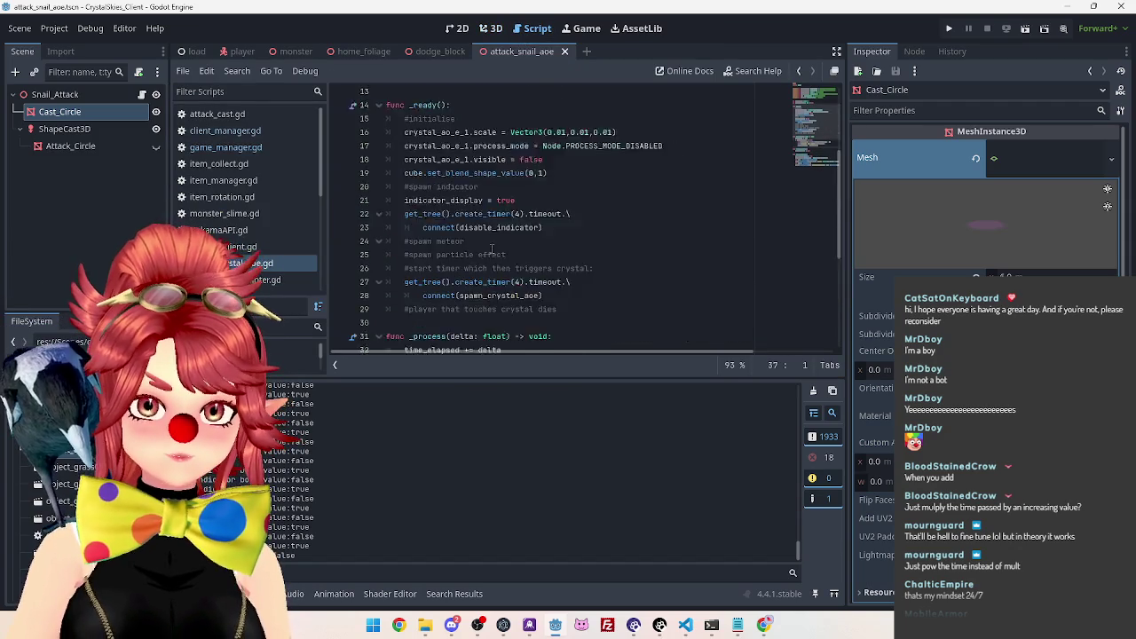
click(518, 296)
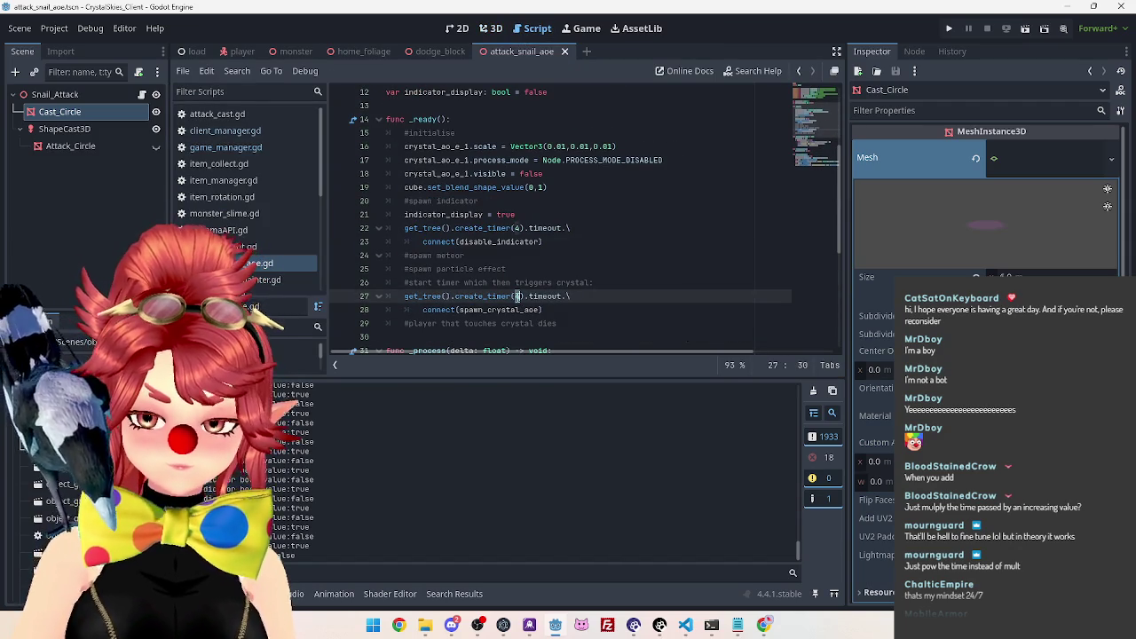
text(.5)
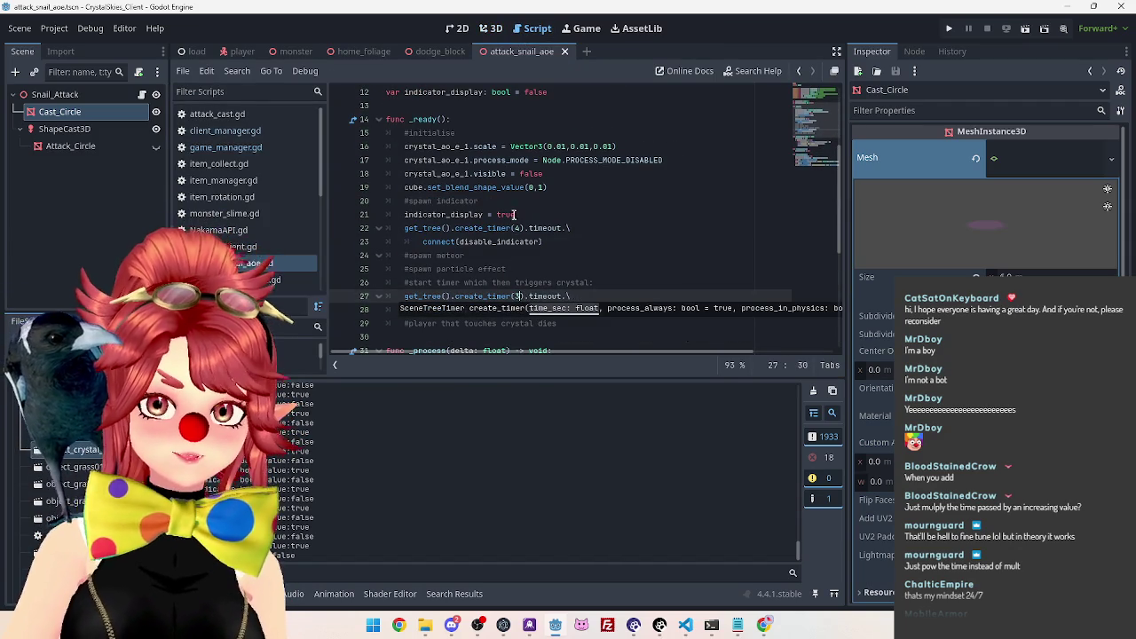
click(513, 228)
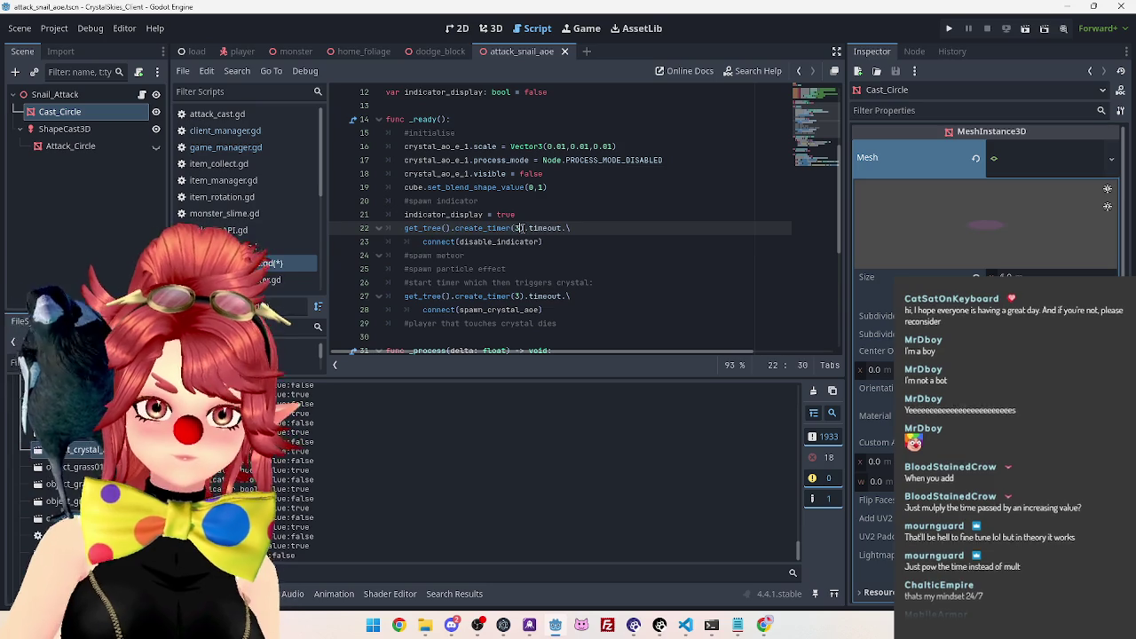
click(533, 214)
key(ctrl+s)
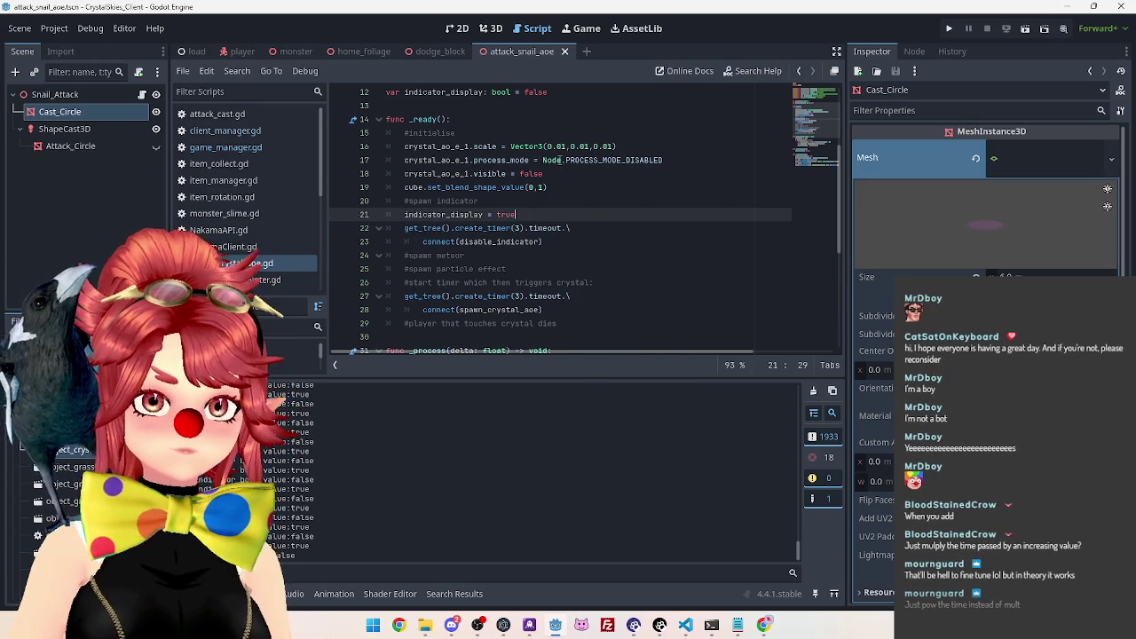
mouse_move(559, 159)
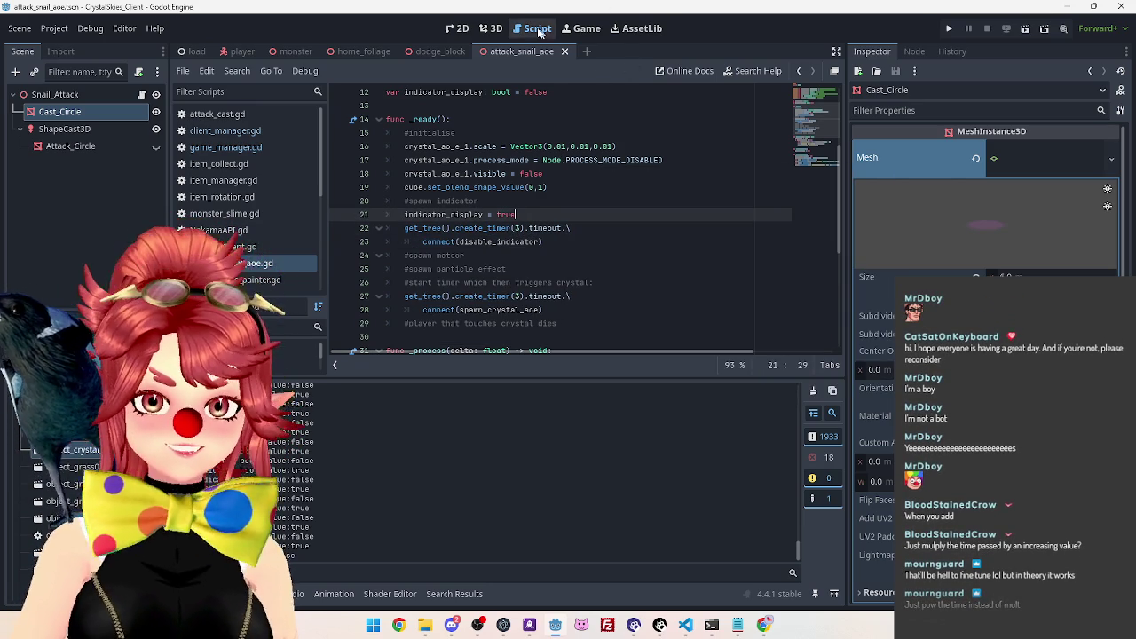
click(491, 28)
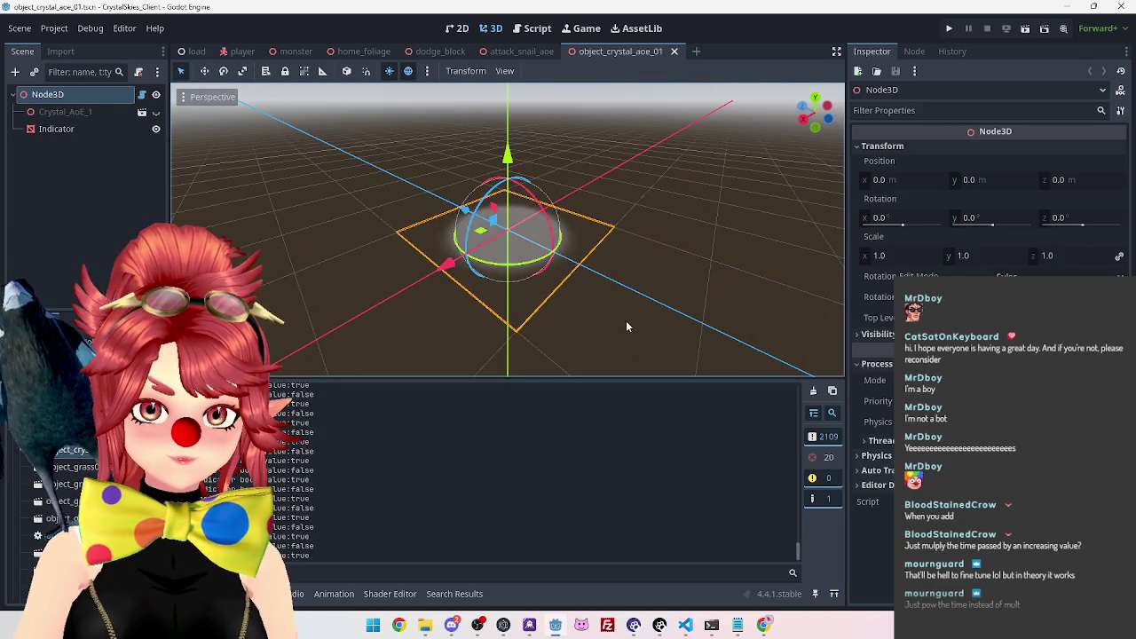
Step: Save, run the game, and host a lobby named asddd under a short display name
key(ctrl+s)
click(949, 30)
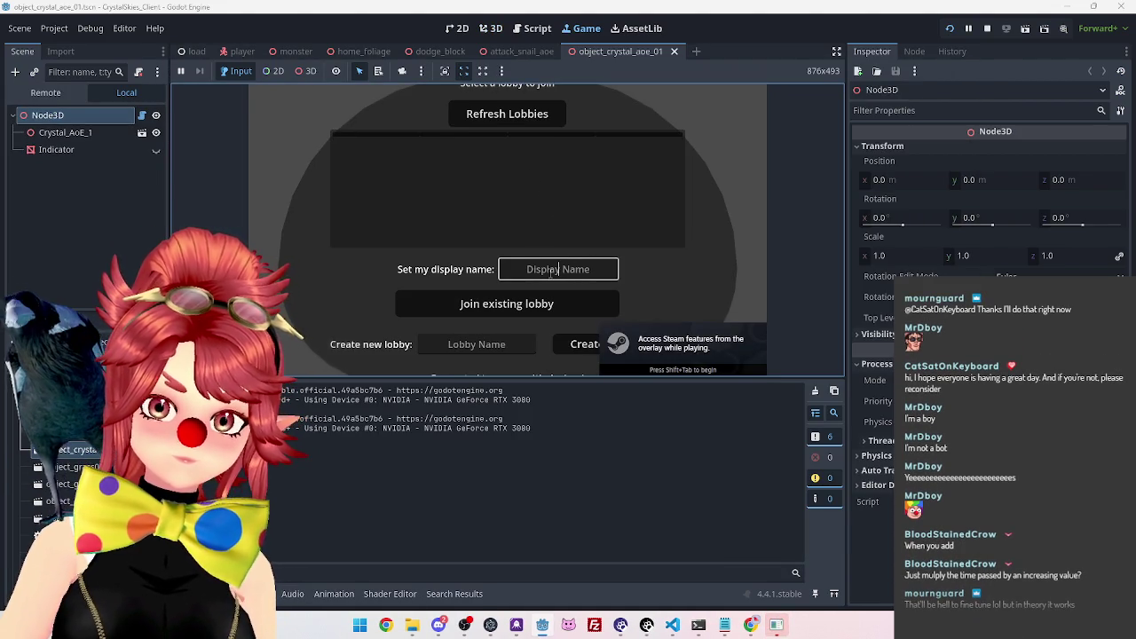
text(Phwe)
key(Tab)
key(Tab)
text(asddd)
click(578, 346)
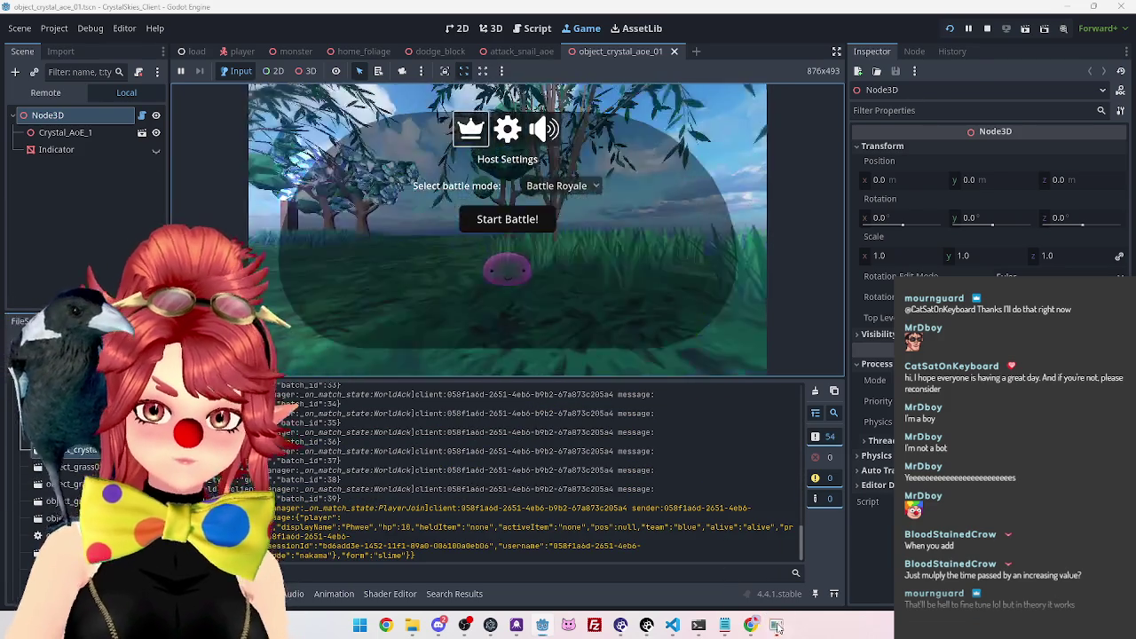
Step: From the second client, refresh the lobby list and join asddd, then return to the host
click(776, 626)
click(586, 189)
click(619, 344)
click(568, 379)
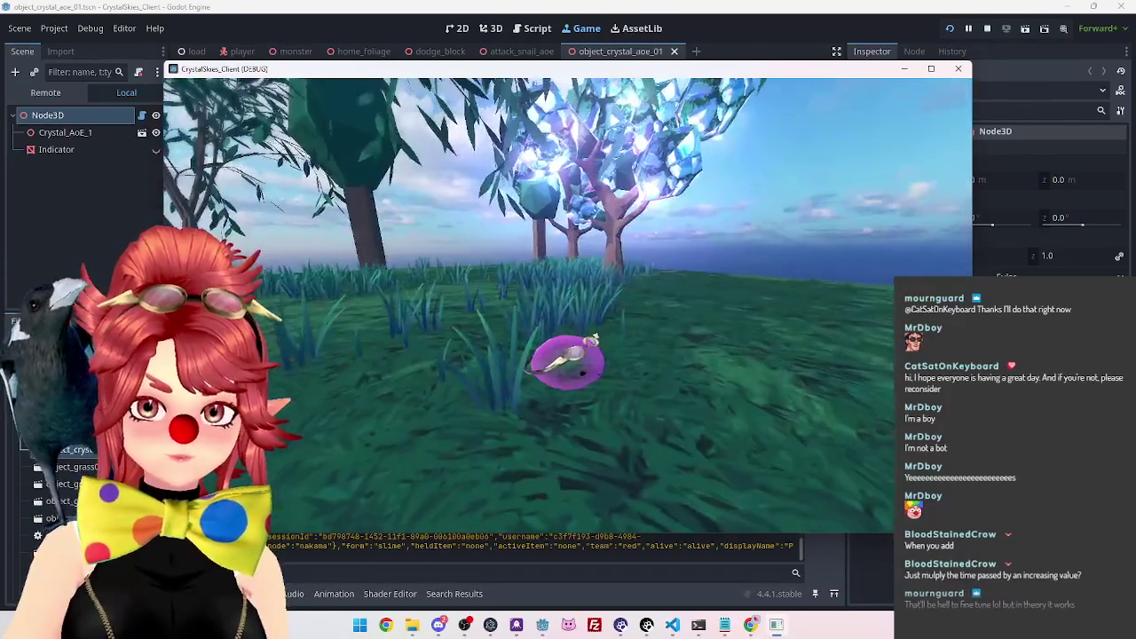
key(Escape)
click(542, 625)
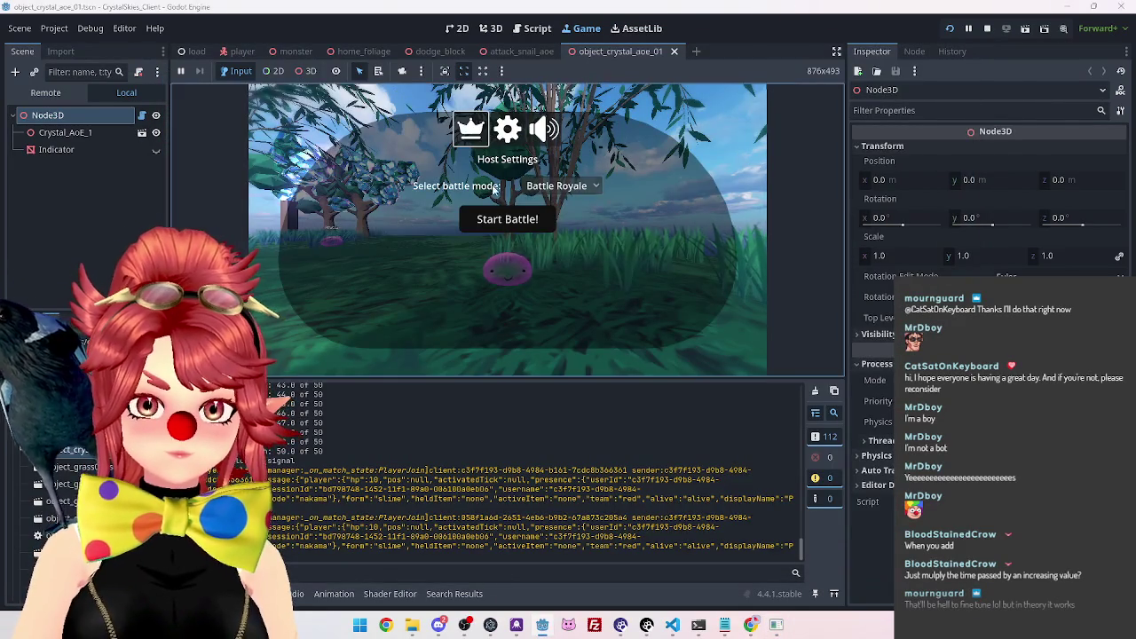
Step: Start the Battle Royale match, watch crystals spawn, then stop the game
click(524, 219)
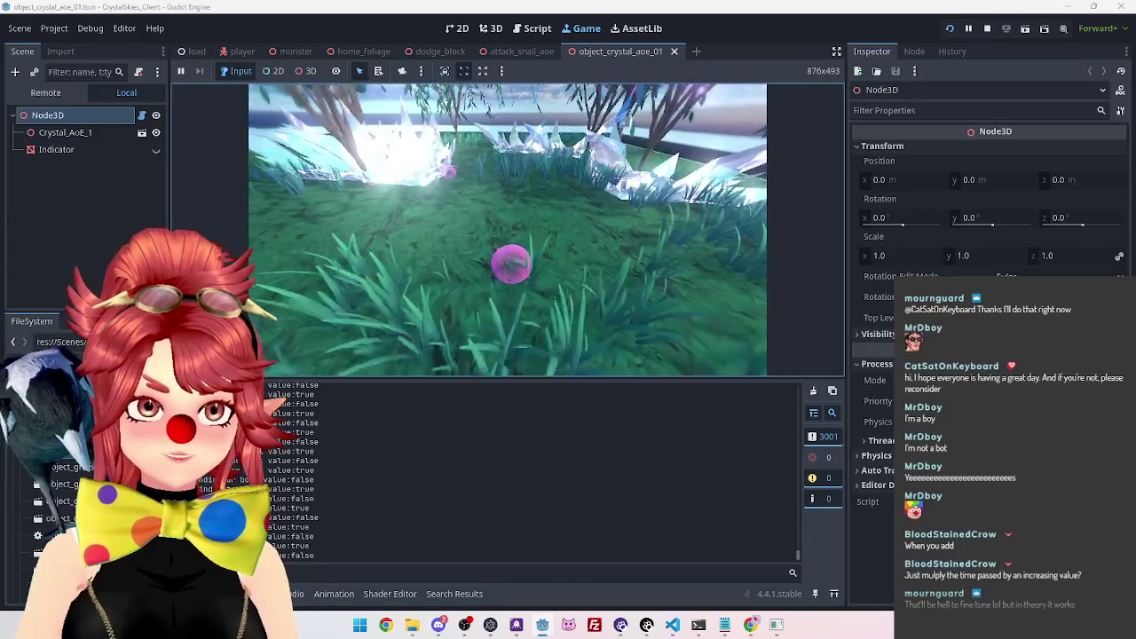
click(987, 28)
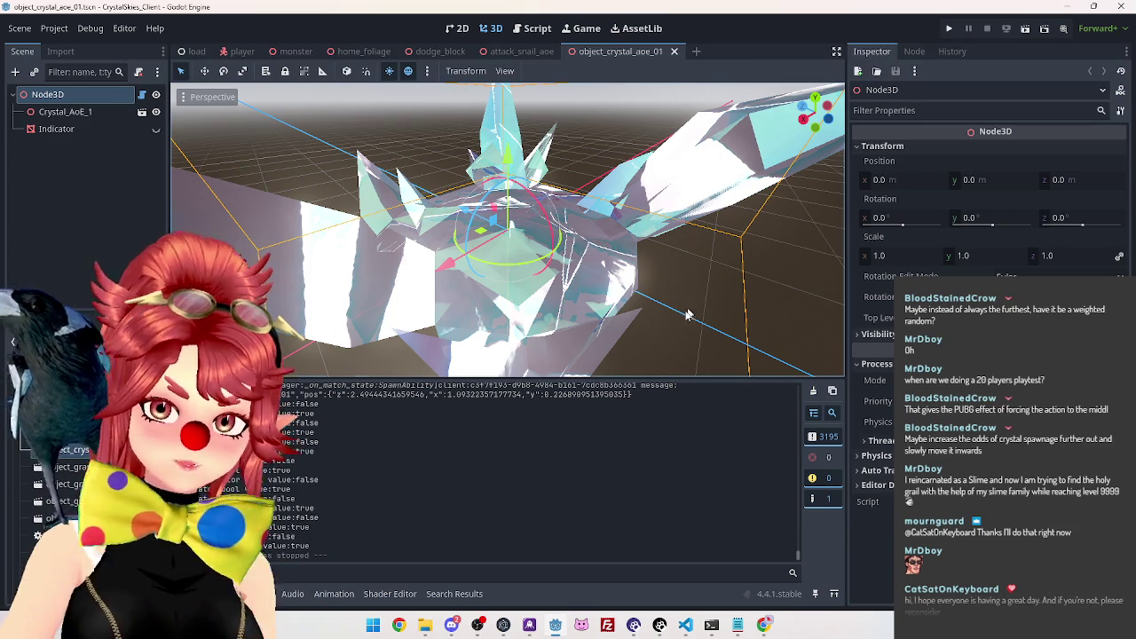
click(685, 625)
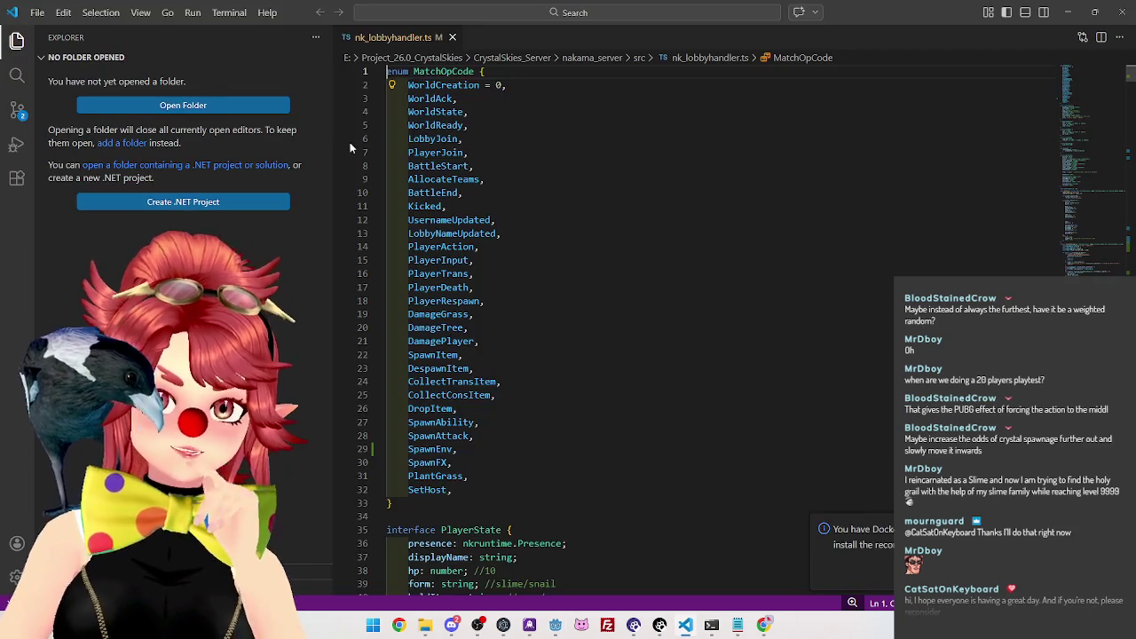
scroll(1012, 198, down, 5)
drag(1131, 83, 1131, 229)
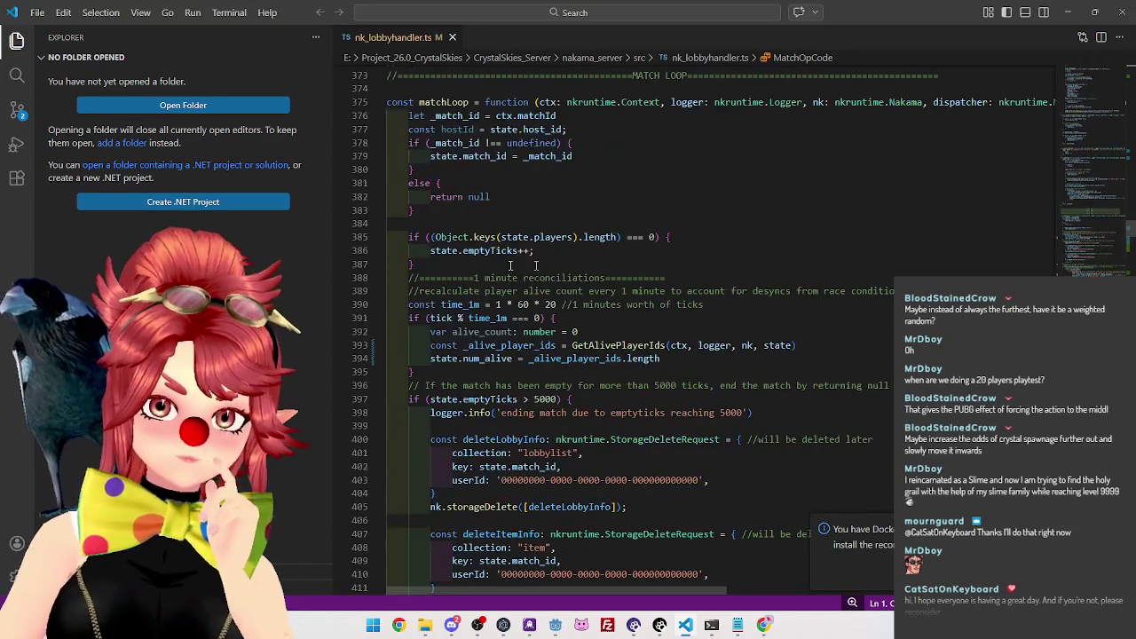
drag(334, 281, 216, 282)
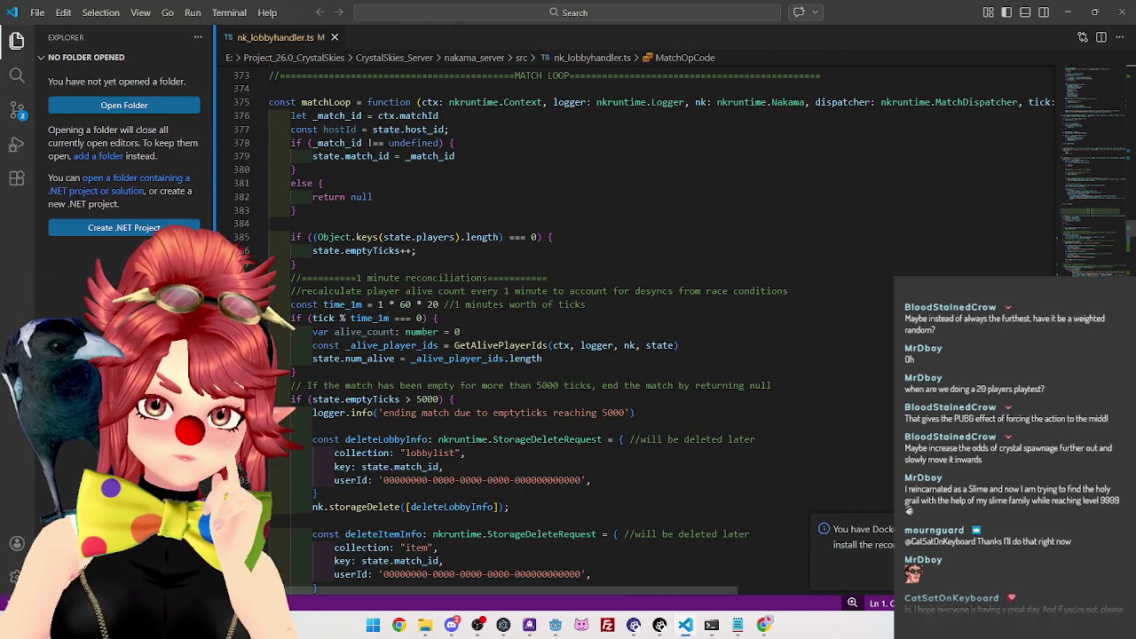
scroll(584, 316, down, 4)
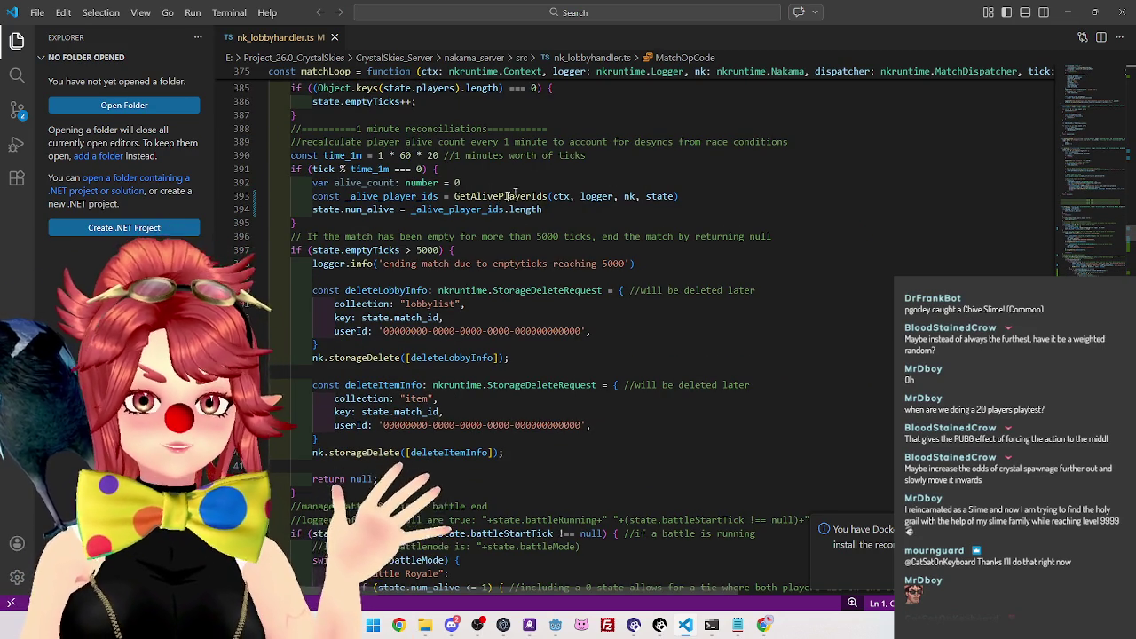
scroll(490, 220, down, 4)
scroll(490, 219, down, 5)
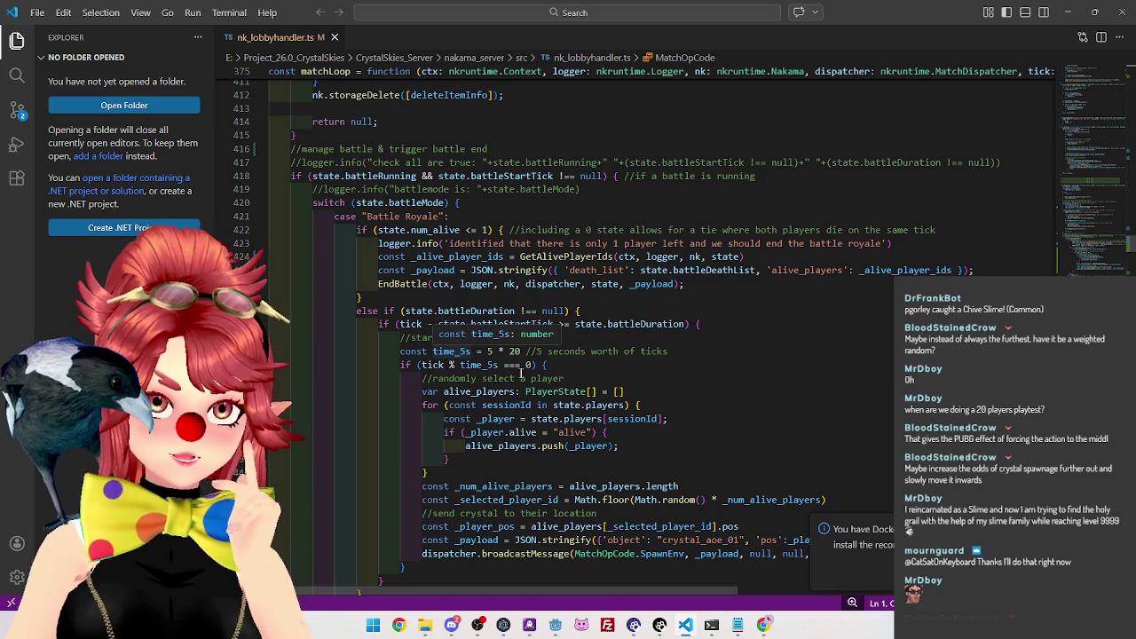
scroll(494, 295, down, 1)
scroll(494, 295, down, 1)
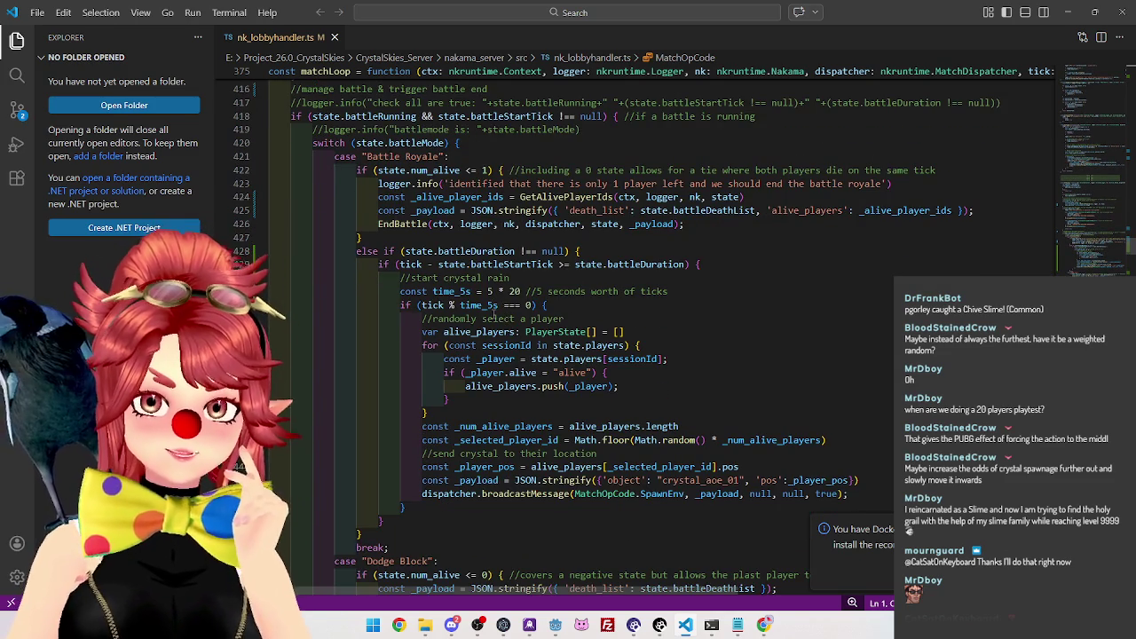
drag(537, 292, 547, 291)
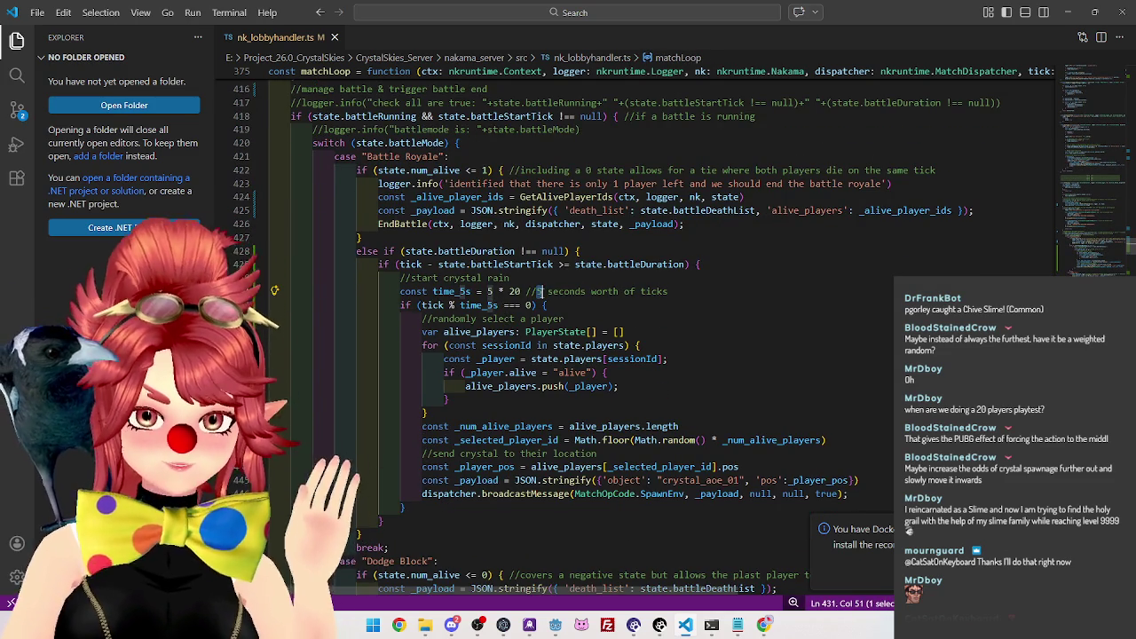
key(shift+Left)
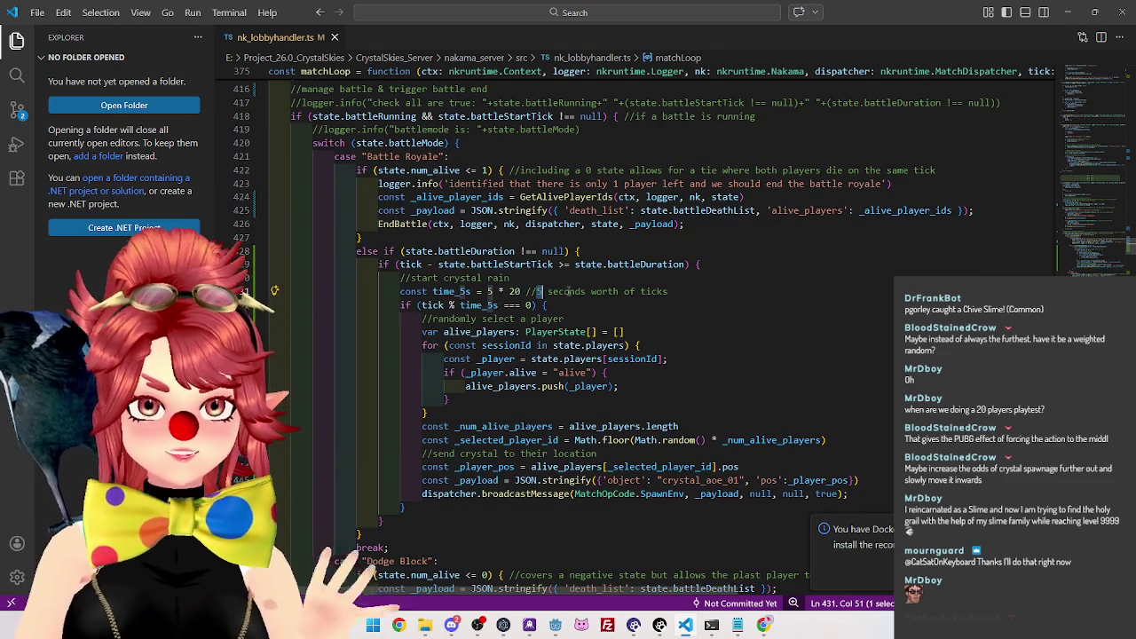
scroll(560, 302, down, 1)
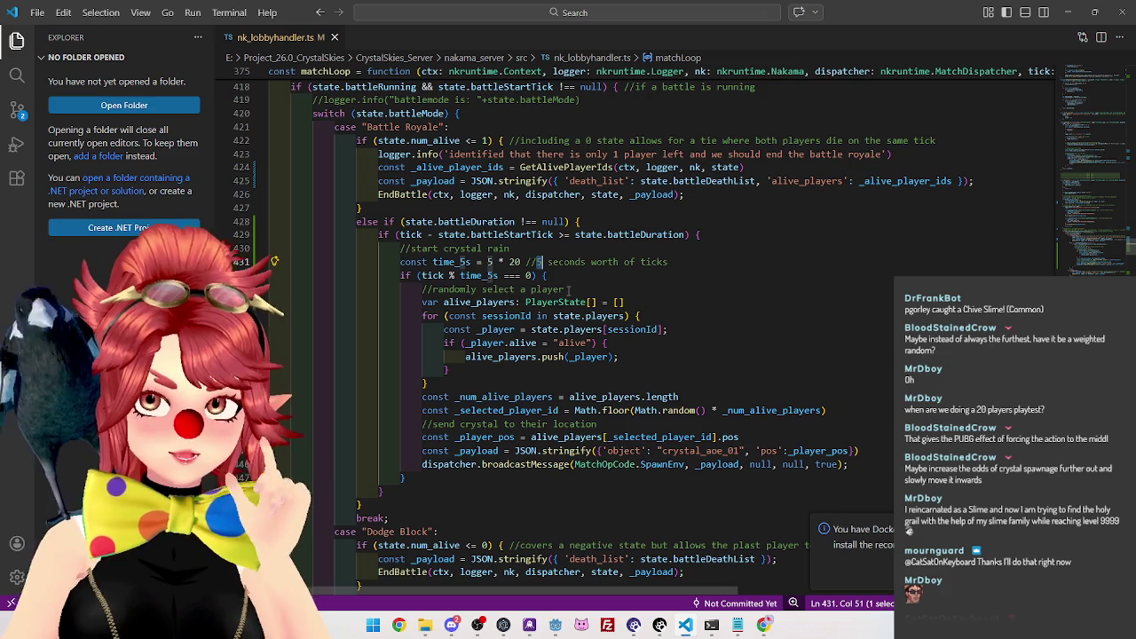
scroll(497, 264, down, 1)
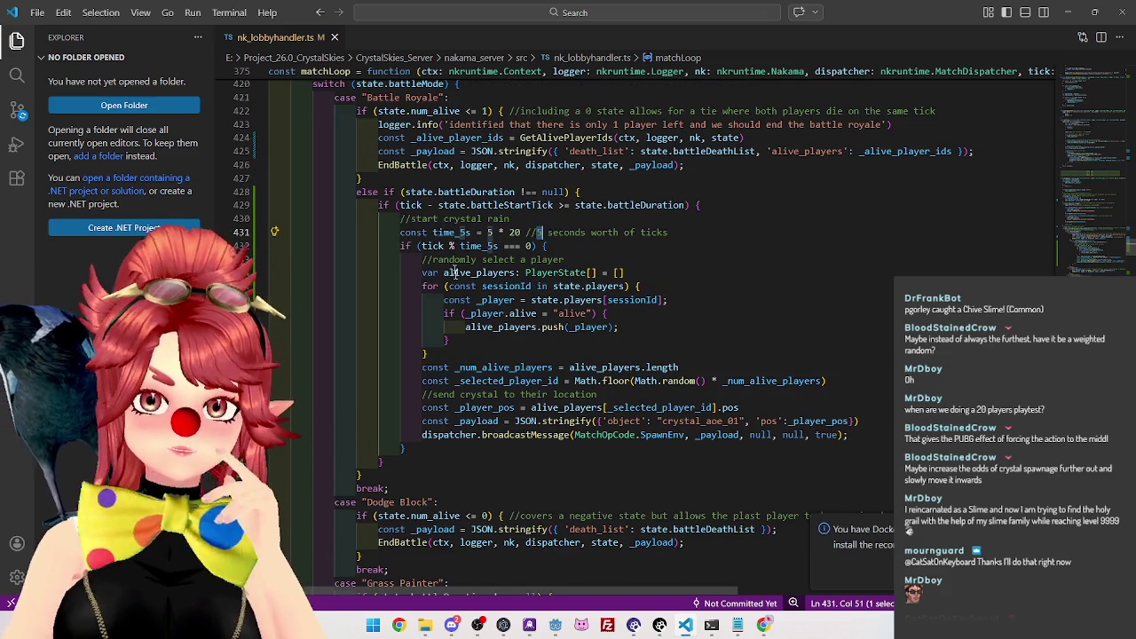
scroll(533, 307, down, 1)
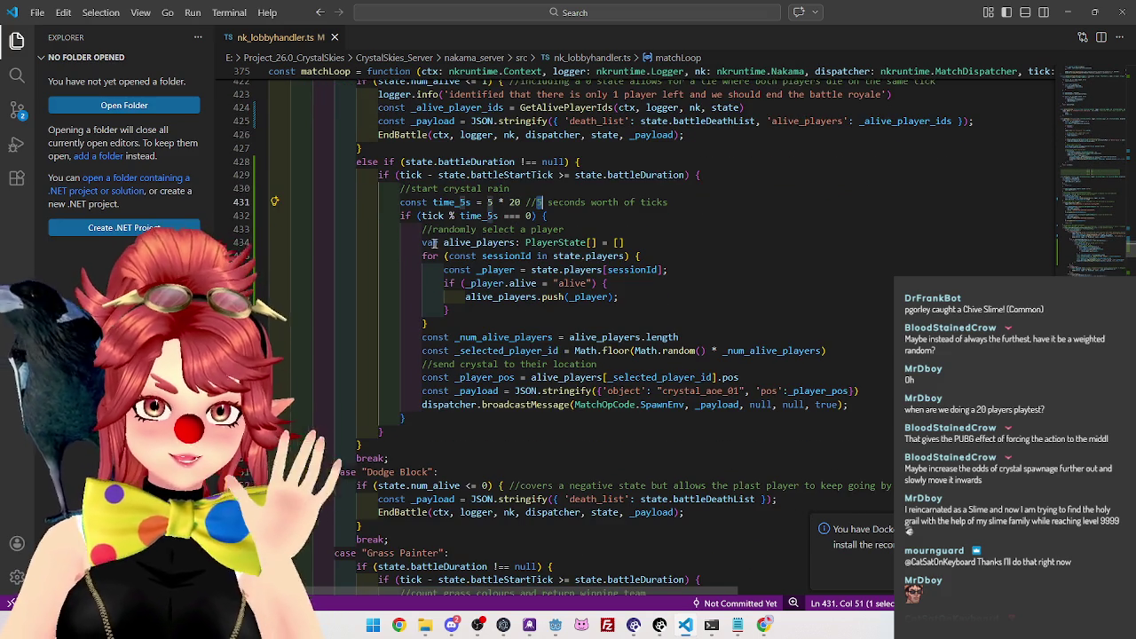
drag(443, 243, 583, 242)
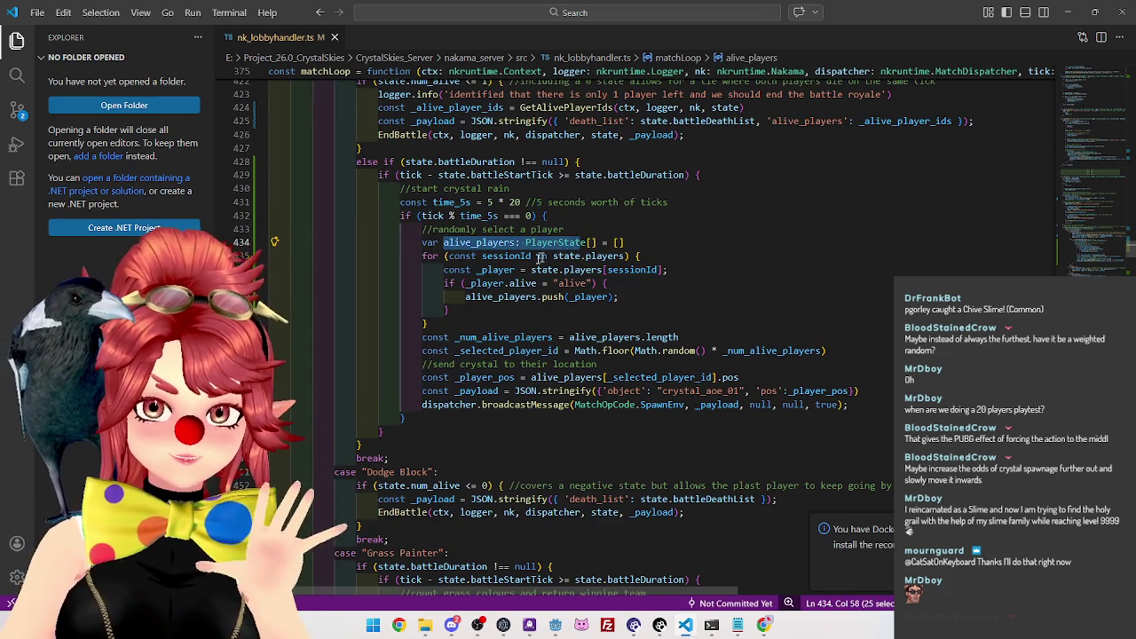
mouse_move(564, 254)
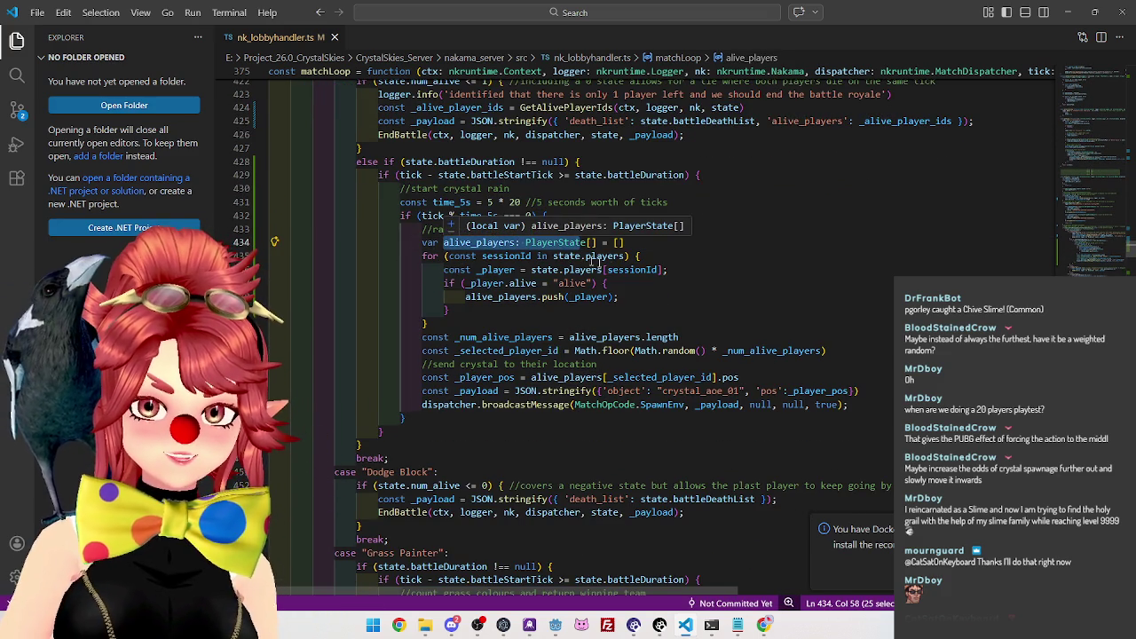
click(473, 311)
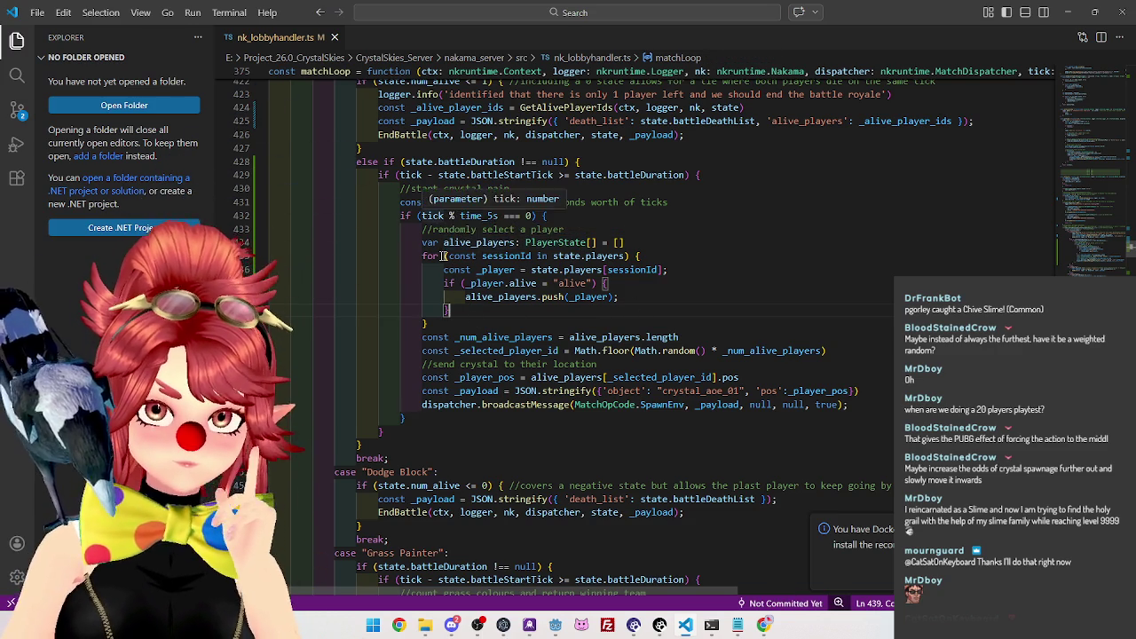
click(444, 242)
double_click(444, 243)
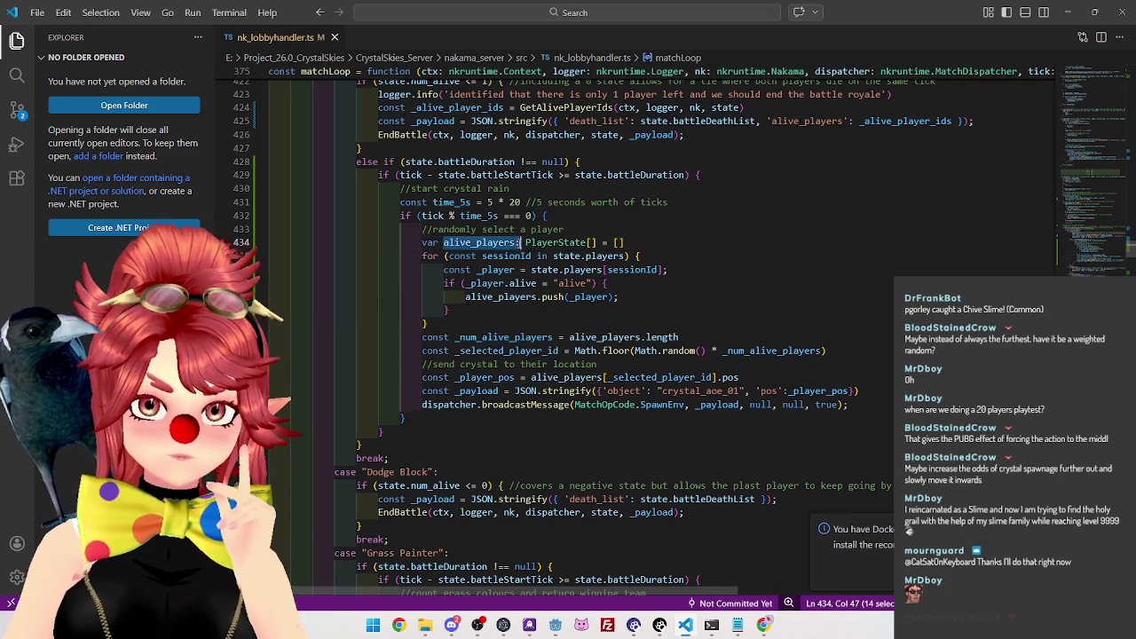
scroll(547, 324, down, 1)
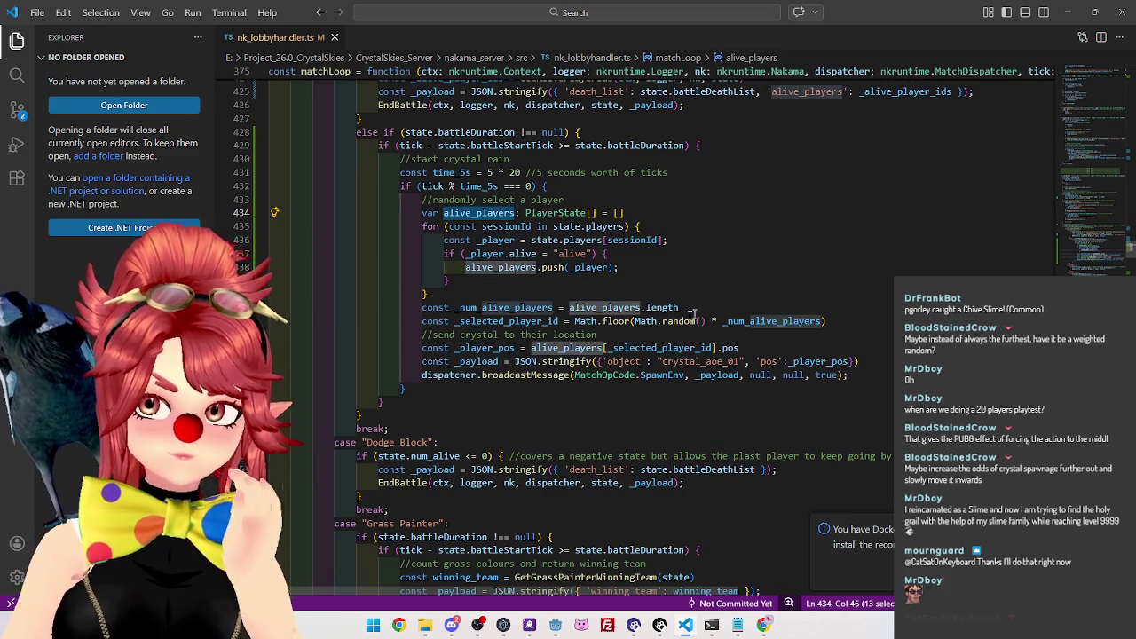
drag(835, 321, 422, 320)
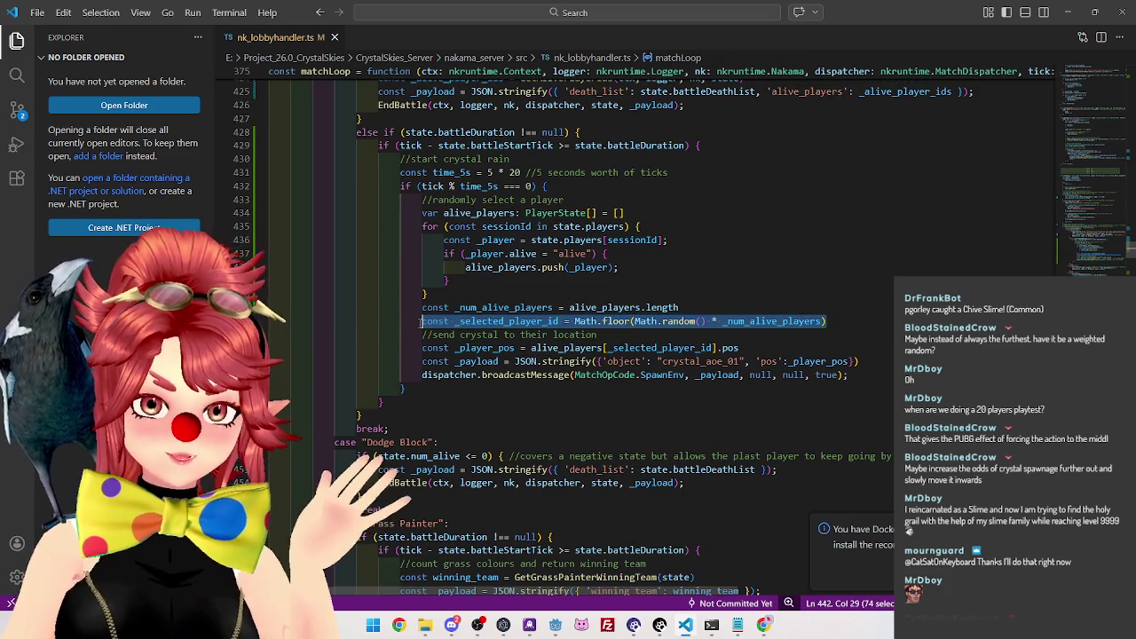
scroll(533, 301, down, 2)
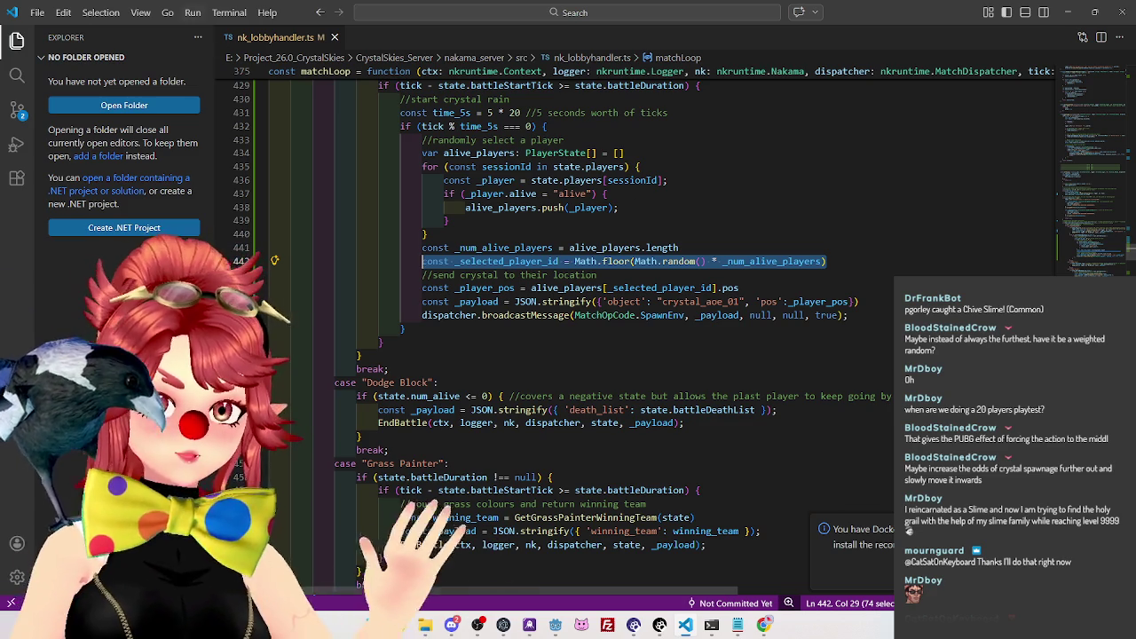
Step: Review the alive-player loop around lines 440–442, then return to Godot's object_crystal_aoe_01 scene
key(alt+Tab)
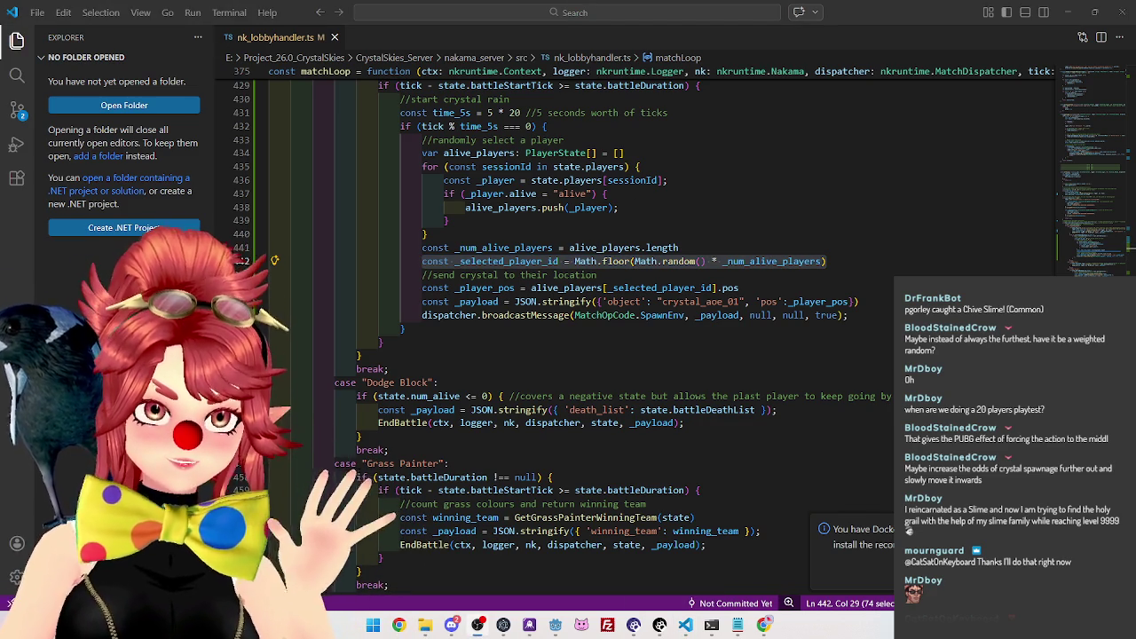
click(520, 227)
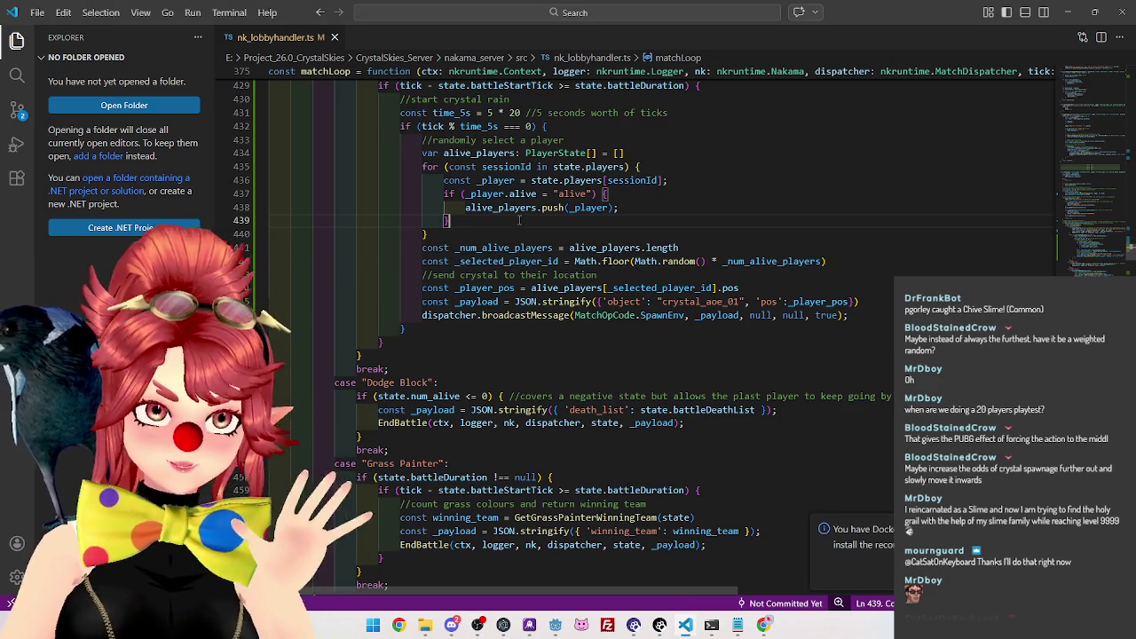
click(730, 250)
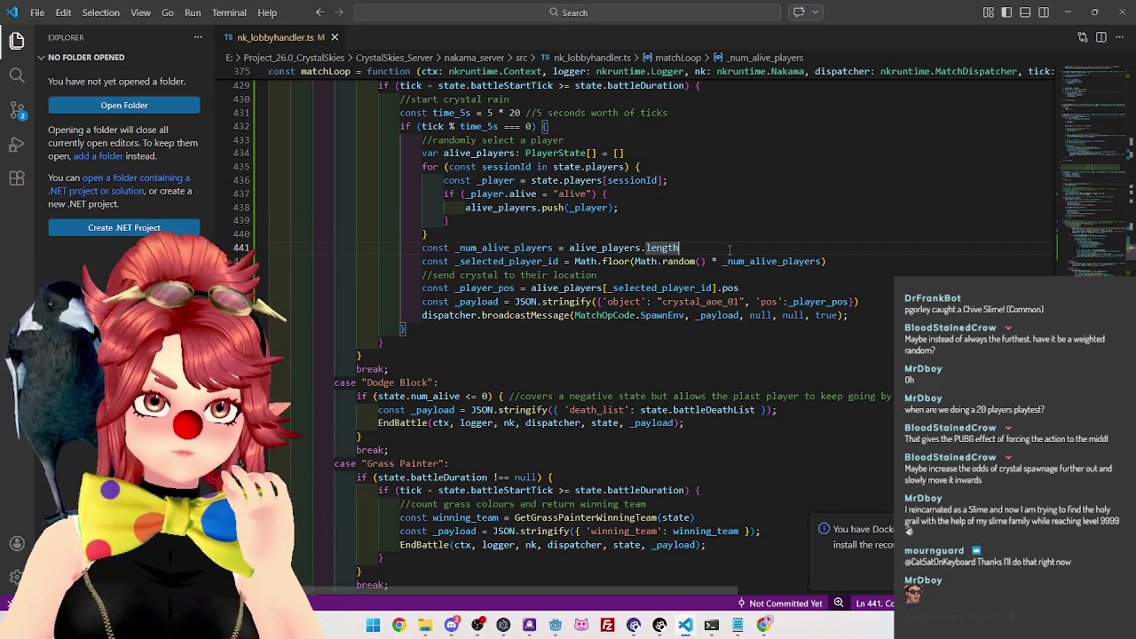
click(698, 233)
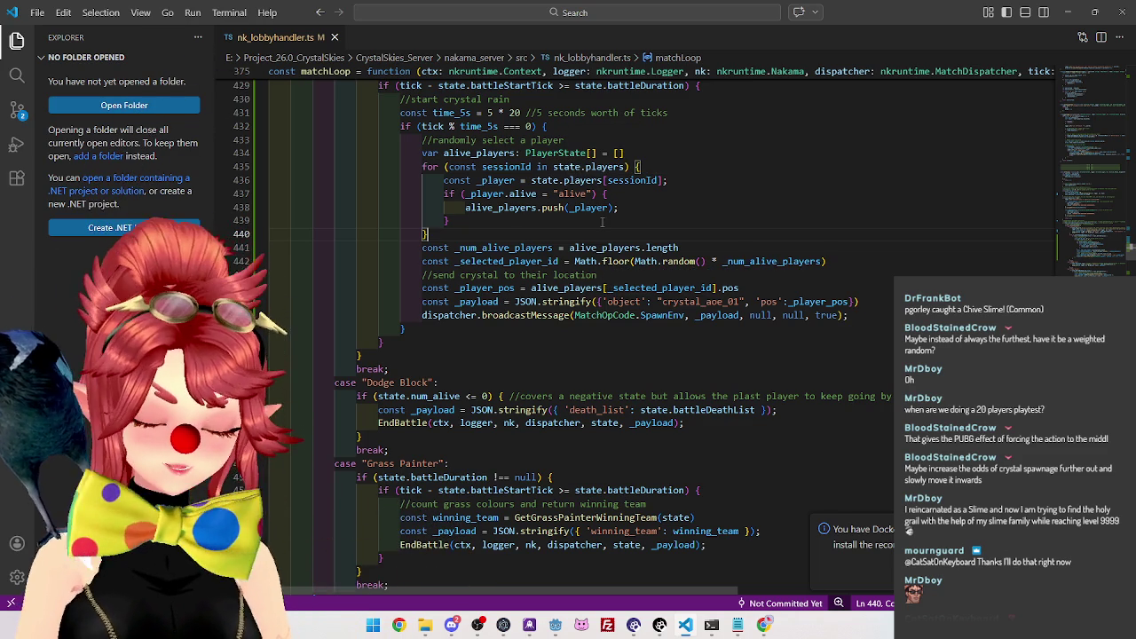
key(alt+Tab)
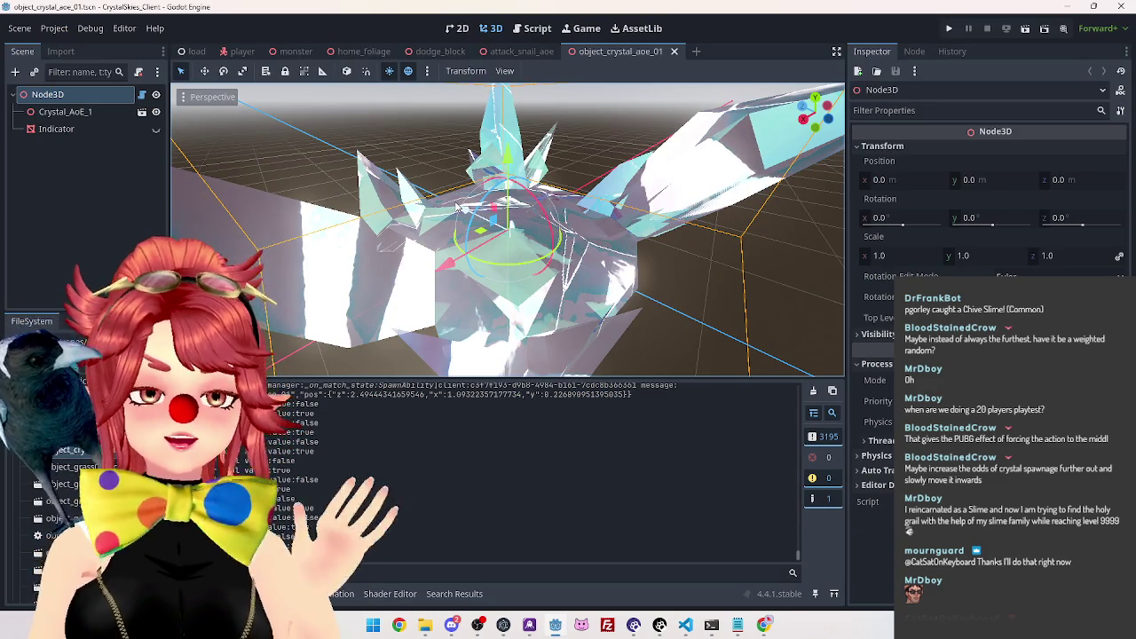
Step: Orbit around the crystal AoE model from several angles, including below, then return to the lobby handler code
mouse_move(457, 208)
mouse_down()
mouse_move(729, 271)
mouse_move(660, 254)
mouse_move(632, 264)
mouse_move(687, 234)
mouse_move(621, 241)
mouse_move(672, 227)
mouse_up()
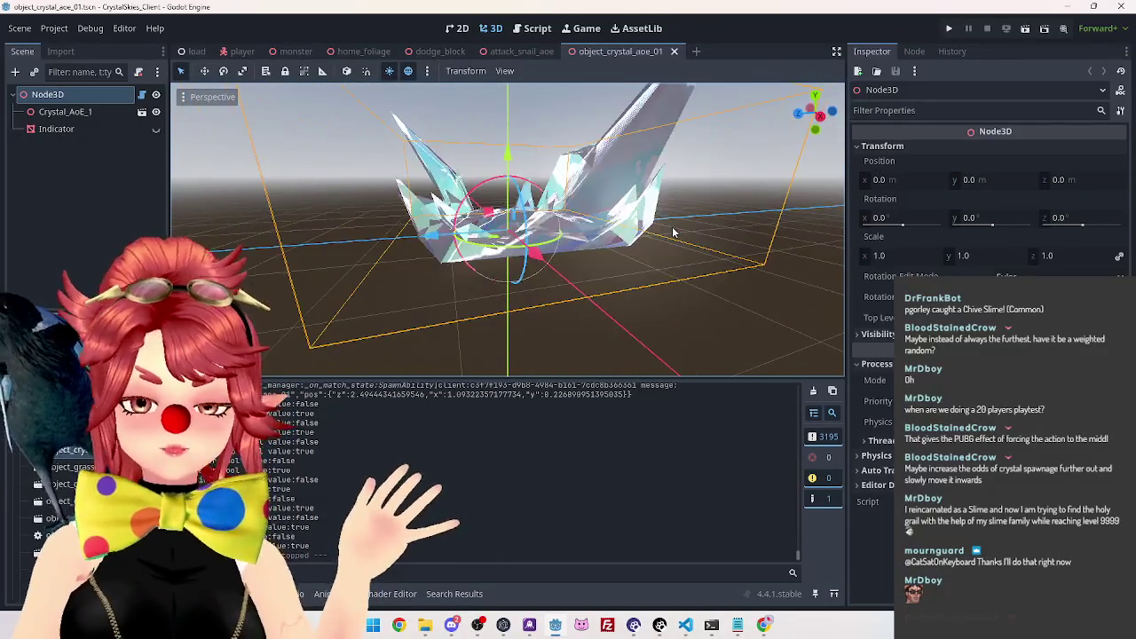
mouse_move(510, 234)
mouse_down()
mouse_move(603, 244)
mouse_move(491, 266)
mouse_move(491, 315)
mouse_move(497, 304)
mouse_up()
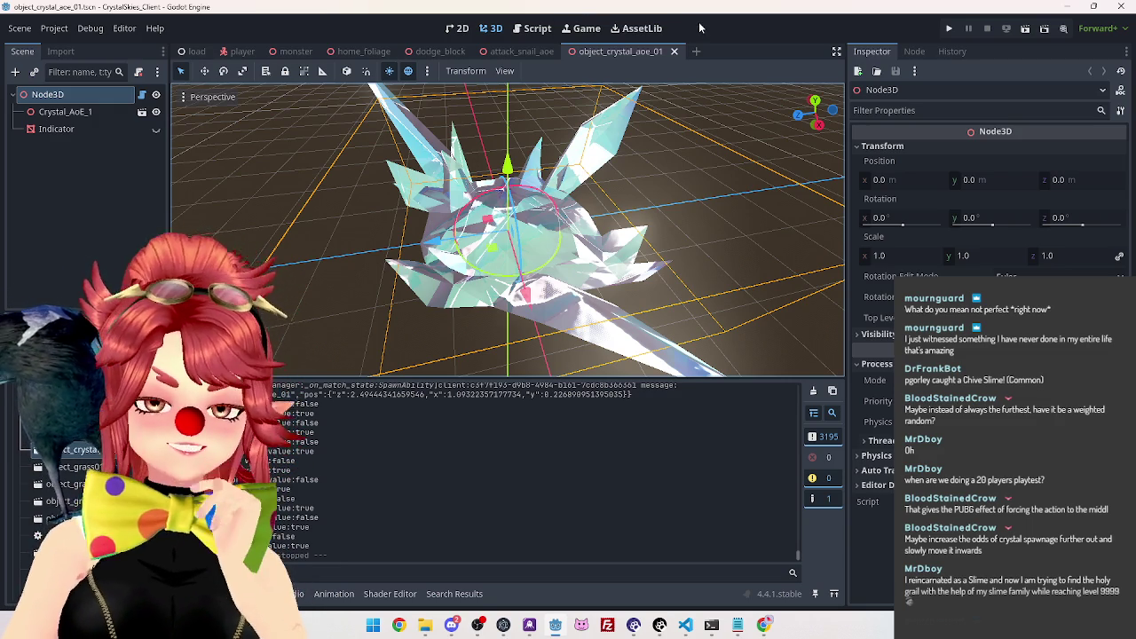
mouse_move(657, 142)
mouse_down()
mouse_move(686, 135)
mouse_move(616, 128)
mouse_move(574, 146)
mouse_move(255, 192)
mouse_move(602, 169)
mouse_move(285, 151)
mouse_up()
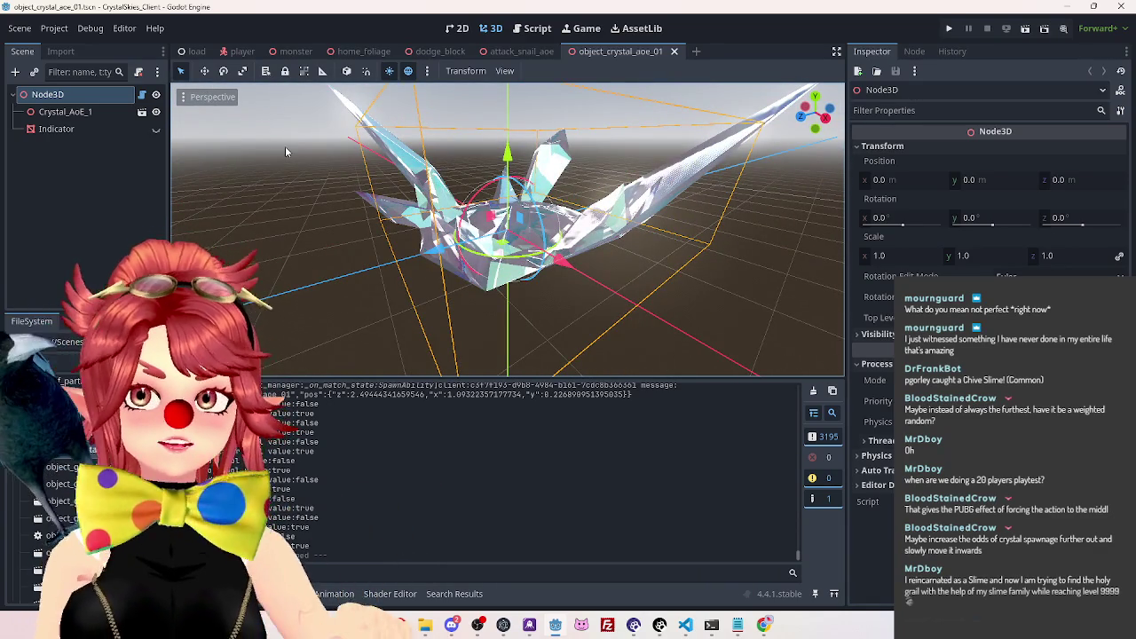
mouse_move(285, 146)
mouse_down()
mouse_move(271, 120)
mouse_move(242, 120)
mouse_move(648, 155)
mouse_move(445, 119)
mouse_move(724, 134)
mouse_move(187, 138)
mouse_up()
mouse_move(257, 129)
mouse_down()
mouse_move(583, 104)
mouse_move(414, 133)
mouse_move(725, 167)
mouse_move(745, 153)
mouse_move(443, 163)
mouse_move(280, 153)
mouse_move(397, 156)
mouse_move(322, 200)
mouse_move(235, 201)
mouse_move(807, 181)
mouse_move(297, 159)
mouse_move(446, 161)
mouse_move(532, 142)
mouse_move(697, 187)
mouse_move(752, 178)
mouse_up()
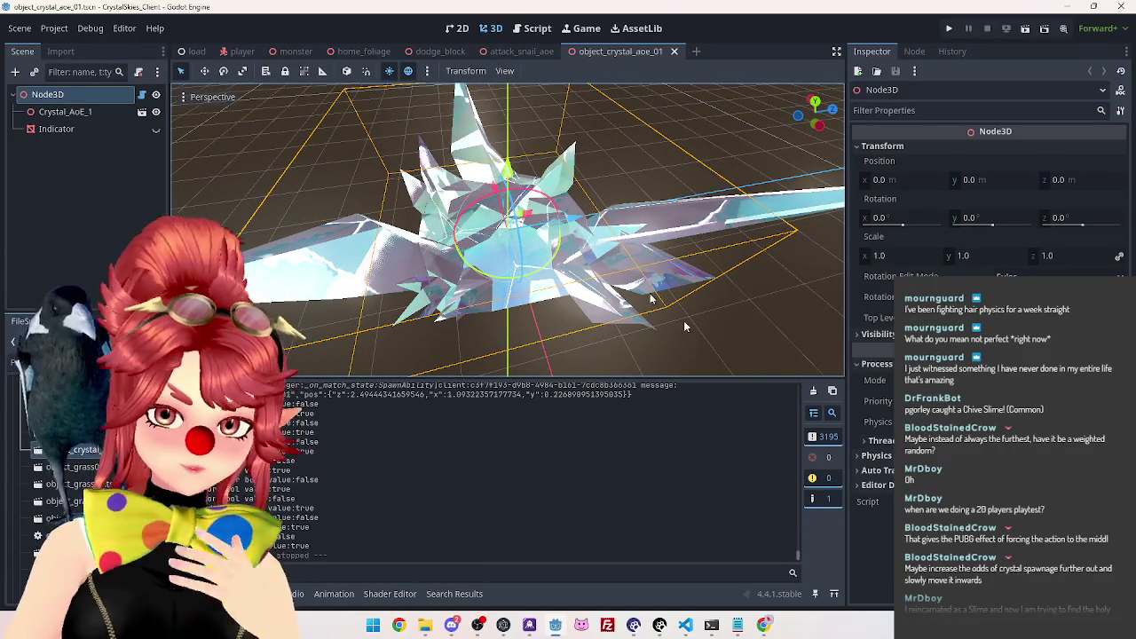
click(696, 626)
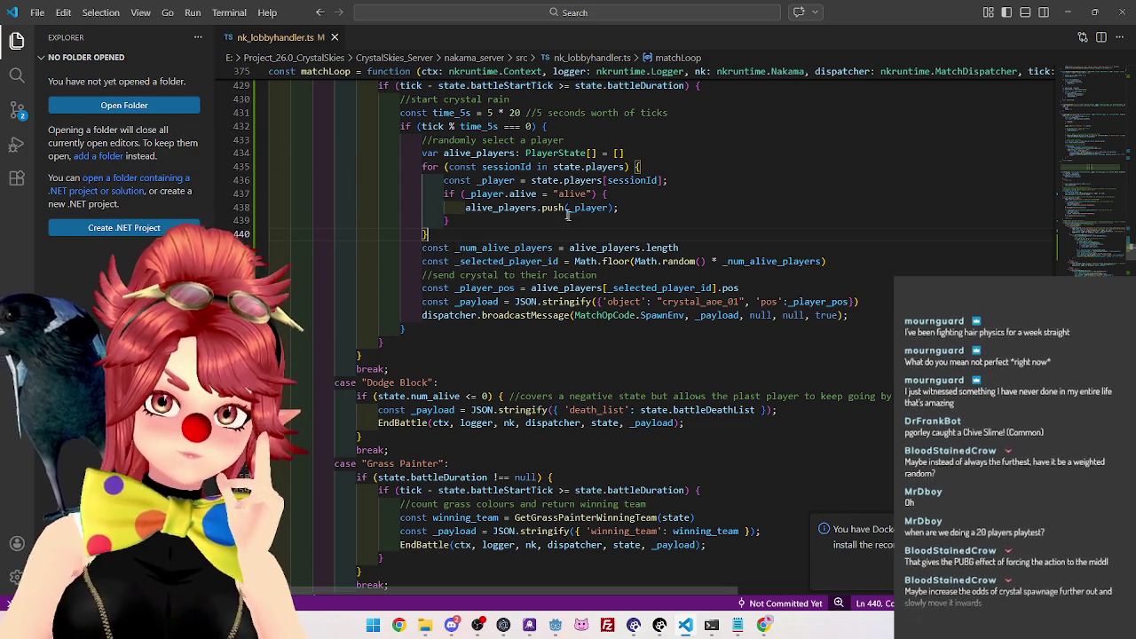
Step: Add a comma after _player_pos in the crystal spawn payload
mouse_move(566, 210)
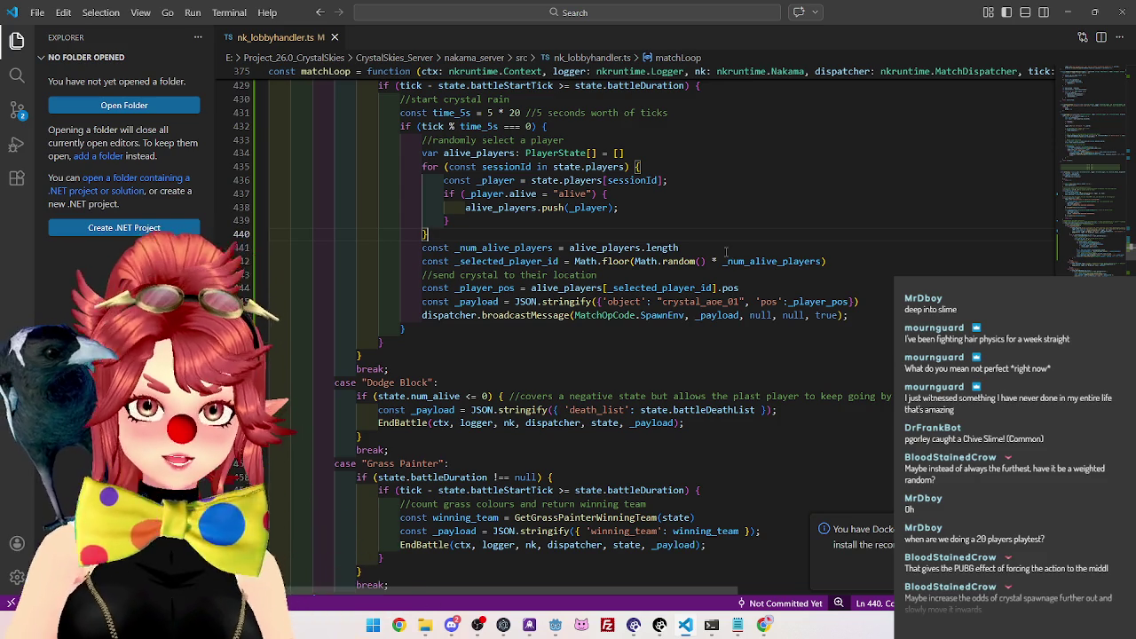
double_click(819, 302)
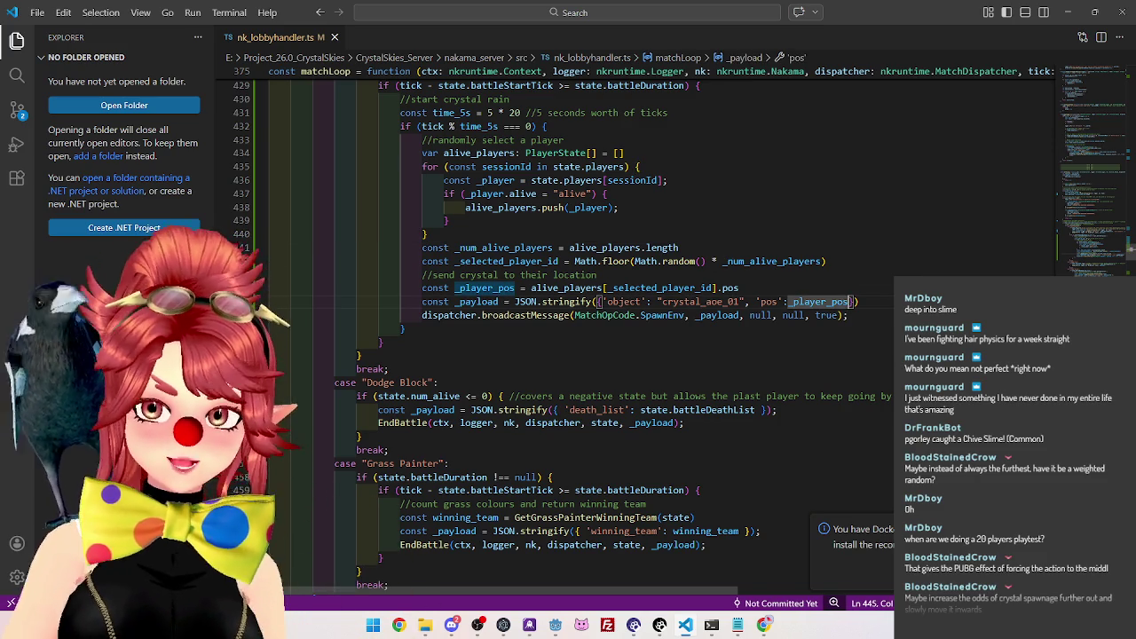
key(Right)
text(,)
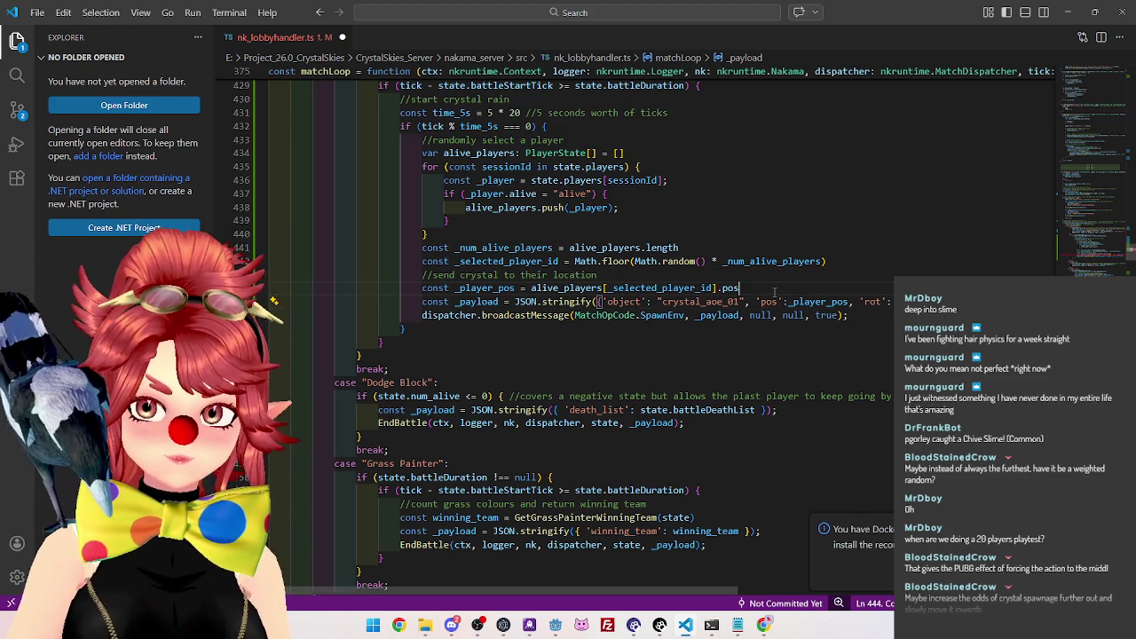
Step: Declare a const _crystal_rot line above the payload using Math.random
key(ctrl+shift+Return)
text(const )
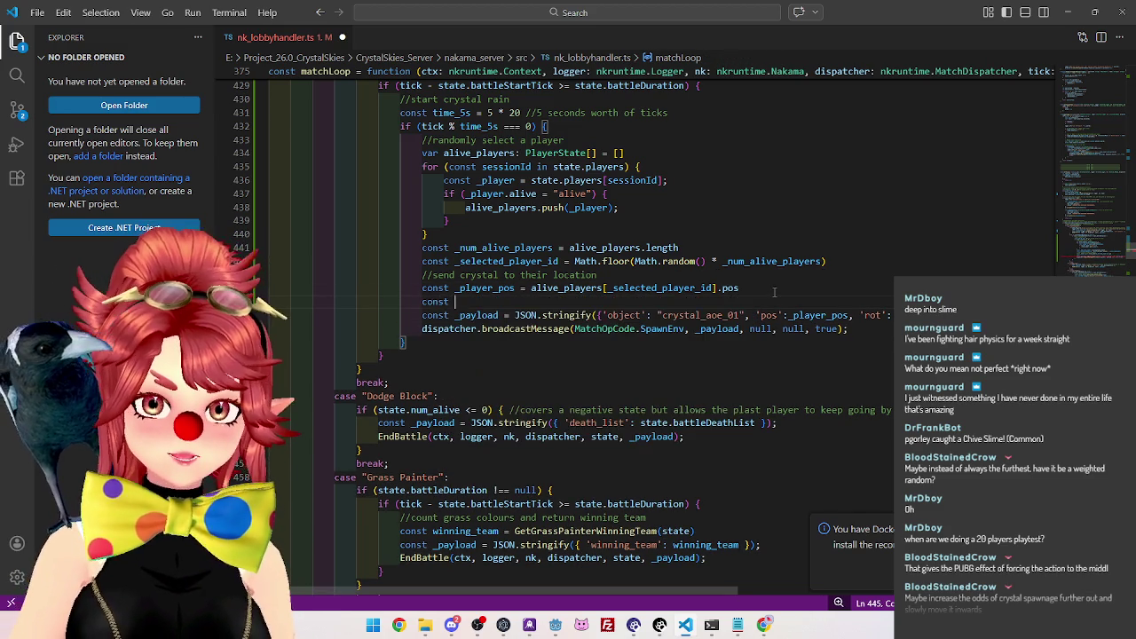
text(_crystal_rot =)
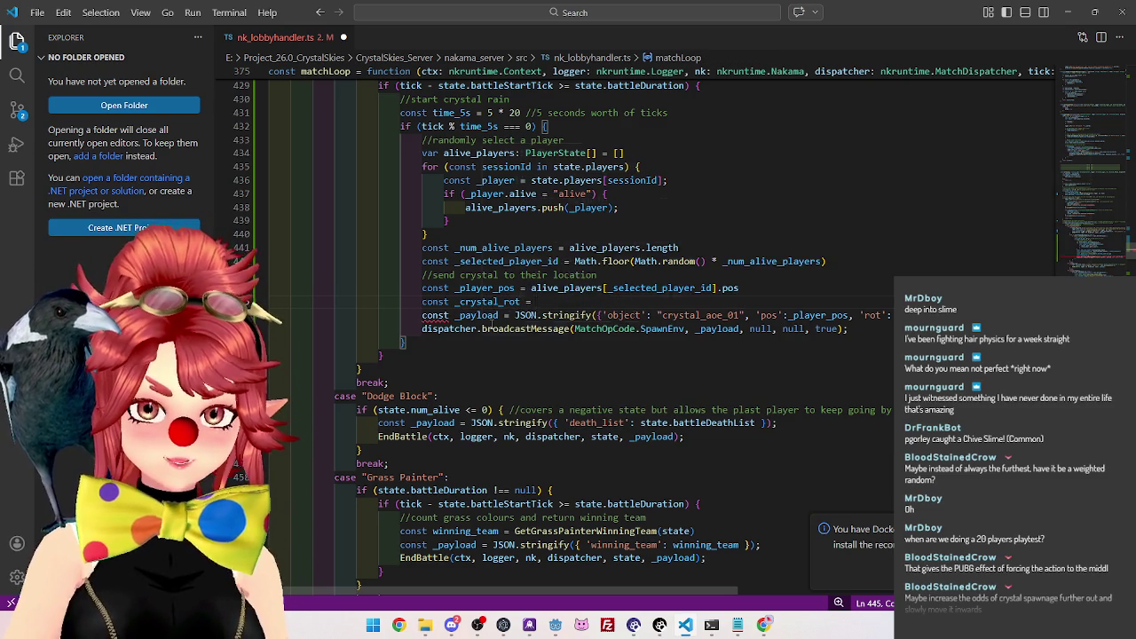
text(MAth)
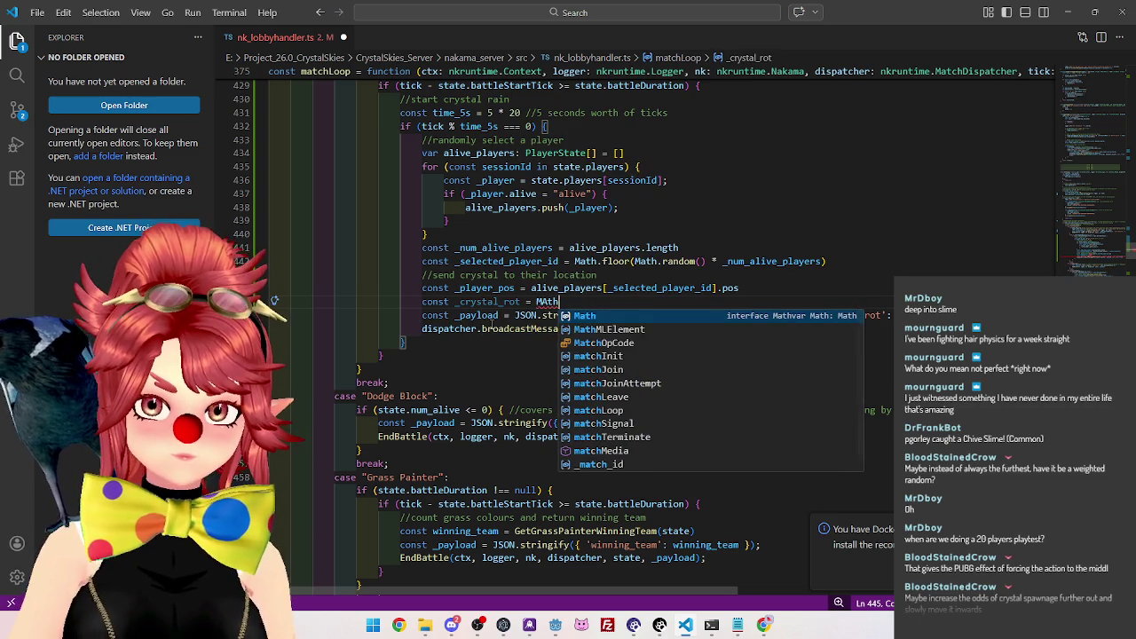
text(.Ran)
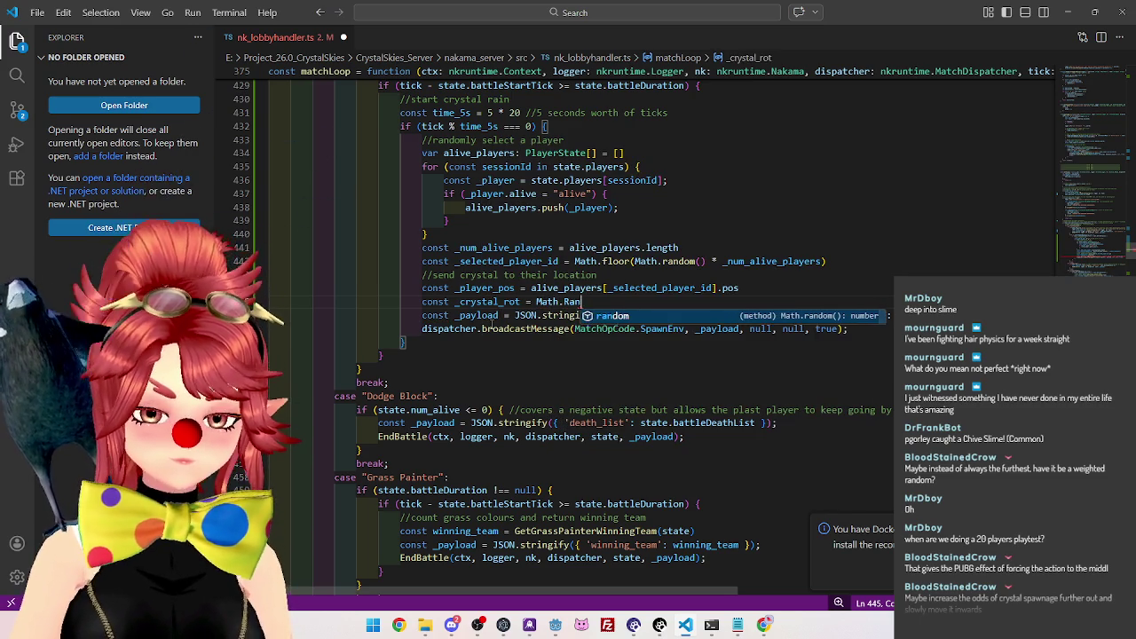
key(Tab)
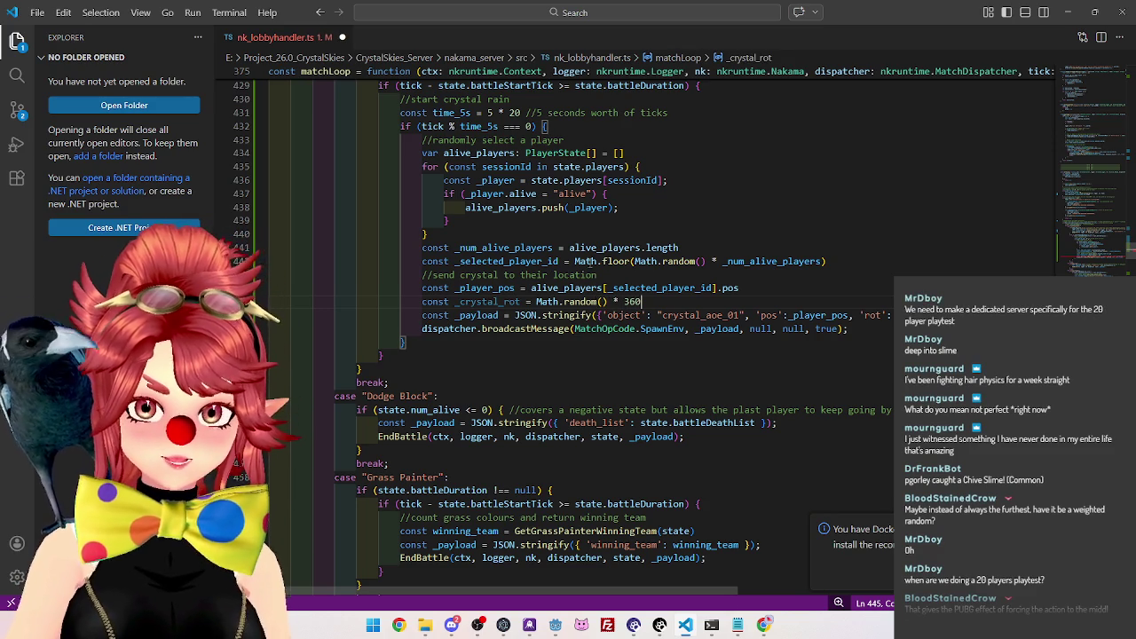
Step: Wrap the random rotation up to 360 in a copied Math.floor() call
drag(575, 261, 632, 261)
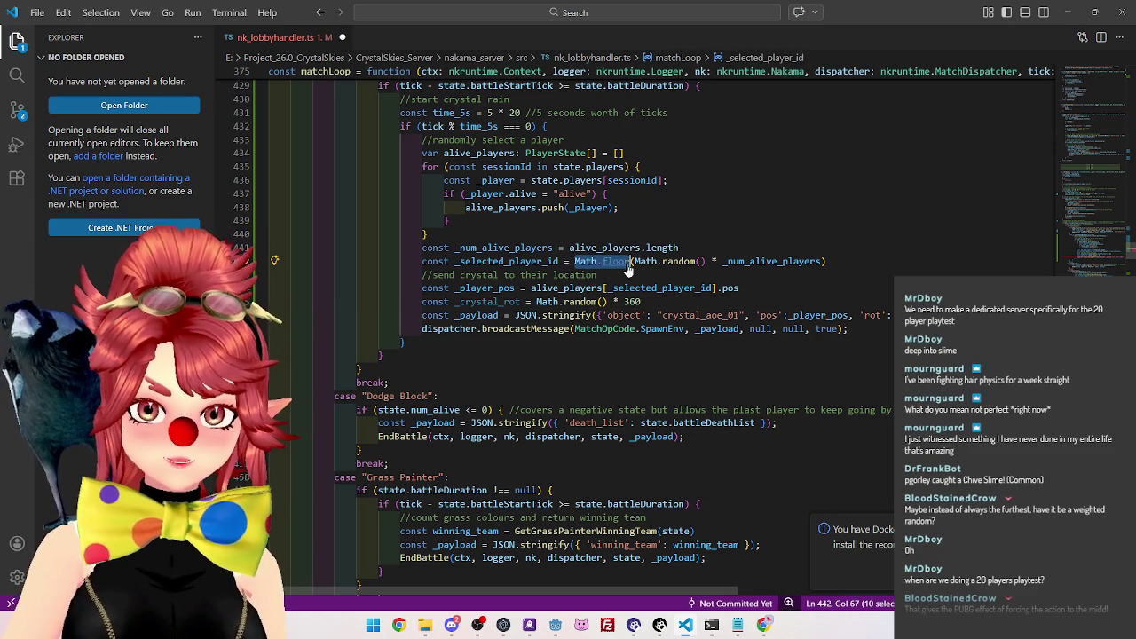
key(ctrl+c)
click(537, 302)
key(ctrl+v)
text(()
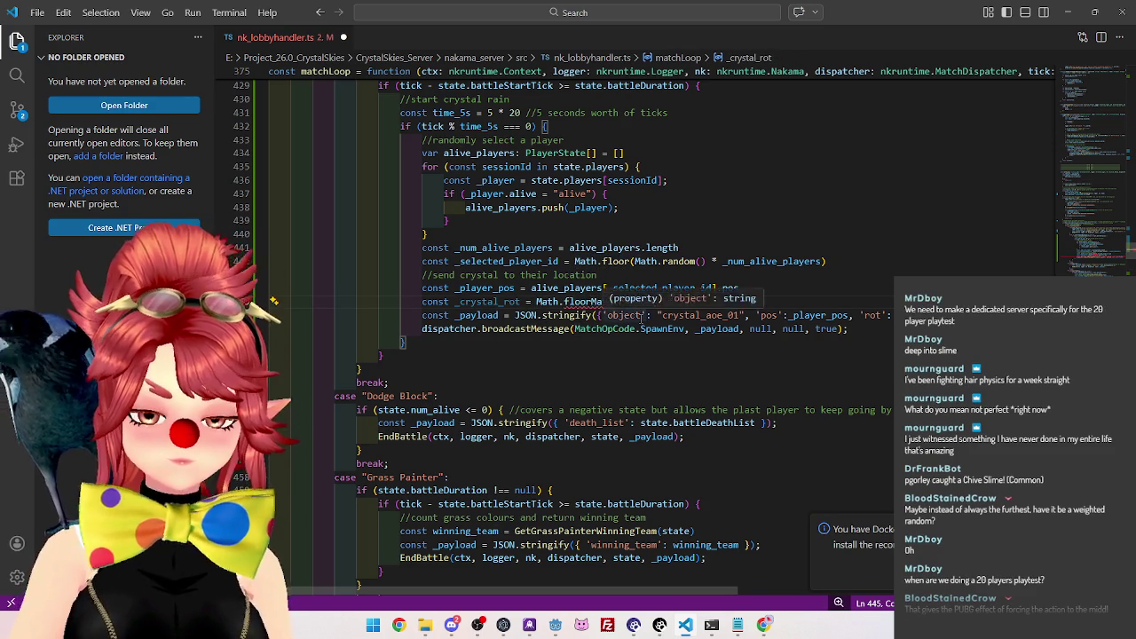
key(End)
text())
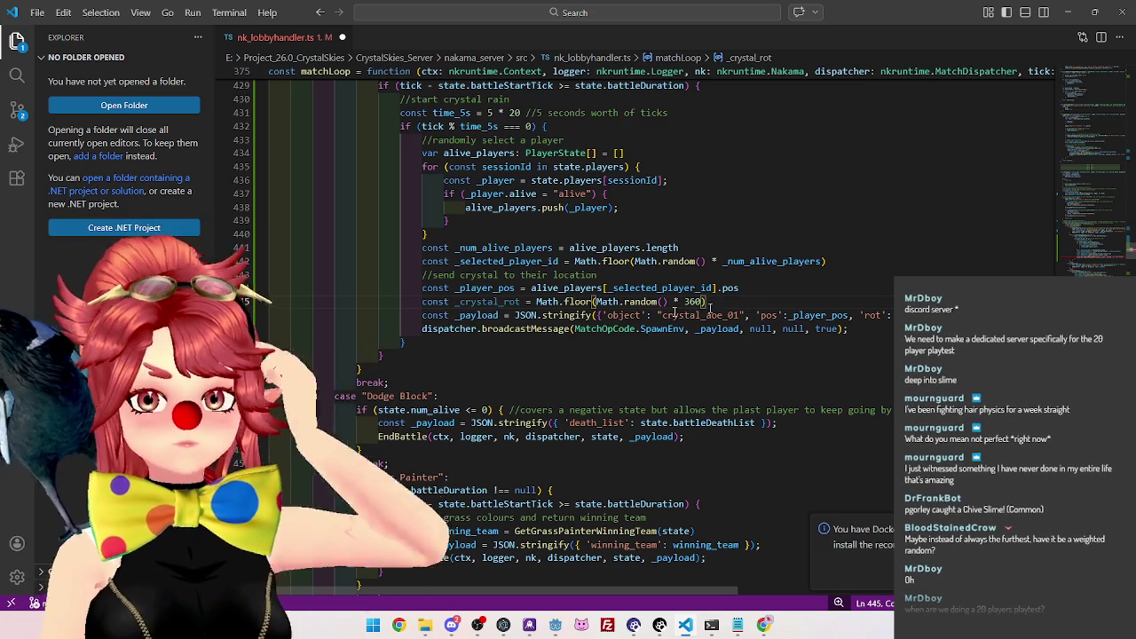
Step: Save, then set the payload's 'rot' value to _crystal_rot and switch to Discord
key(ctrl+s)
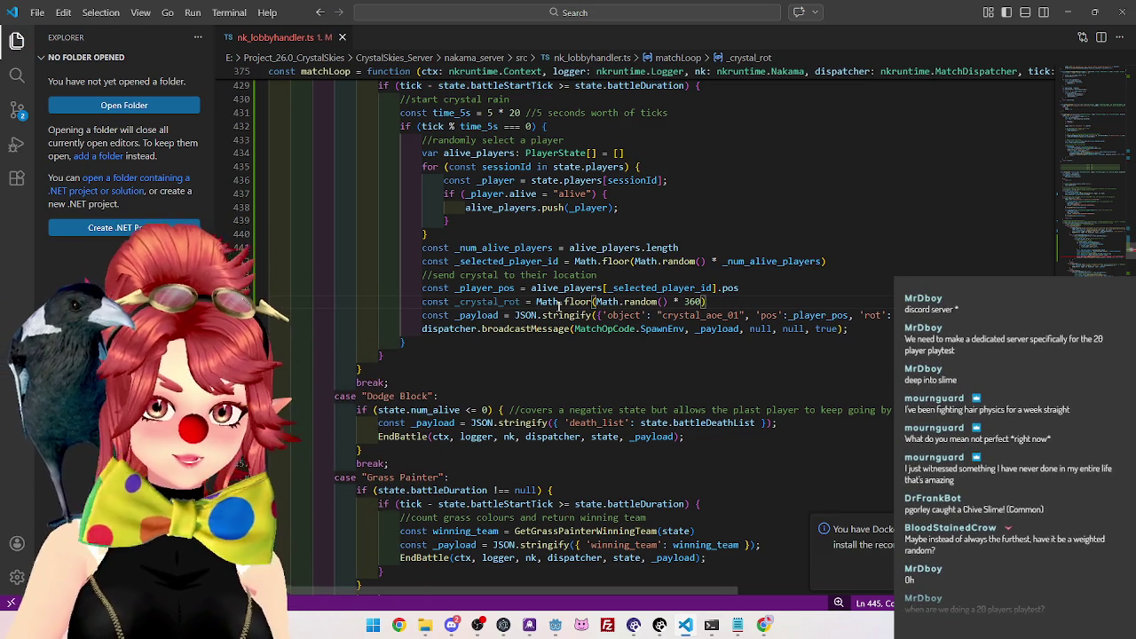
click(597, 315)
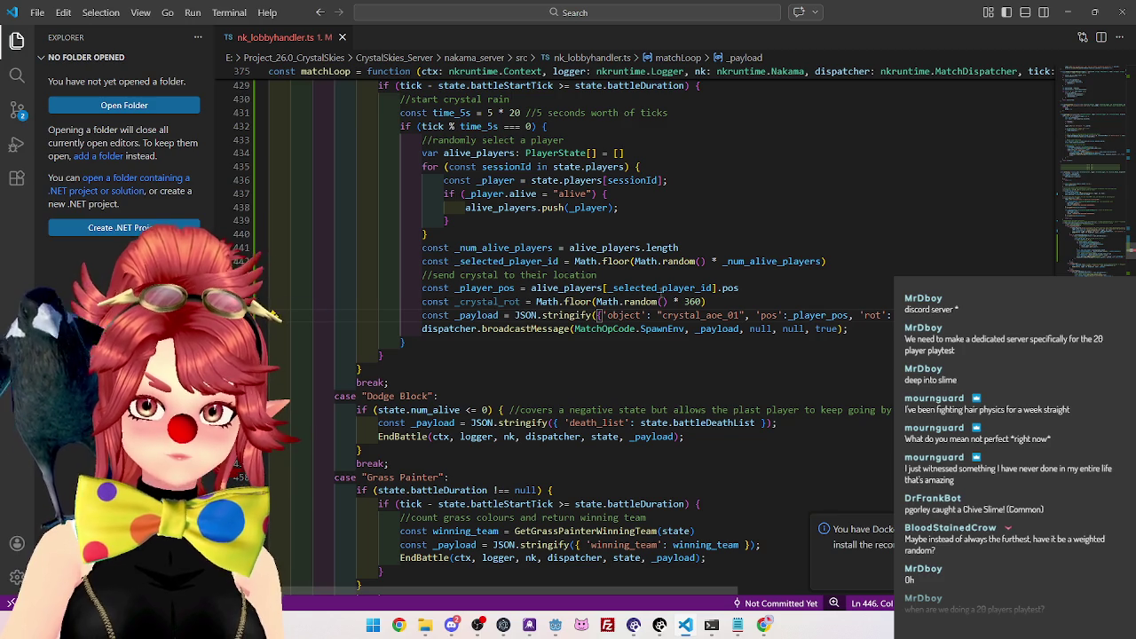
mouse_move(458, 302)
mouse_down()
mouse_move(515, 315)
mouse_move(521, 302)
mouse_up()
key(ctrl+c)
click(861, 315)
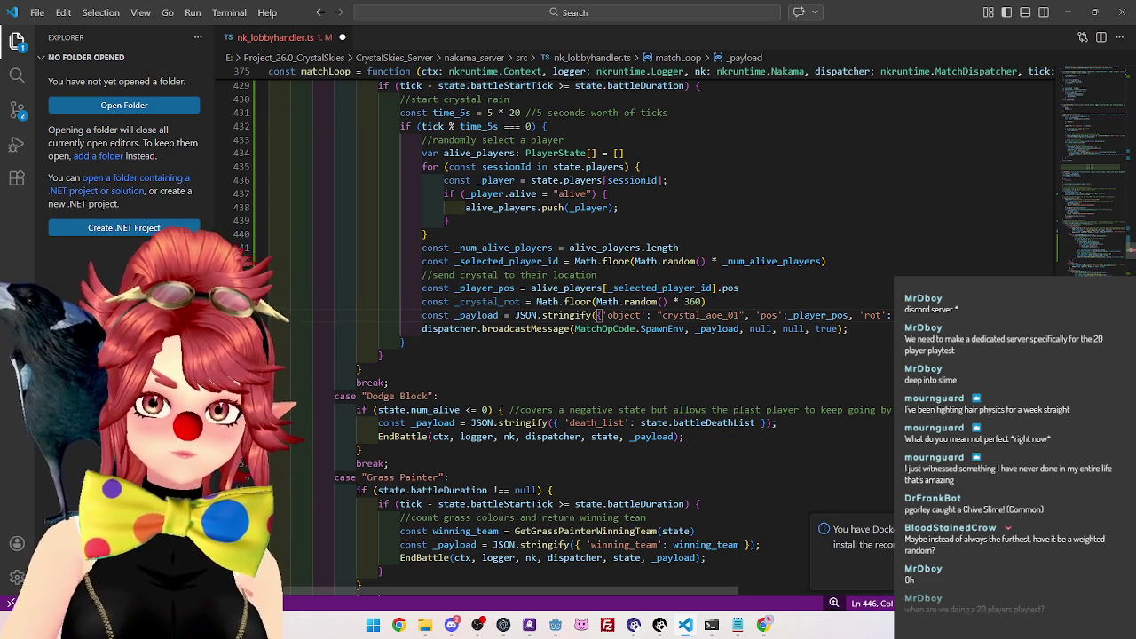
key(ctrl+v)
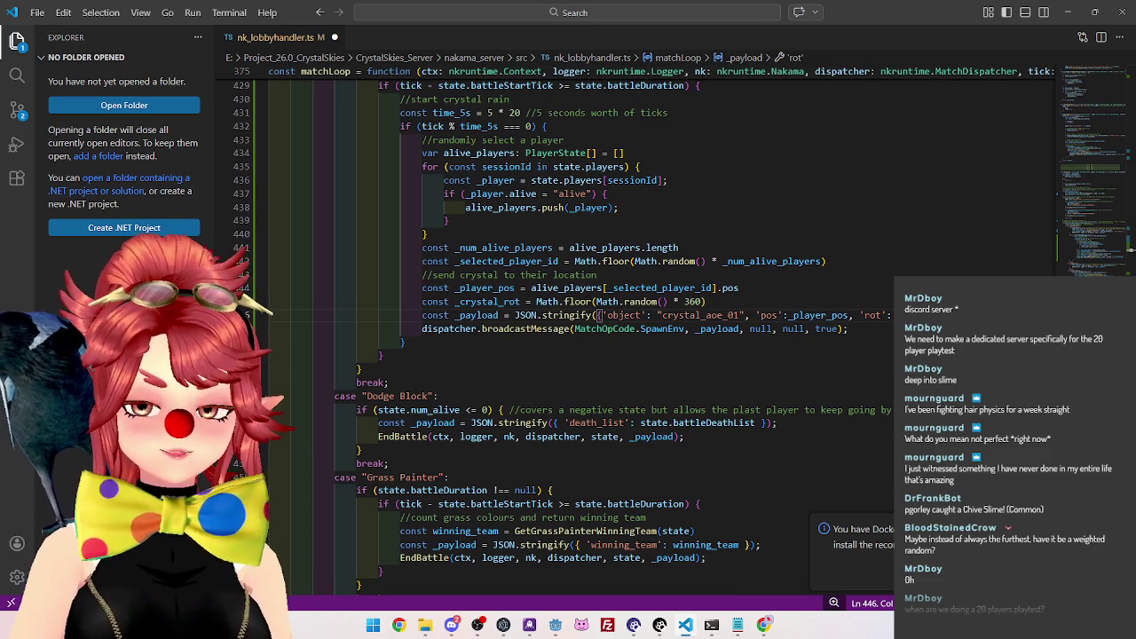
click(451, 625)
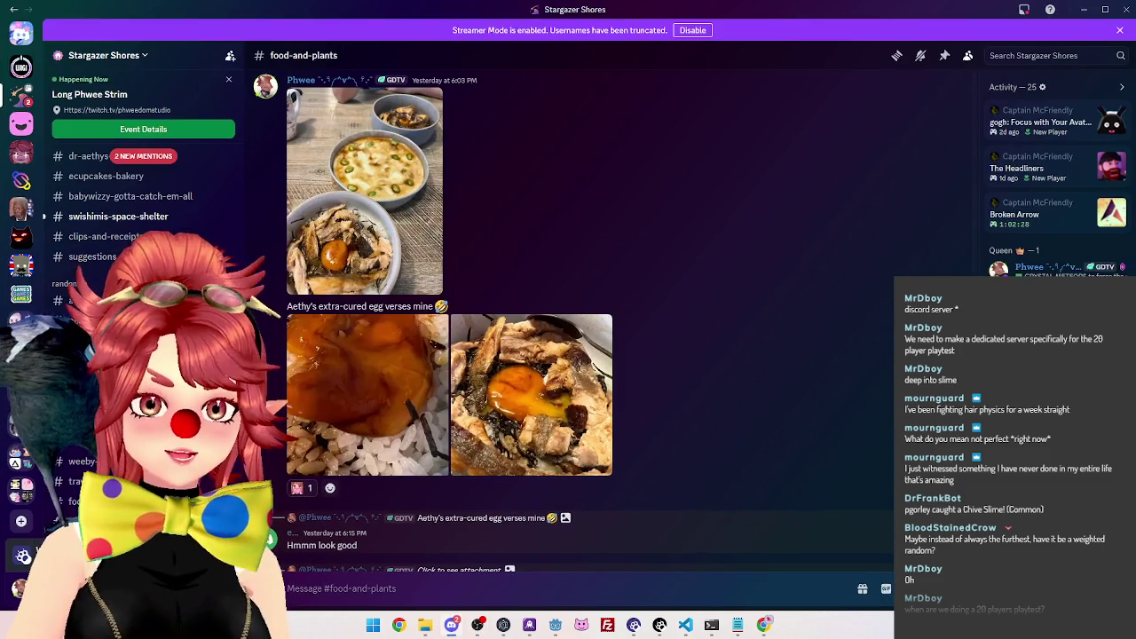
Step: Open the Crystal Skies #general channel and scroll through the crystal rain discussion
click(21, 121)
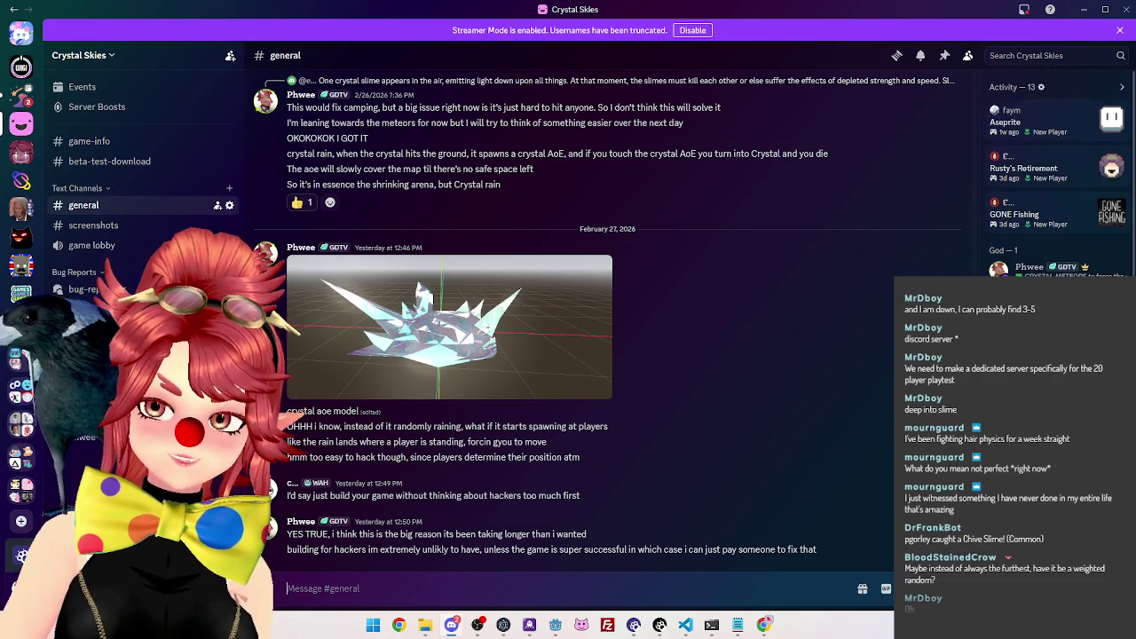
scroll(1061, 173, down, 1)
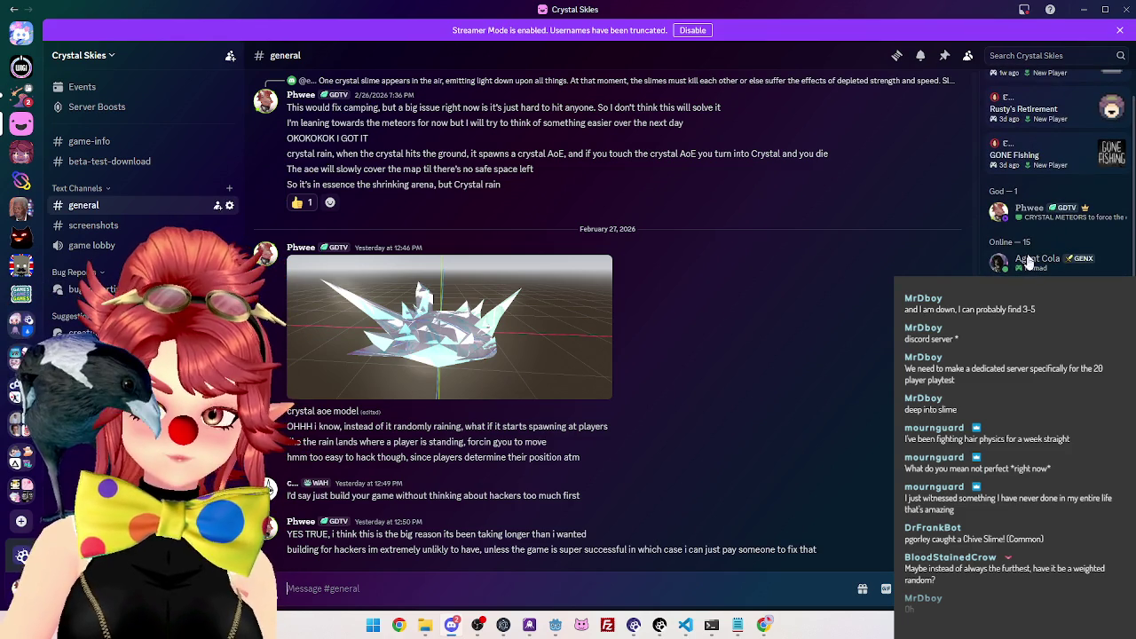
scroll(1061, 178, down, 1)
scroll(1059, 173, down, 2)
scroll(1058, 173, up, 2)
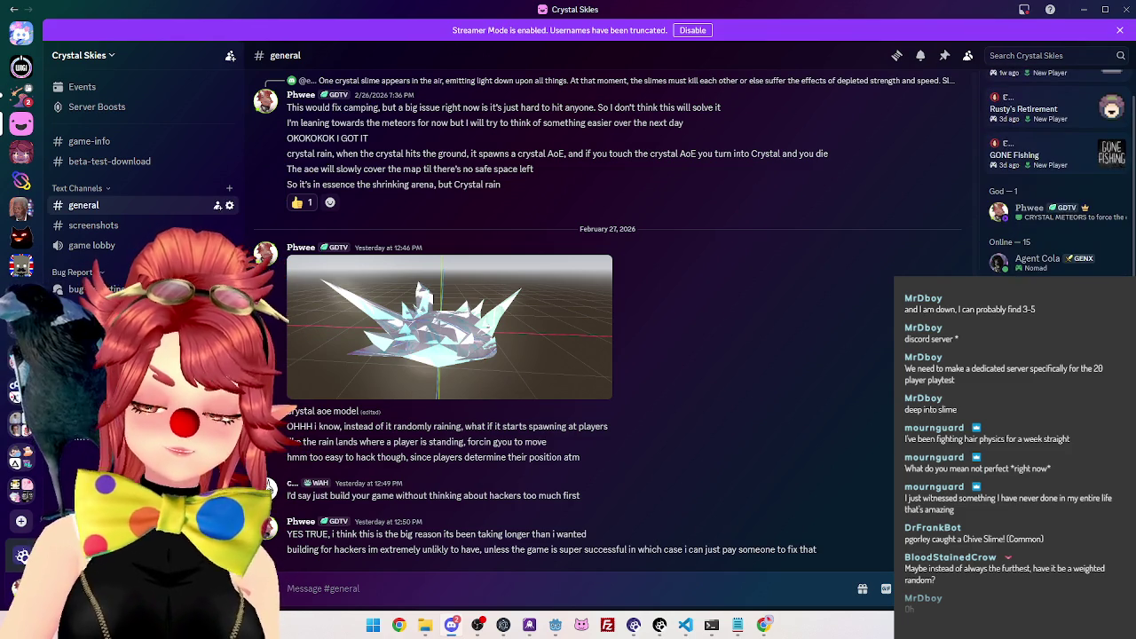
scroll(1058, 174, down, 2)
scroll(1061, 173, up, 2)
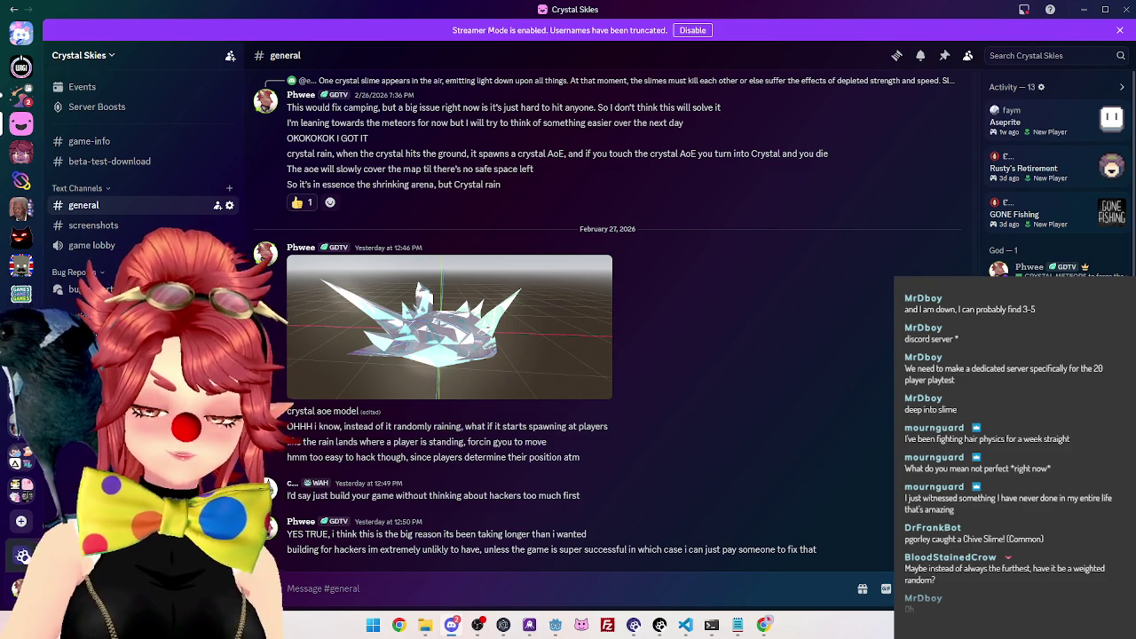
scroll(1058, 174, down, 2)
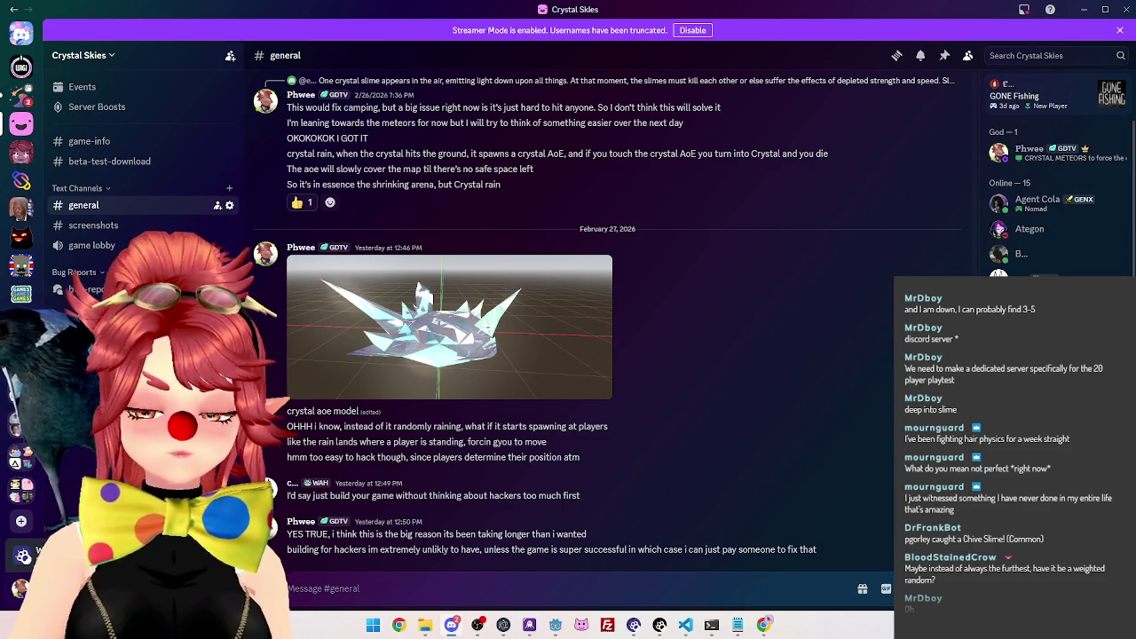
scroll(1058, 173, down, 2)
scroll(1058, 173, up, 3)
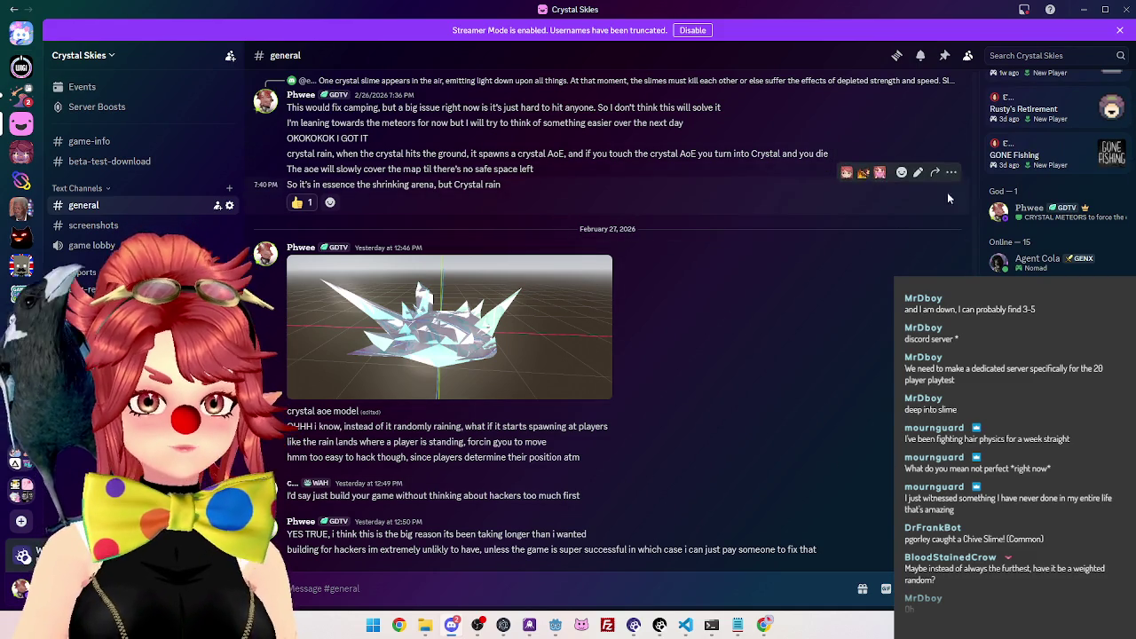
Step: Minimize Discord and review the crystal spawn code in nk_lobbyhandler.ts
click(1088, 10)
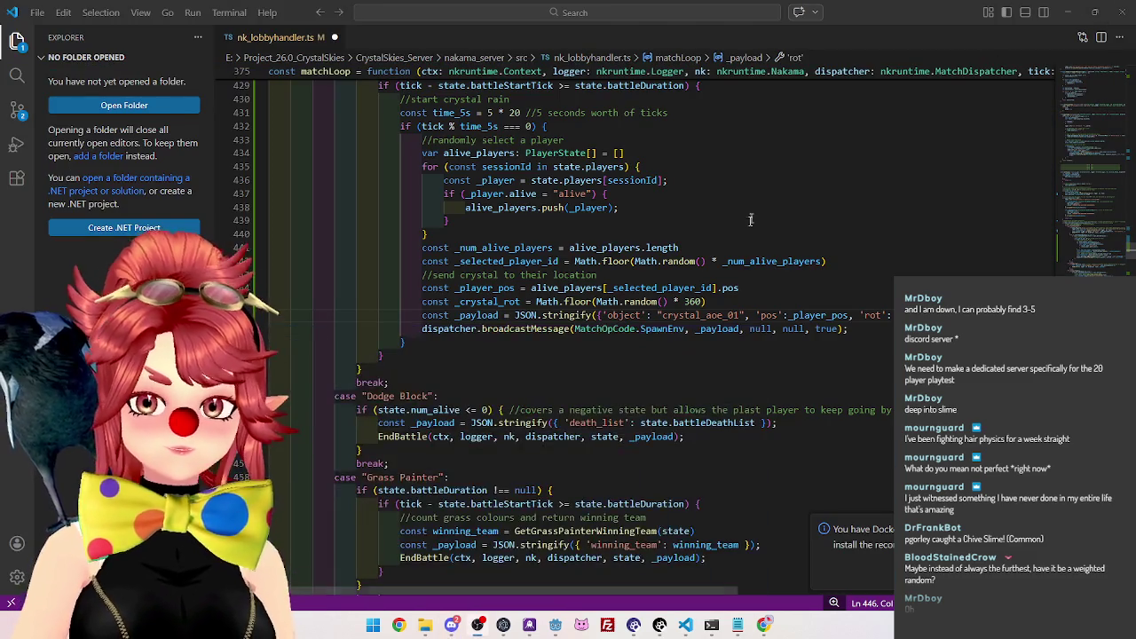
click(710, 236)
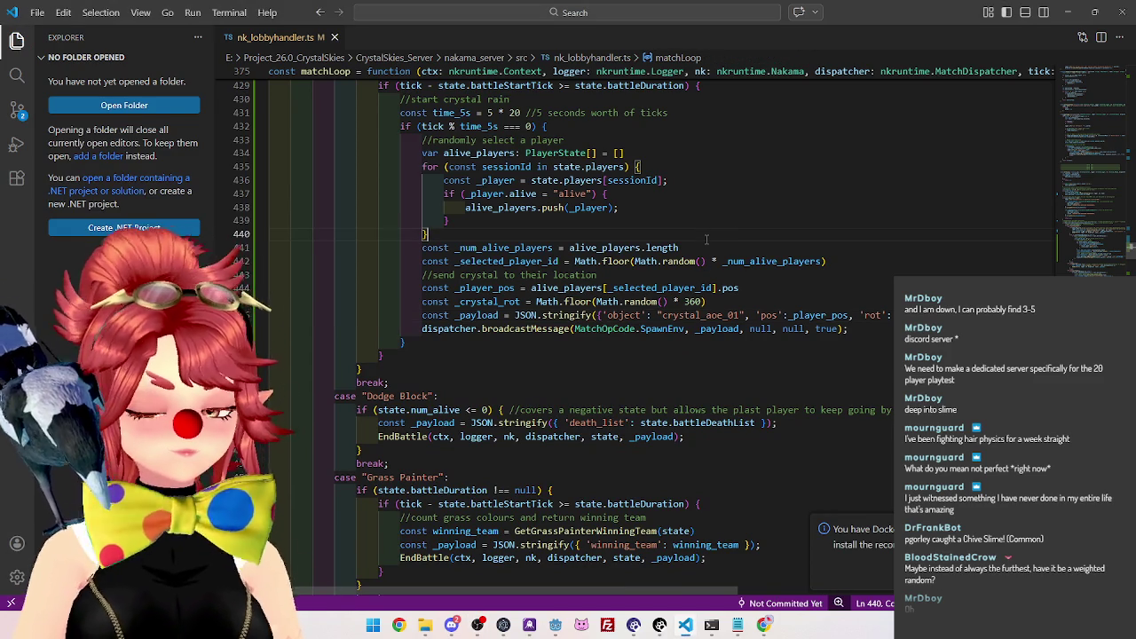
click(702, 277)
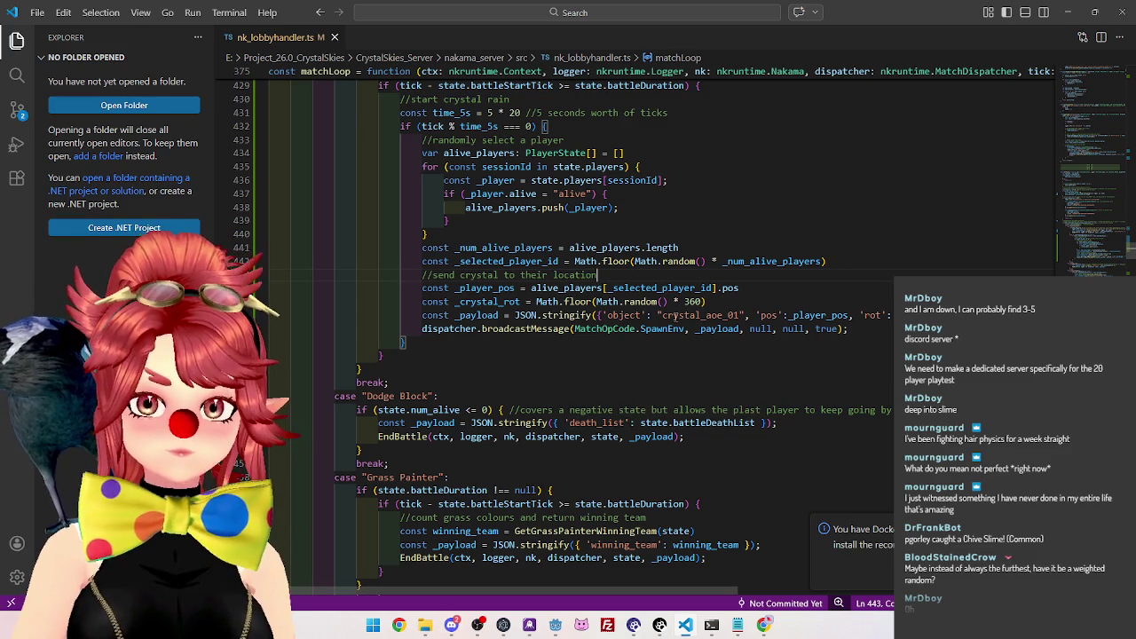
Step: Close the object_crystal_aoe_01 scene tab in Godot, check the rotation line, and return to Godot
click(556, 625)
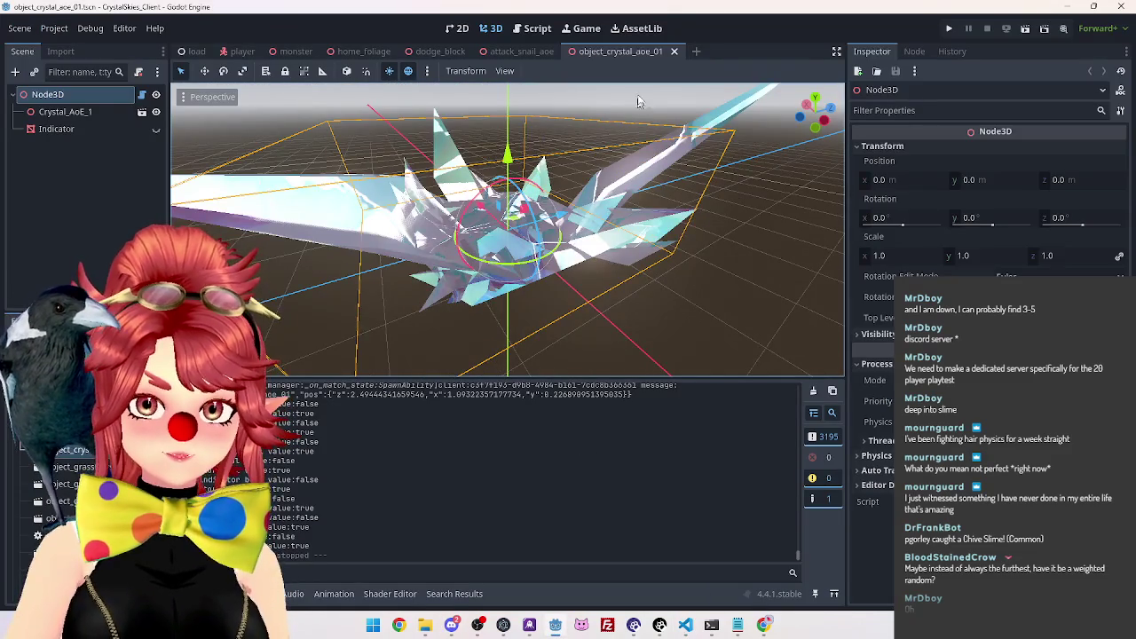
click(674, 50)
key(alt+Tab)
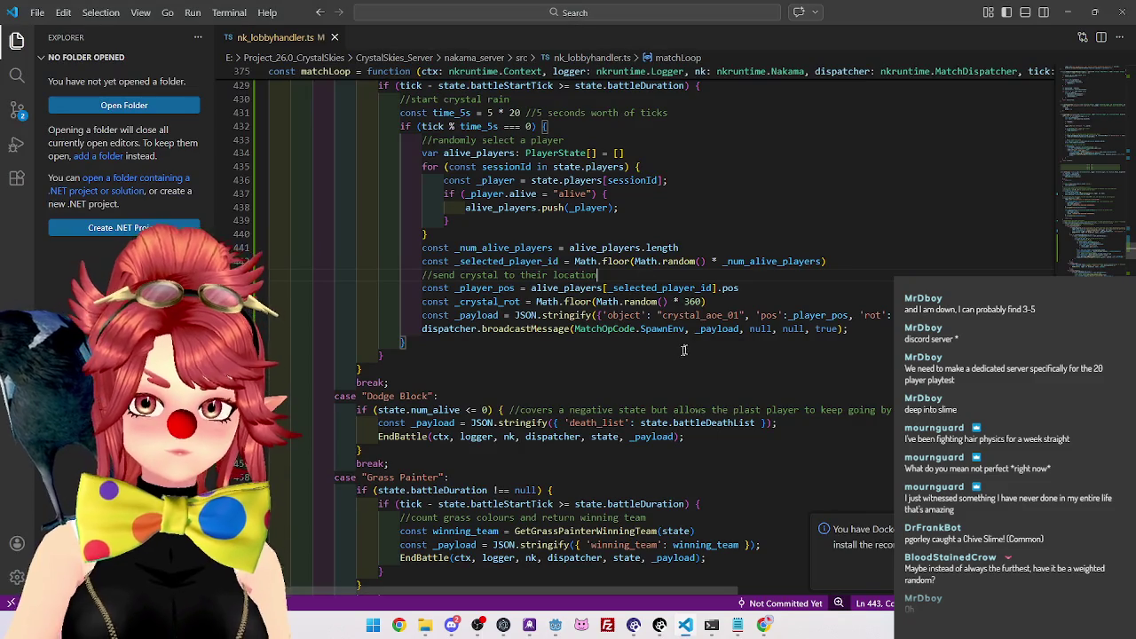
click(708, 302)
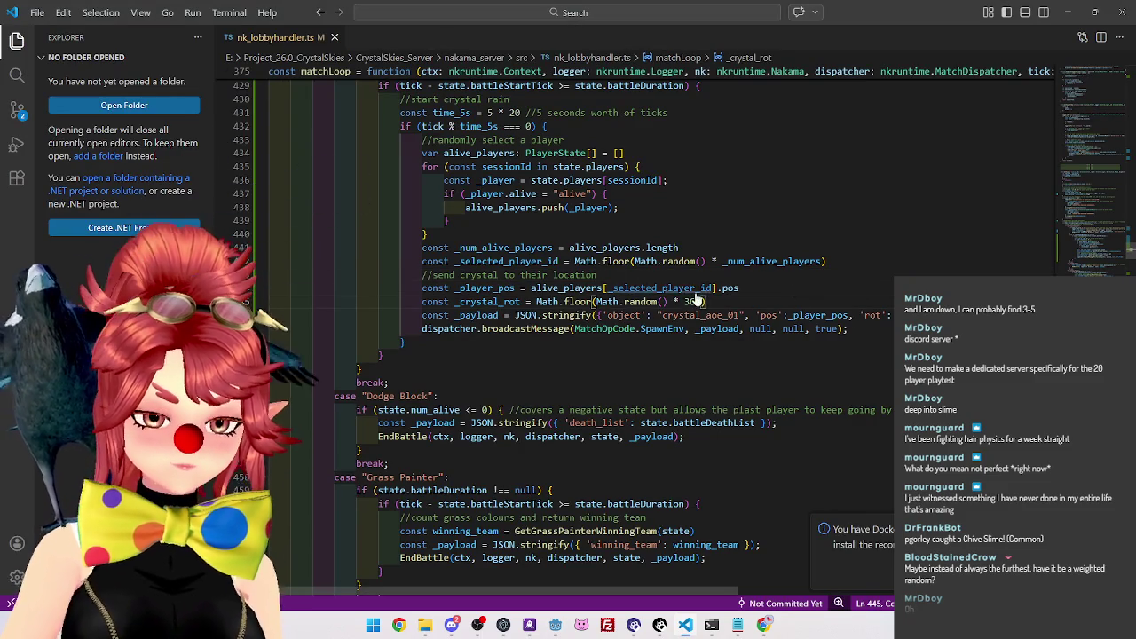
click(560, 627)
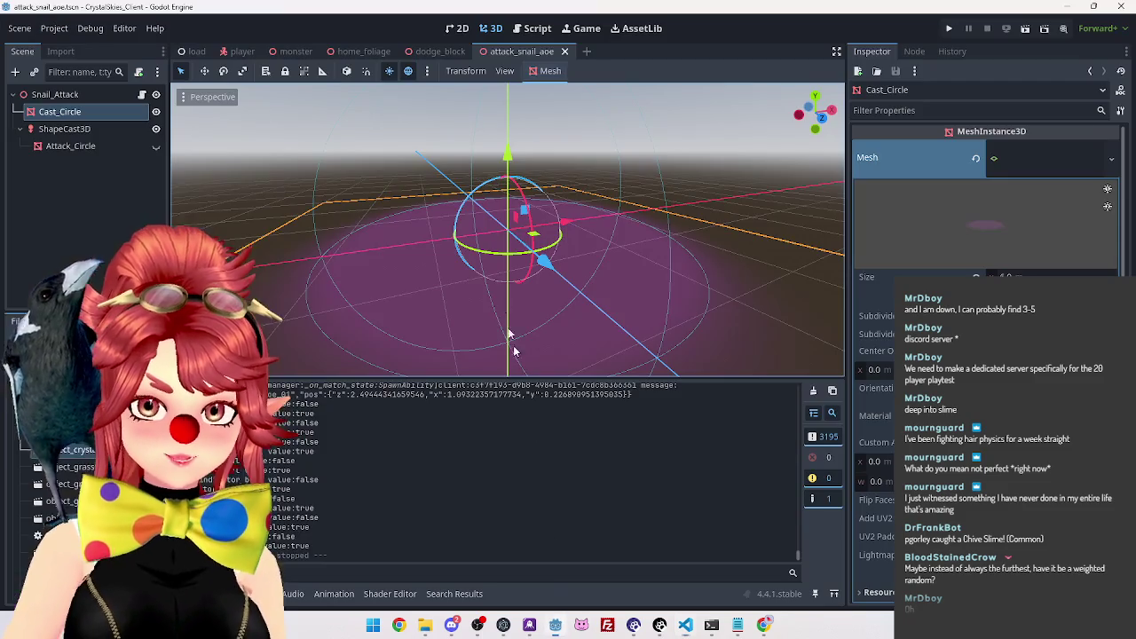
Step: Jump to spawn_env_object in game_manager.gd in the Script workspace
click(537, 29)
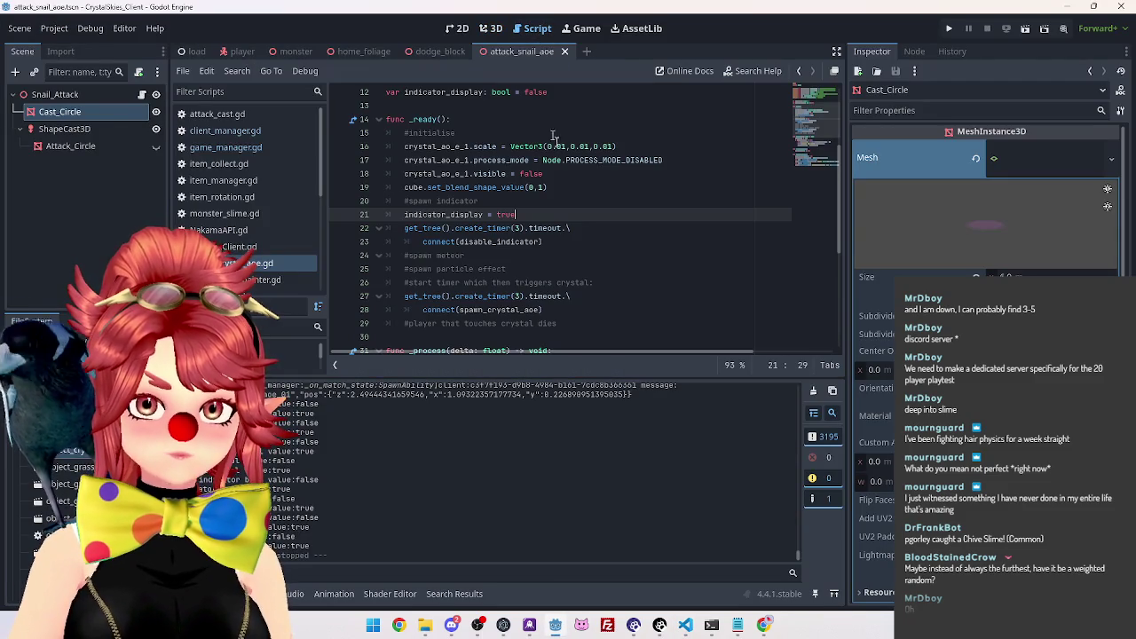
click(226, 147)
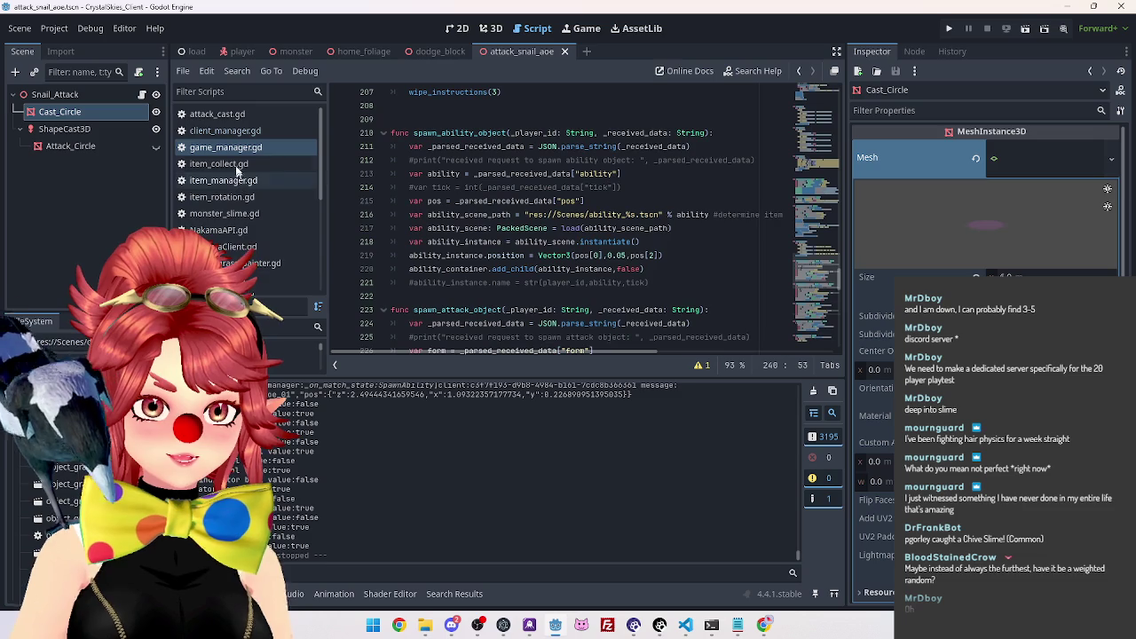
click(214, 134)
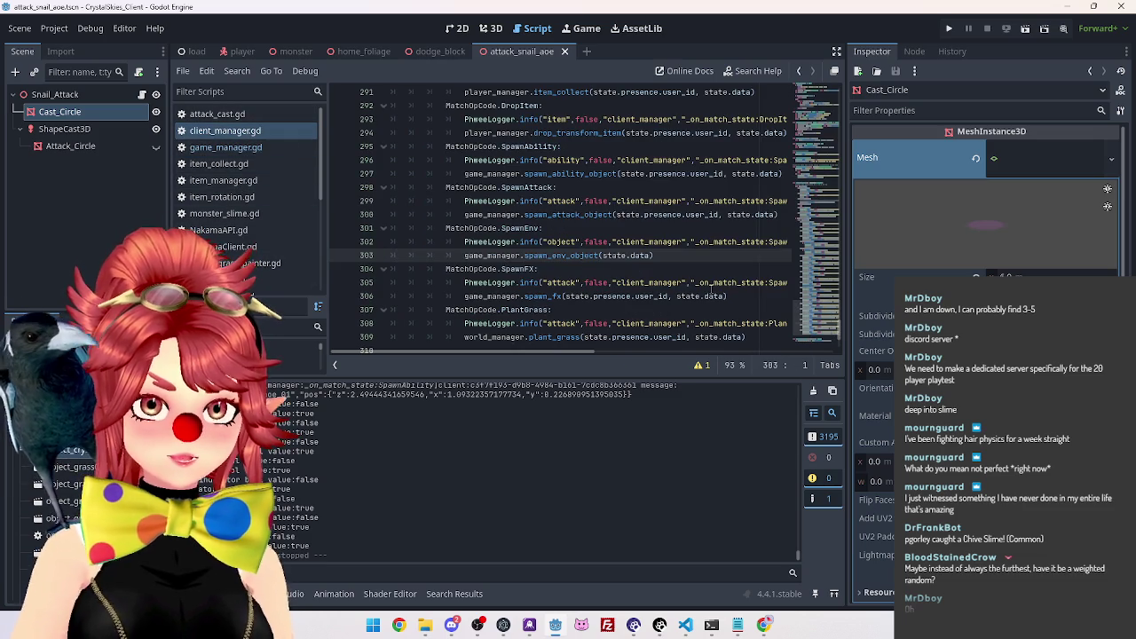
ctrl+click(572, 258)
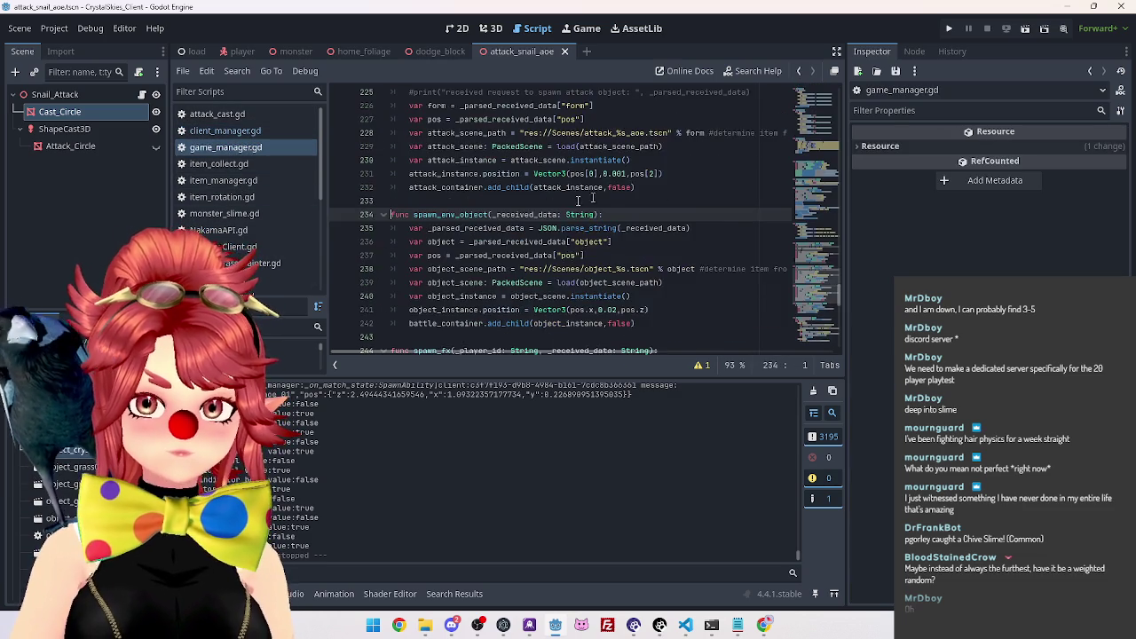
scroll(433, 217, down, 1)
Step: Add line 238: var rot = int(_parsed_received_data["rot"]) below the pos line
click(615, 216)
key(Return)
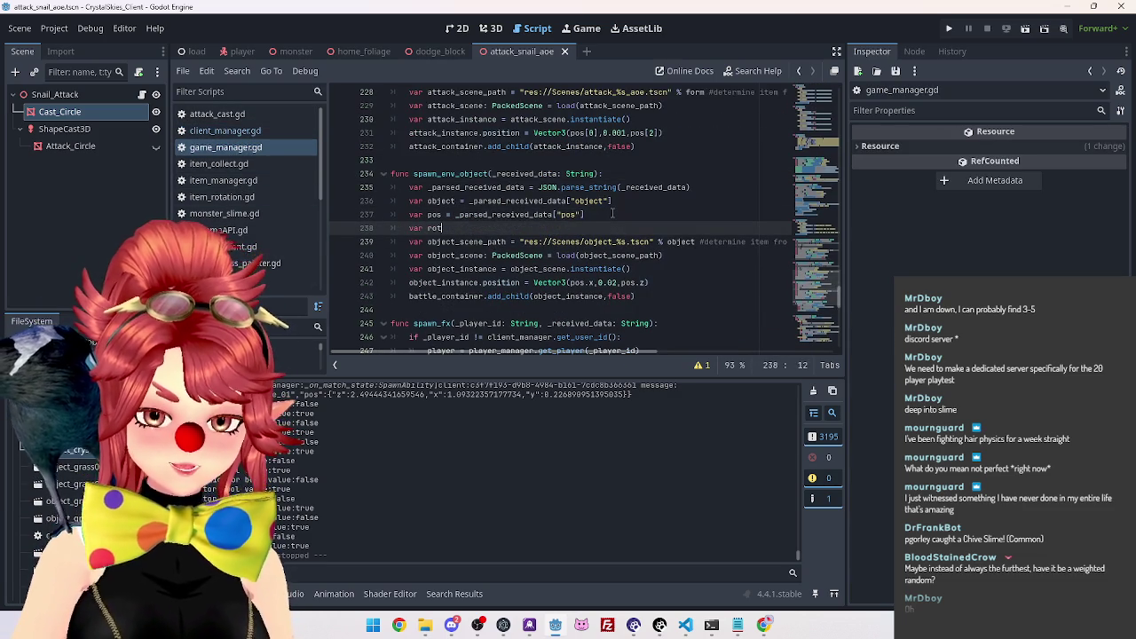
text(_parsed_received_data["pos"])
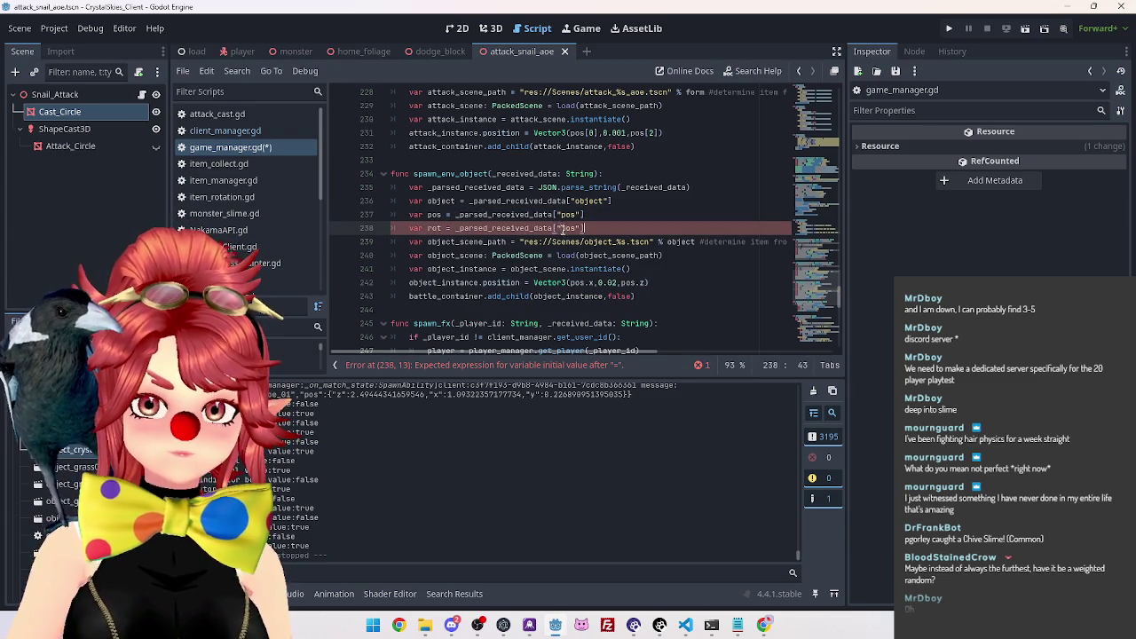
double_click(569, 228)
text(rot)
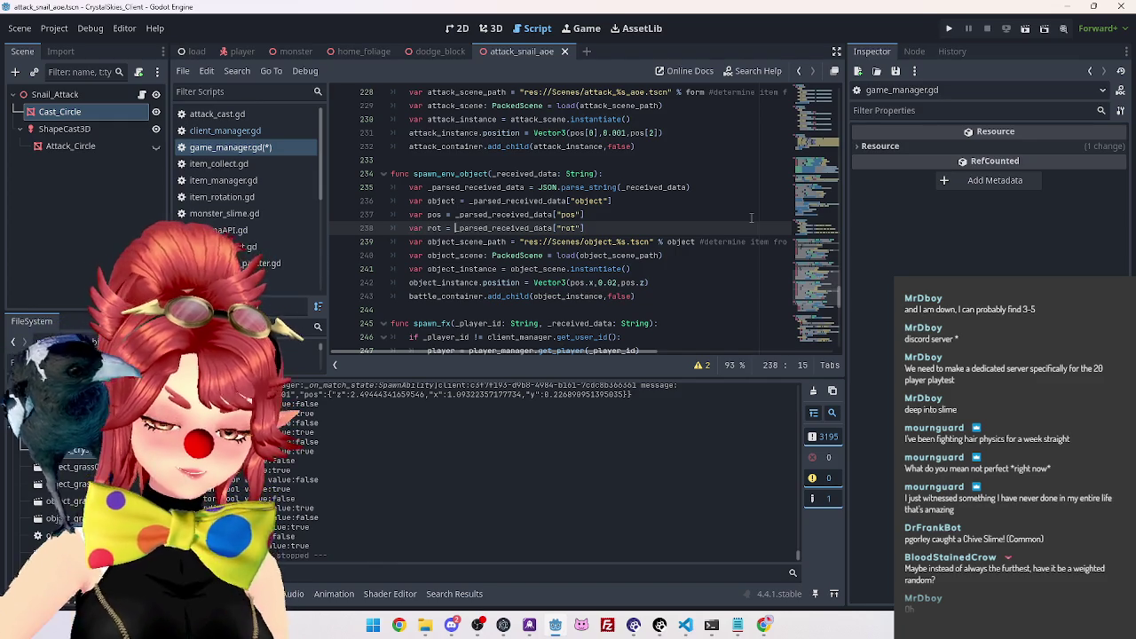
text(int()
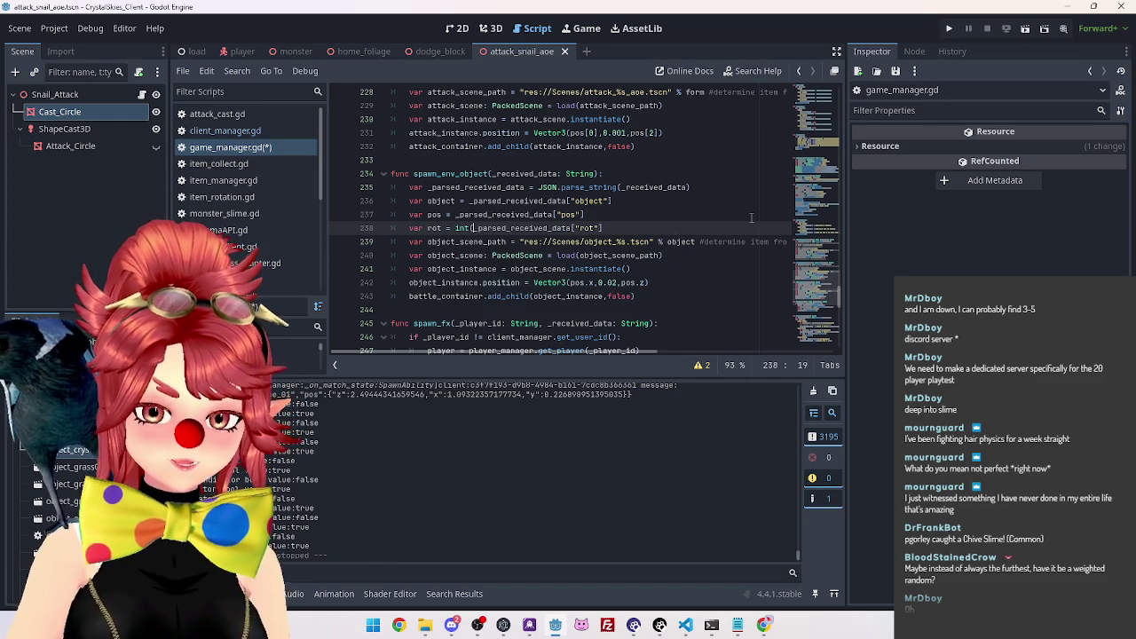
click(689, 228)
text())
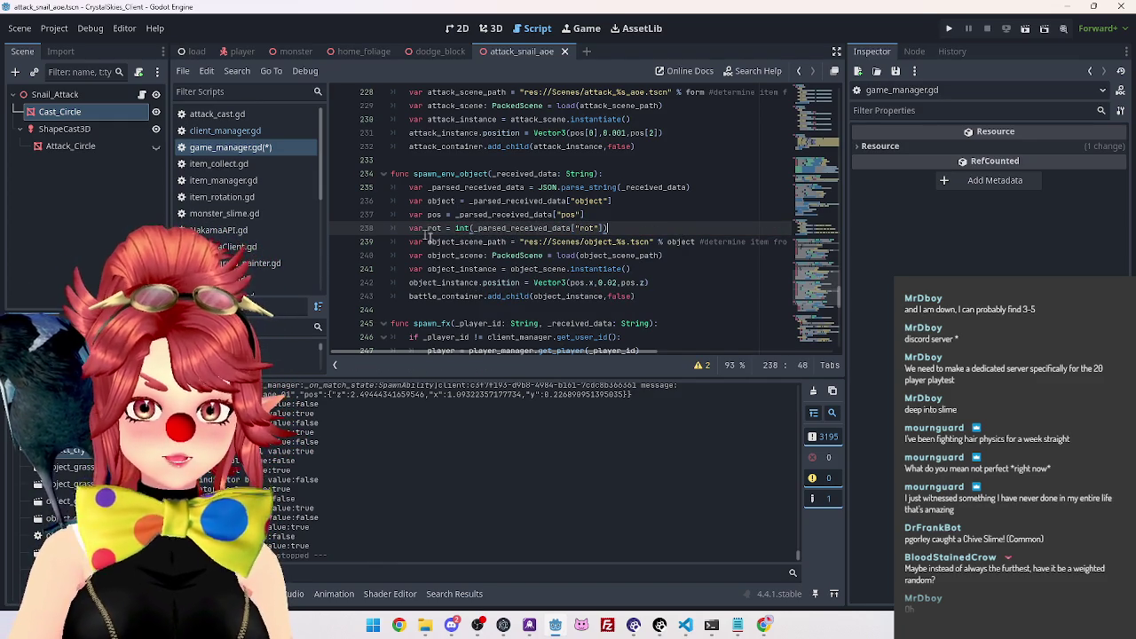
click(551, 283)
key(alt+Tab)
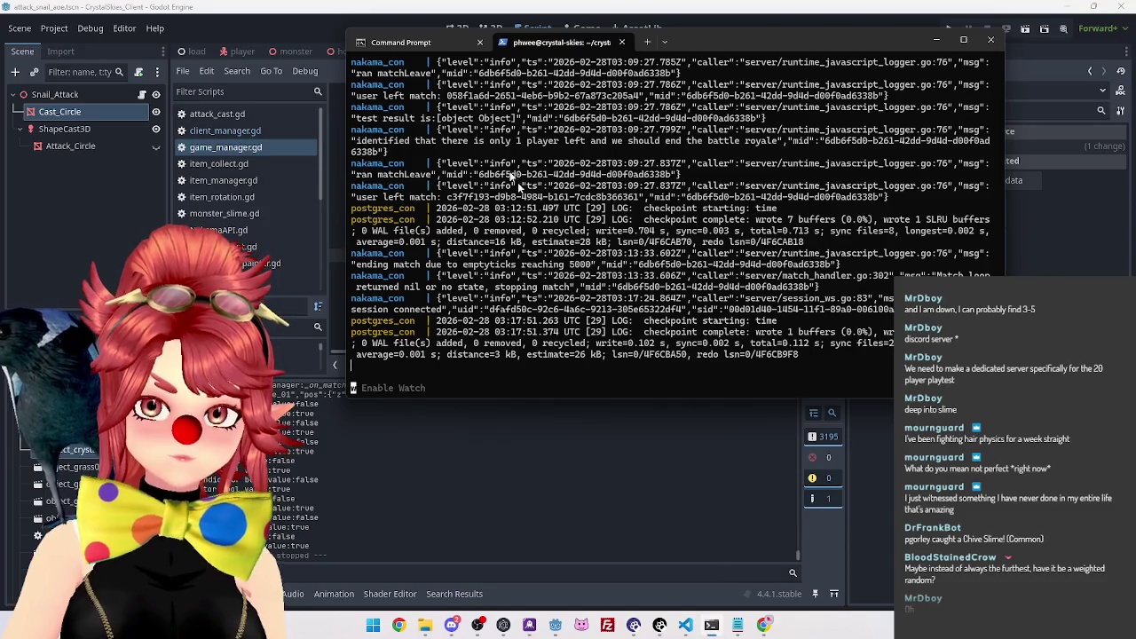
Step: Compile the server TypeScript with npx tsc in the nakama_server Command Prompt, then go to FileZilla
click(408, 42)
key(Up)
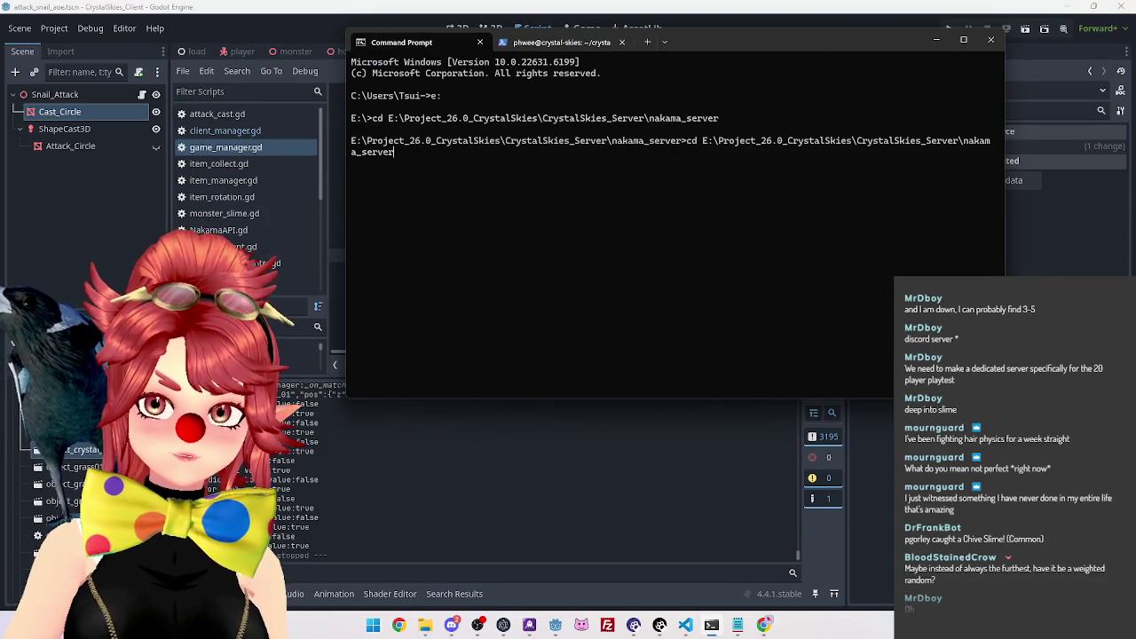
key(Up)
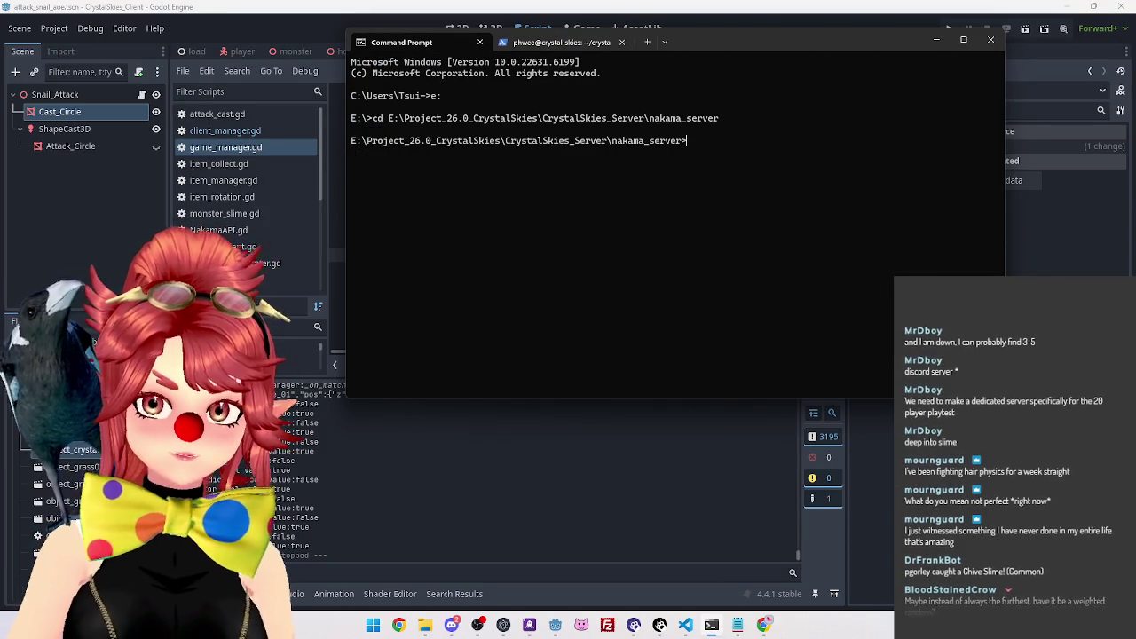
text(npx ts)
text(c)
key(Return)
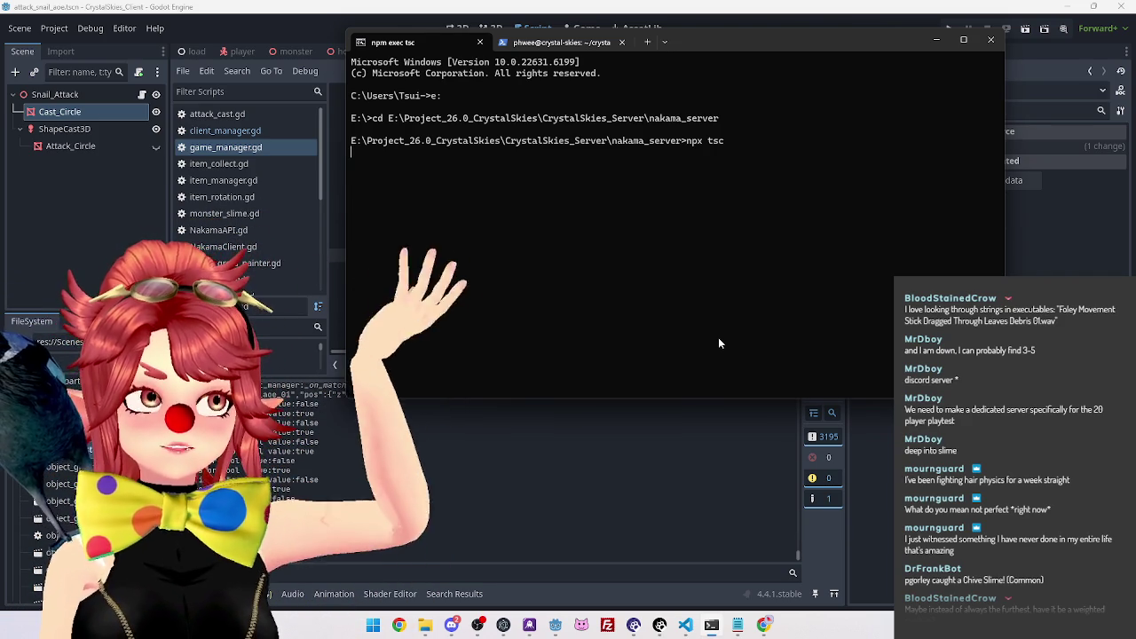
drag(756, 33, 703, 96)
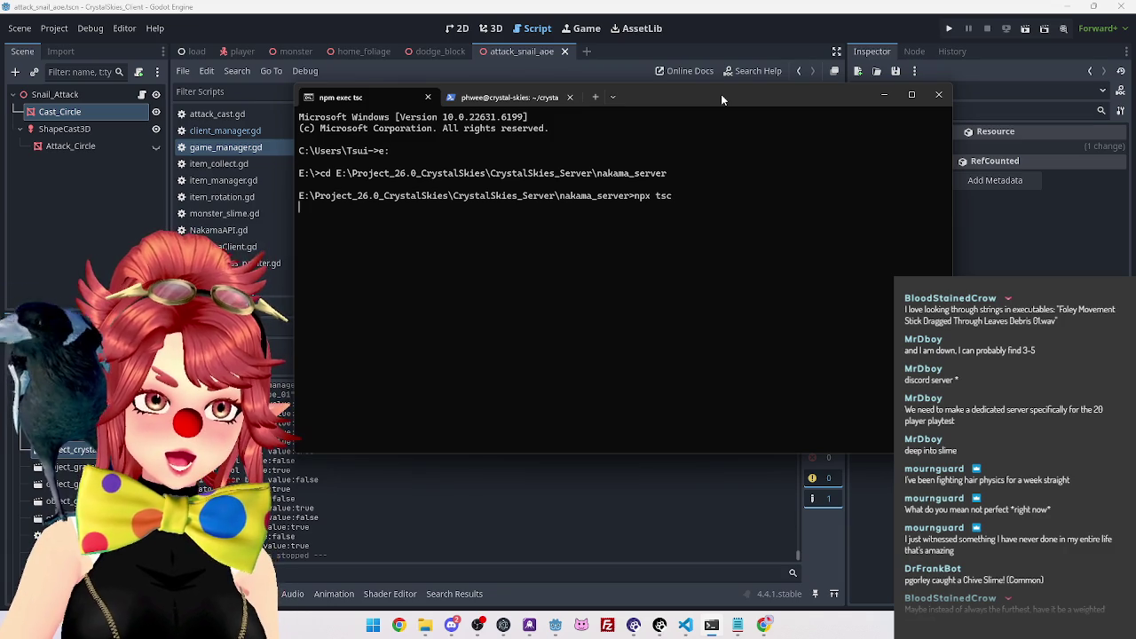
drag(722, 96, 733, 83)
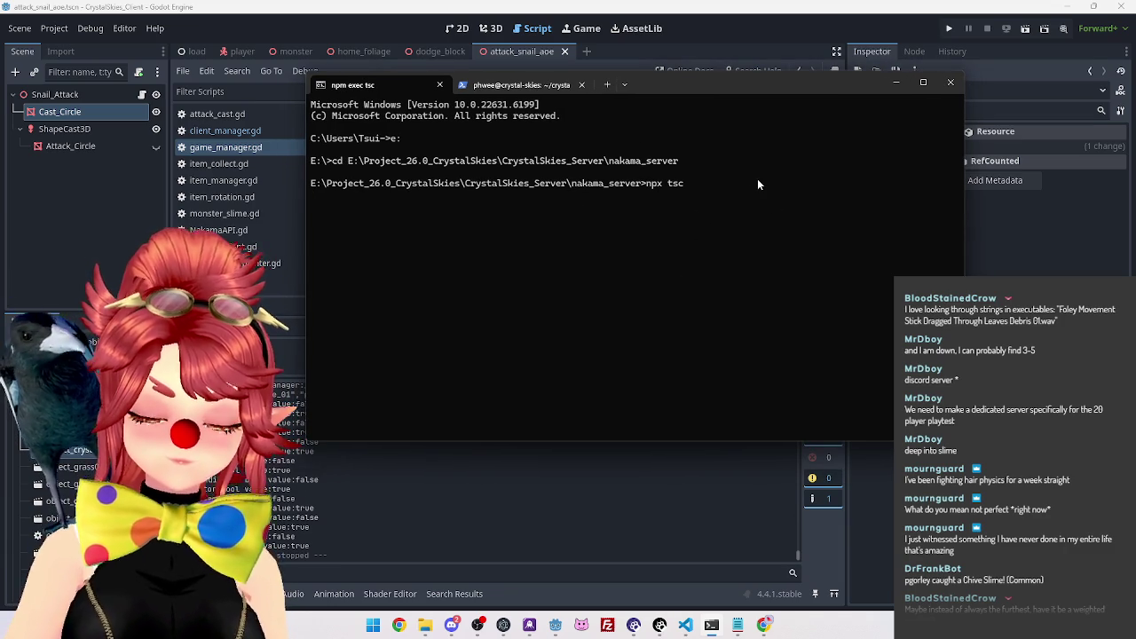
click(608, 626)
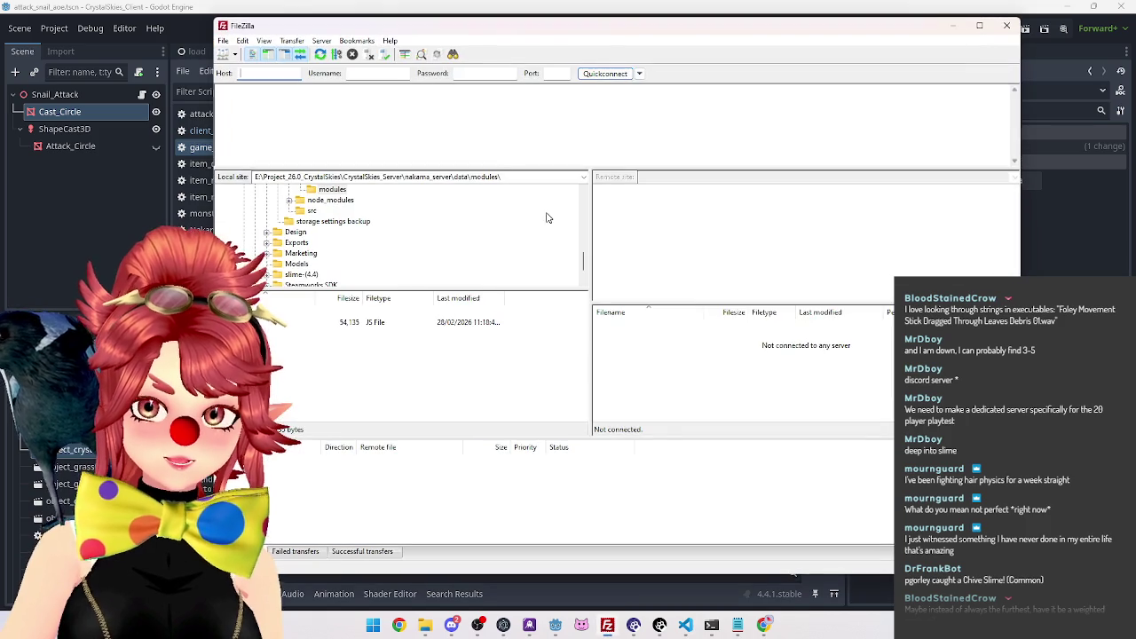
Step: Reconnect to the server and replace the remote modules index.js with the newly built one
click(322, 41)
click(342, 72)
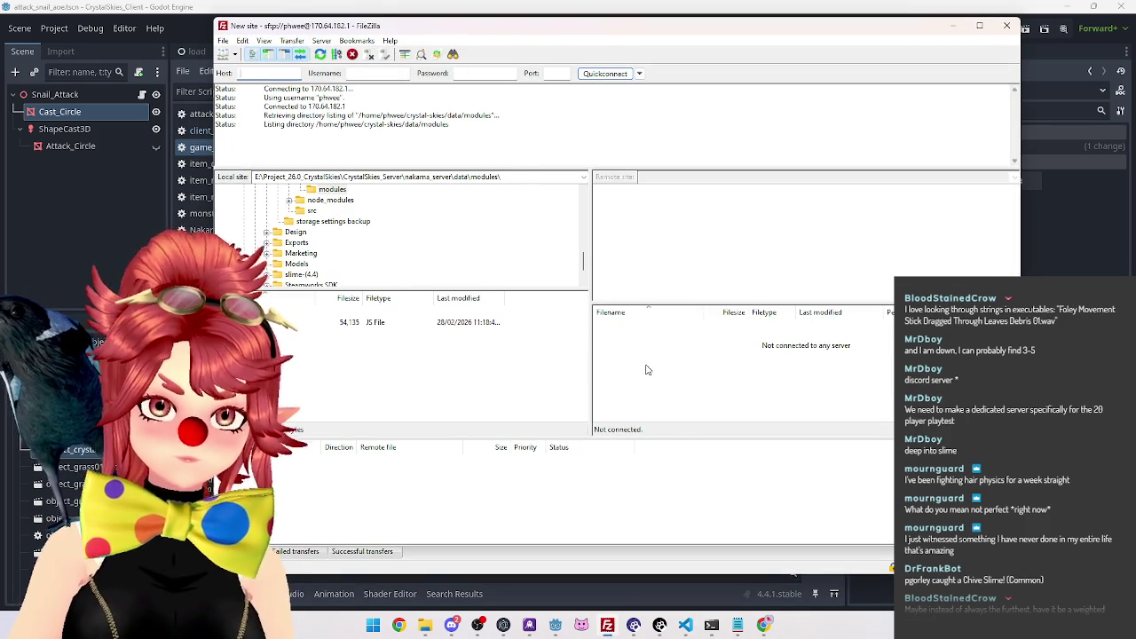
click(638, 339)
key(Delete)
click(647, 300)
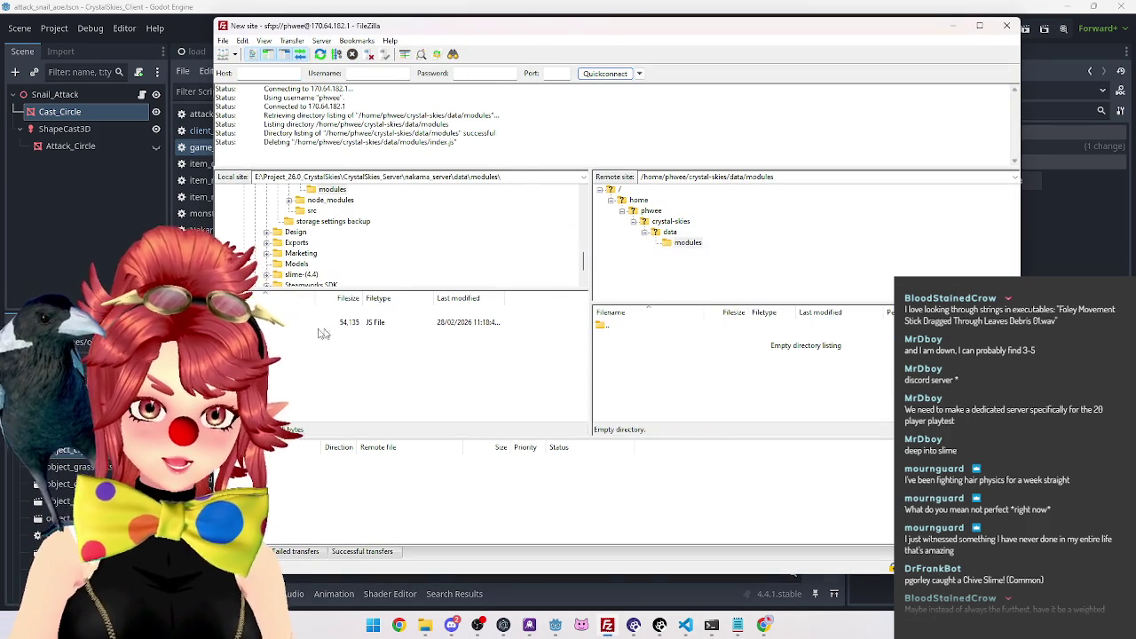
drag(381, 323, 697, 364)
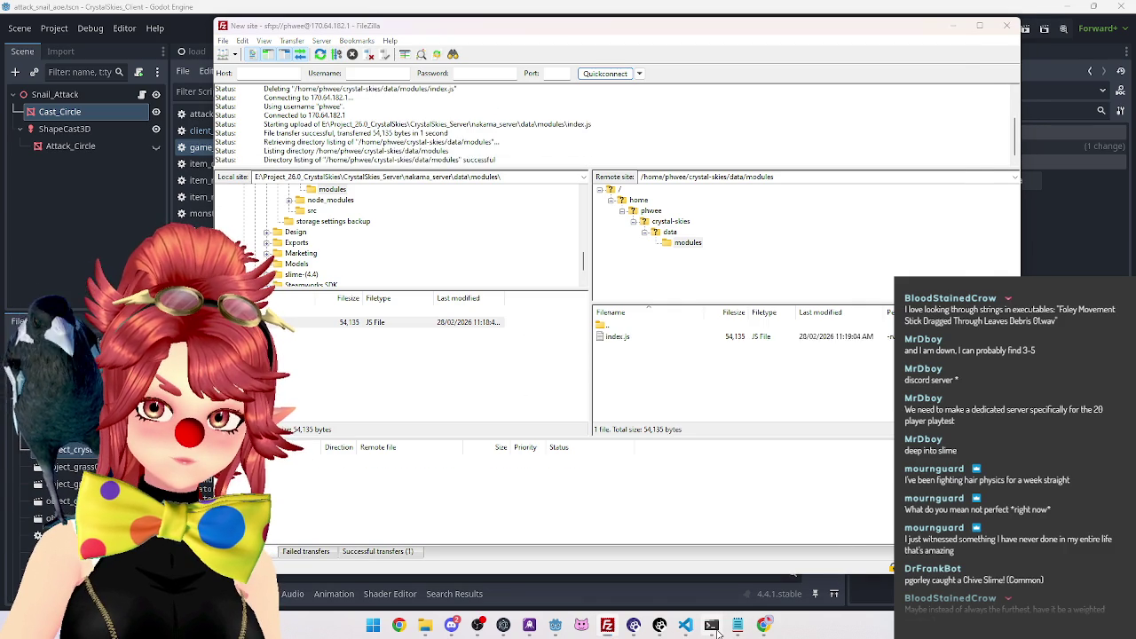
Step: Restart the Nakama server by stopping and rerunning docker compose up in the SSH session
key(alt+Tab)
click(511, 85)
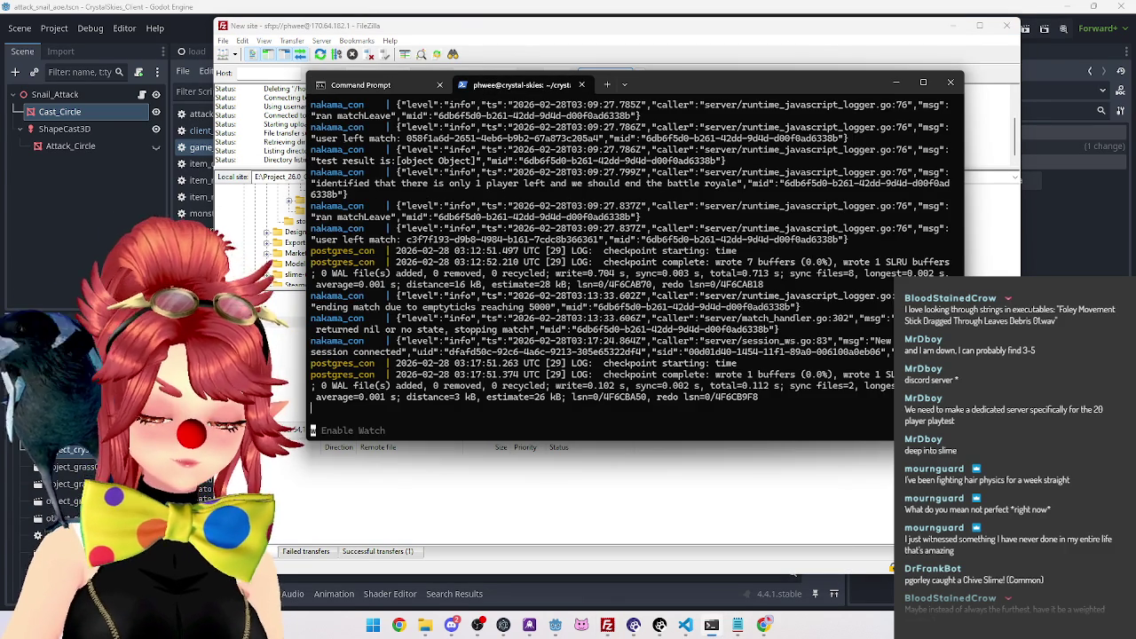
key(ctrl+c)
key(Up)
key(Return)
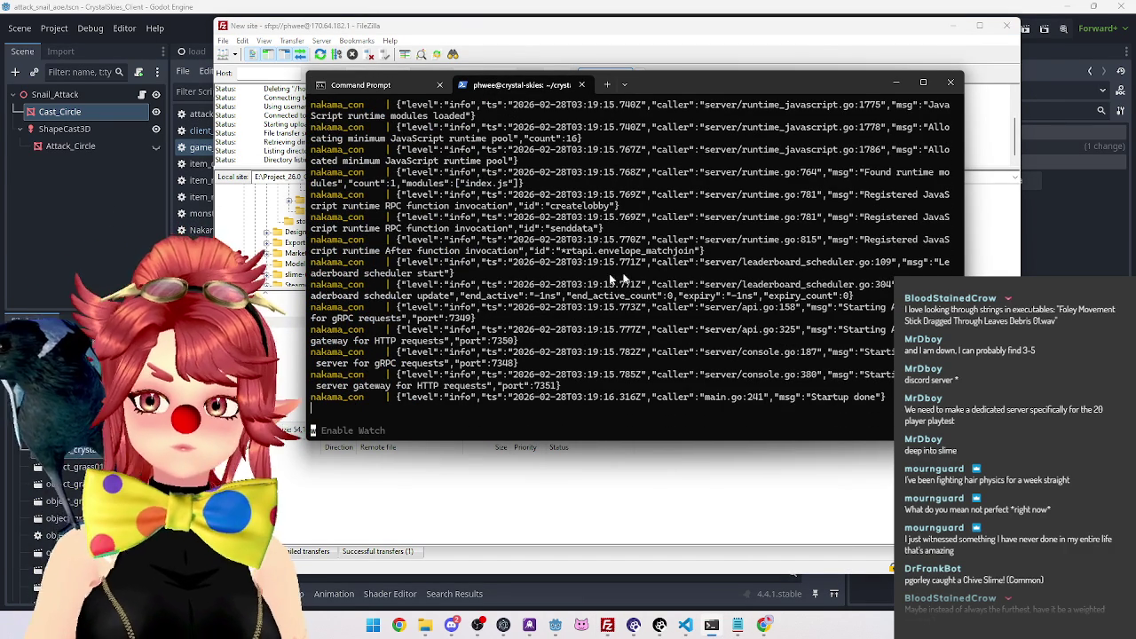
key(alt+Tab)
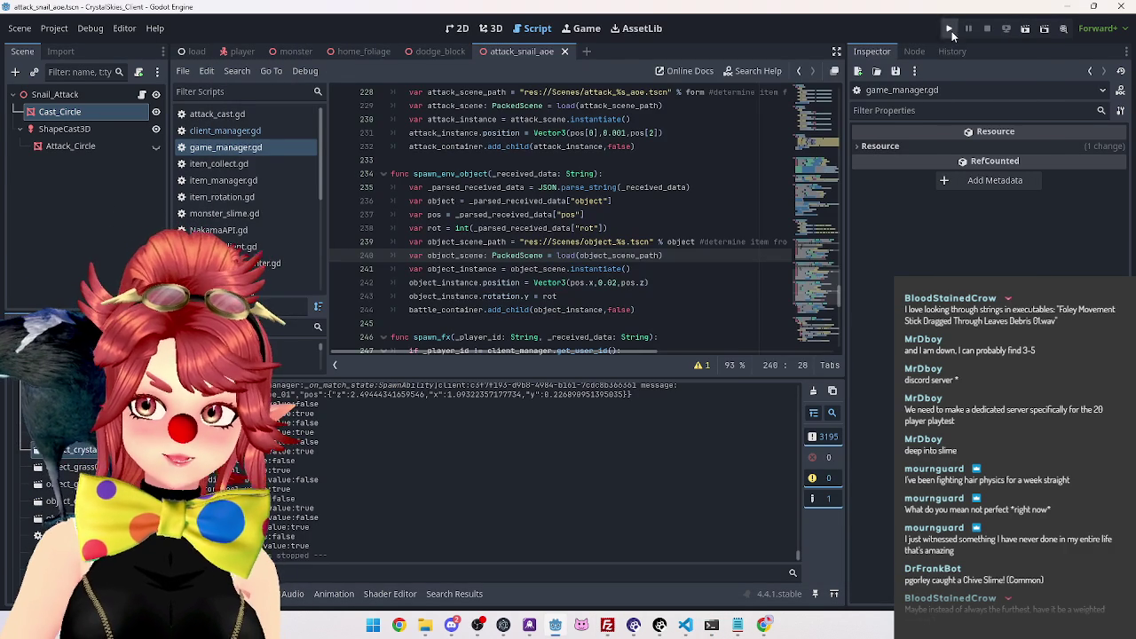
Step: Run the game and create lobby asddd under the host player's display name
key(F5)
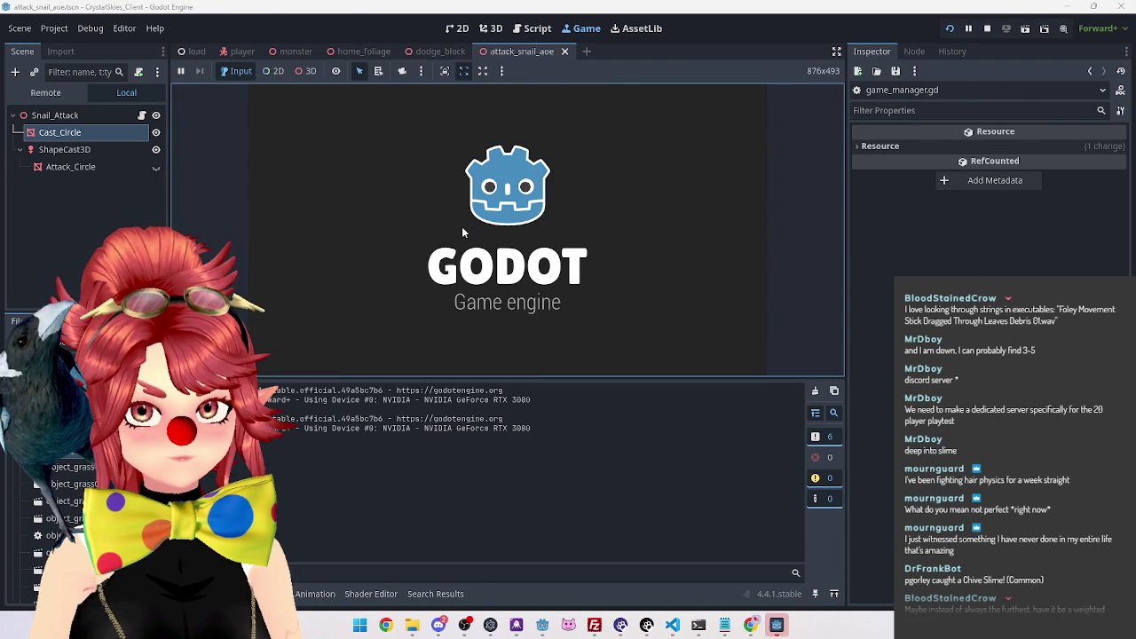
click(549, 268)
text(Phwee)
click(476, 344)
text(asddd)
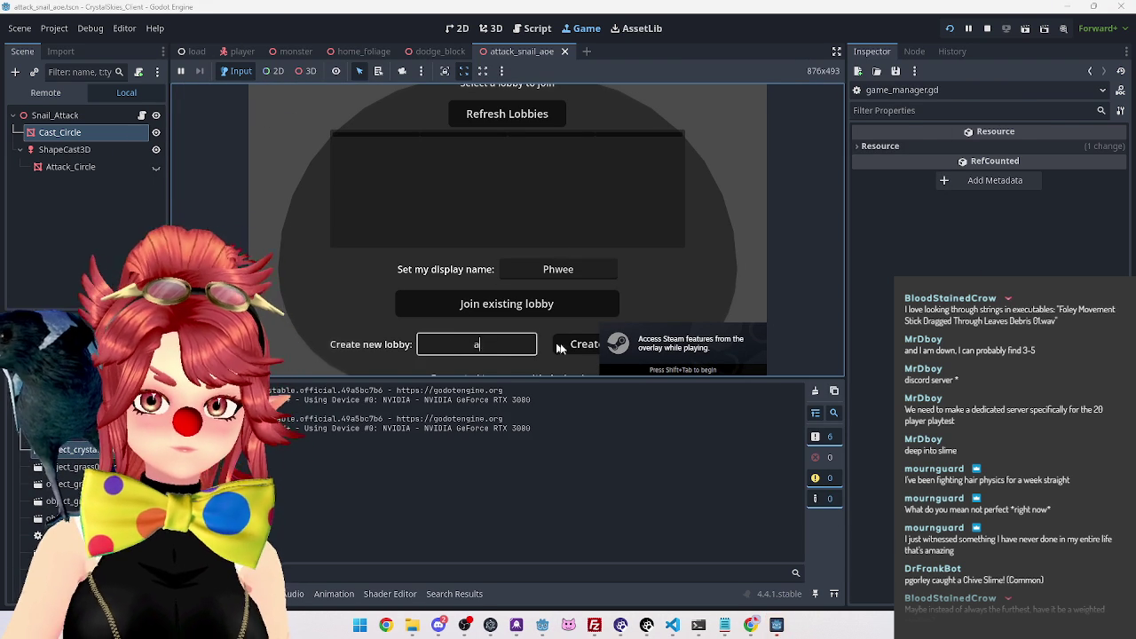
click(572, 347)
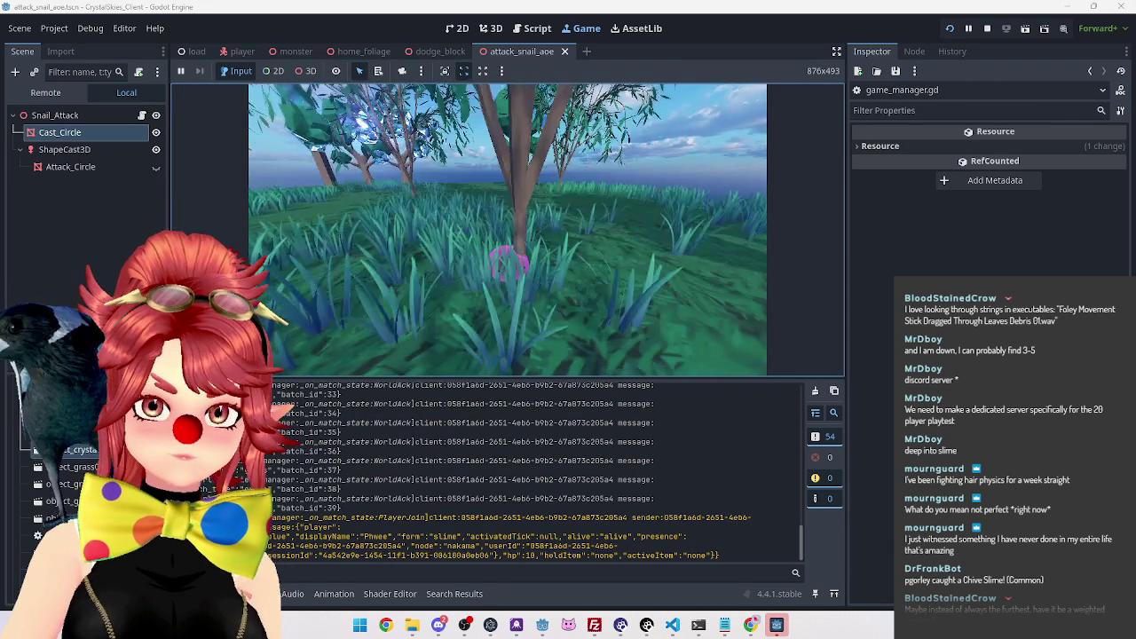
Step: Join lobby asddd from the second game client with a second display name
click(788, 628)
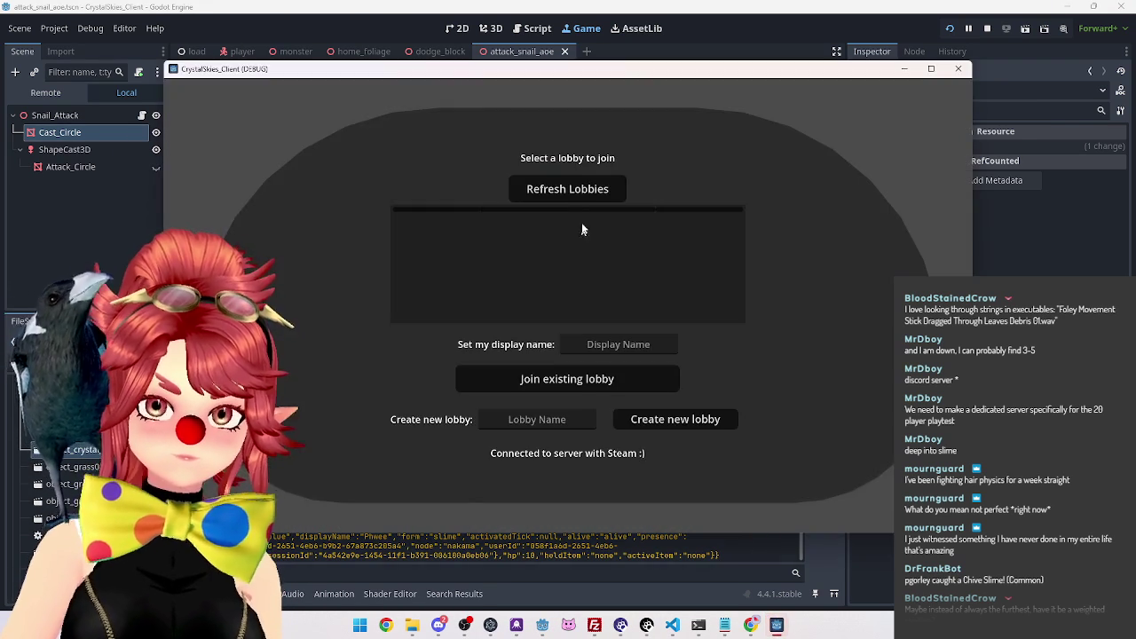
click(610, 343)
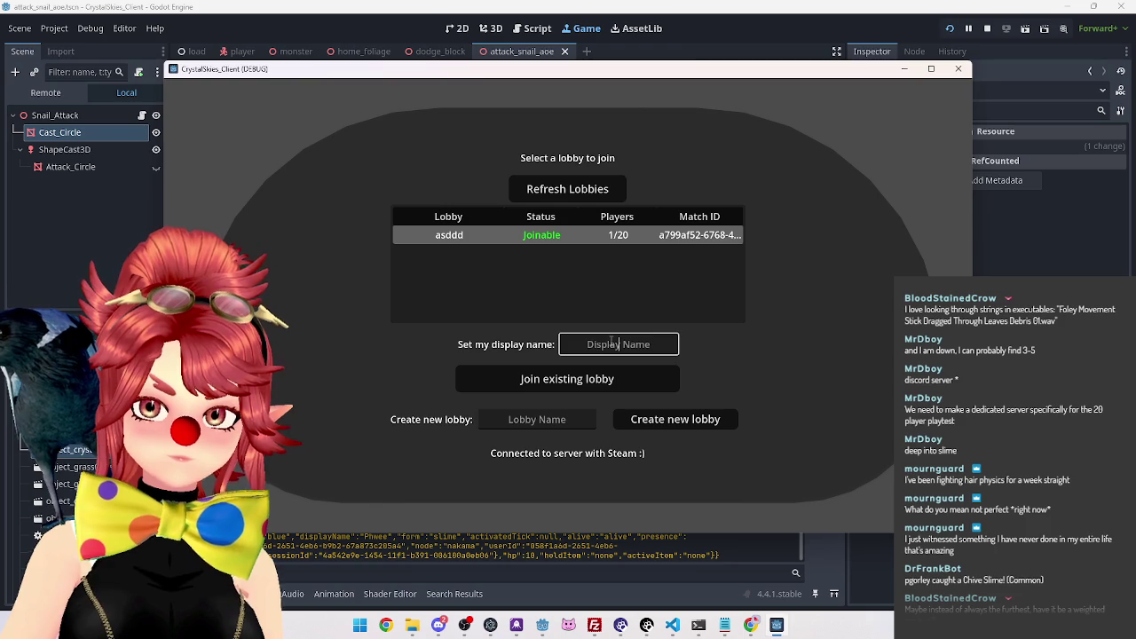
text(Phwee2)
click(576, 380)
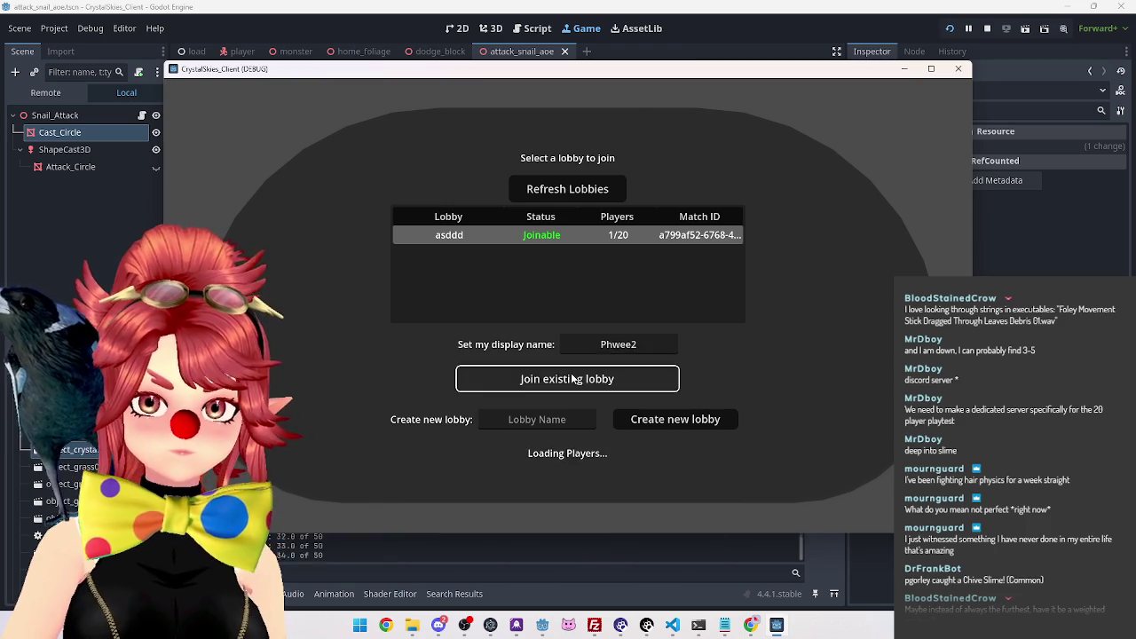
Step: Start the Battle Royale match and enlarge the game view taller and wider
key(alt+Tab)
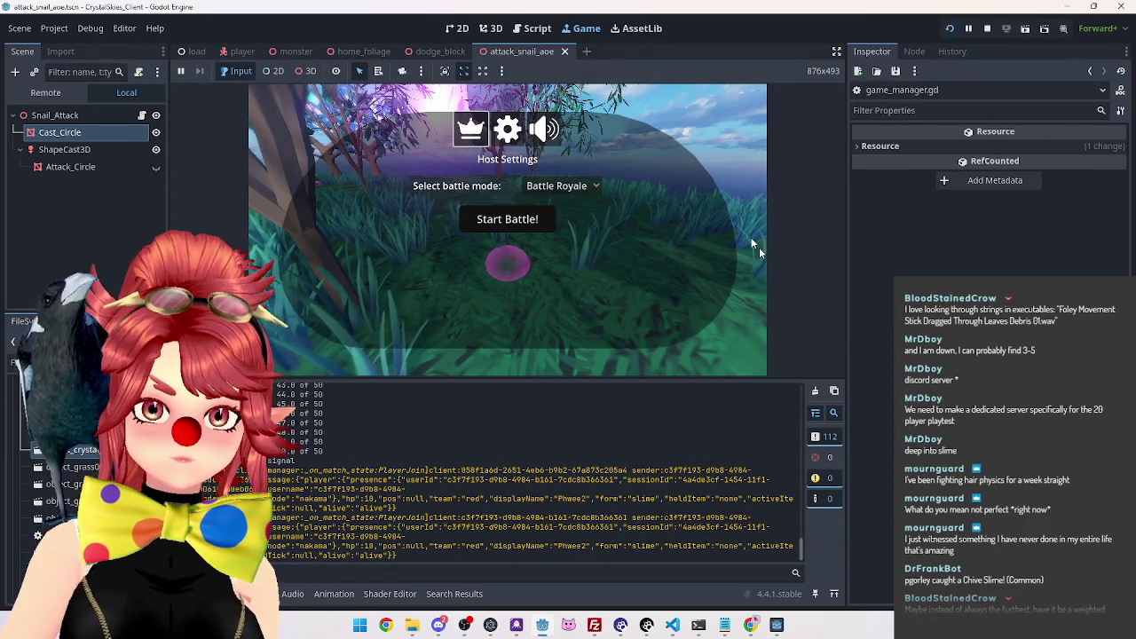
click(507, 220)
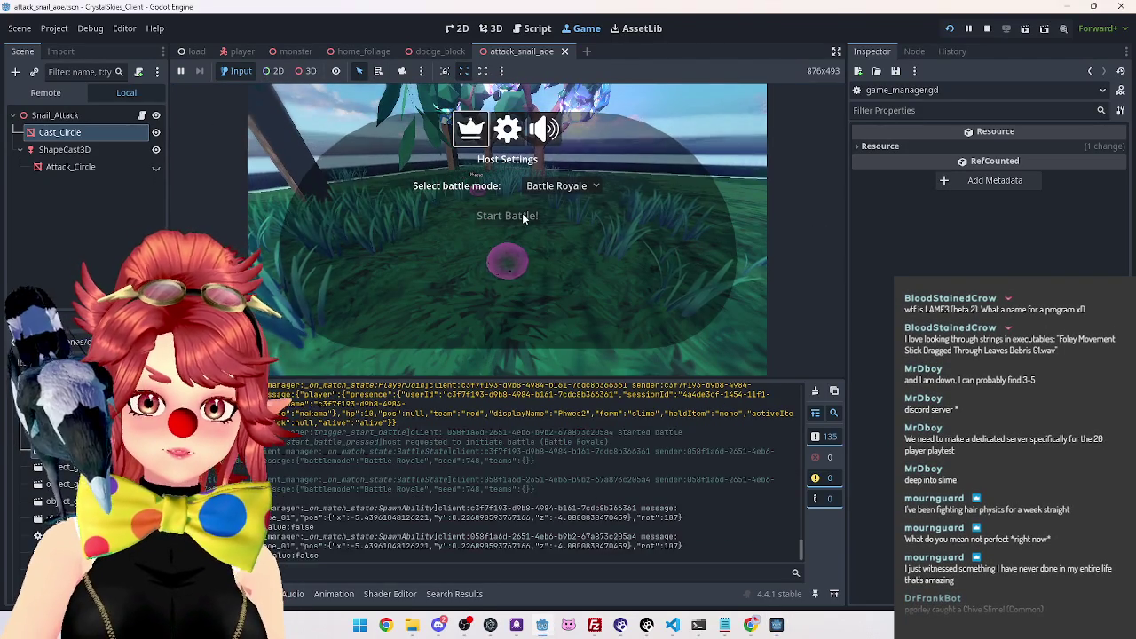
click(522, 215)
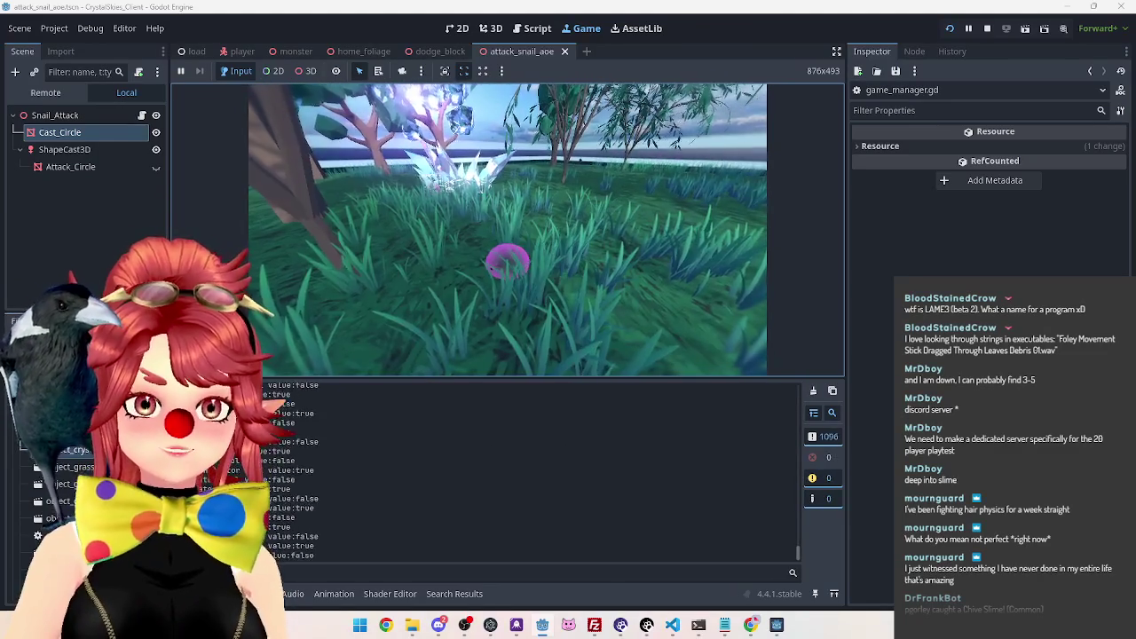
key(Escape)
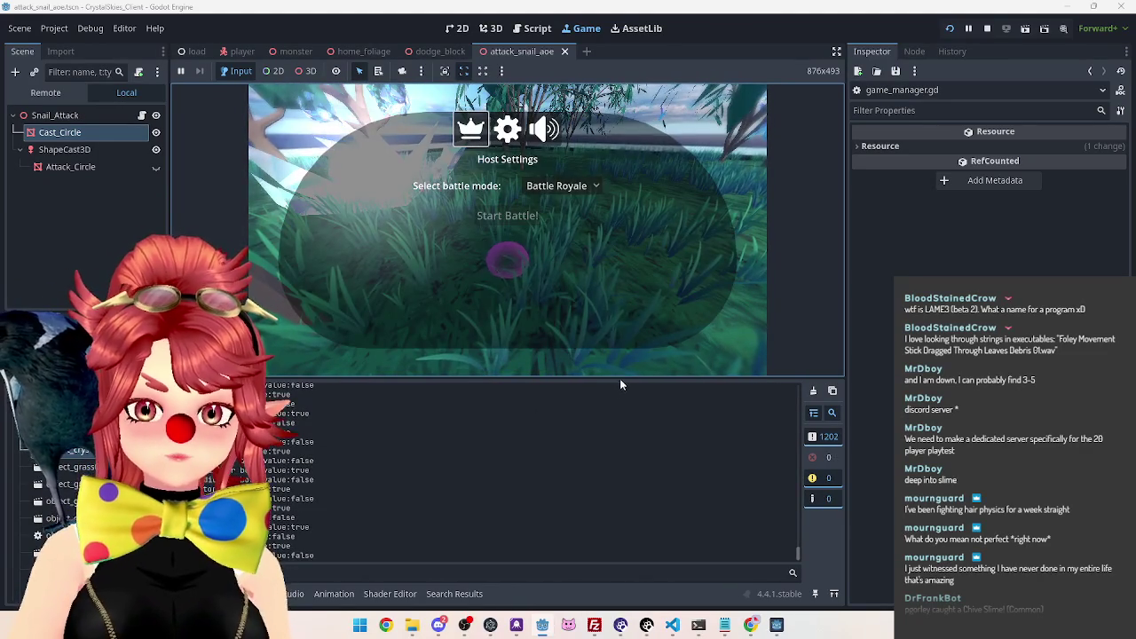
drag(621, 383, 621, 456)
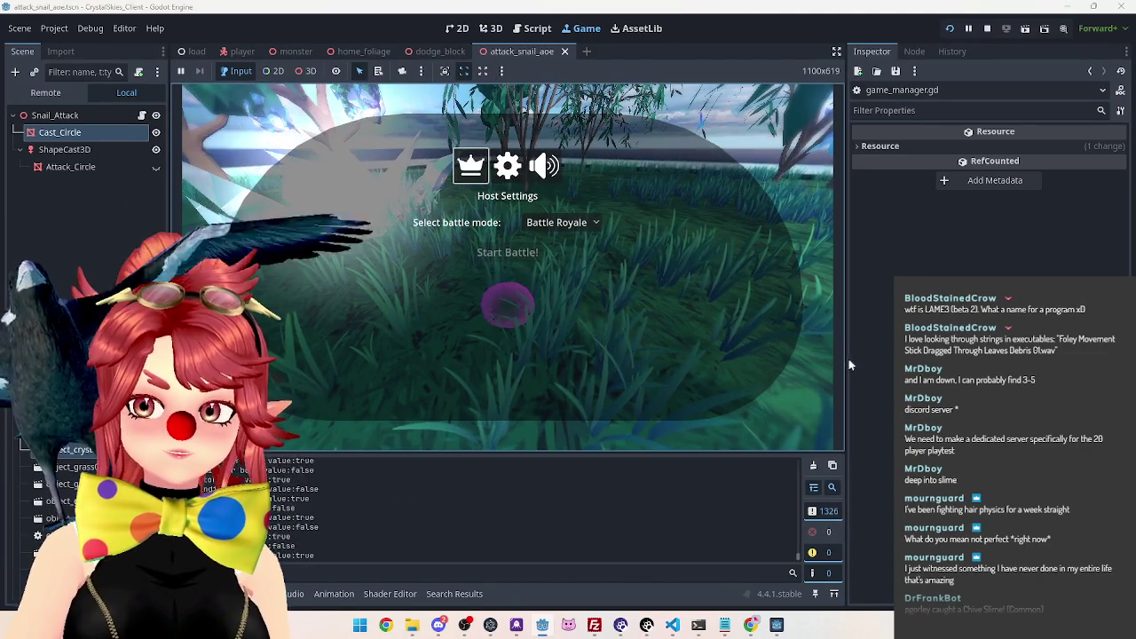
drag(845, 358, 1003, 359)
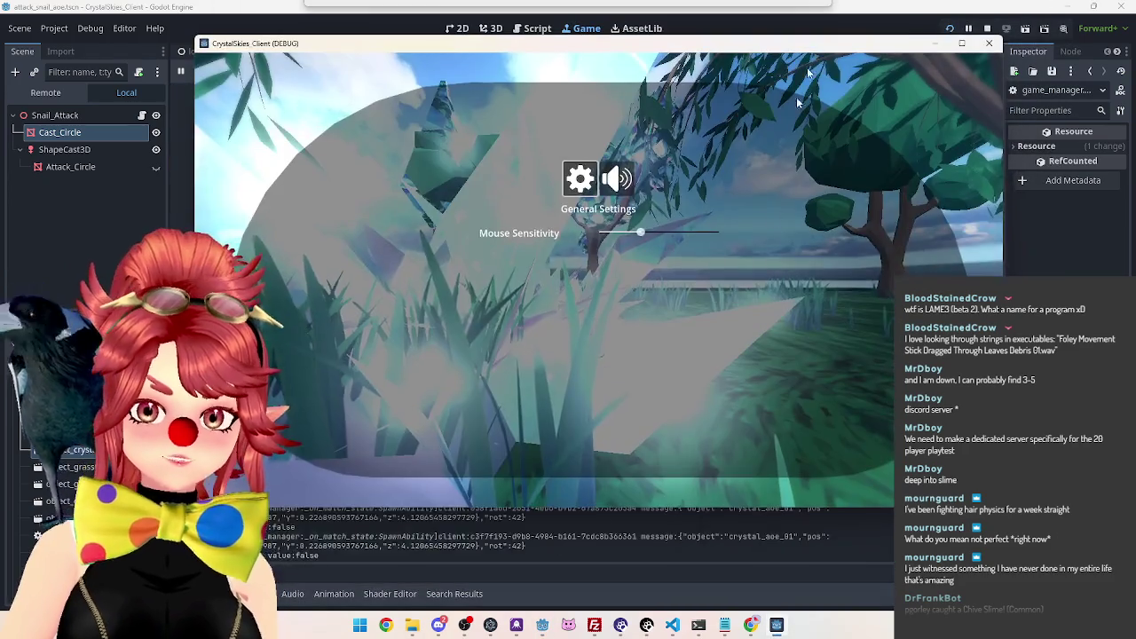
Step: Play-test crystal attack spawning in a detached game window, then stop the game with F8
key(Escape)
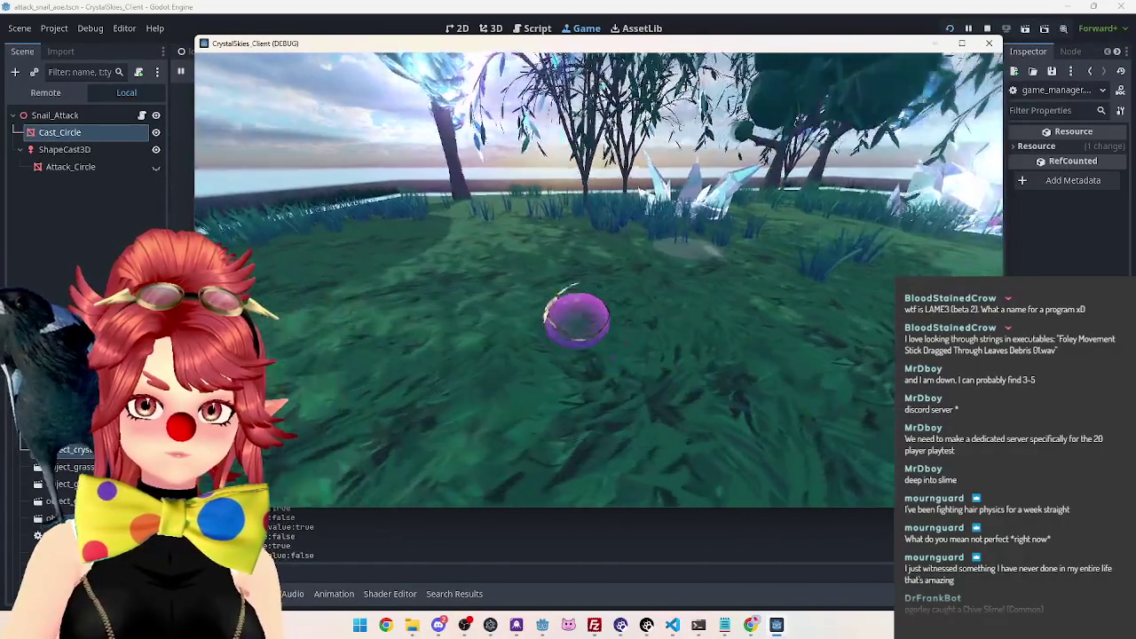
key(Escape)
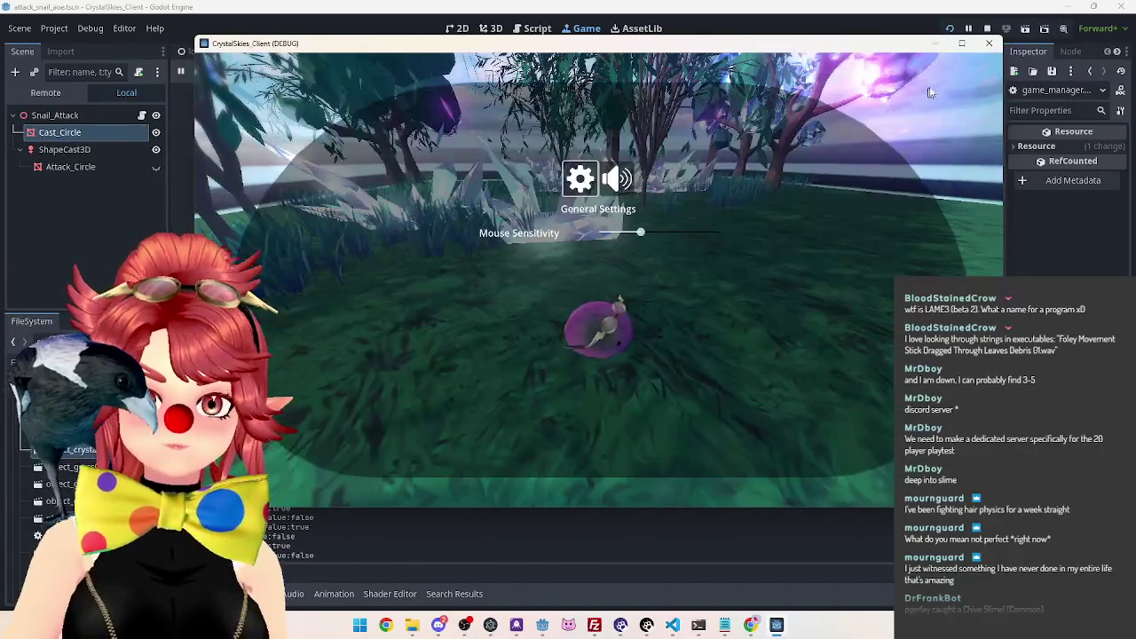
key(F8)
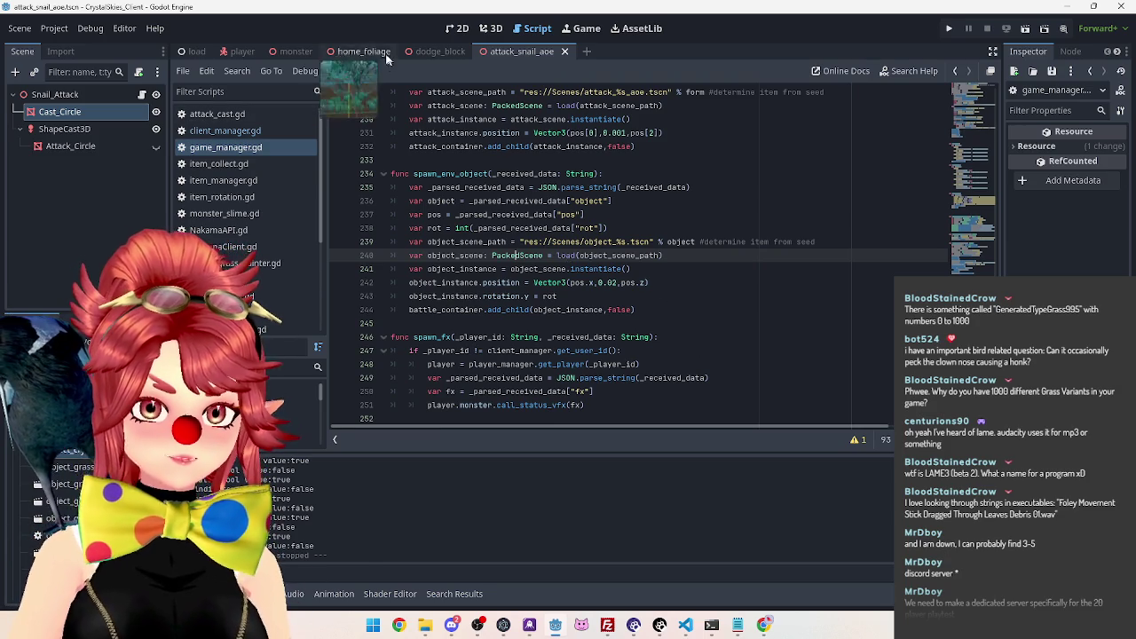
Step: Open the home_foliage scene in 3D and widen the scene tree panel
click(359, 52)
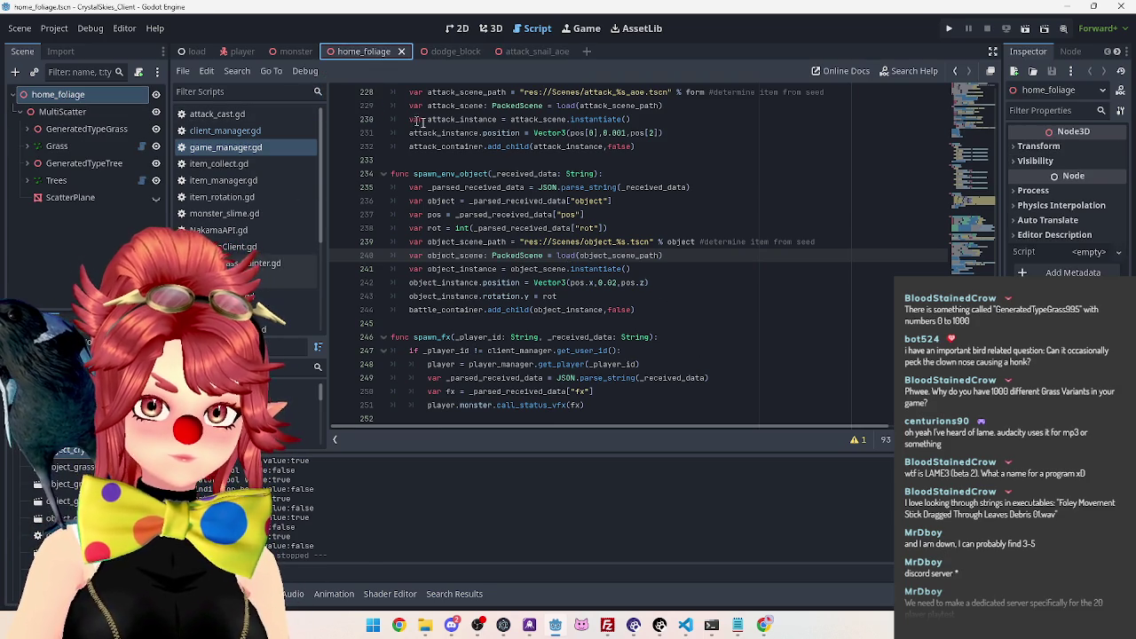
click(488, 29)
scroll(387, 266, up, 5)
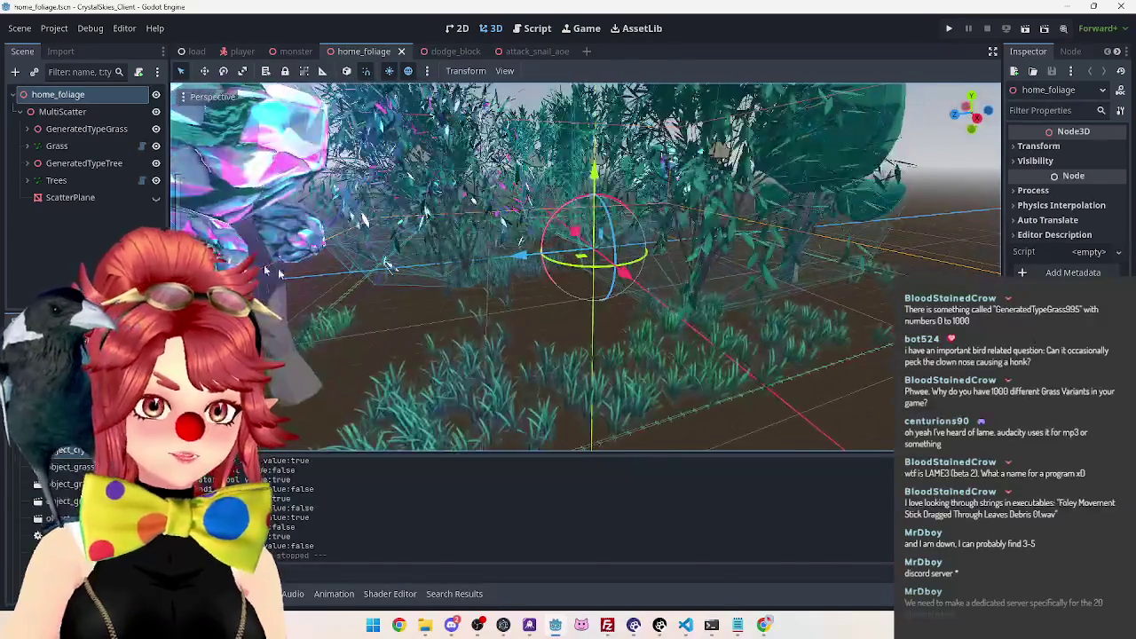
drag(169, 266, 401, 266)
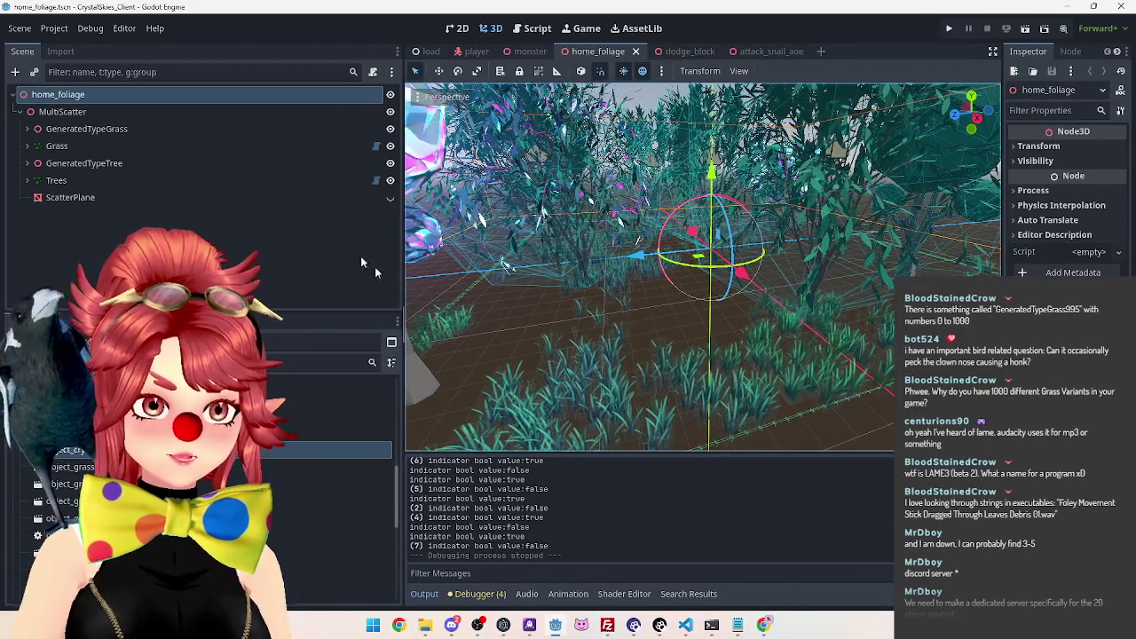
Step: Collapse the GeneratedTypeGrass node's child list and narrow the Scene dock for a wider 3D view
click(28, 130)
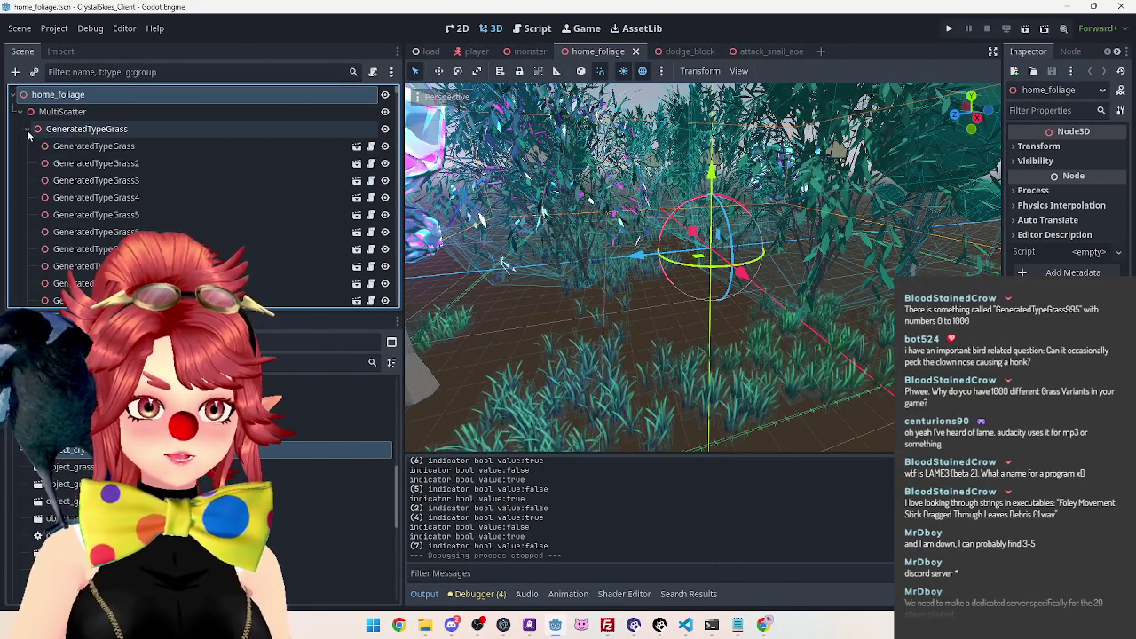
click(124, 130)
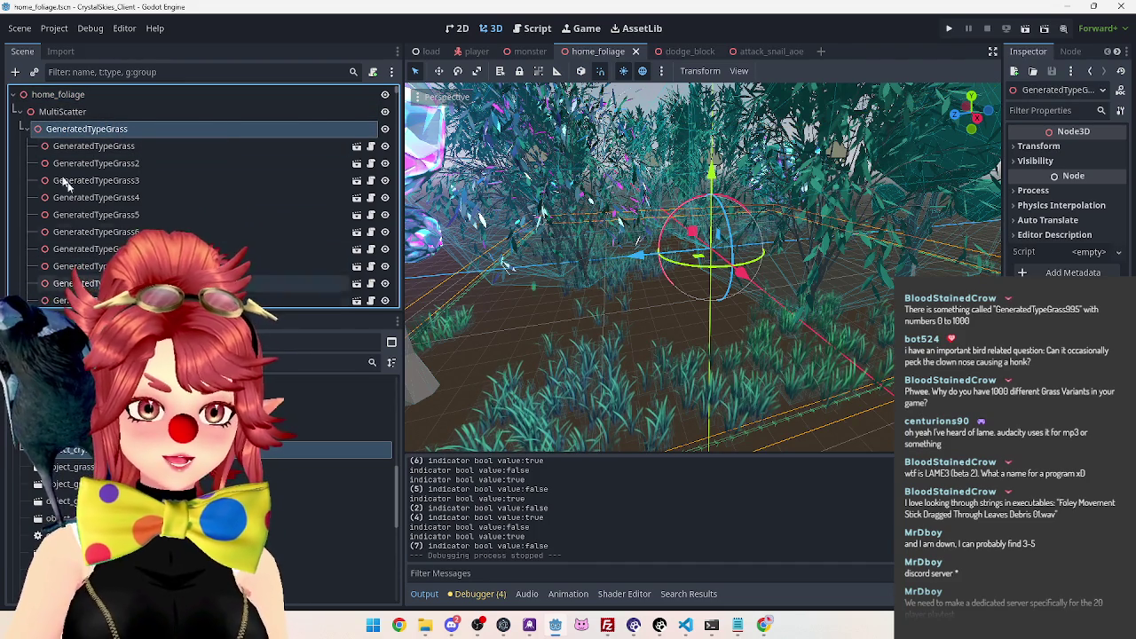
click(25, 130)
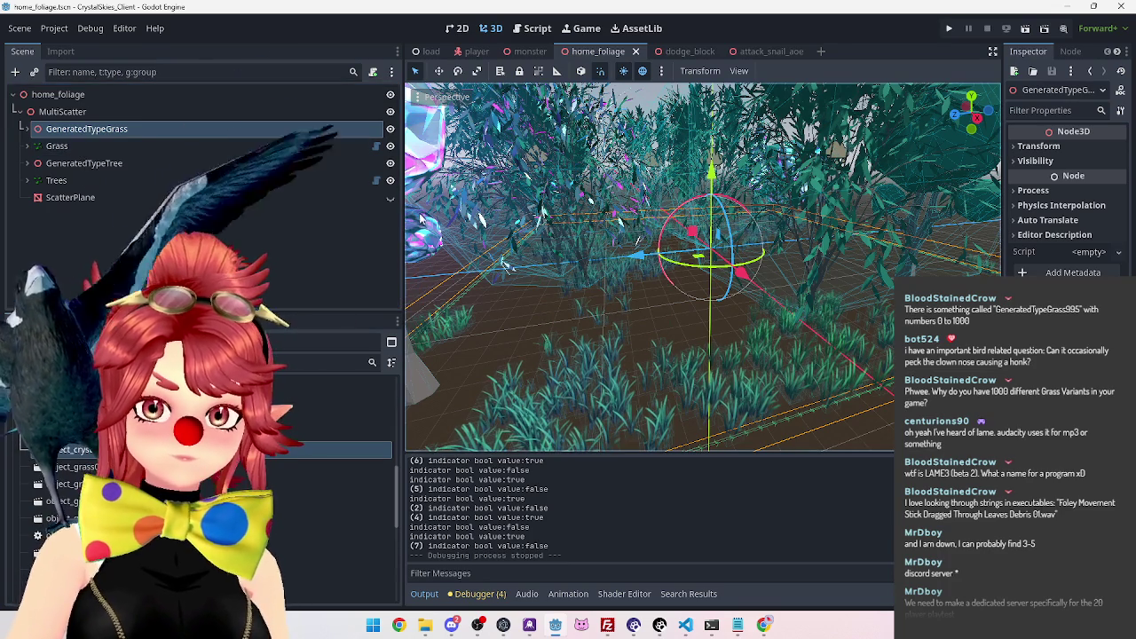
drag(401, 224, 239, 217)
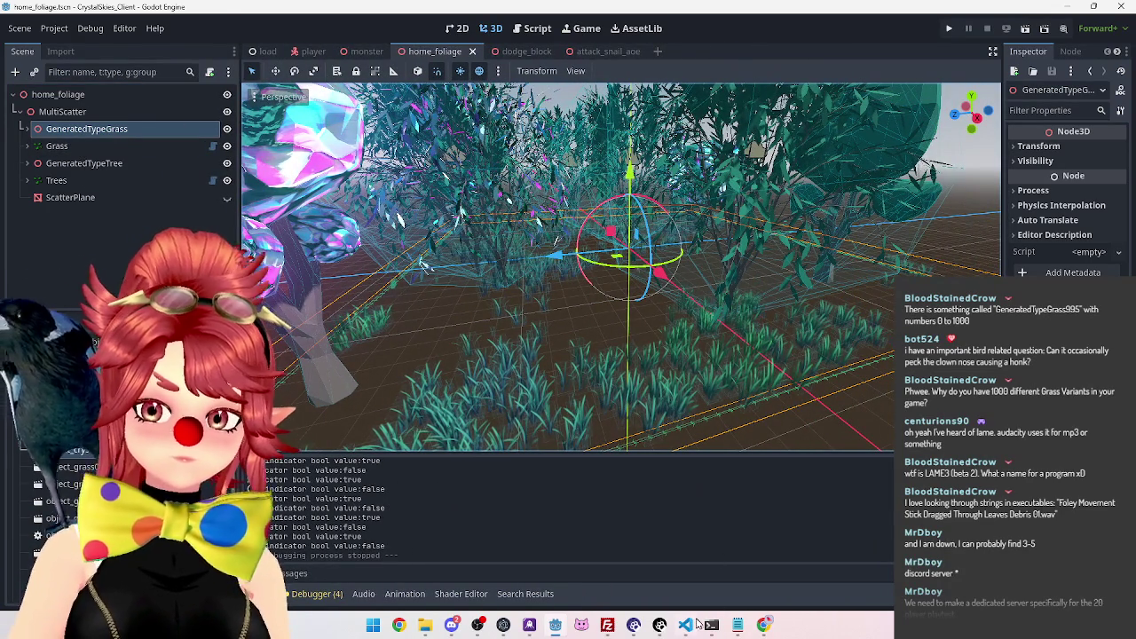
mouse_move(686, 629)
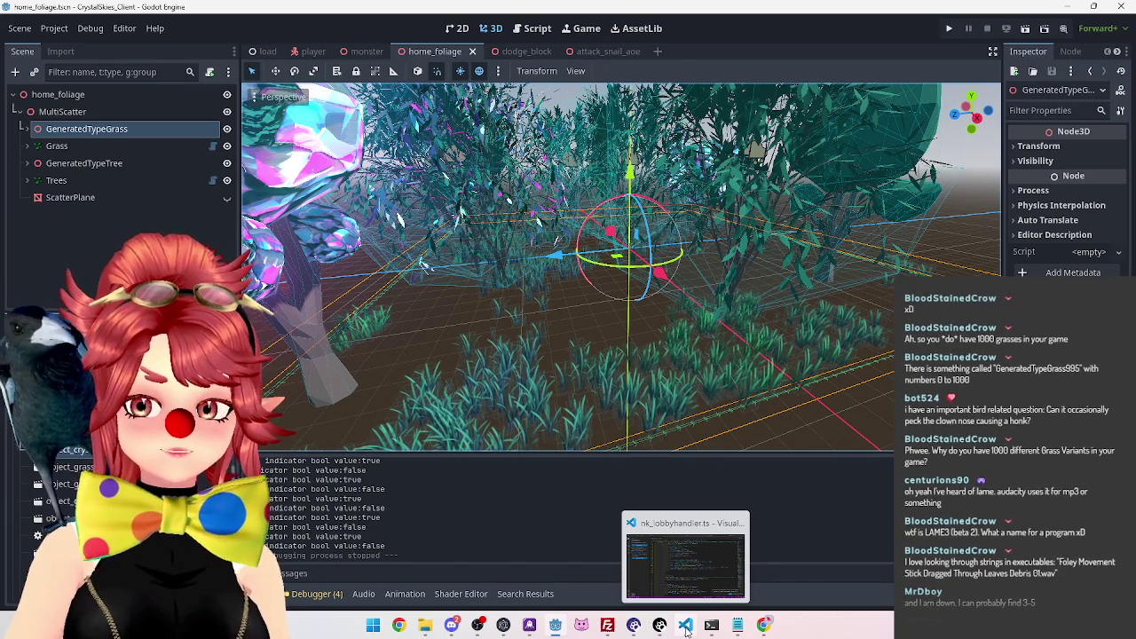
click(686, 627)
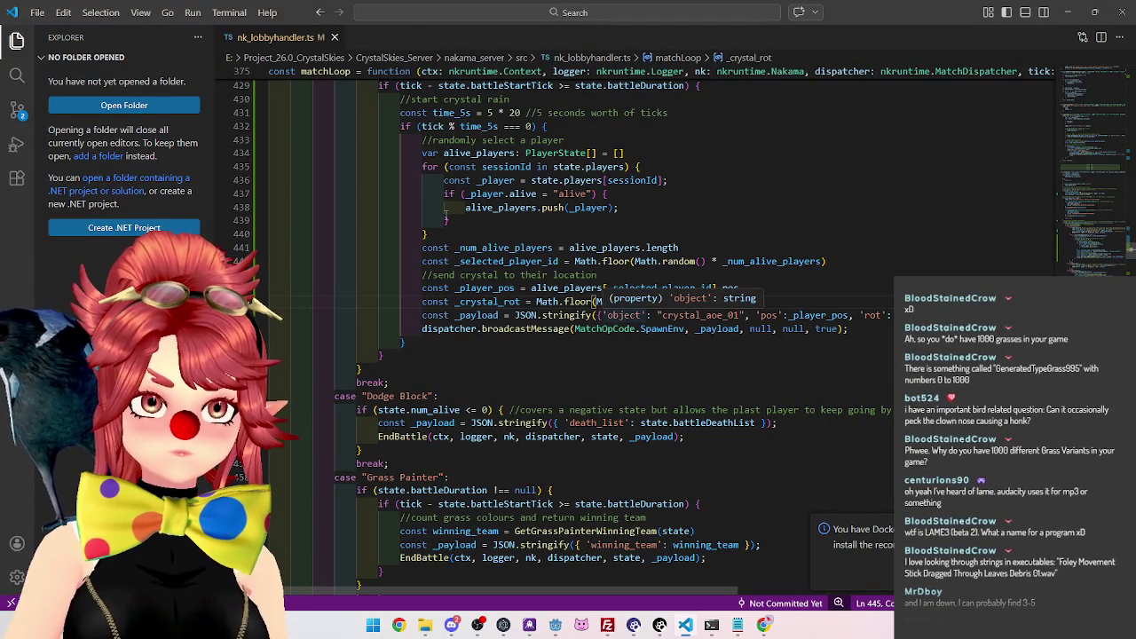
Step: Review the _player_pos and _crystal_rot lines: a random alive player and a 0–360 rotation
click(754, 287)
key(Down)
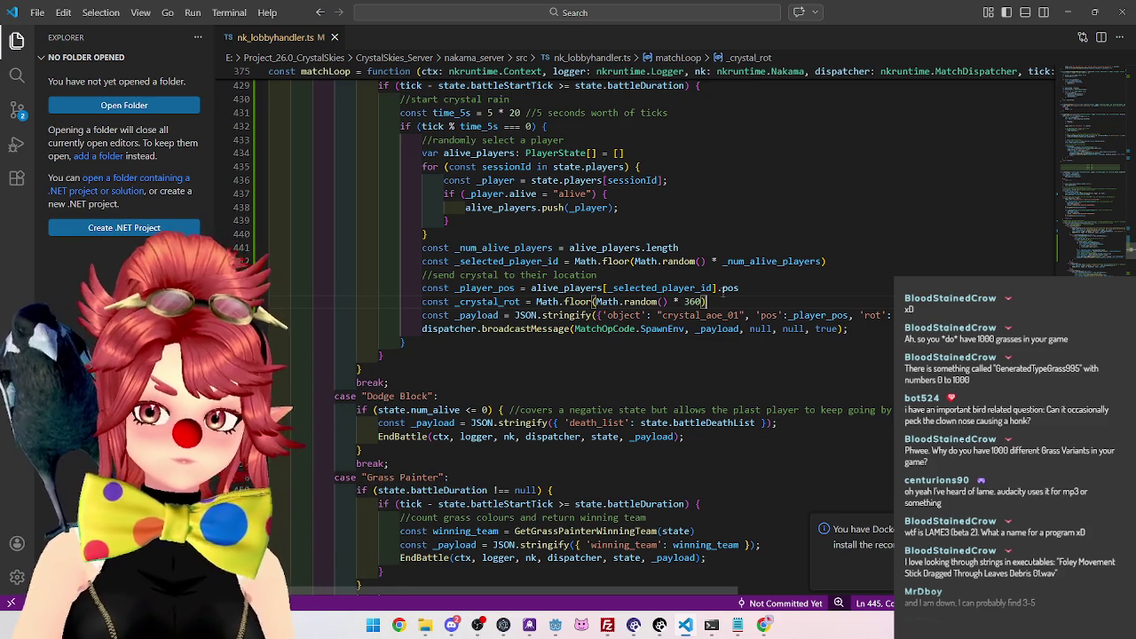
click(737, 288)
click(722, 303)
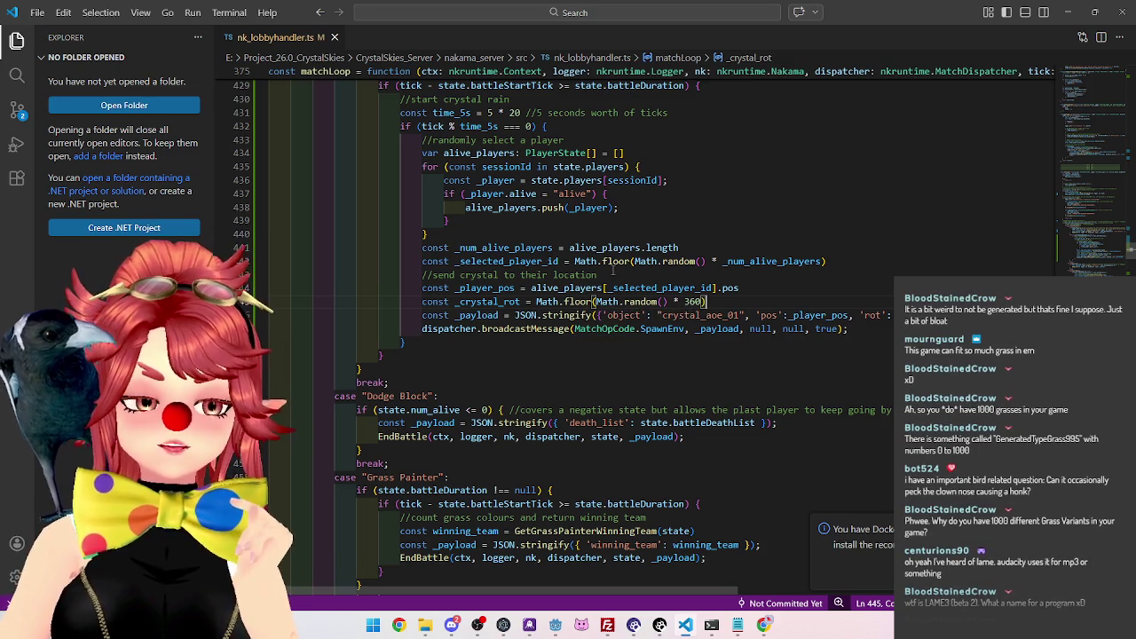
mouse_move(612, 266)
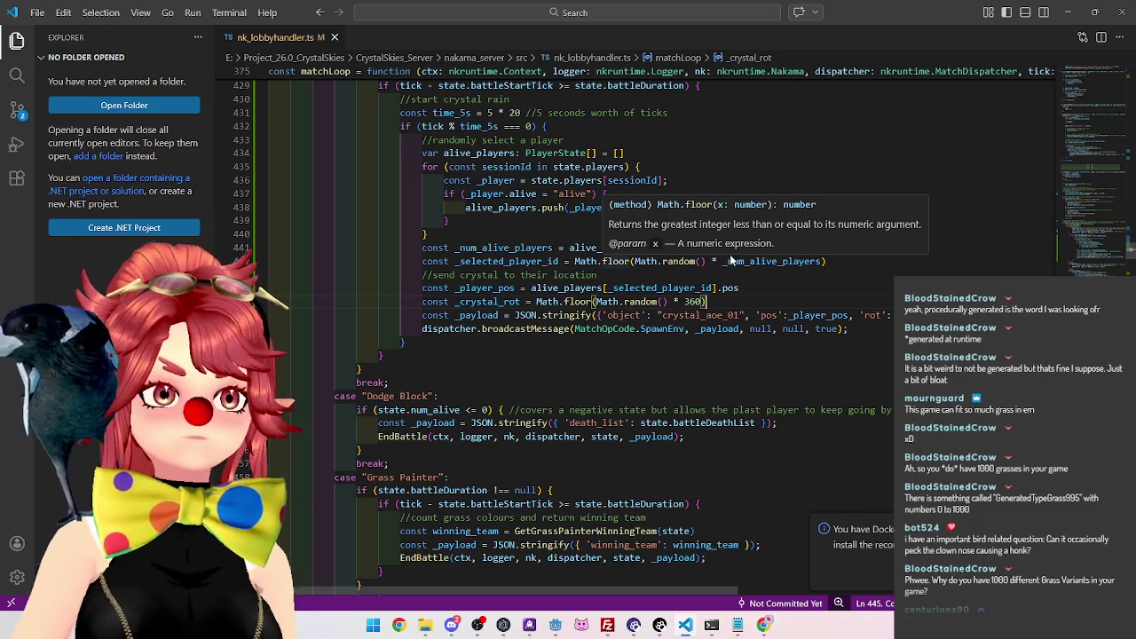
Step: Confirm the crystal_aoe_01 SpawnEnv payload includes position and rot, then return to Godot
click(681, 356)
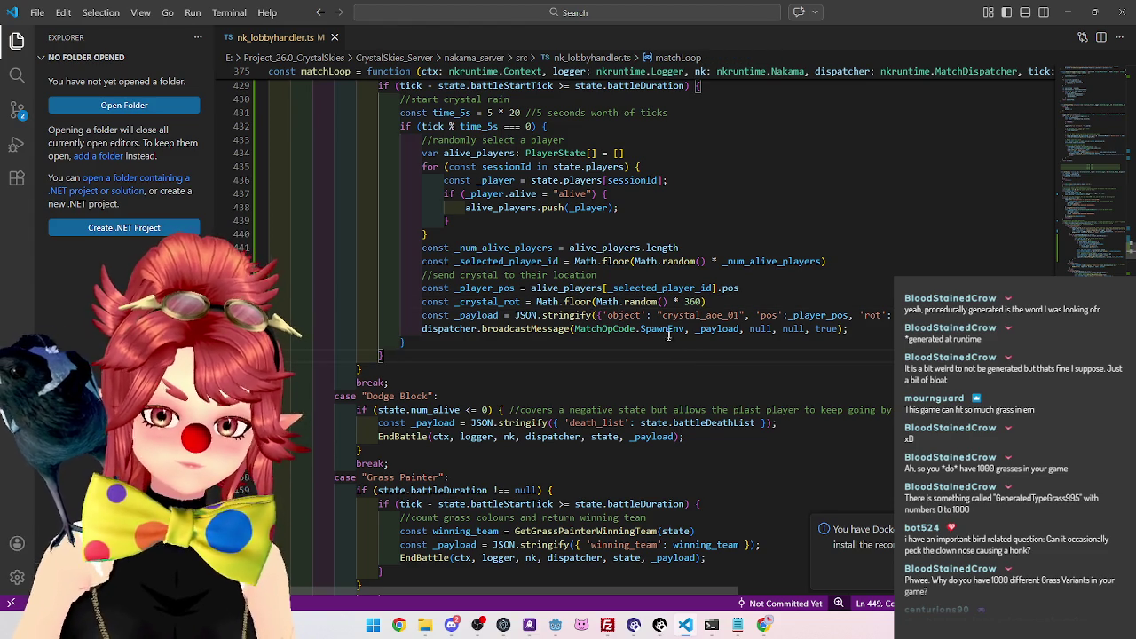
click(705, 301)
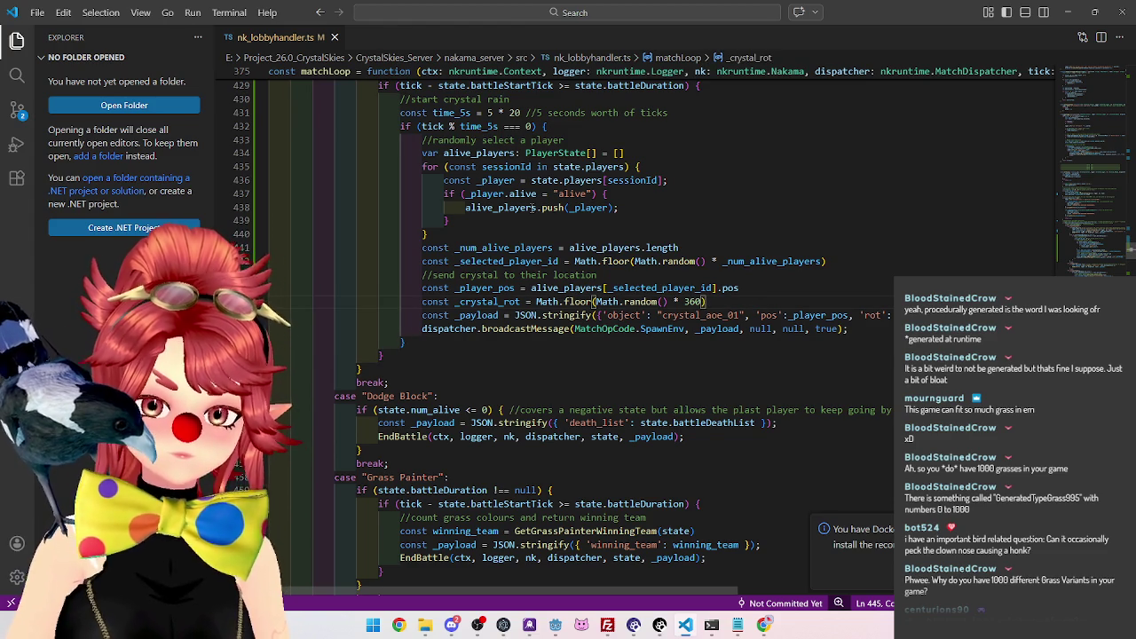
key(Down)
key(Down)
scroll(635, 238, down, 2)
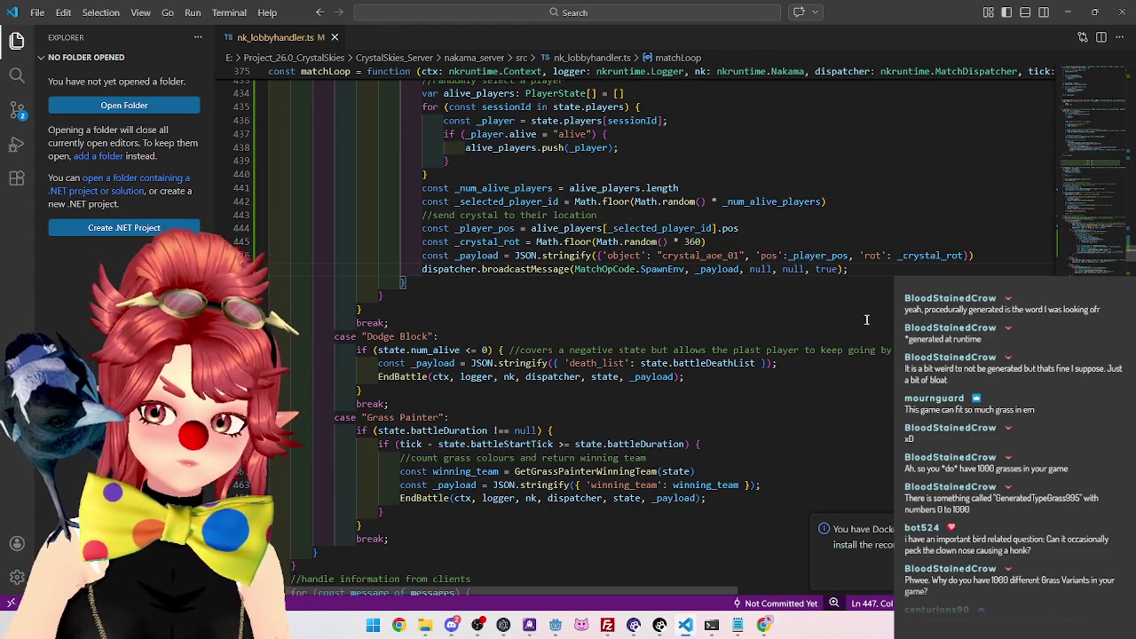
scroll(854, 325, down, 2)
scroll(853, 325, up, 5)
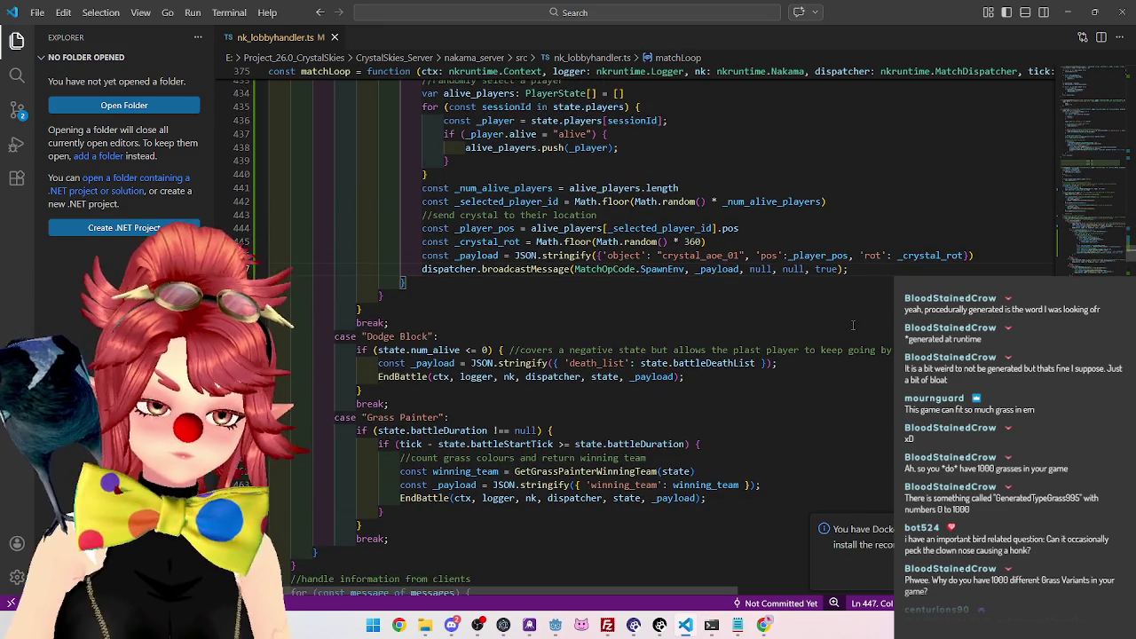
scroll(853, 325, down, 2)
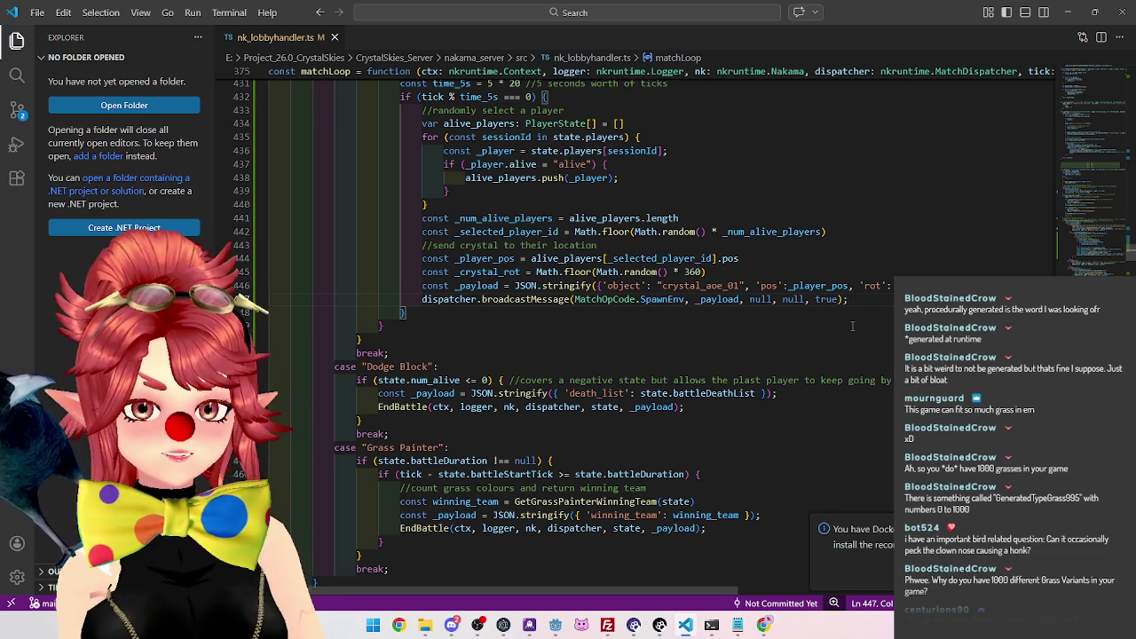
click(556, 625)
Step: Orbit around home_foliage and select several grass clumps to inspect their GeneratedTypeGrass nodes
scroll(646, 269, down, 5)
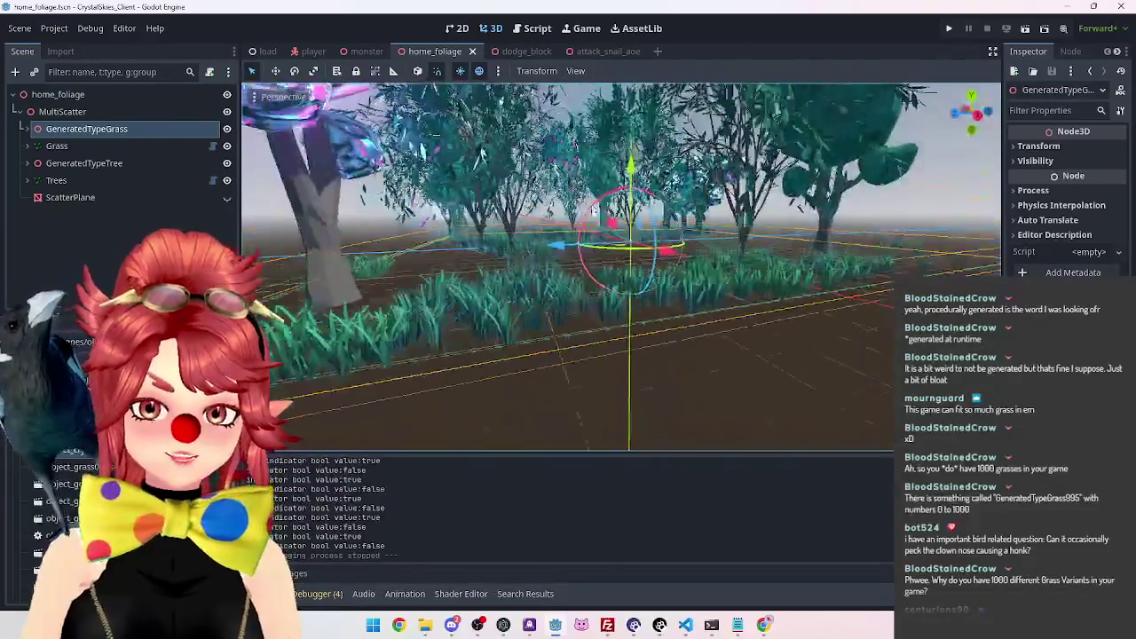
mouse_move(646, 269)
mouse_down()
mouse_move(705, 254)
mouse_move(743, 307)
mouse_move(601, 299)
mouse_move(494, 376)
mouse_up()
mouse_move(591, 354)
mouse_down()
mouse_move(613, 355)
mouse_move(612, 332)
mouse_move(479, 353)
mouse_move(541, 266)
mouse_move(782, 338)
mouse_move(621, 328)
mouse_move(521, 349)
mouse_move(752, 345)
mouse_move(563, 364)
mouse_move(605, 330)
mouse_move(578, 338)
mouse_move(497, 436)
mouse_move(576, 321)
mouse_move(521, 287)
mouse_move(602, 258)
mouse_move(680, 293)
mouse_move(363, 290)
mouse_move(736, 314)
mouse_move(770, 305)
mouse_move(744, 310)
mouse_move(755, 302)
mouse_move(792, 306)
mouse_move(624, 282)
mouse_move(514, 308)
mouse_move(562, 308)
mouse_move(431, 261)
mouse_move(515, 283)
mouse_move(529, 303)
mouse_move(619, 307)
mouse_move(552, 274)
mouse_up()
click(717, 297)
click(514, 309)
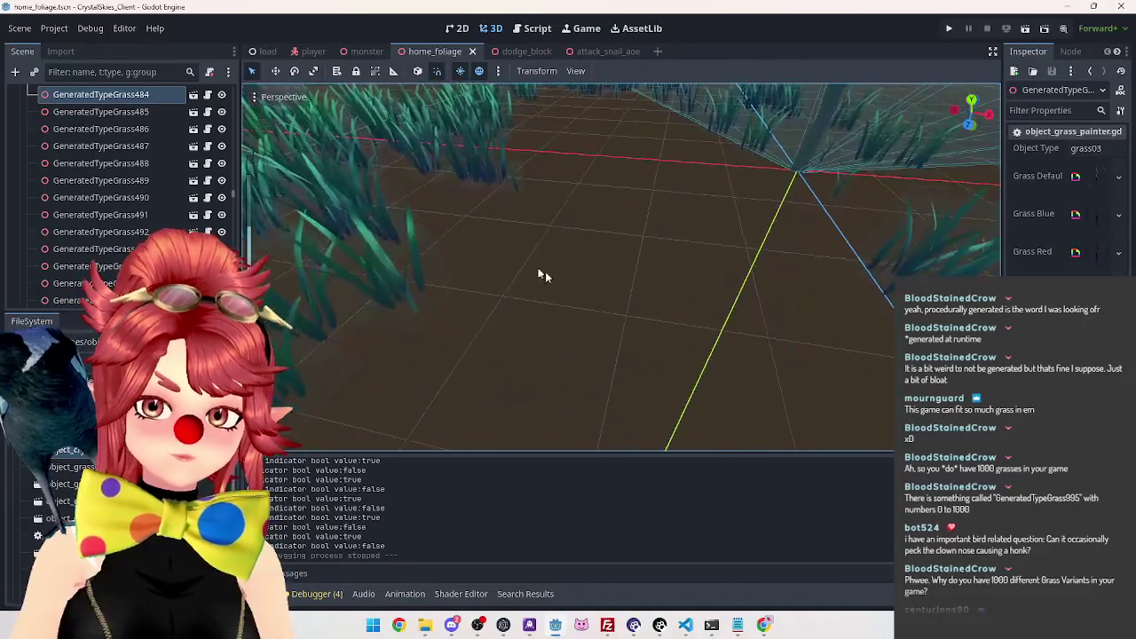
click(525, 195)
mouse_move(526, 194)
mouse_down()
mouse_move(697, 194)
mouse_move(710, 233)
mouse_move(530, 210)
mouse_move(587, 274)
mouse_move(512, 265)
mouse_move(561, 214)
mouse_move(614, 323)
mouse_up()
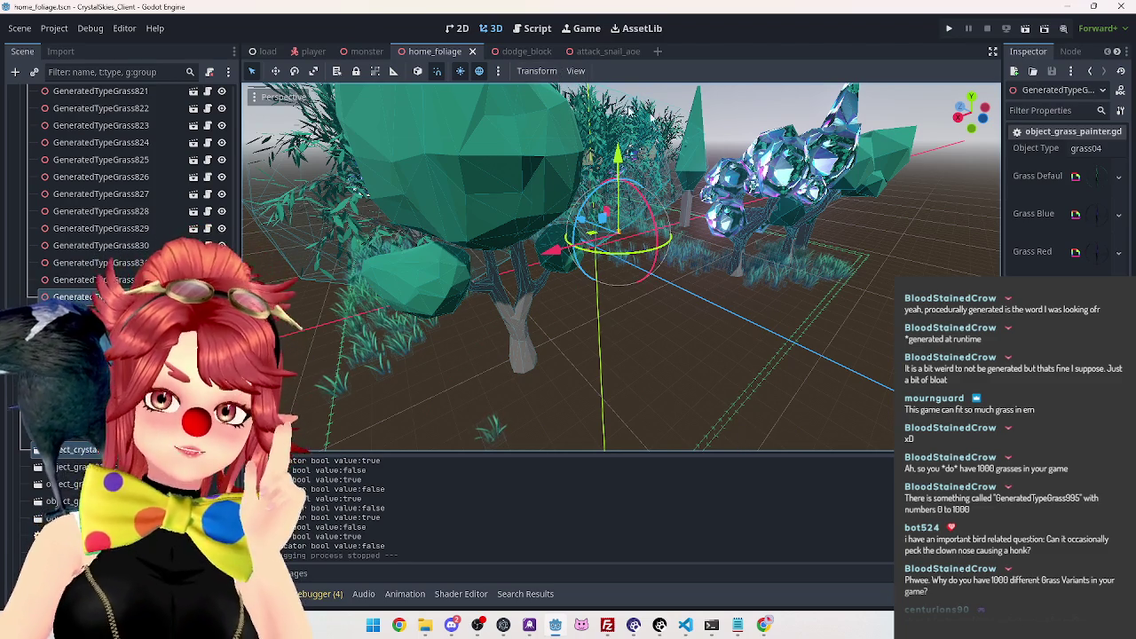
Step: View the attack_snail_aoe scene, then move on to the player scene
click(604, 52)
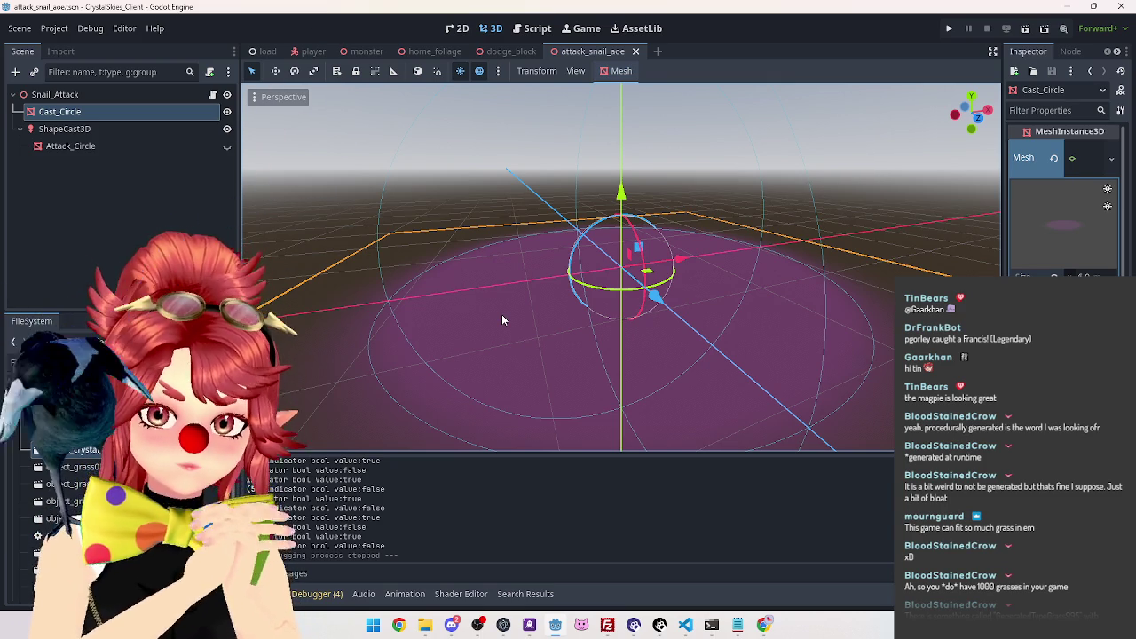
click(310, 52)
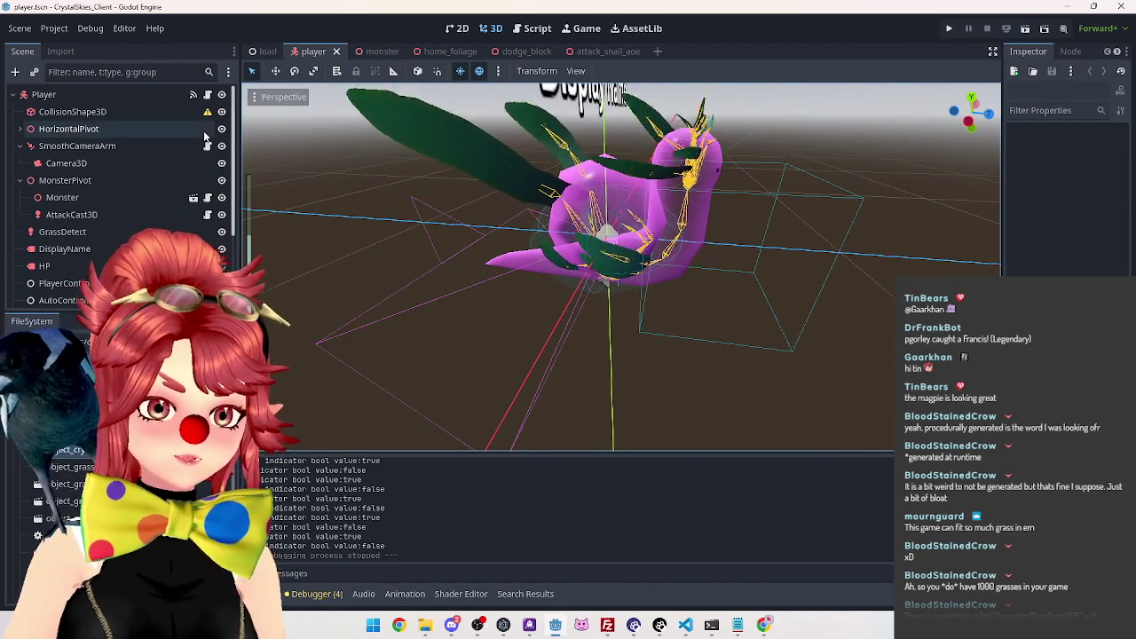
Step: Inspect the player's CollisionShape3D and HorizontalPivot nodes, widening the Inspector panel
click(72, 112)
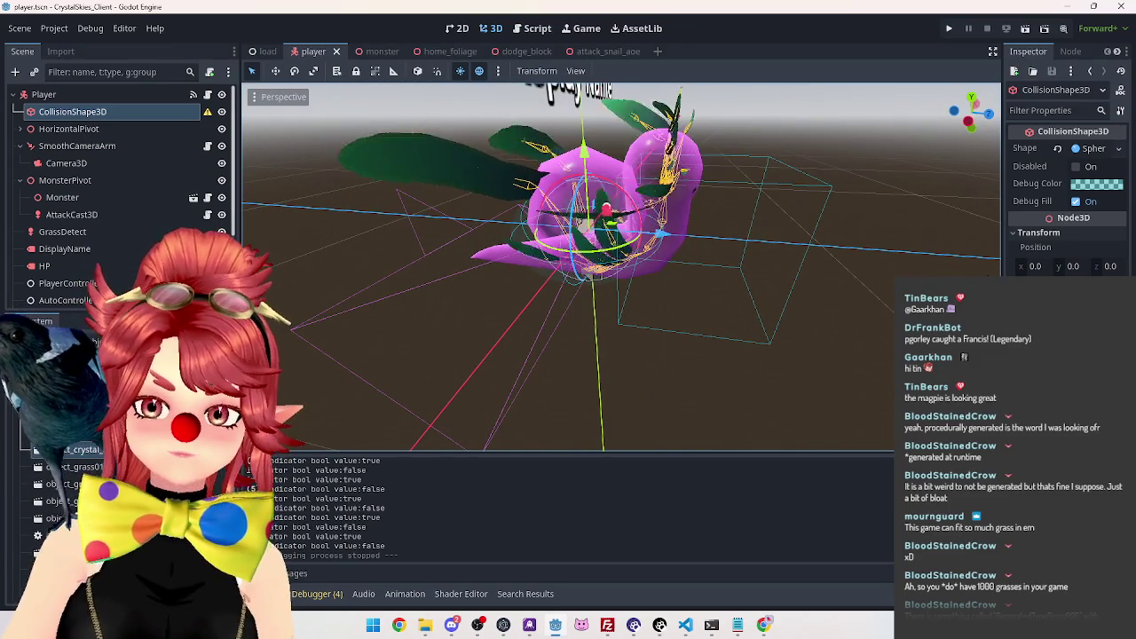
drag(1001, 274, 904, 284)
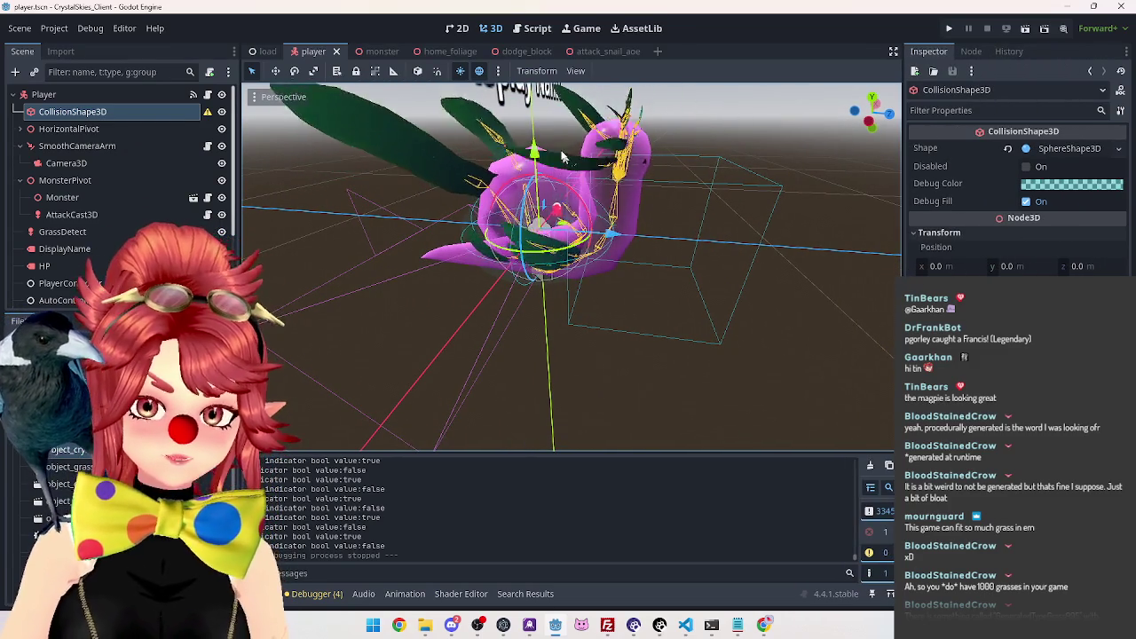
click(113, 128)
click(104, 112)
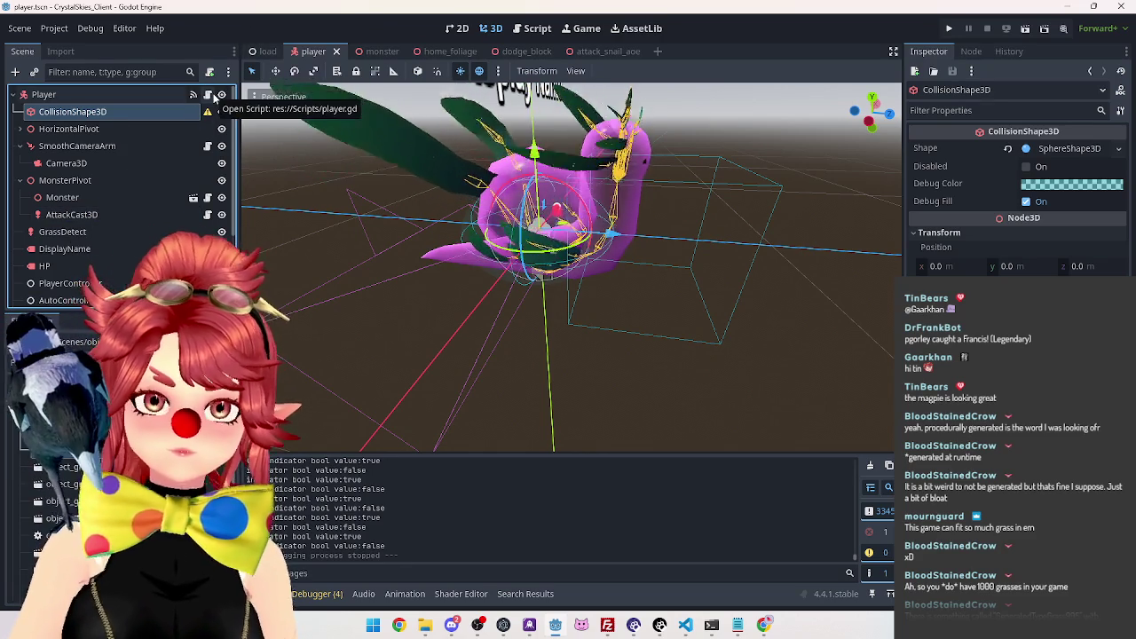
Step: List the CollisionShape3D's signals, including visibility_changed and ready
click(971, 51)
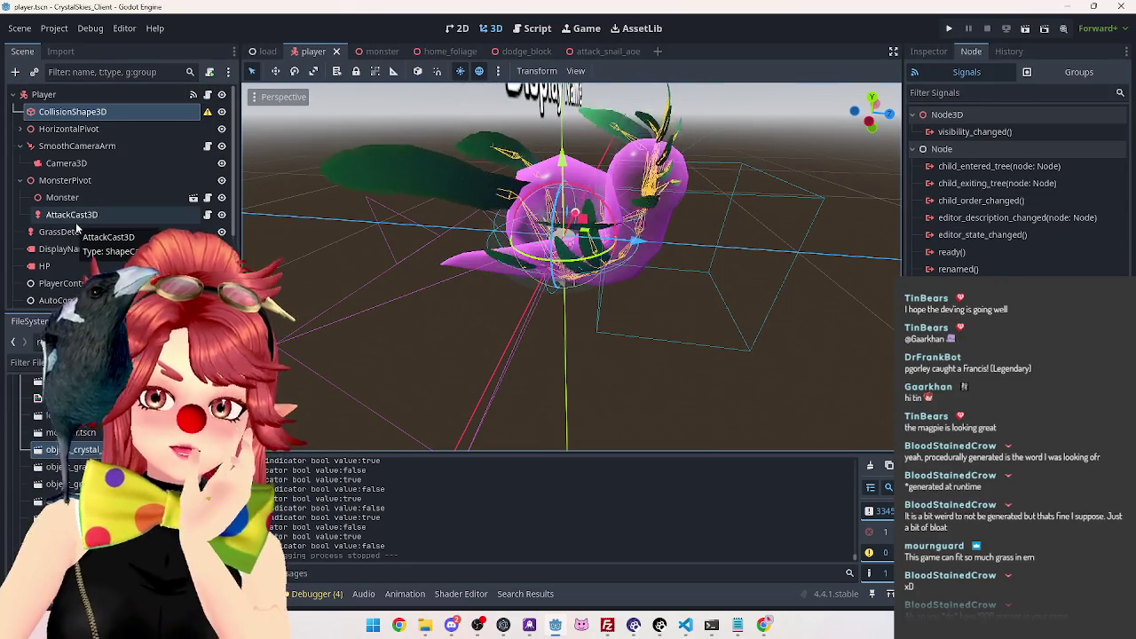
scroll(516, 283, down, 4)
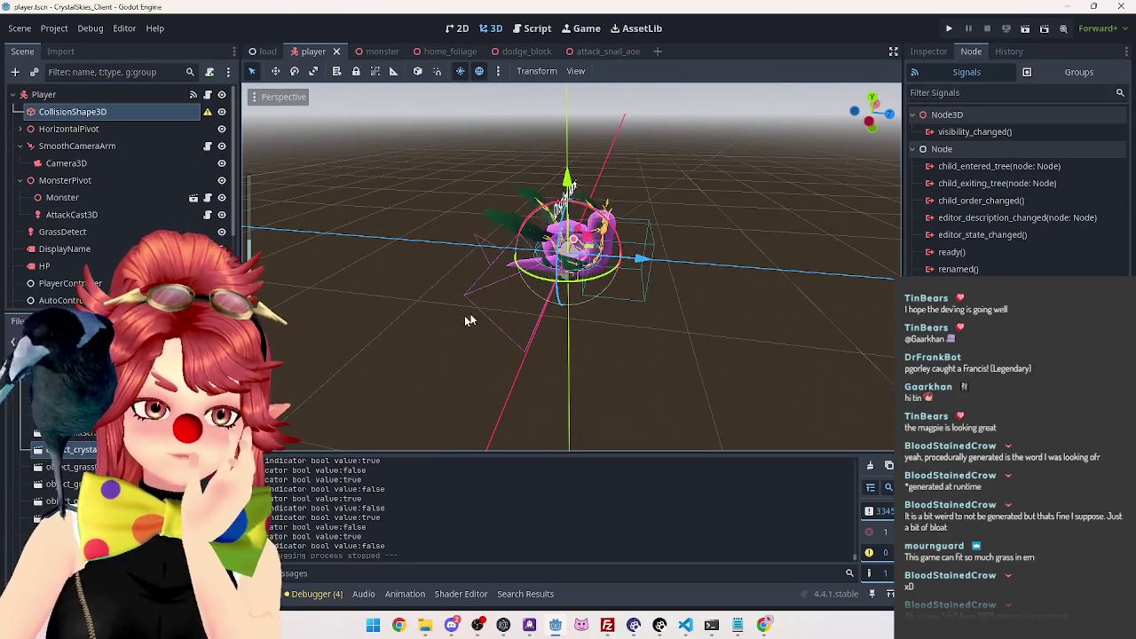
scroll(499, 303, up, 3)
scroll(540, 327, down, 3)
scroll(540, 327, up, 4)
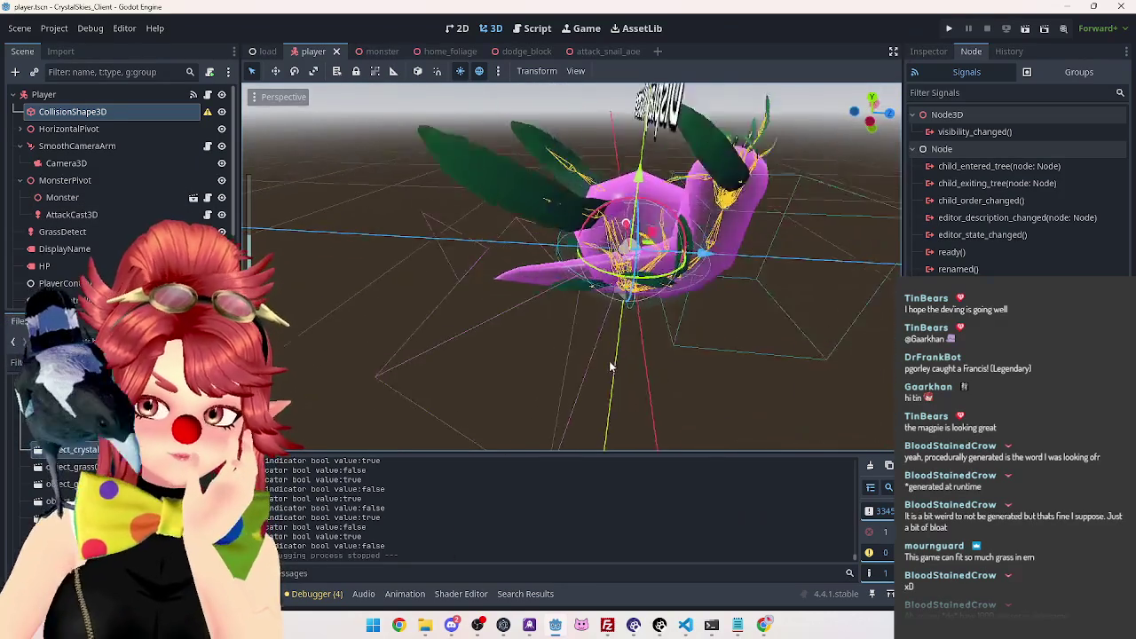
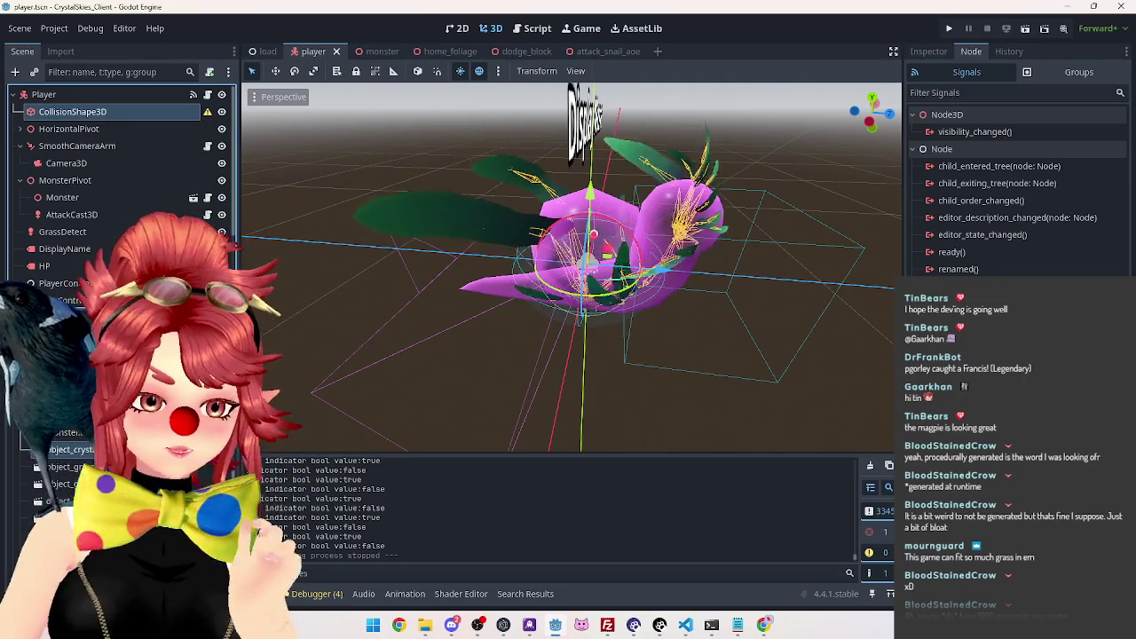
Step: Open the object_crystal_aoe_01 scene and orbit the view around the crystal
double_click(75, 449)
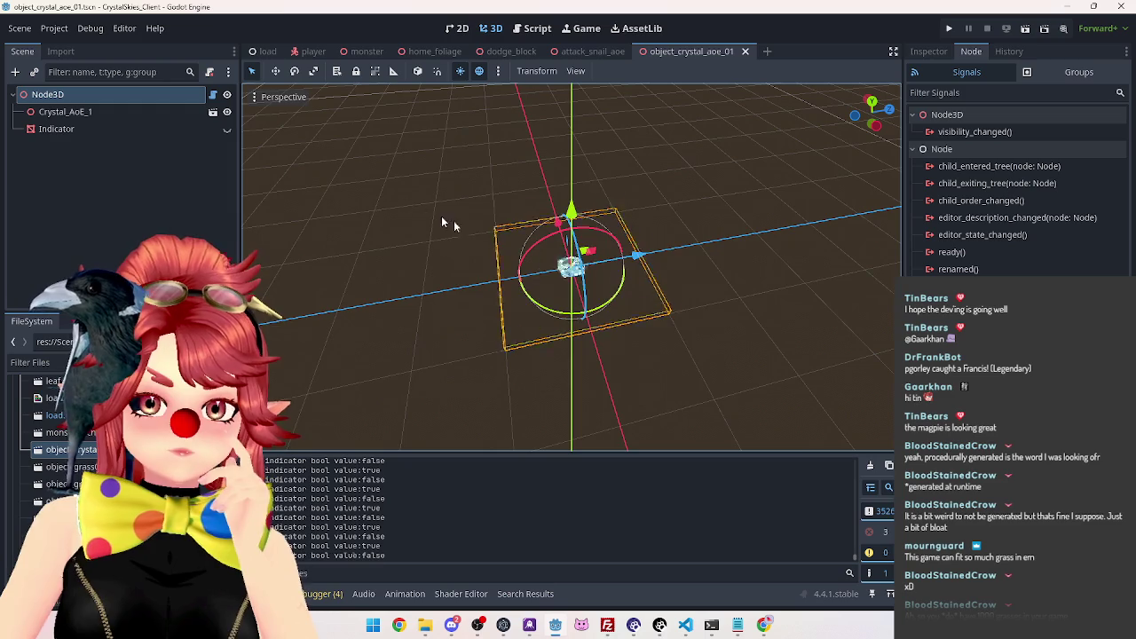
mouse_move(639, 287)
mouse_down()
mouse_move(847, 252)
mouse_move(673, 211)
mouse_up()
mouse_move(735, 312)
mouse_down()
mouse_move(443, 314)
mouse_move(664, 284)
mouse_move(818, 309)
mouse_move(423, 292)
mouse_move(284, 346)
mouse_move(799, 337)
mouse_move(691, 303)
mouse_move(483, 317)
mouse_up()
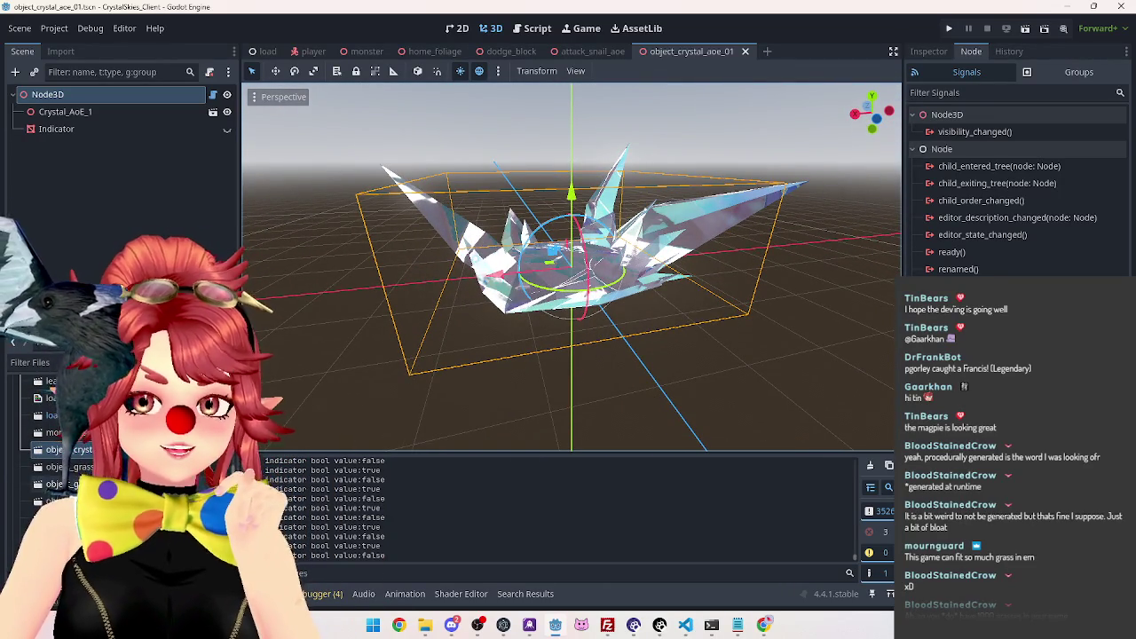
Step: Bring up Advanced Import Settings for the Crystal_AoE_1.glb model
scroll(53, 462, up, 2)
scroll(31, 494, up, 3)
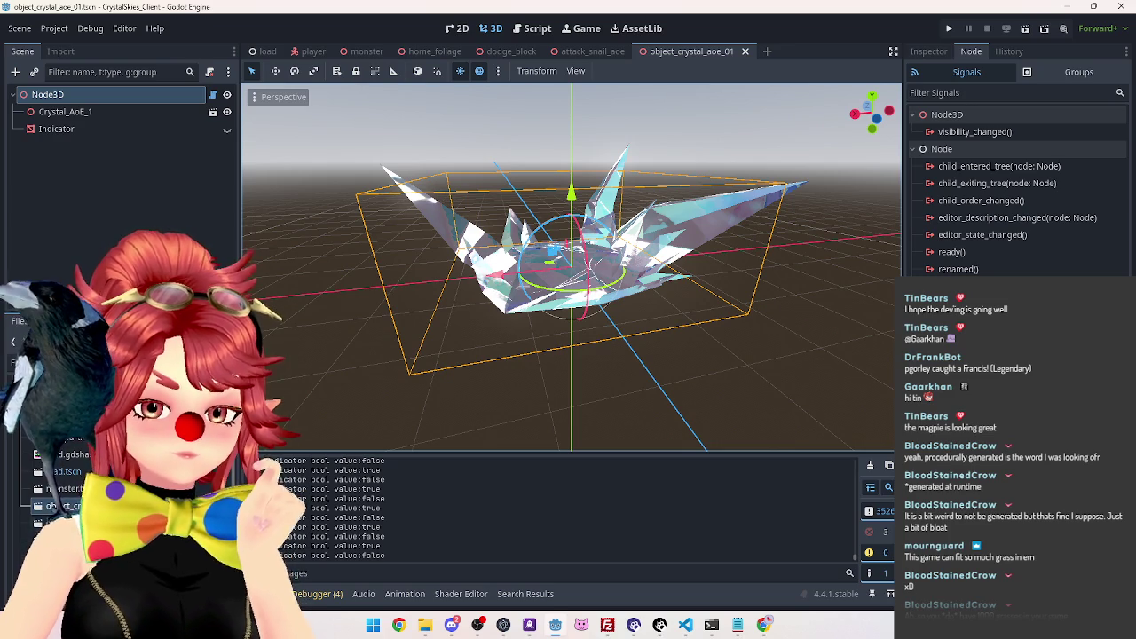
scroll(32, 493, down, 3)
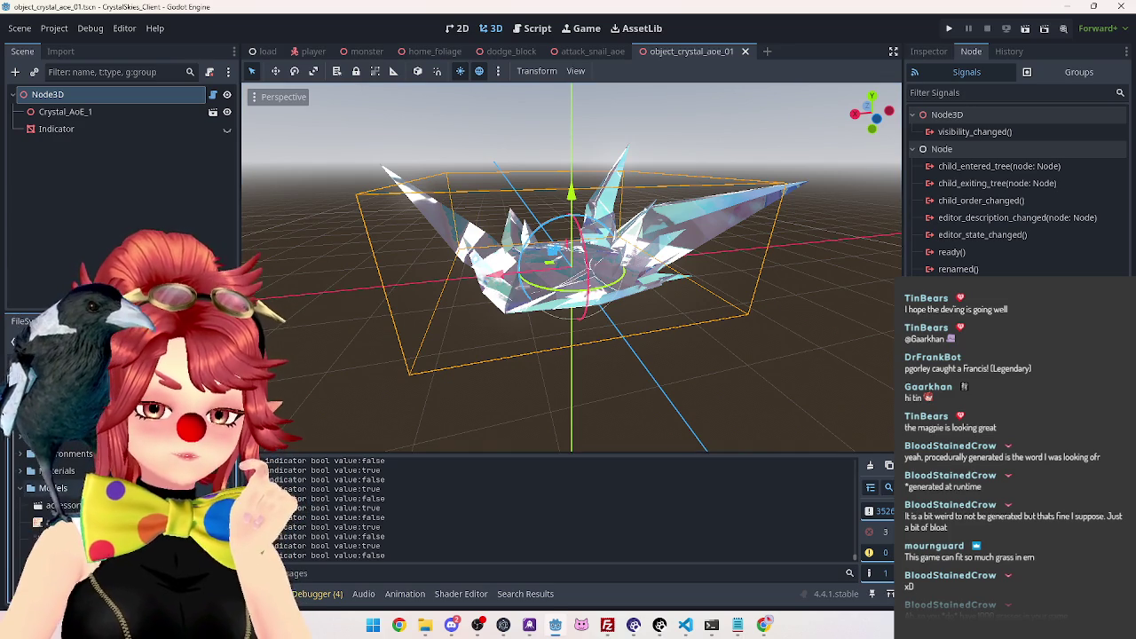
double_click(87, 462)
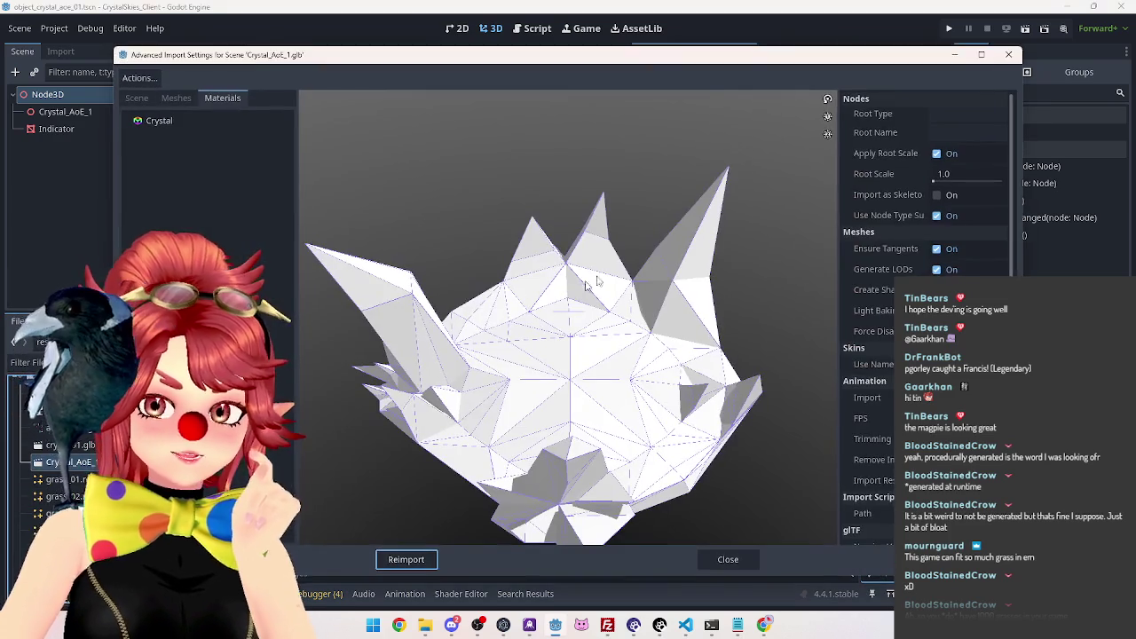
Step: Save the Crystal_AoE_1_Cube_001 mesh to a resource file in res://Models, then reimport the model
click(128, 120)
click(166, 138)
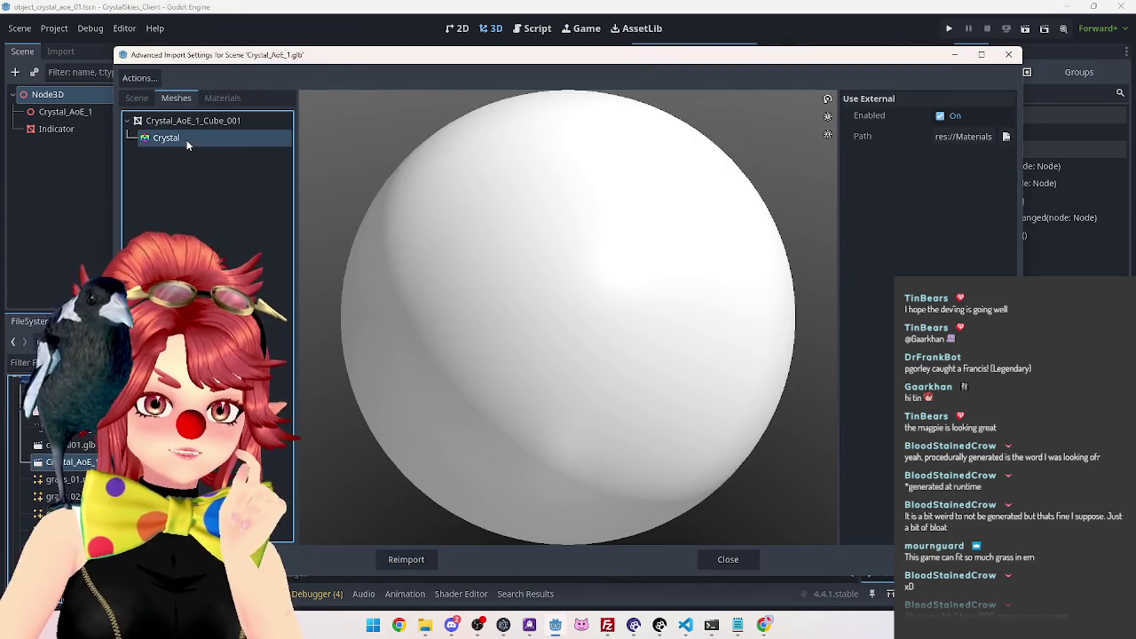
click(219, 125)
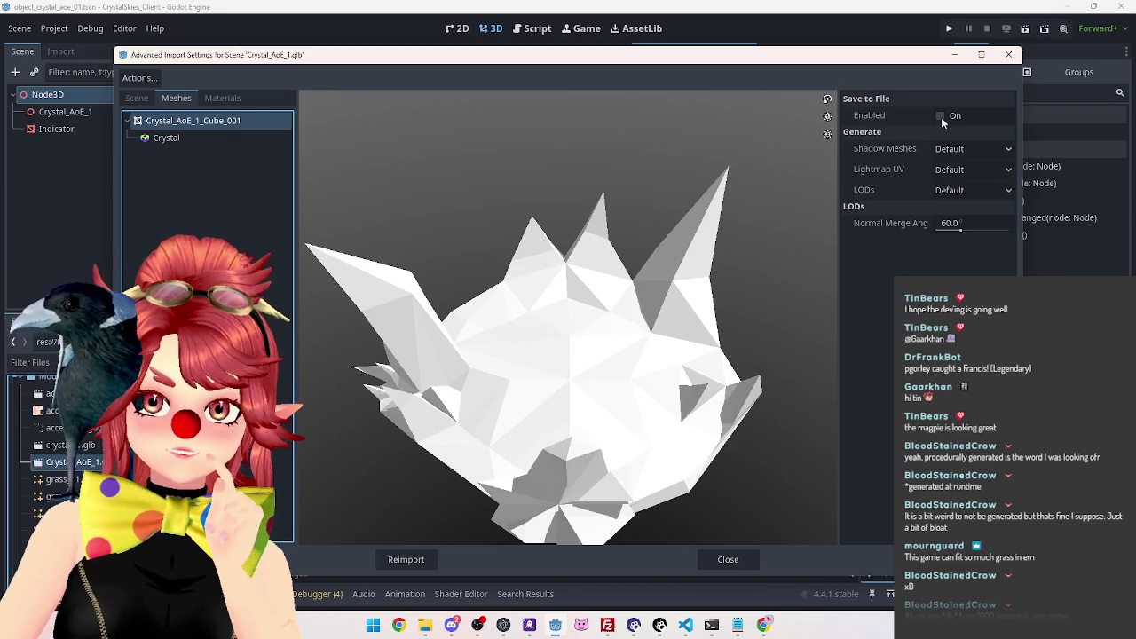
click(941, 116)
click(1006, 136)
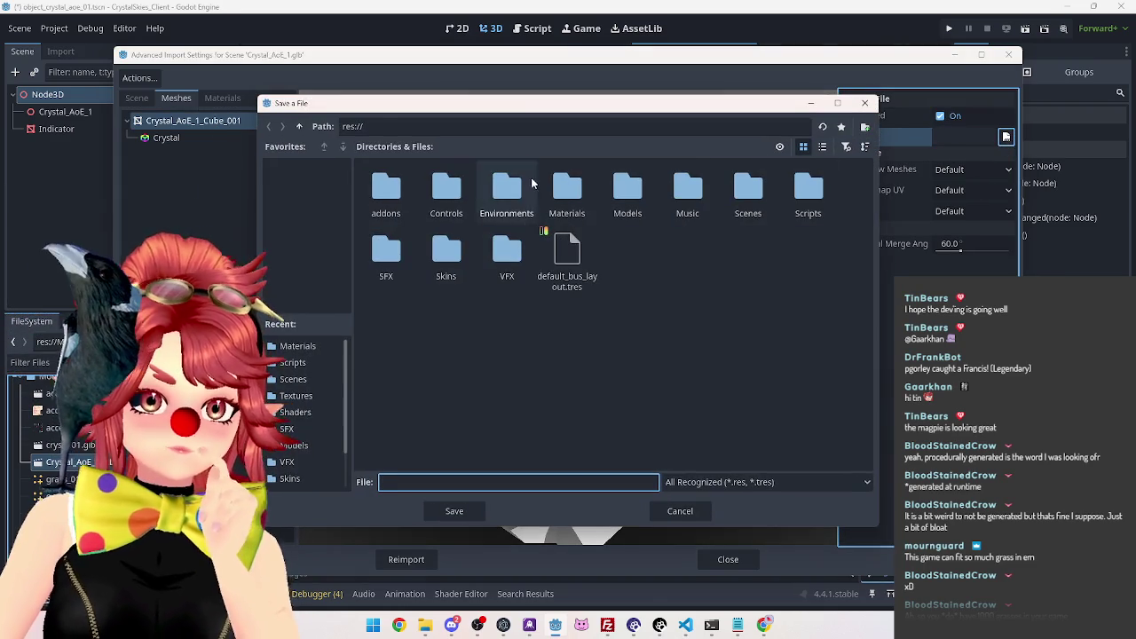
double_click(642, 213)
click(395, 482)
text(crystal_aoe)
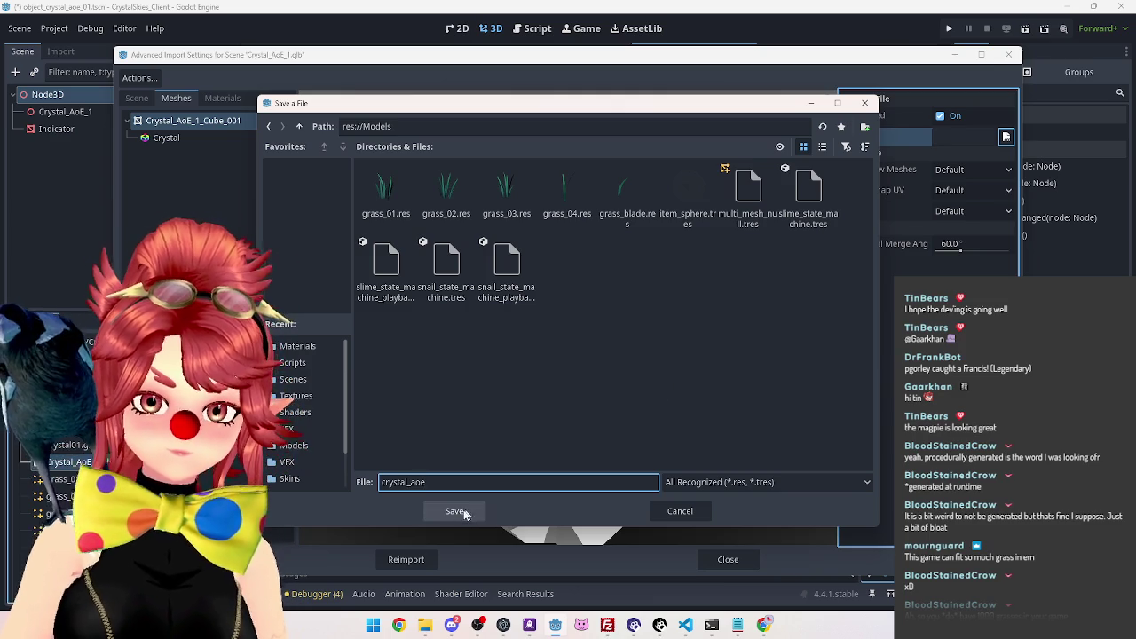
click(457, 511)
click(431, 557)
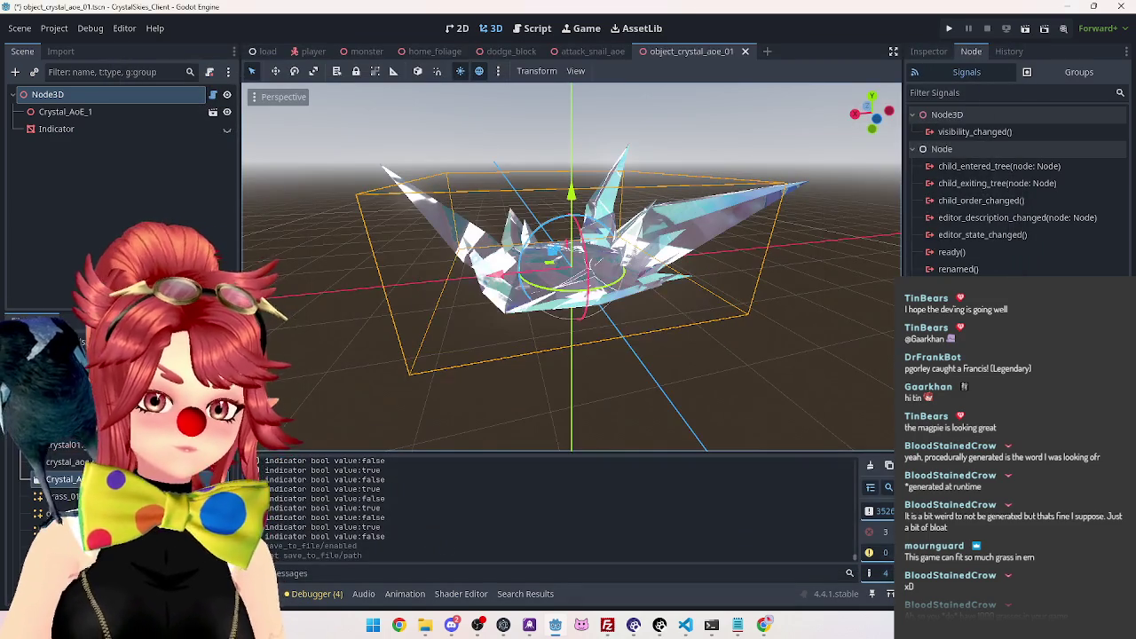
Step: Add an Area3D child under the Node3D root
right_click(80, 94)
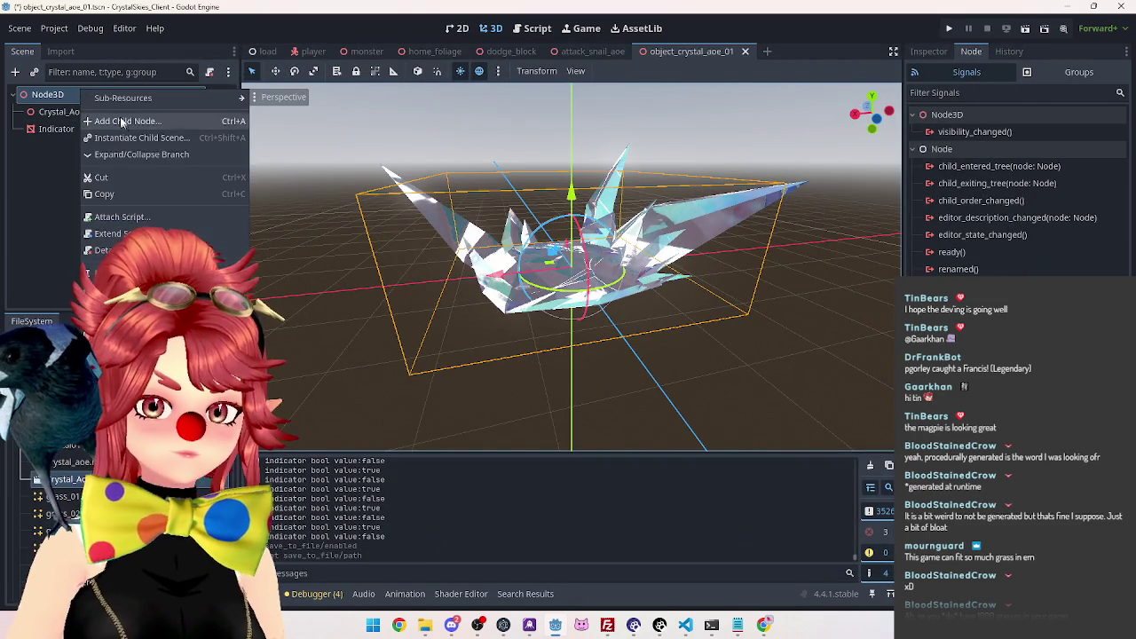
click(123, 122)
text(area)
click(519, 278)
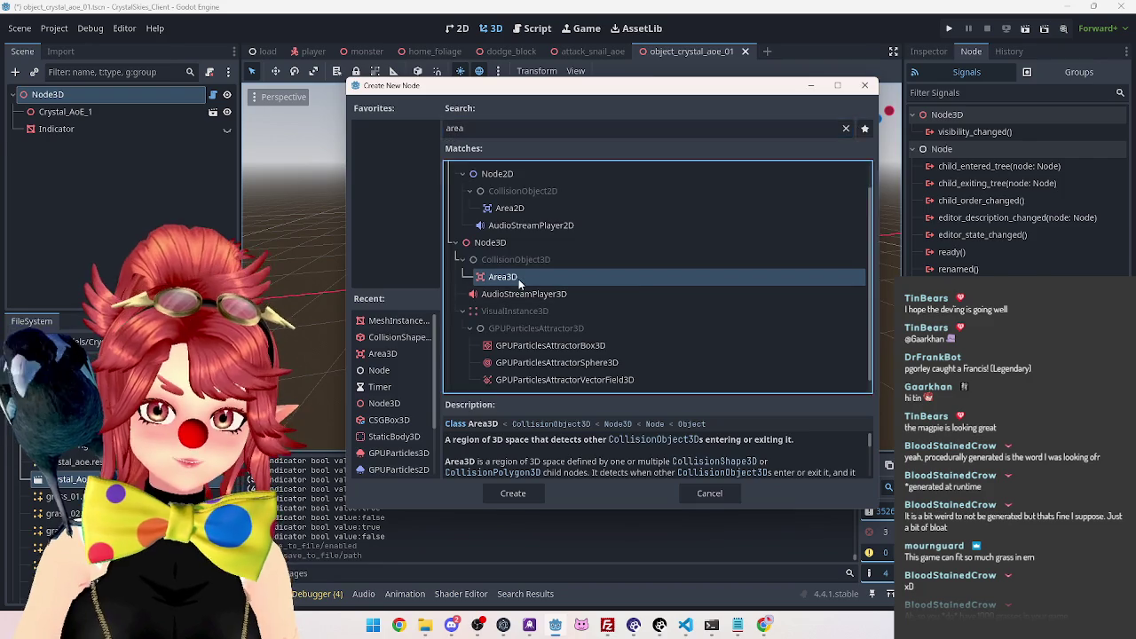
double_click(518, 279)
click(928, 51)
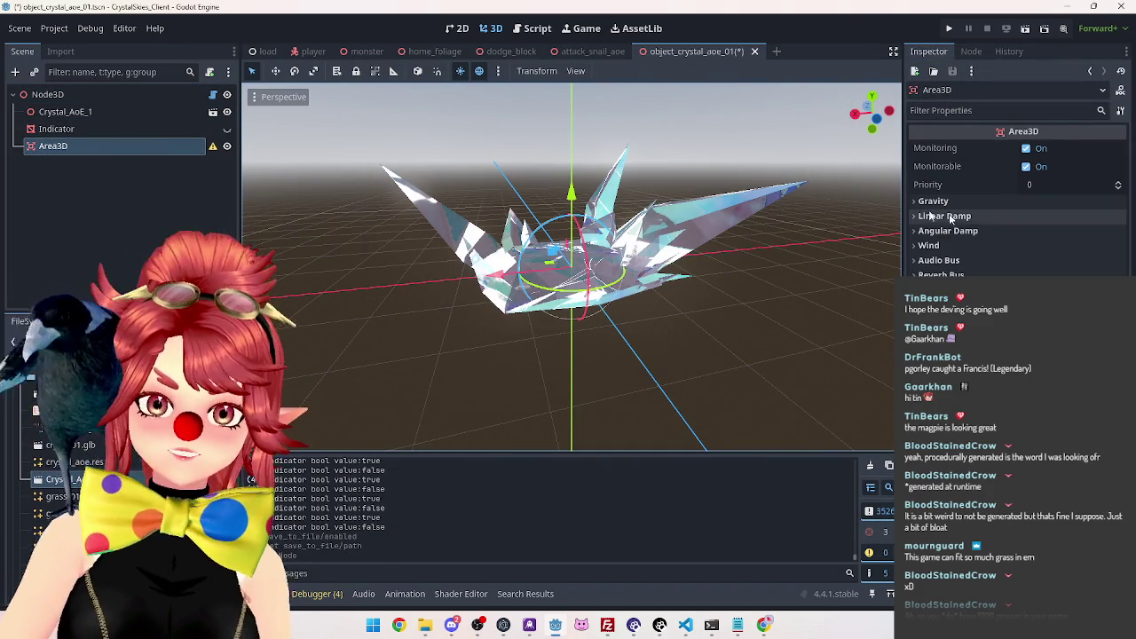
Step: Add a CollisionShape3D child under the Area3D
right_click(102, 147)
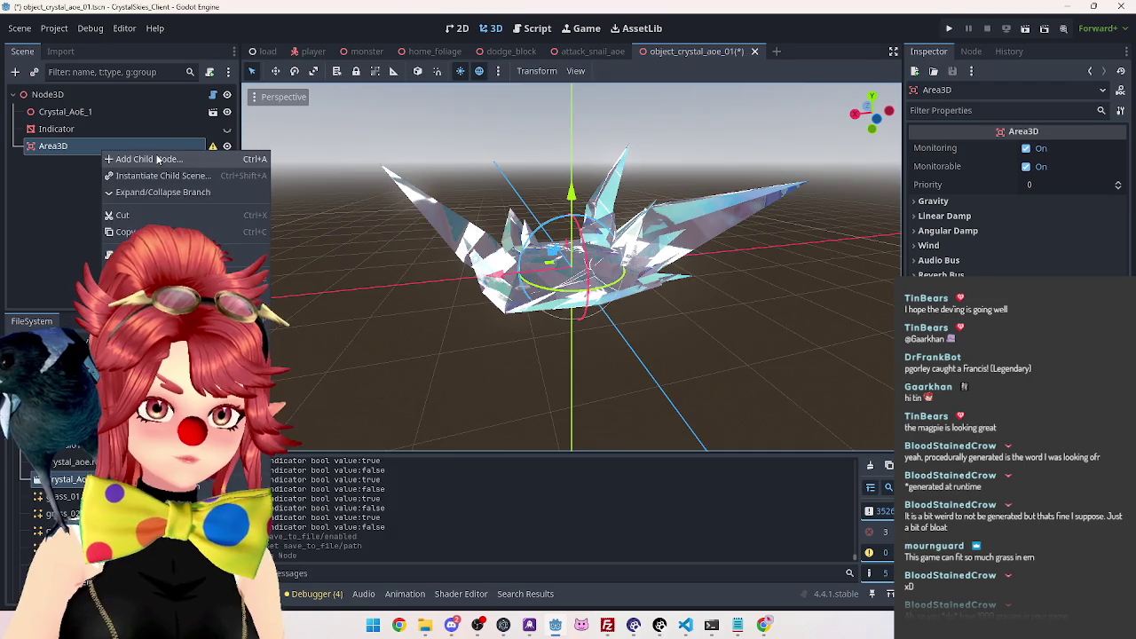
click(135, 158)
text(colli)
click(514, 281)
double_click(515, 281)
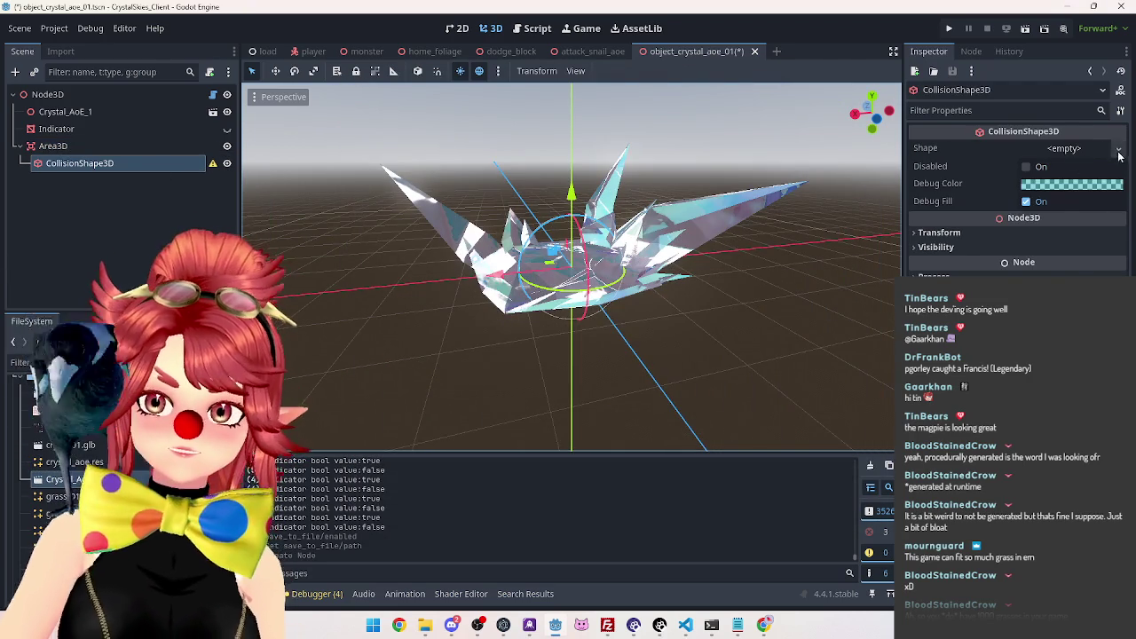
Step: Try loading Models/crystal_aoe.res as the collision shape, dismissing the type mismatch warning
click(1116, 151)
click(1039, 322)
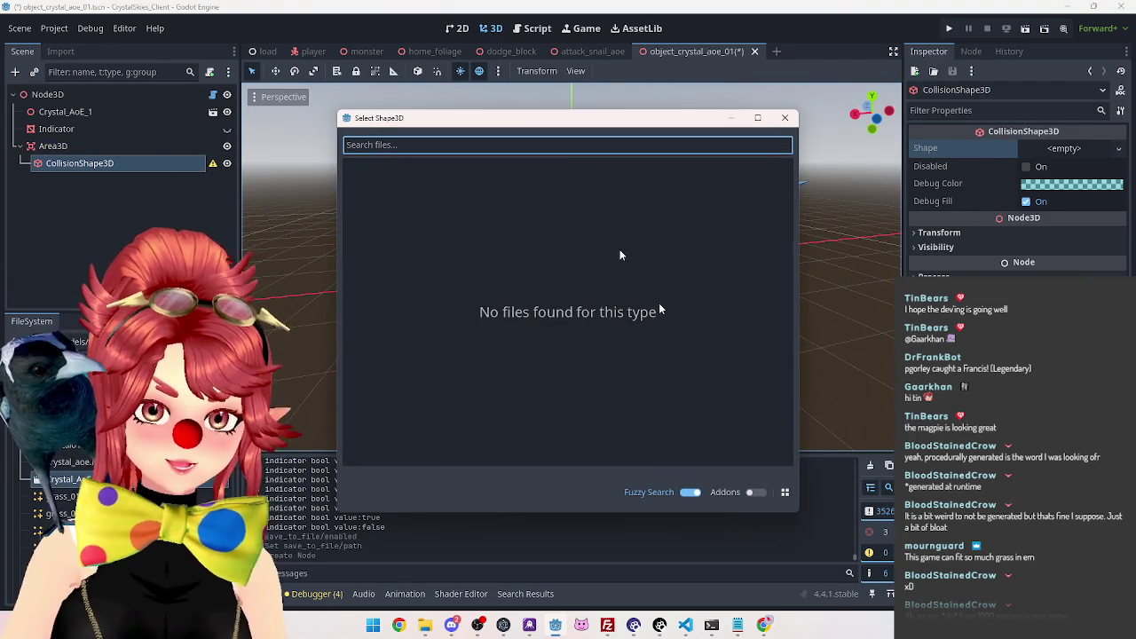
click(811, 124)
click(1116, 151)
click(1039, 338)
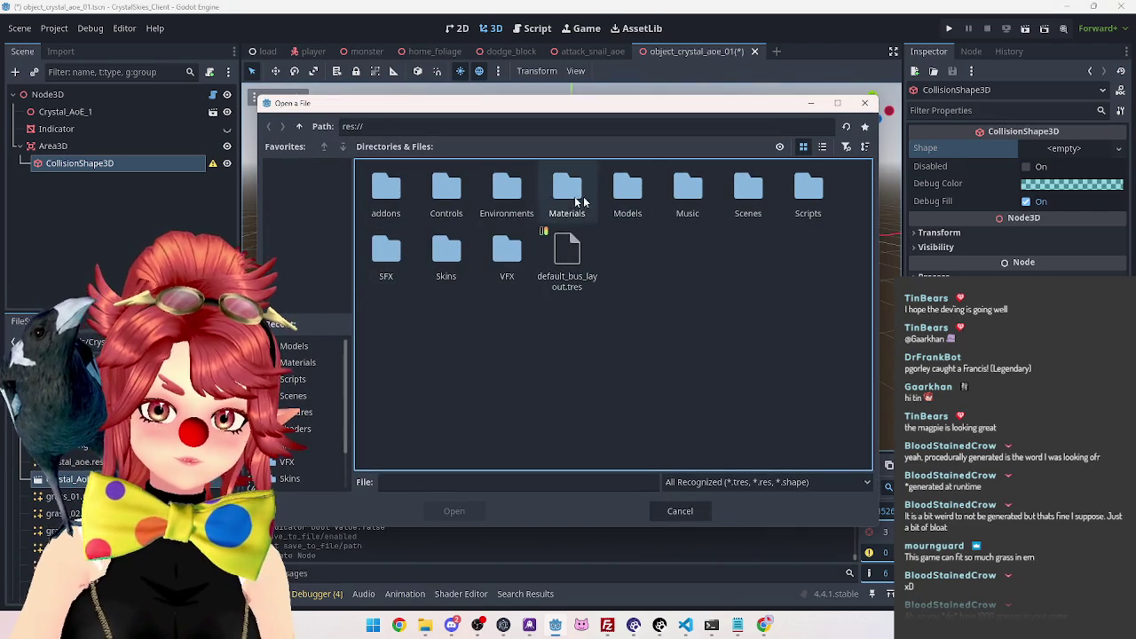
double_click(627, 186)
click(384, 193)
click(454, 511)
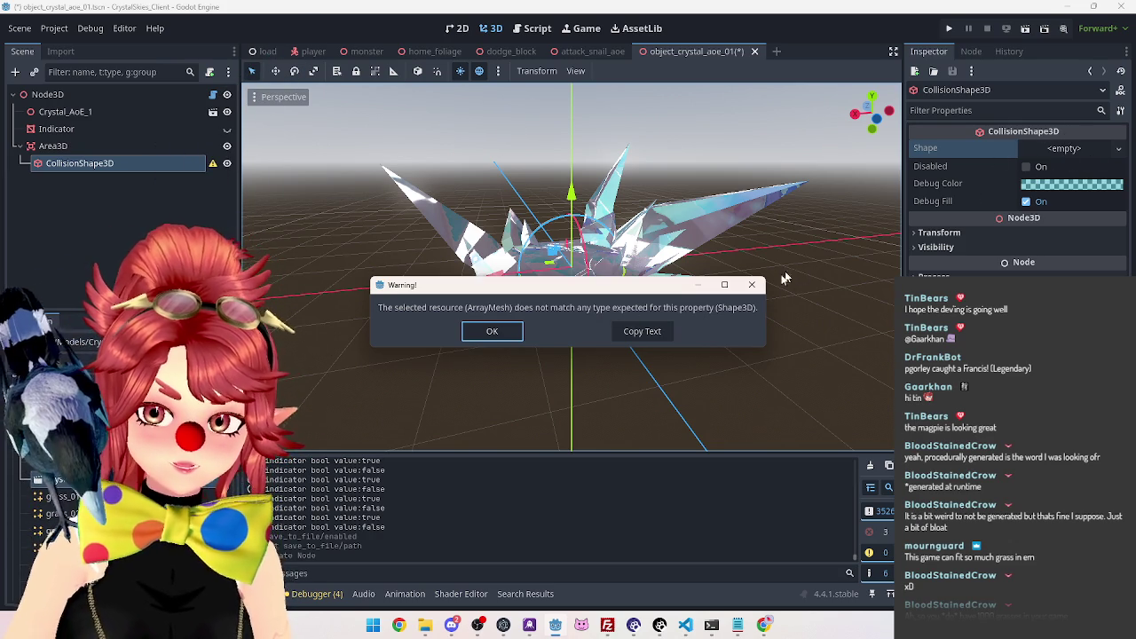
click(753, 286)
Step: Give the CollisionShape3D a new ConvexPolygonShape3D and inspect its settings
click(1118, 150)
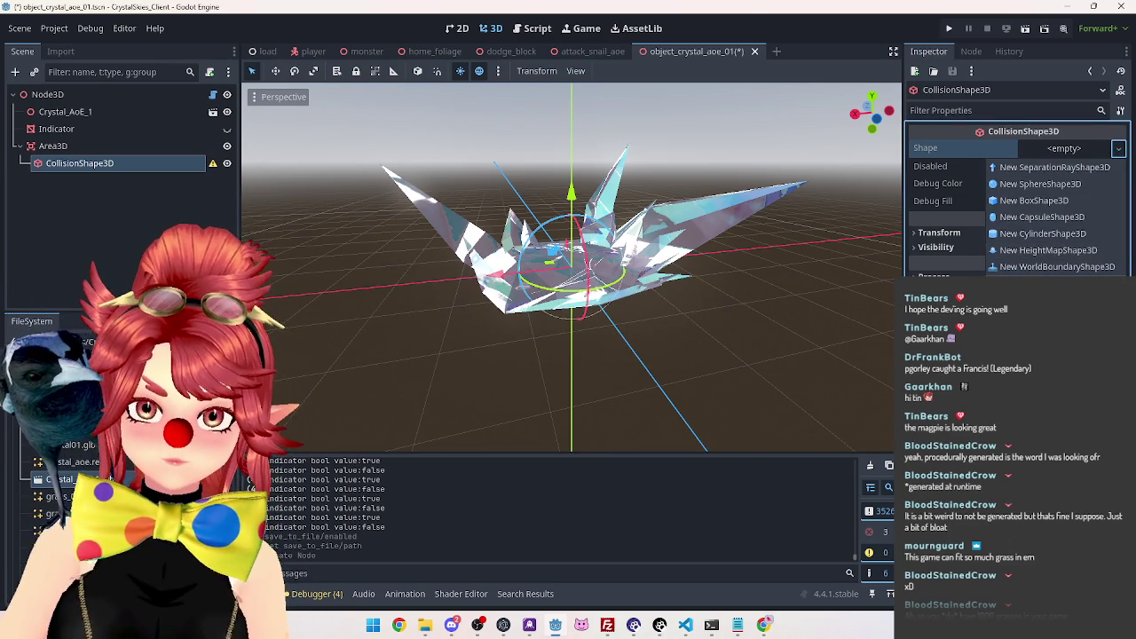
click(1052, 283)
click(1073, 151)
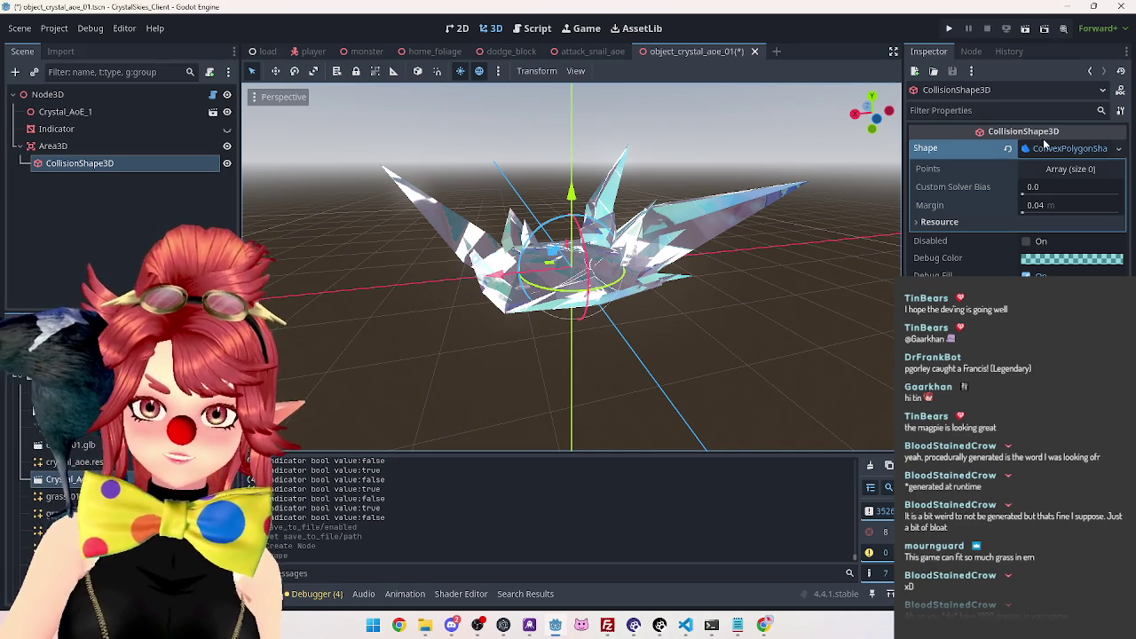
click(1079, 153)
click(1081, 153)
click(1117, 150)
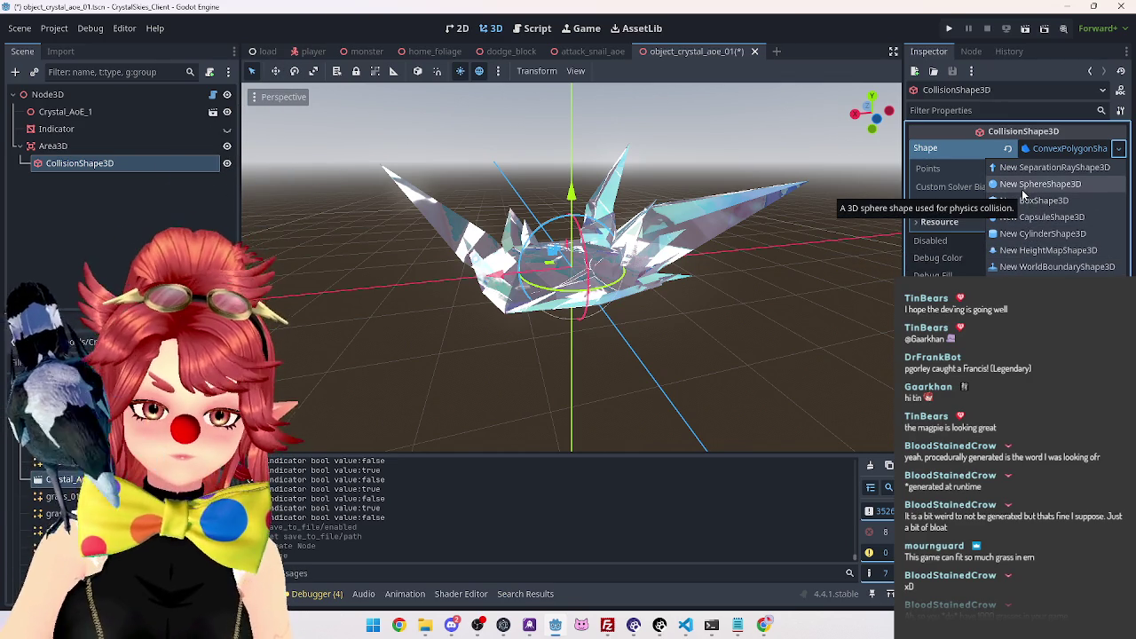
Step: Delete the CollisionShape3D and Area3D nodes from the crystal scene
click(191, 190)
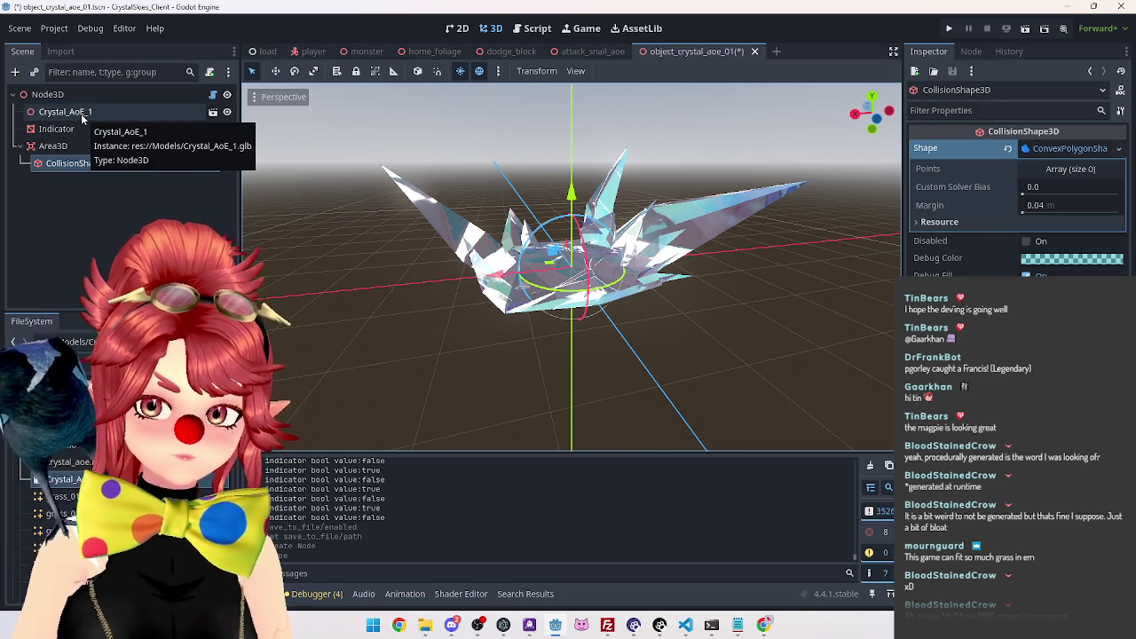
click(103, 215)
click(111, 167)
right_click(100, 168)
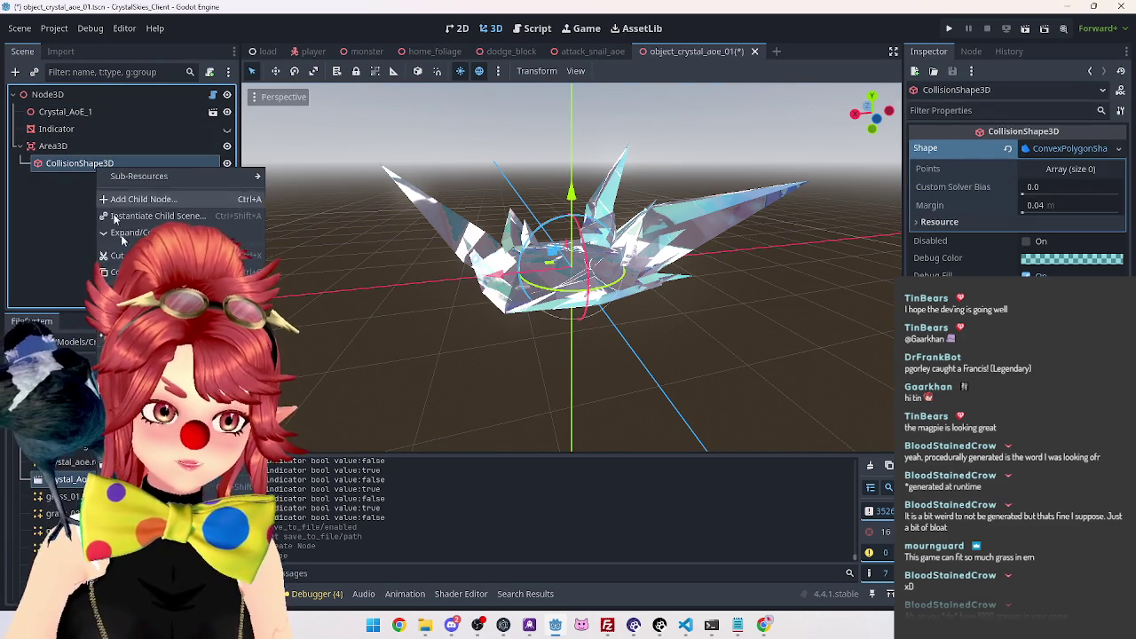
key(Delete)
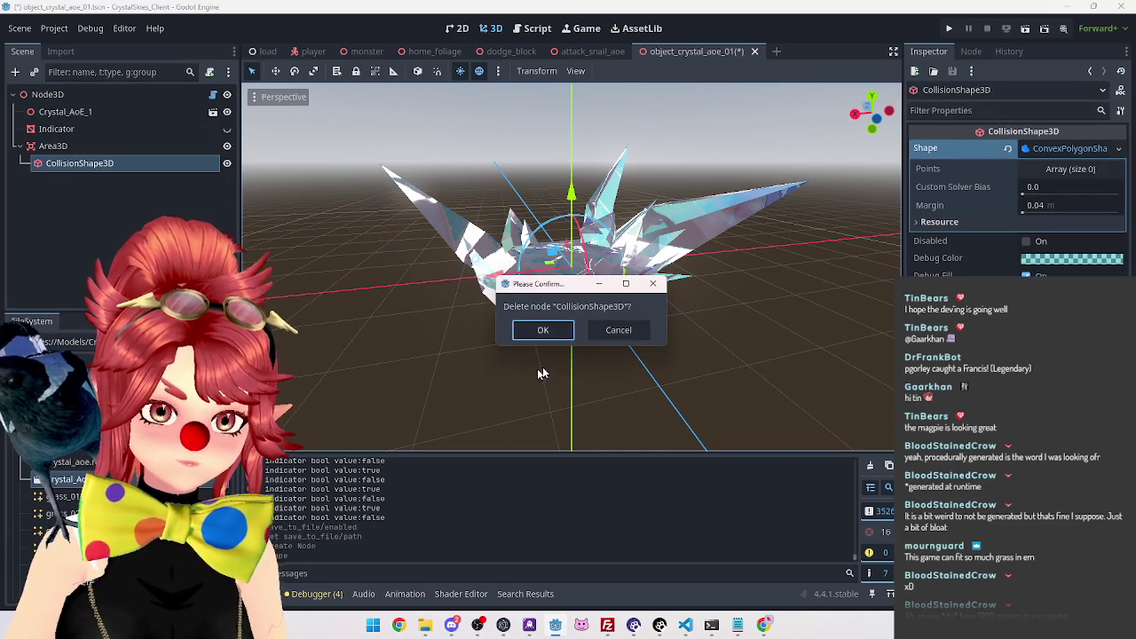
click(540, 329)
right_click(110, 148)
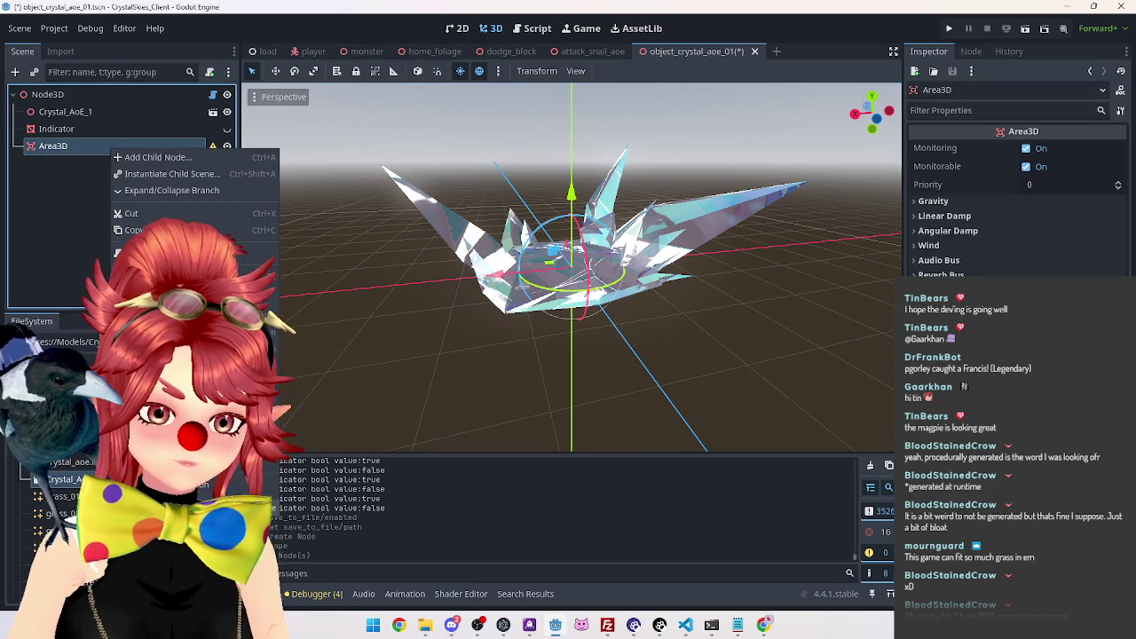
key(Delete)
click(542, 330)
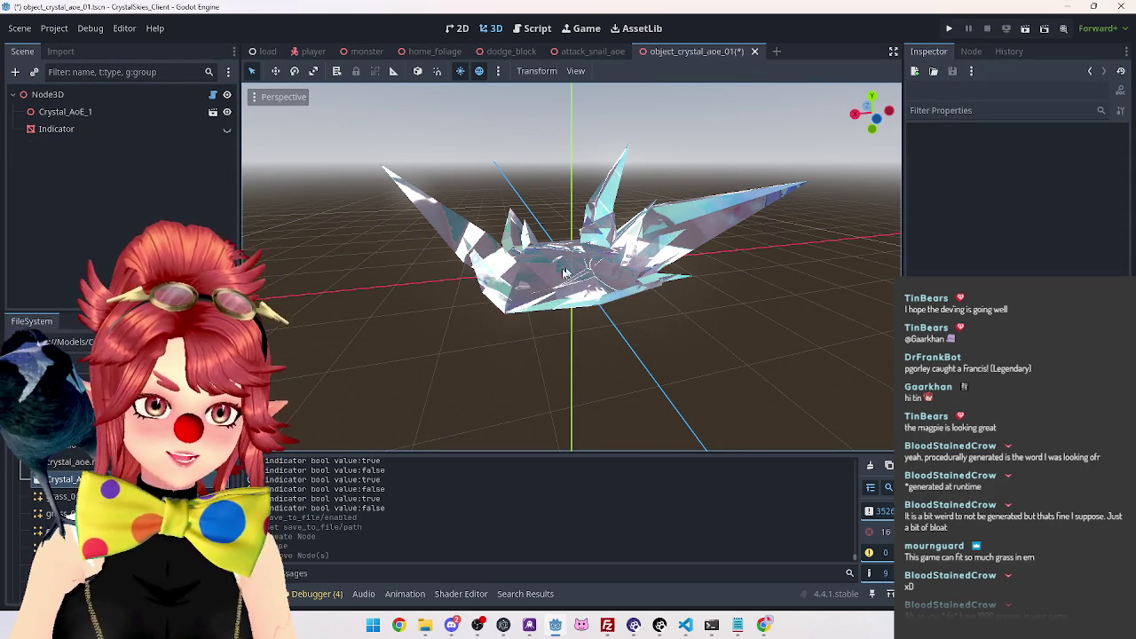
Step: Save, enable Editable Children on Crystal_AoE_1, inspect its StaticBody3D, and save again
key(ctrl+s)
right_click(64, 112)
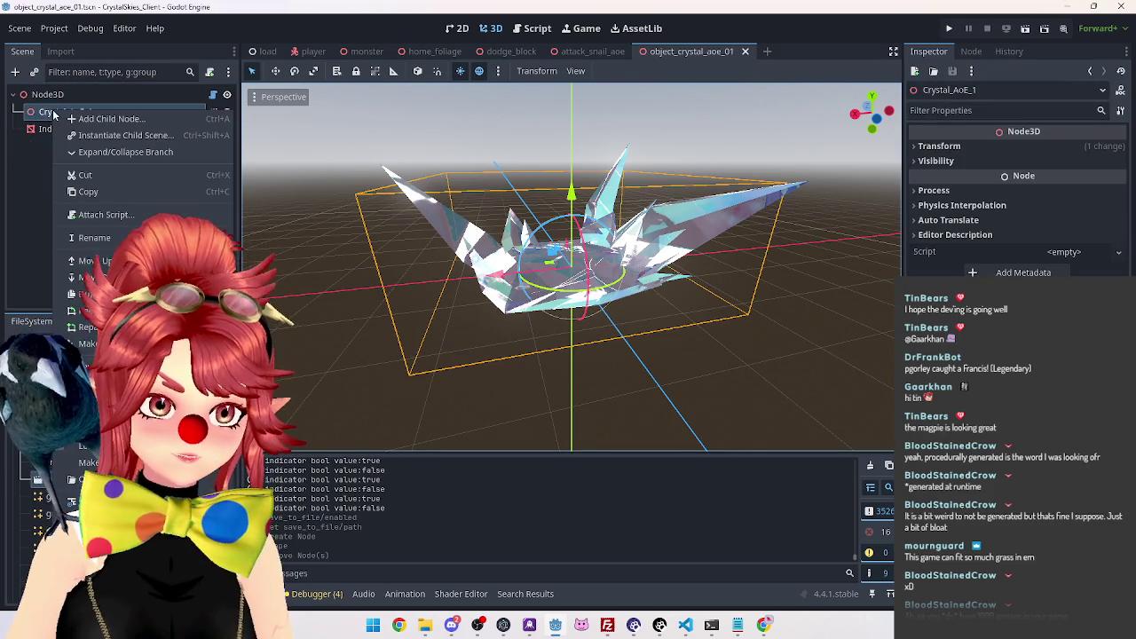
click(98, 429)
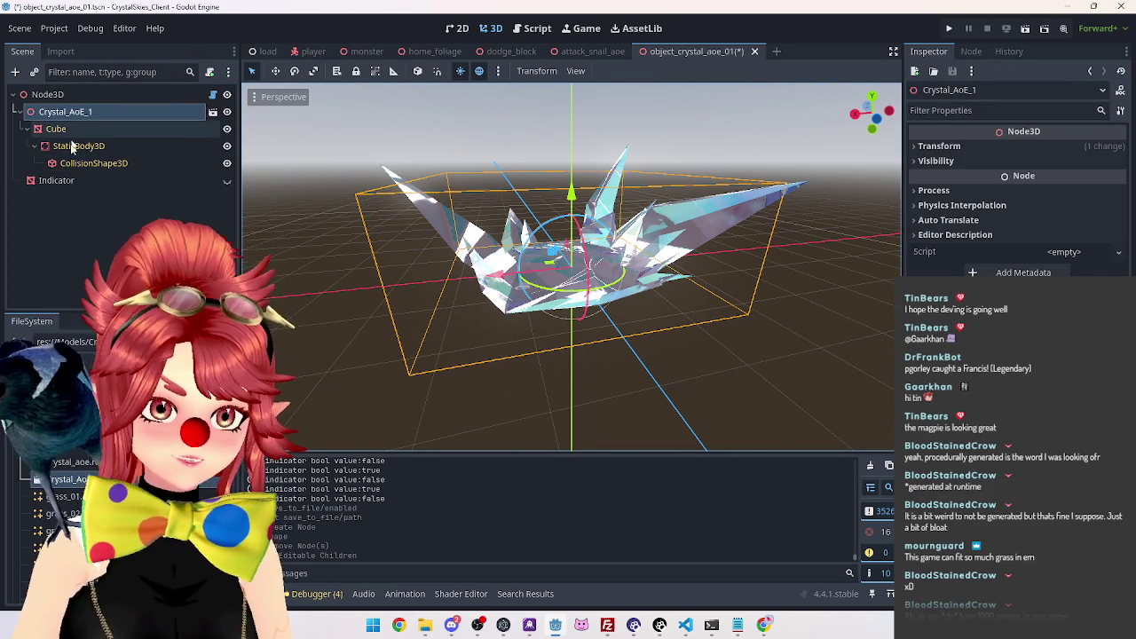
click(76, 148)
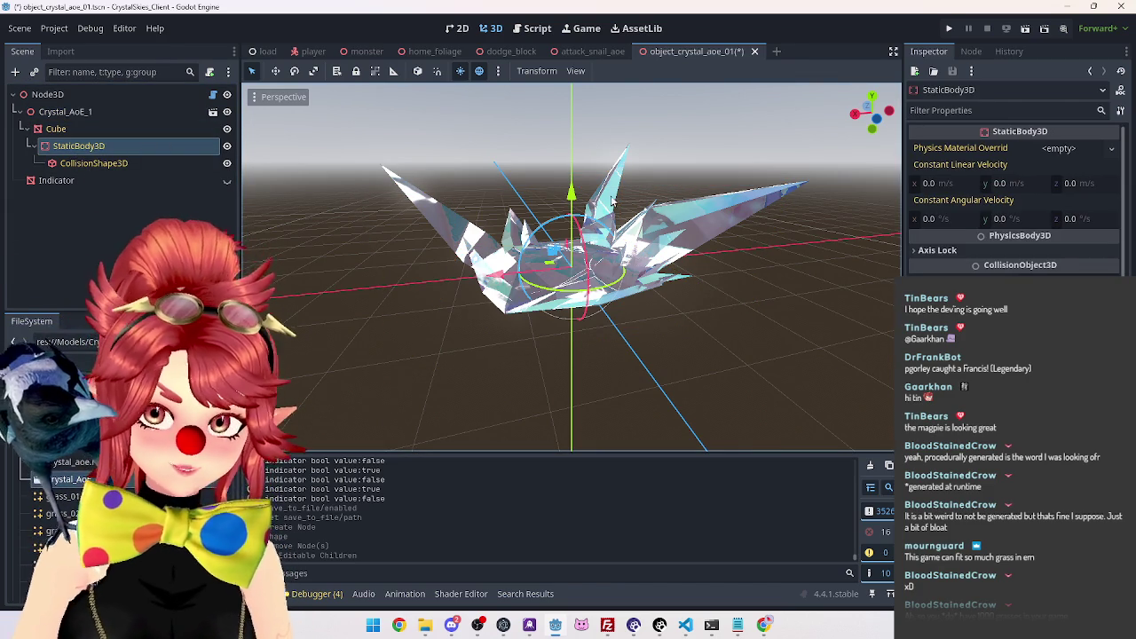
key(ctrl+s)
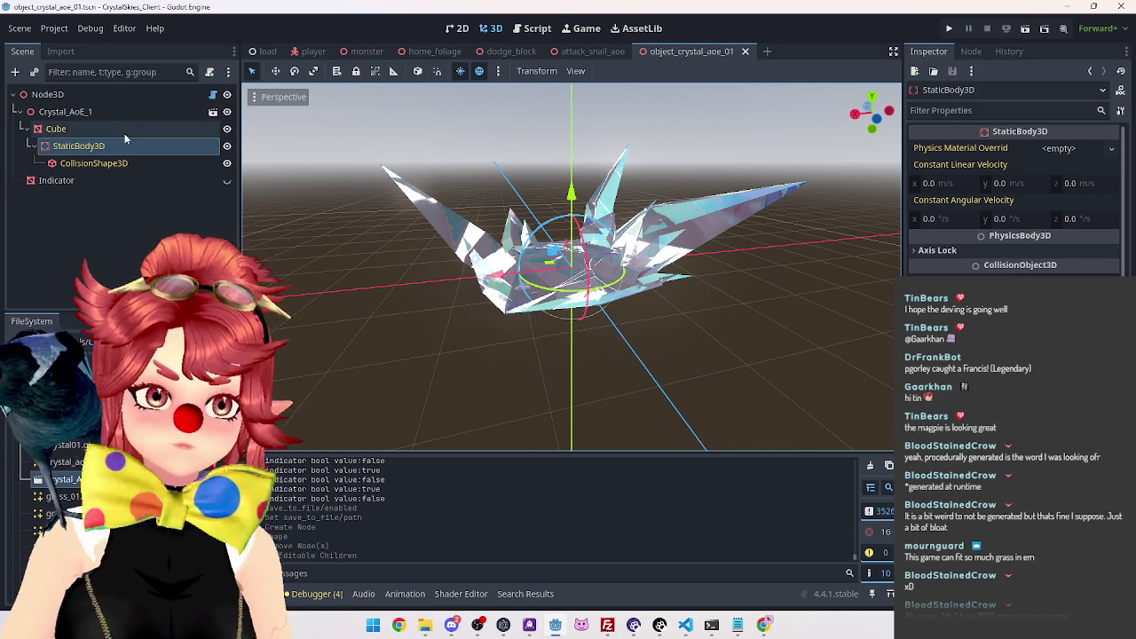
Step: Turn Editable Children off on Crystal_AoE_1, confirm, save and close the crystal scene
right_click(122, 112)
click(168, 422)
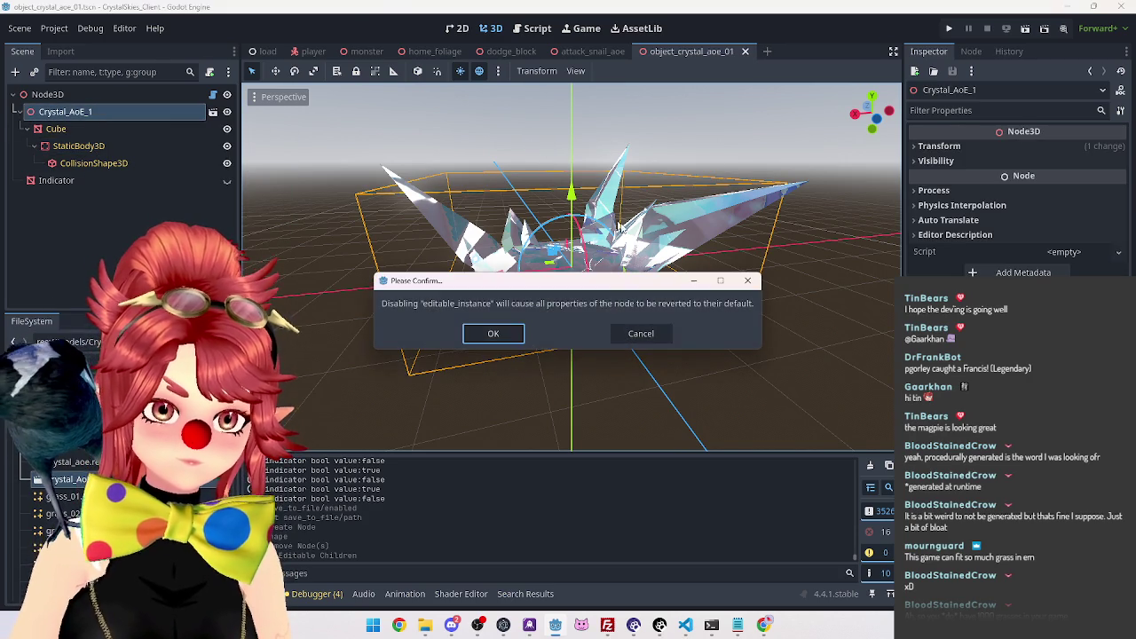
click(492, 334)
key(ctrl+s)
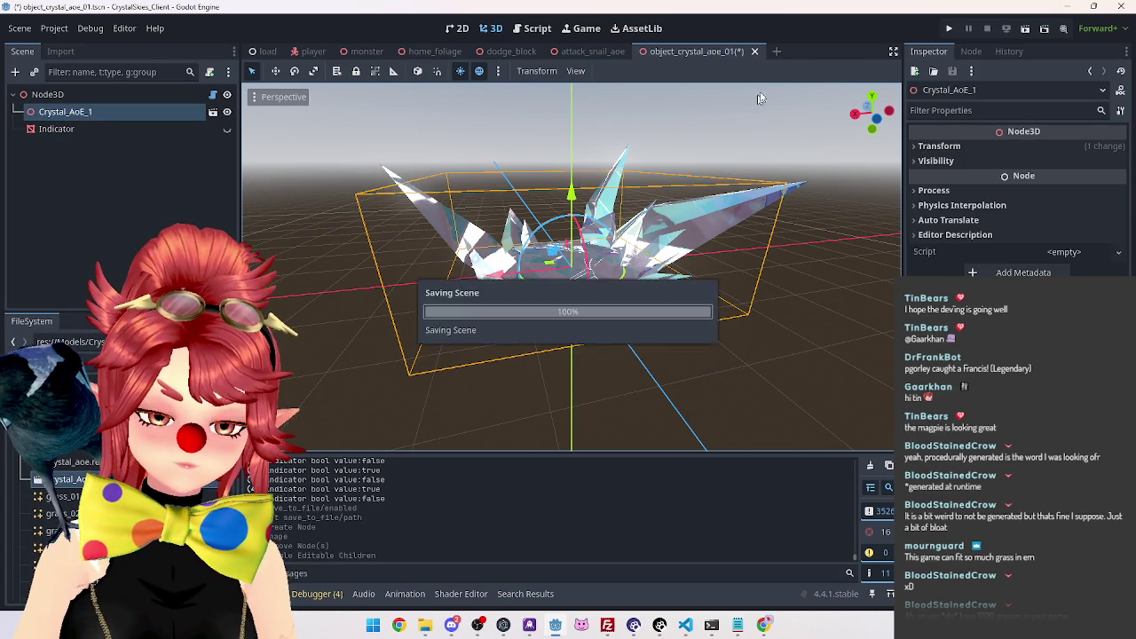
key(ctrl+w)
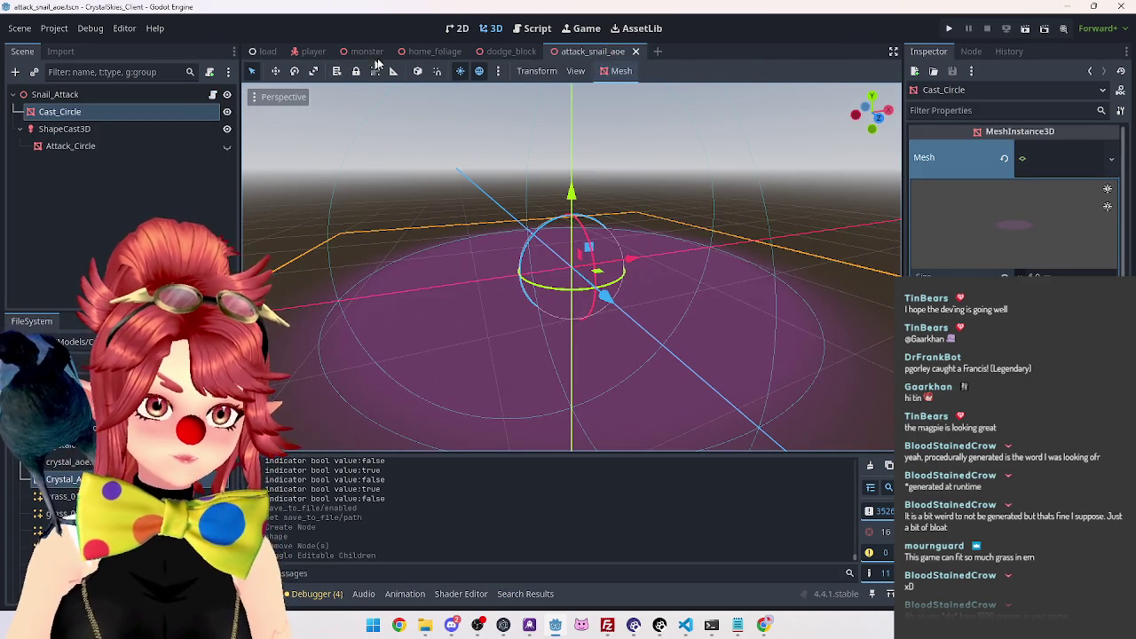
Step: In the monster scene, add an Area3D child under the Monster node
click(367, 52)
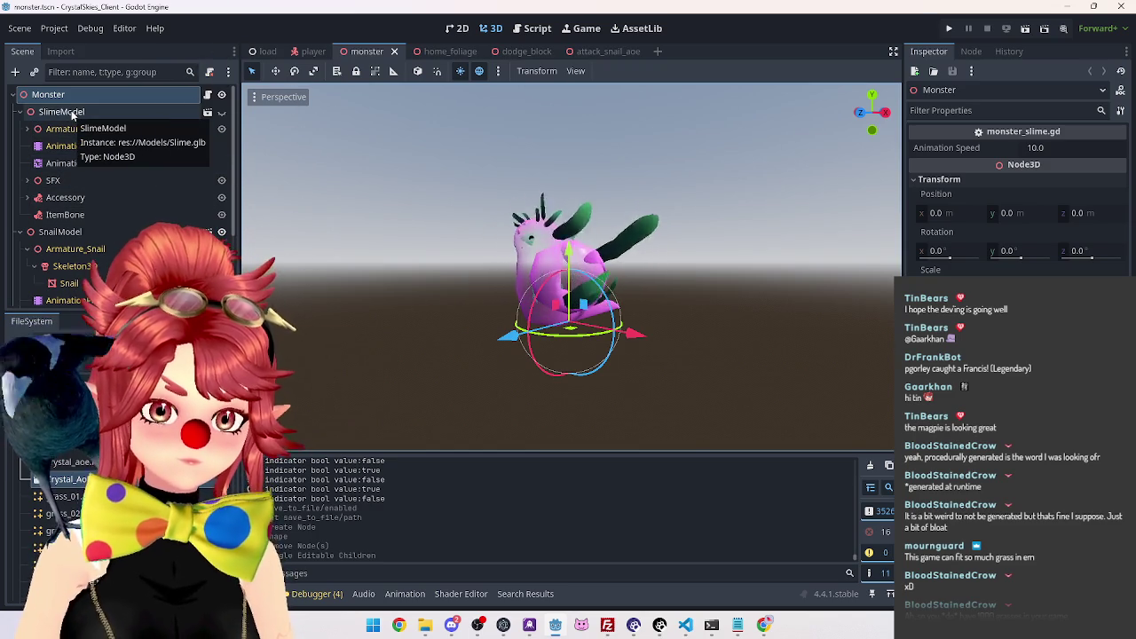
scroll(98, 204, down, 4)
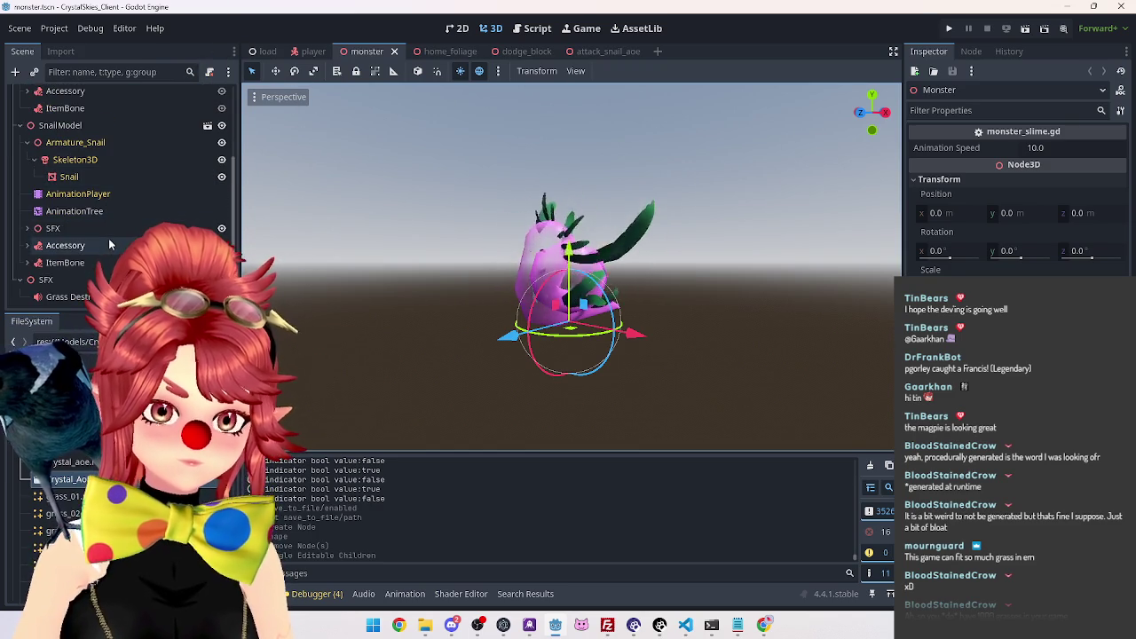
scroll(107, 247, up, 4)
right_click(87, 96)
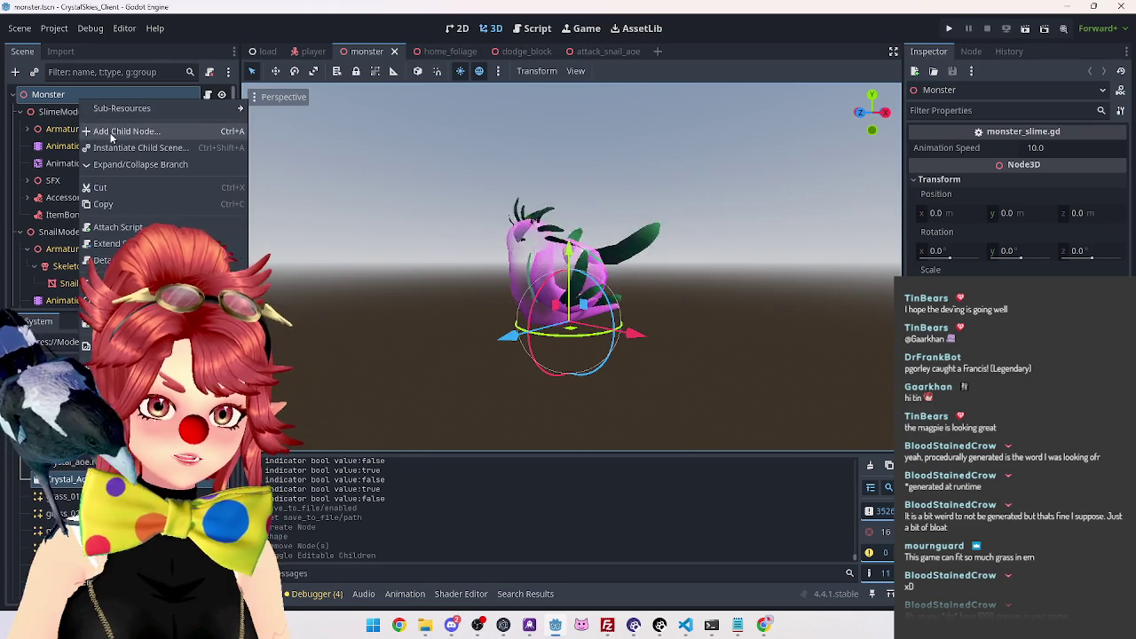
click(125, 130)
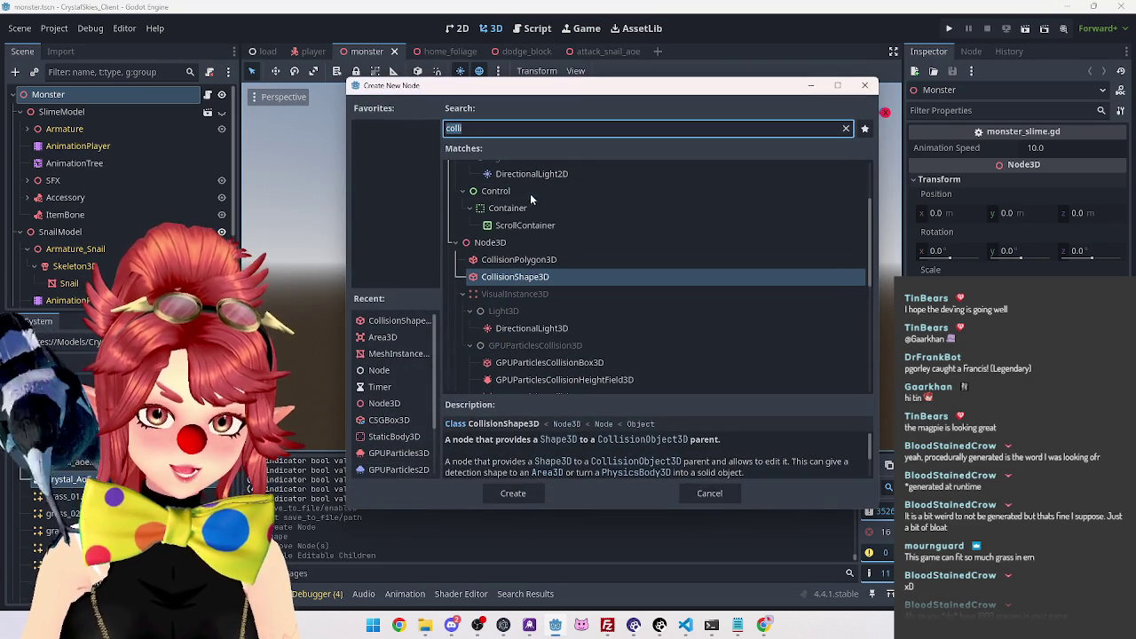
text(area)
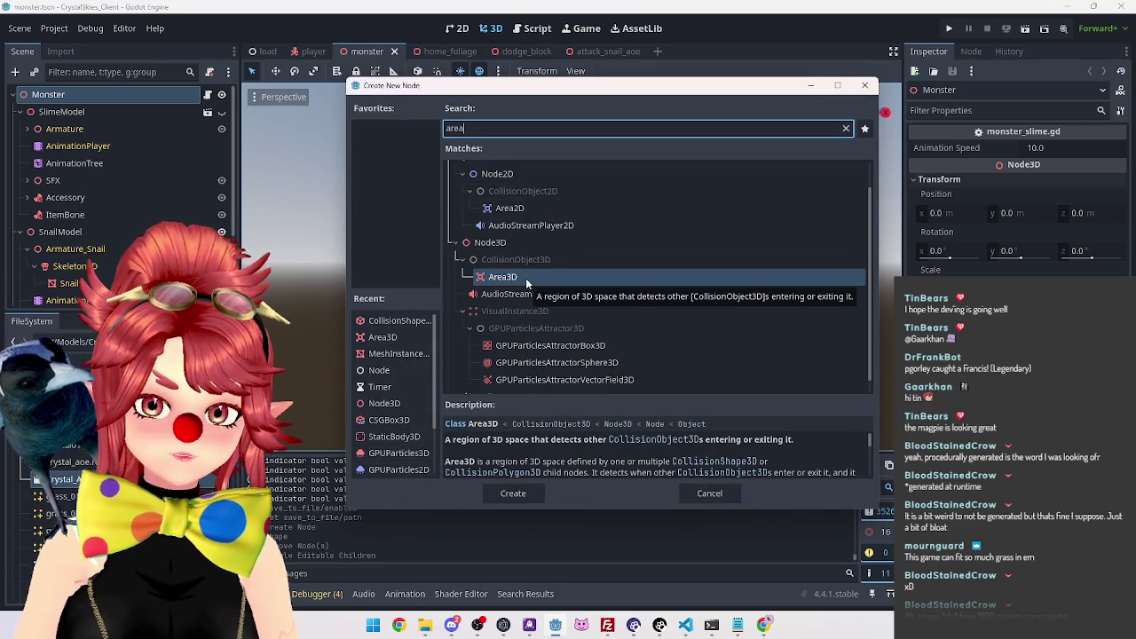
double_click(525, 278)
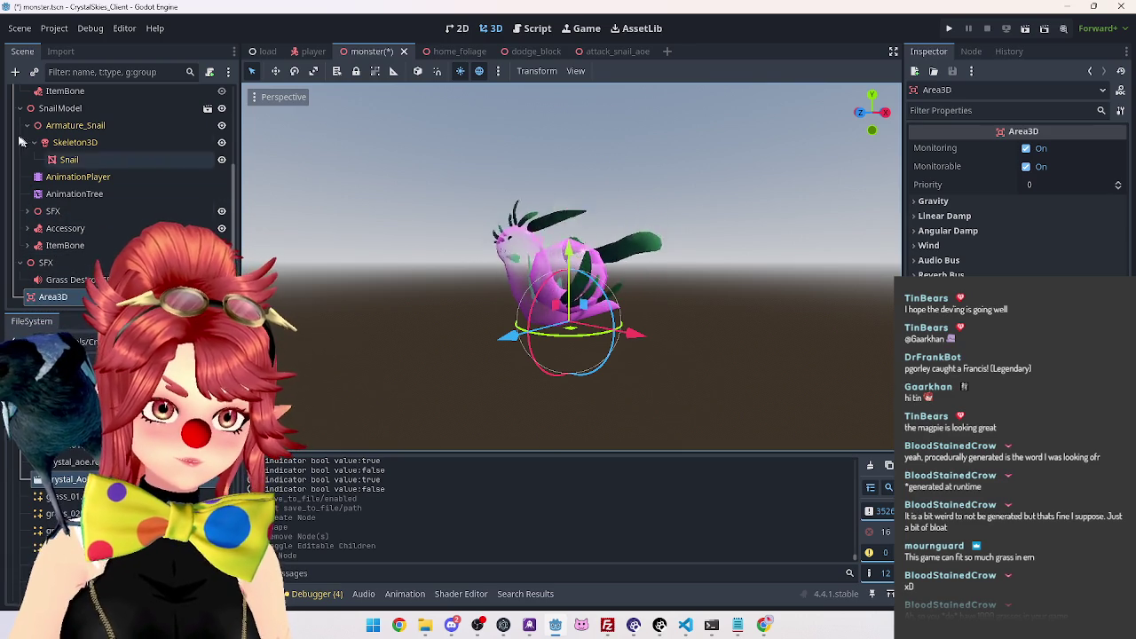
Step: Move Area3D to be Monster's first child and make SlimeModel visible again
click(26, 125)
click(20, 108)
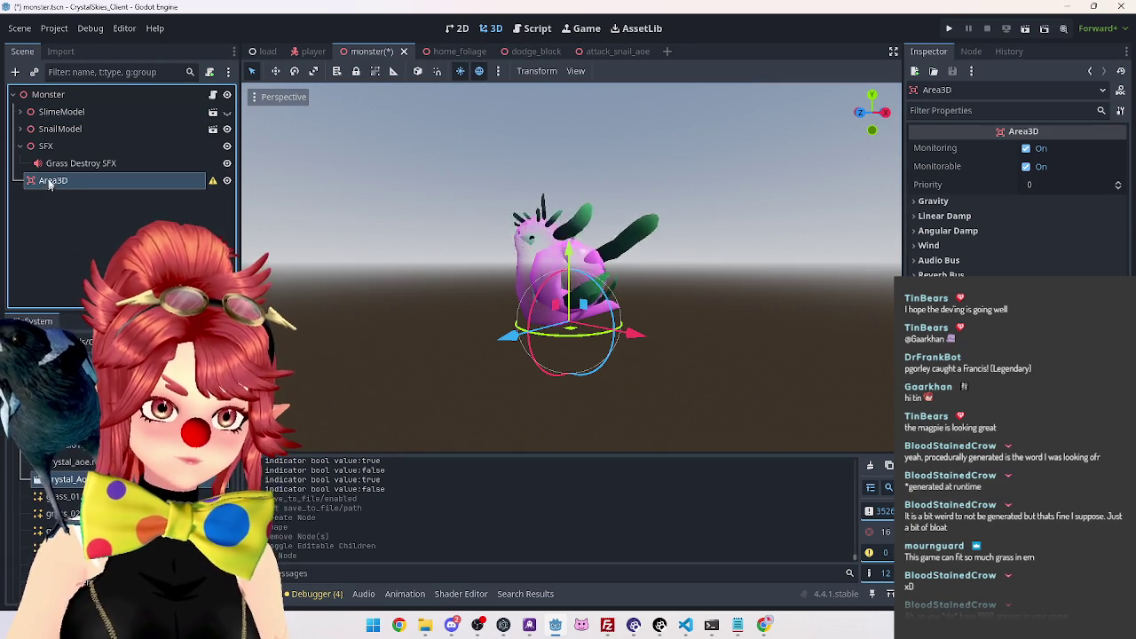
drag(42, 106, 42, 107)
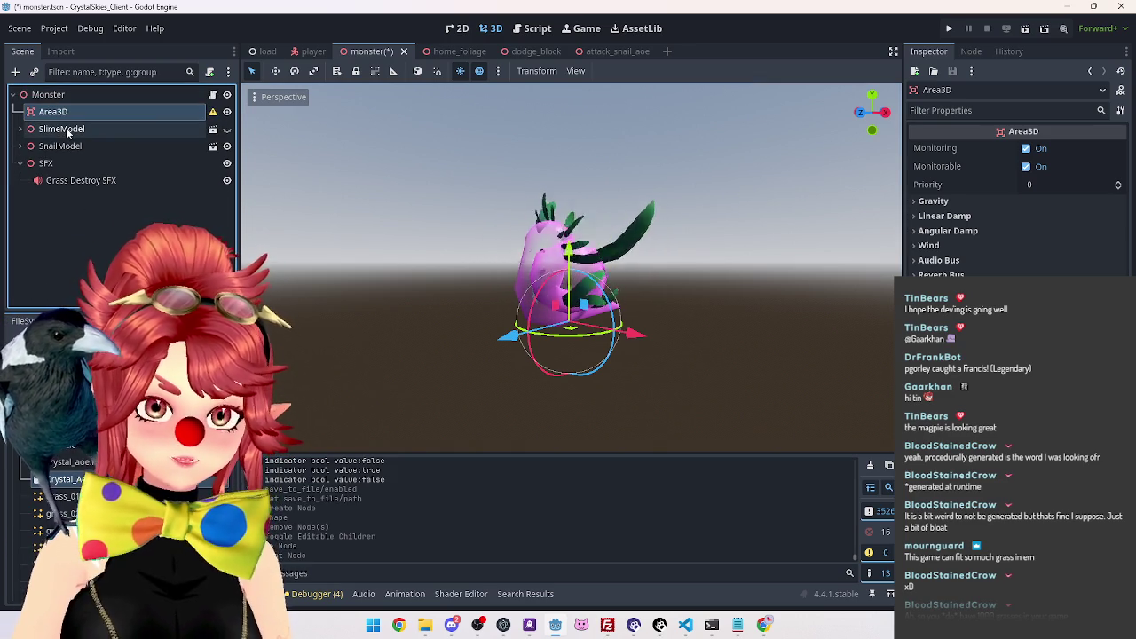
click(67, 130)
click(64, 146)
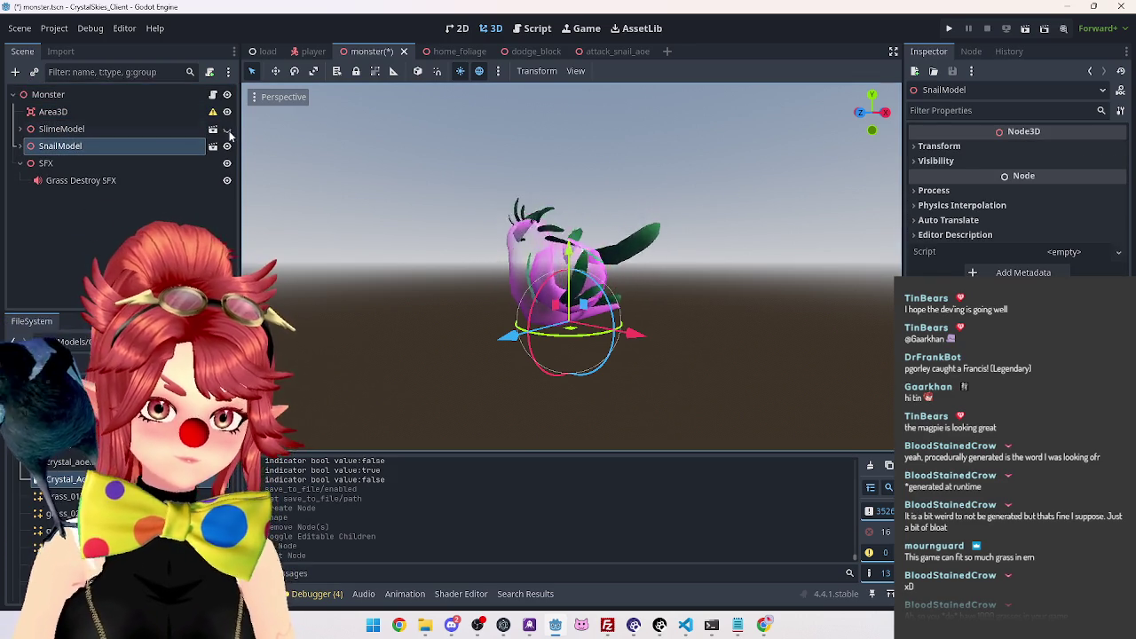
click(227, 128)
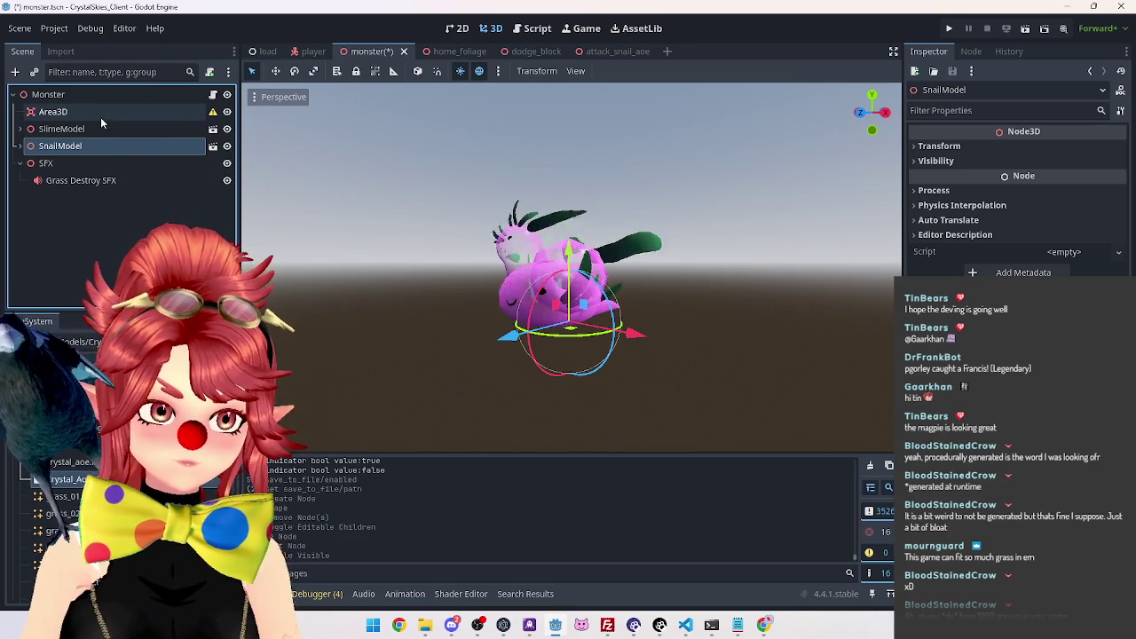
click(96, 111)
mouse_move(532, 249)
mouse_down()
mouse_move(652, 246)
mouse_move(477, 271)
mouse_move(497, 258)
mouse_up()
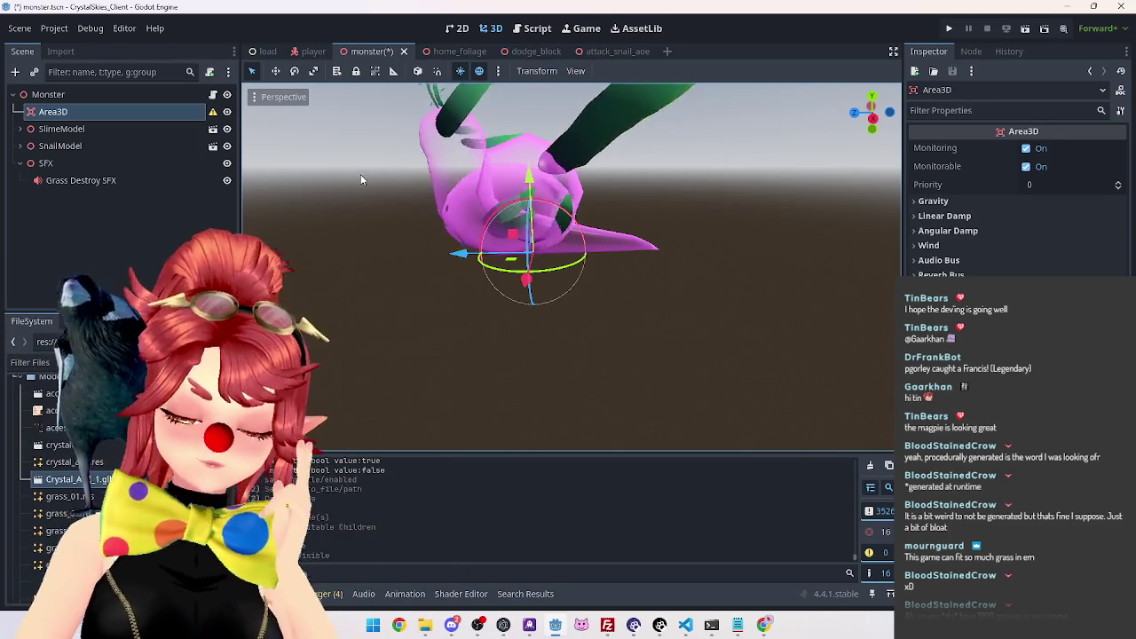
Step: Add a CollisionShape3D child under the monster's Area3D
click(20, 128)
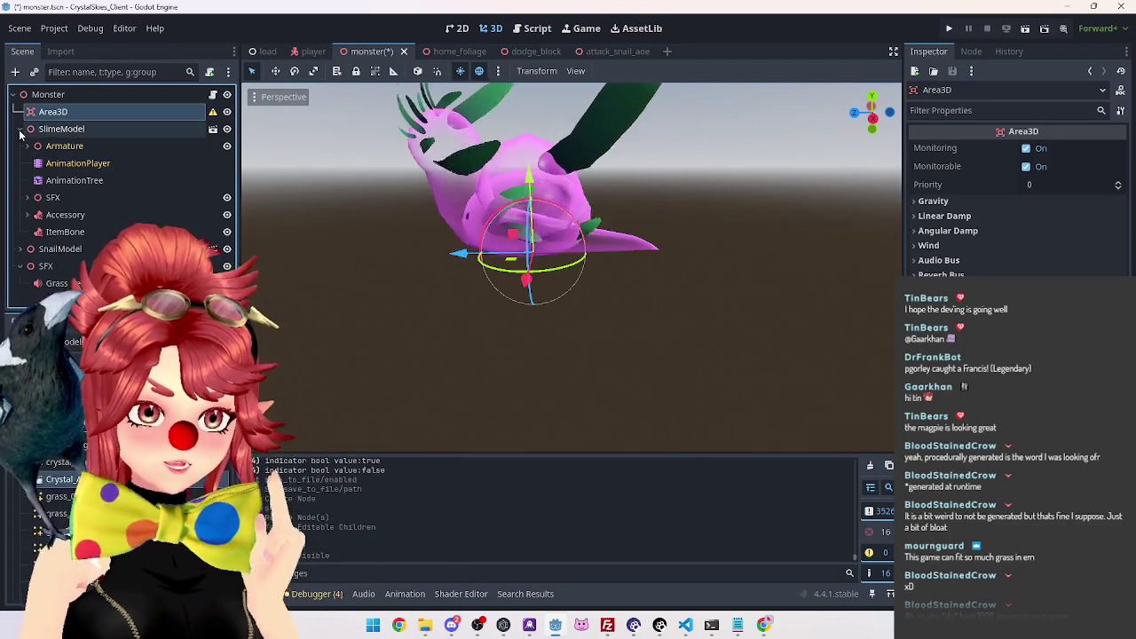
click(19, 221)
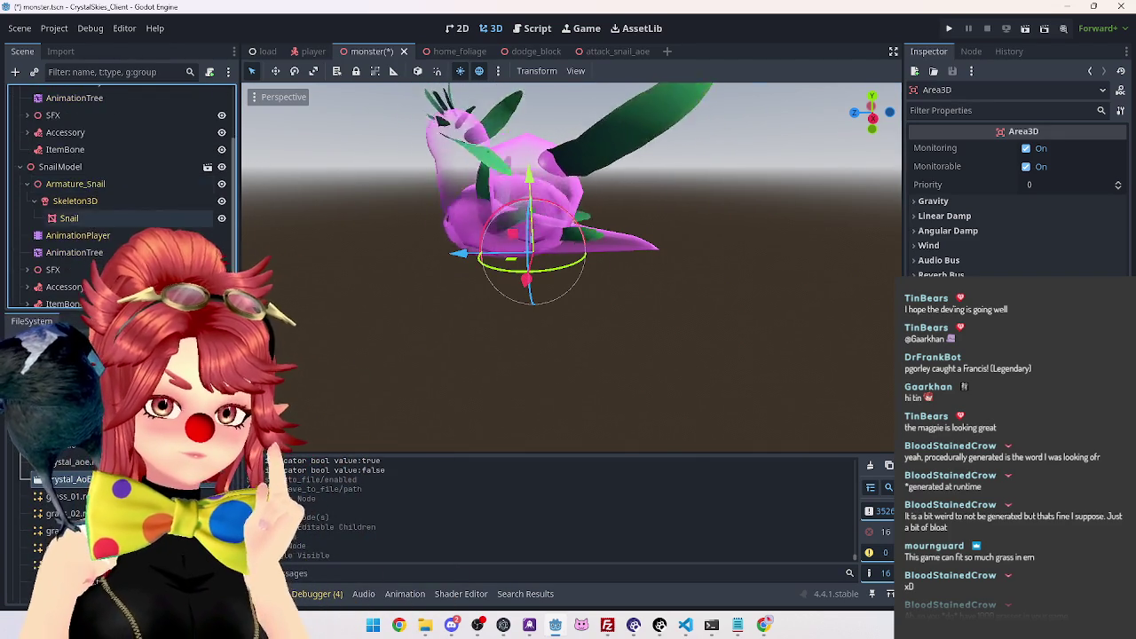
scroll(67, 160, up, 1)
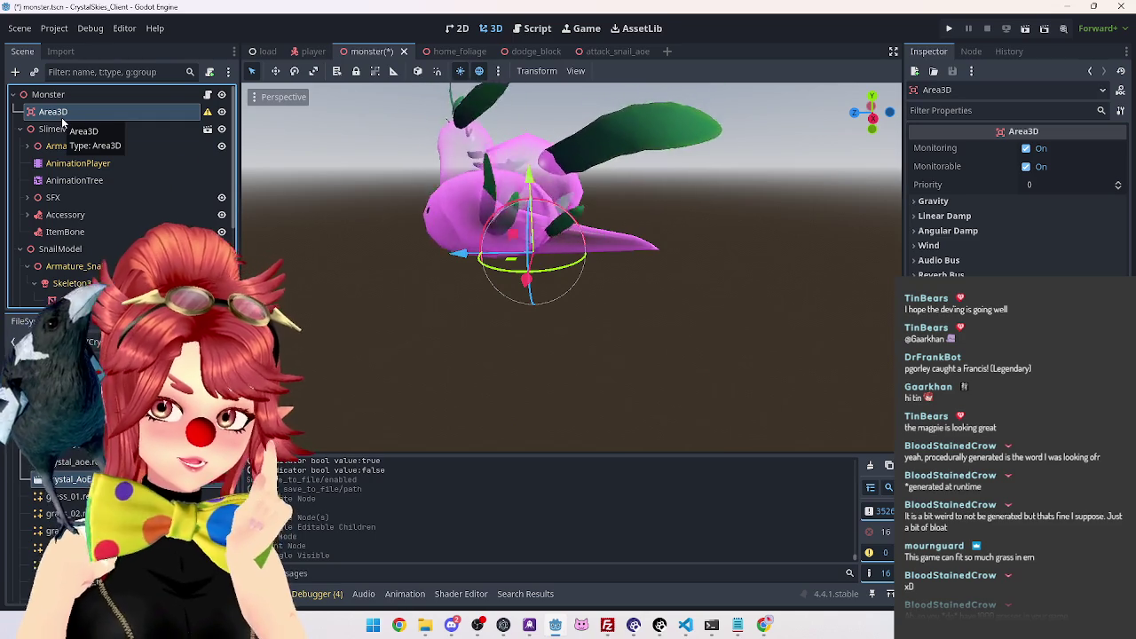
click(20, 129)
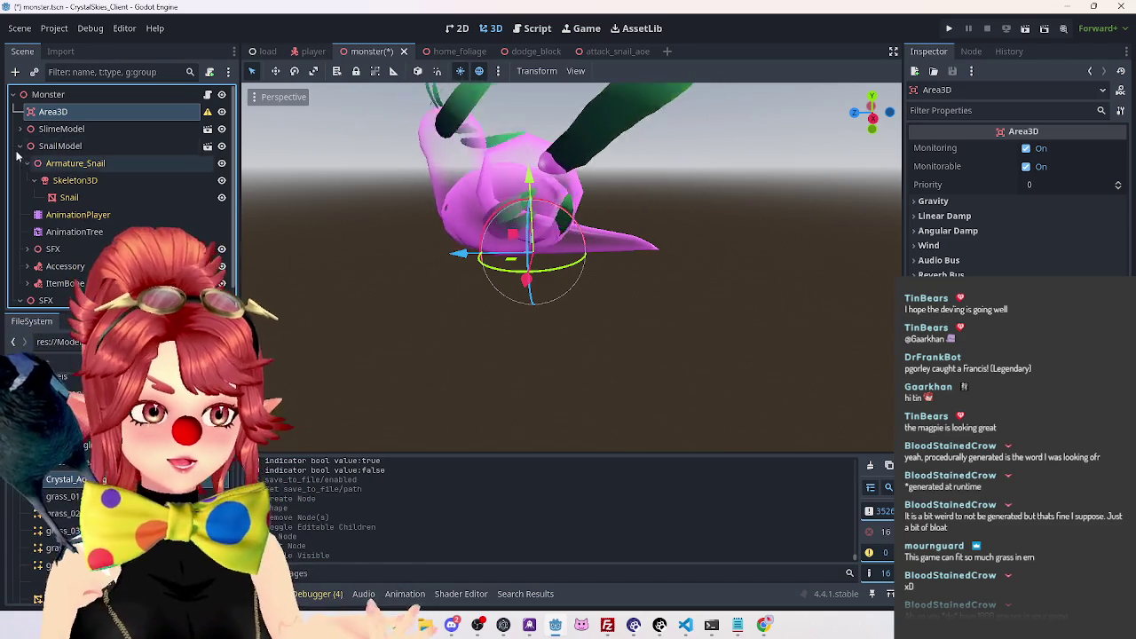
click(19, 146)
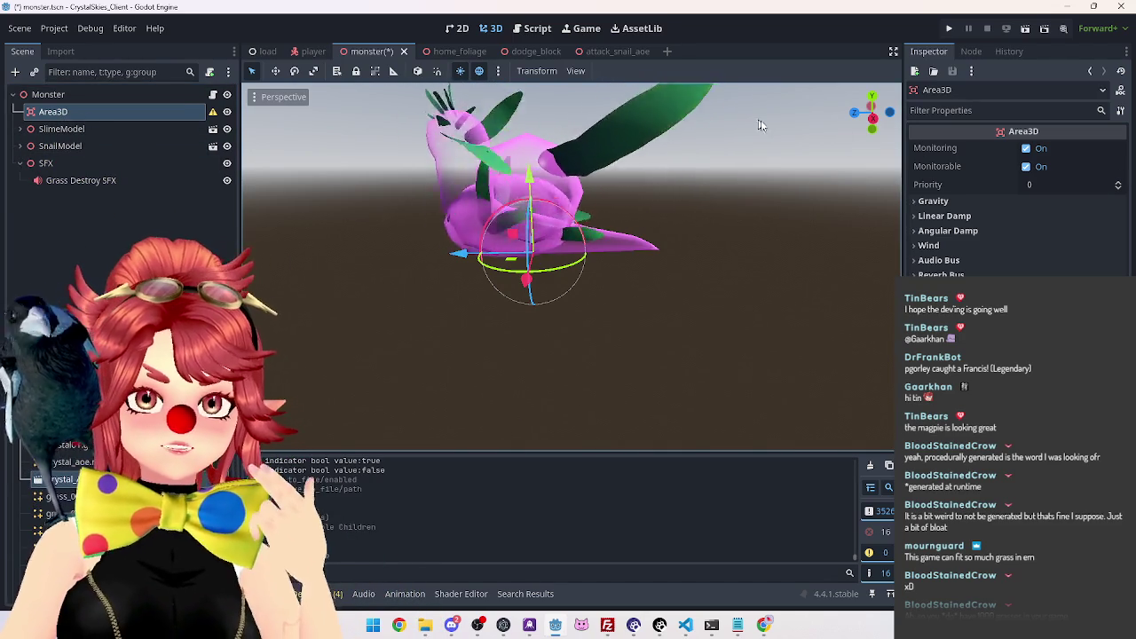
right_click(90, 116)
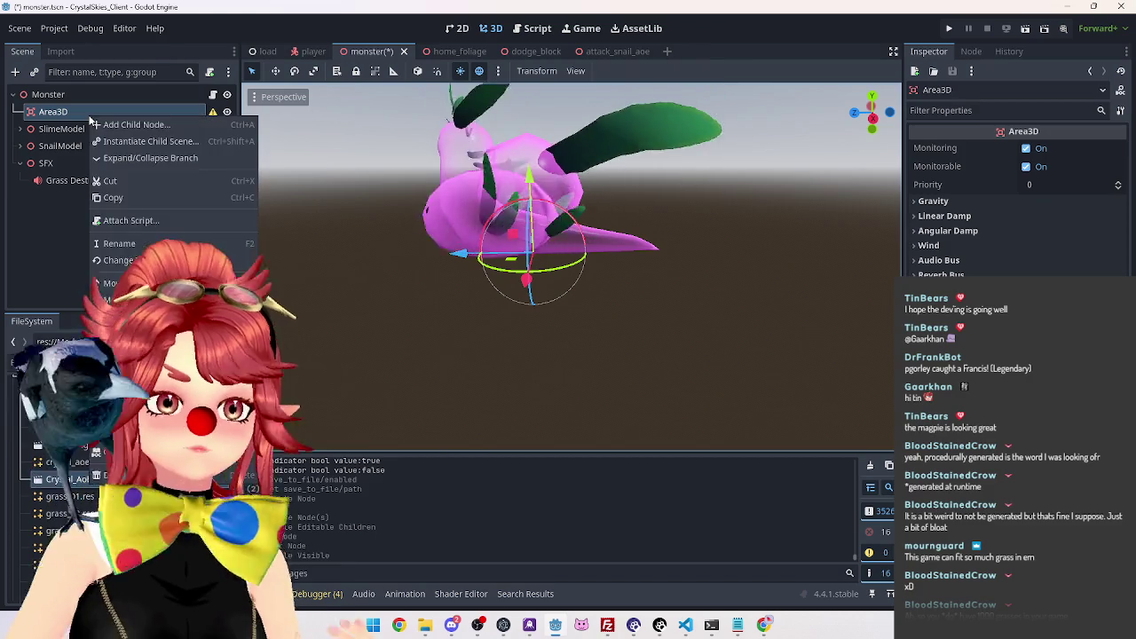
click(128, 124)
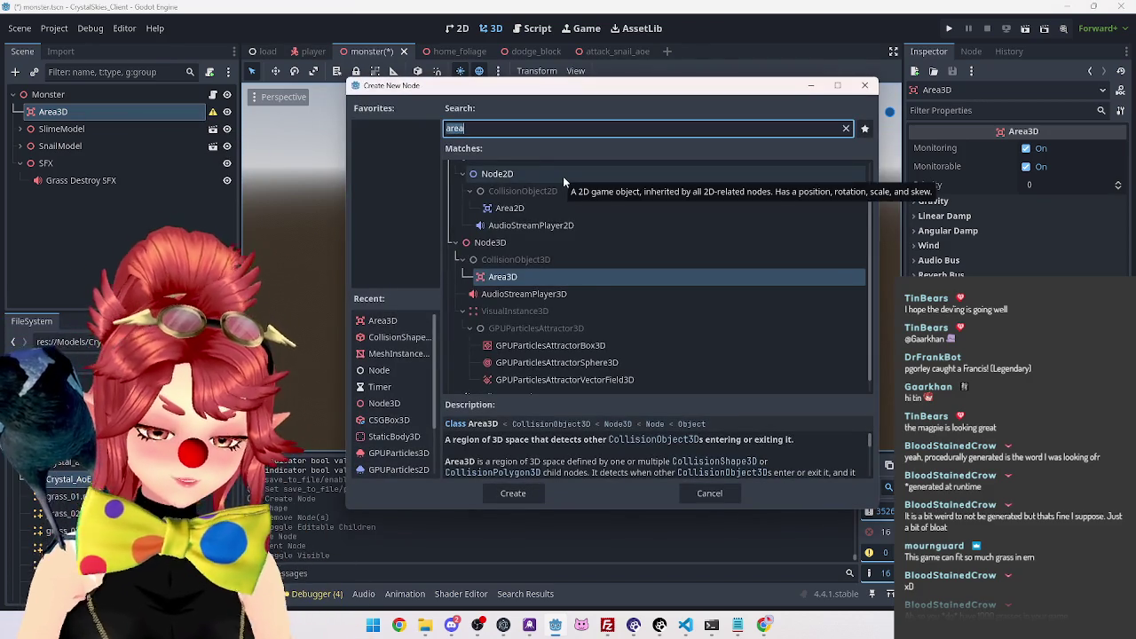
text(coll)
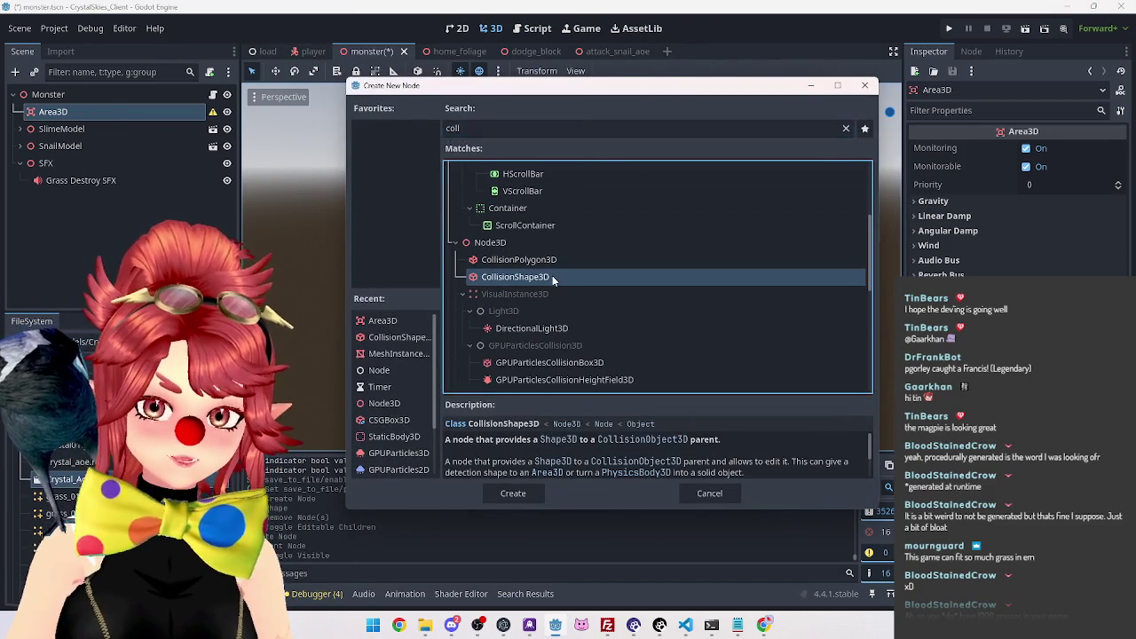
double_click(552, 276)
click(1114, 149)
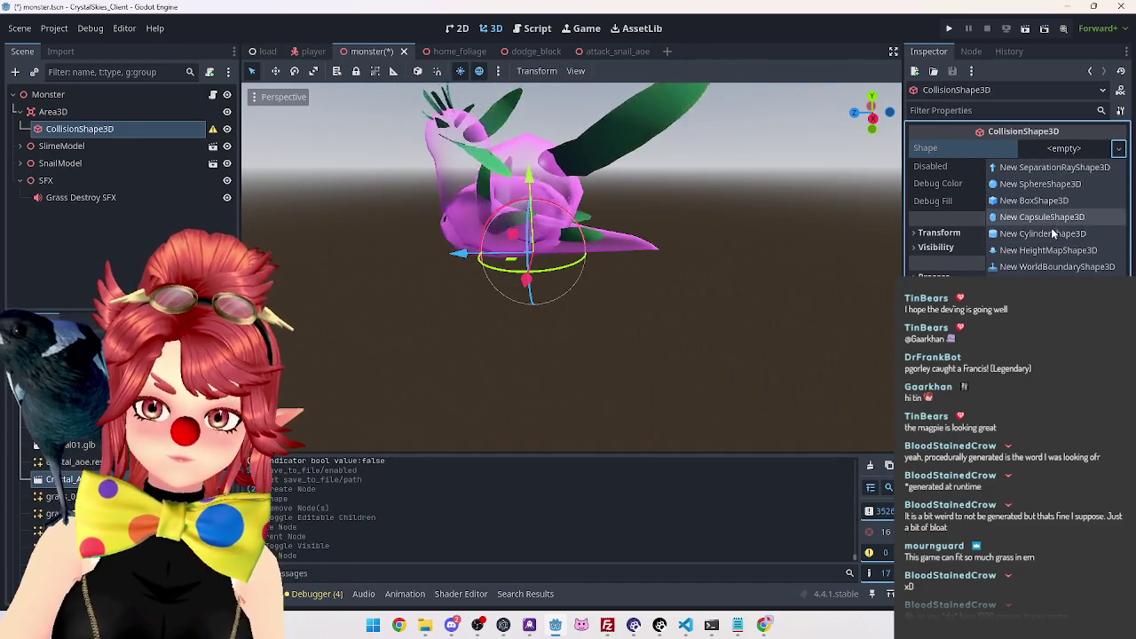
Step: Give the collision shape a SphereShape3D with a 0.8 radius, raised slightly
click(1039, 184)
mouse_move(761, 227)
mouse_down()
mouse_move(819, 258)
mouse_move(733, 288)
mouse_move(708, 325)
mouse_up()
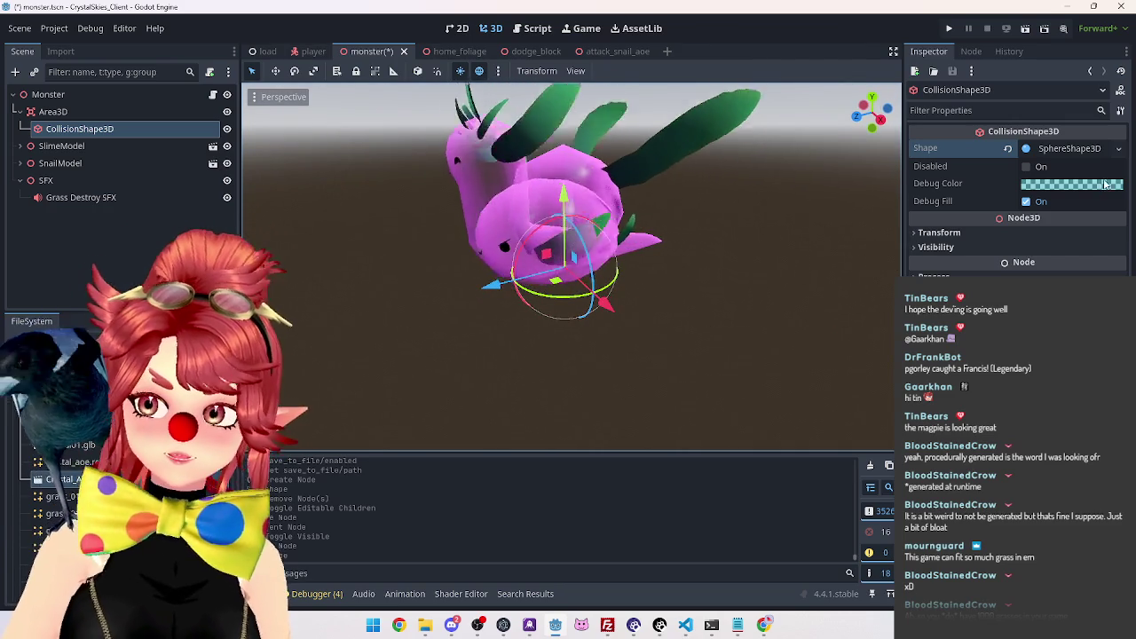
click(1062, 150)
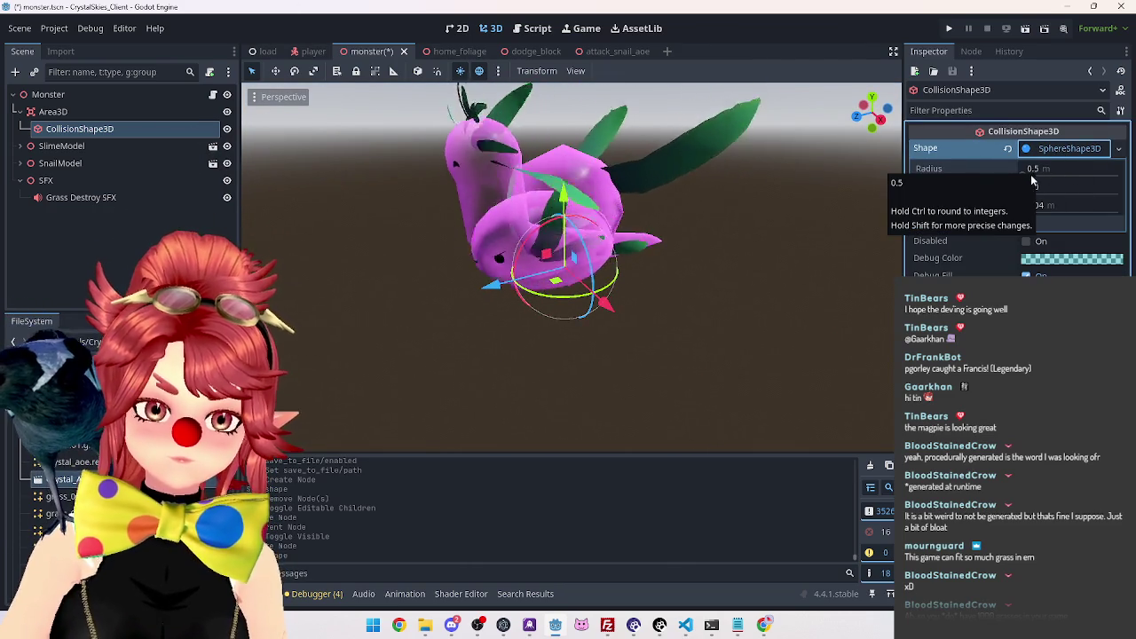
drag(664, 203, 852, 213)
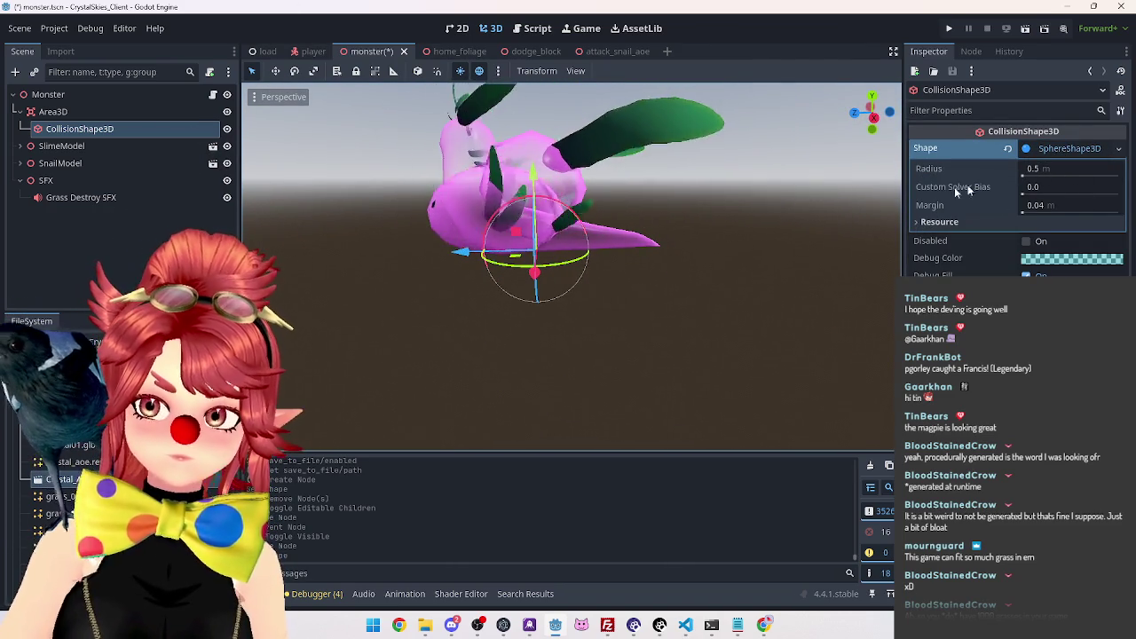
drag(532, 173, 529, 114)
click(1035, 172)
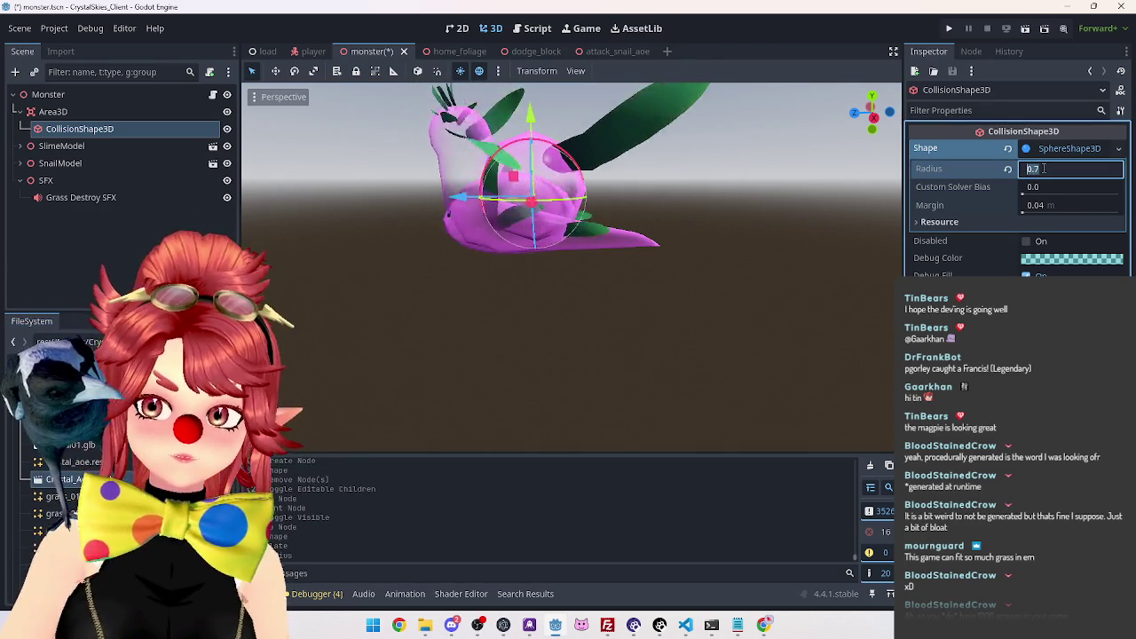
key(Return)
drag(651, 248, 569, 271)
Step: In front and side orthogonal views, shift the Area3D sphere along its axis onto the slime's body
click(80, 145)
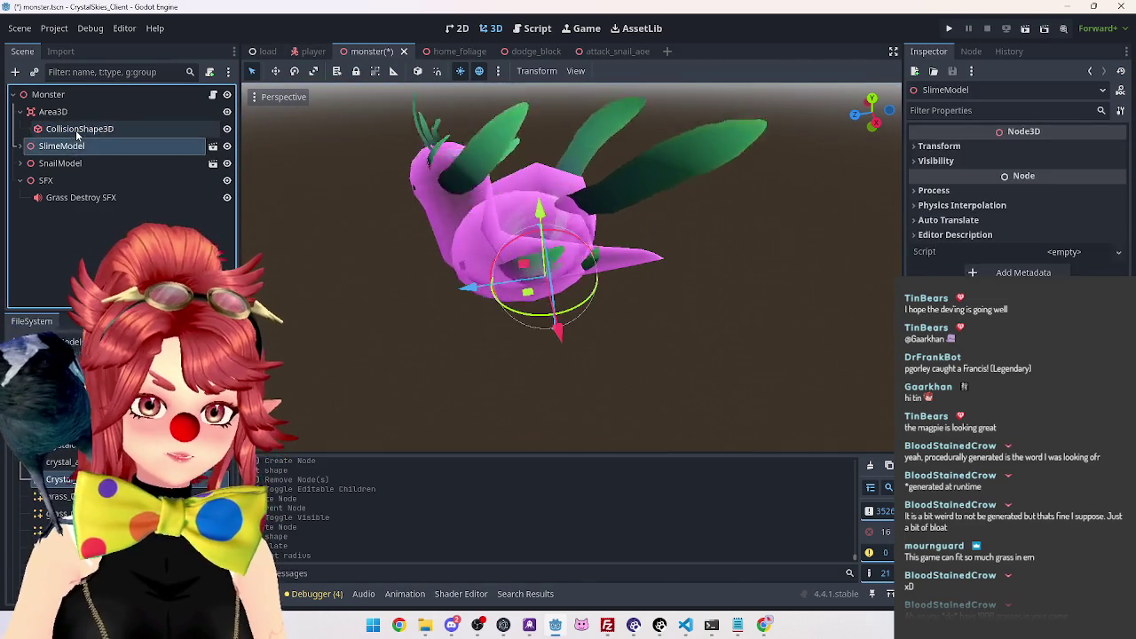
click(75, 131)
click(54, 112)
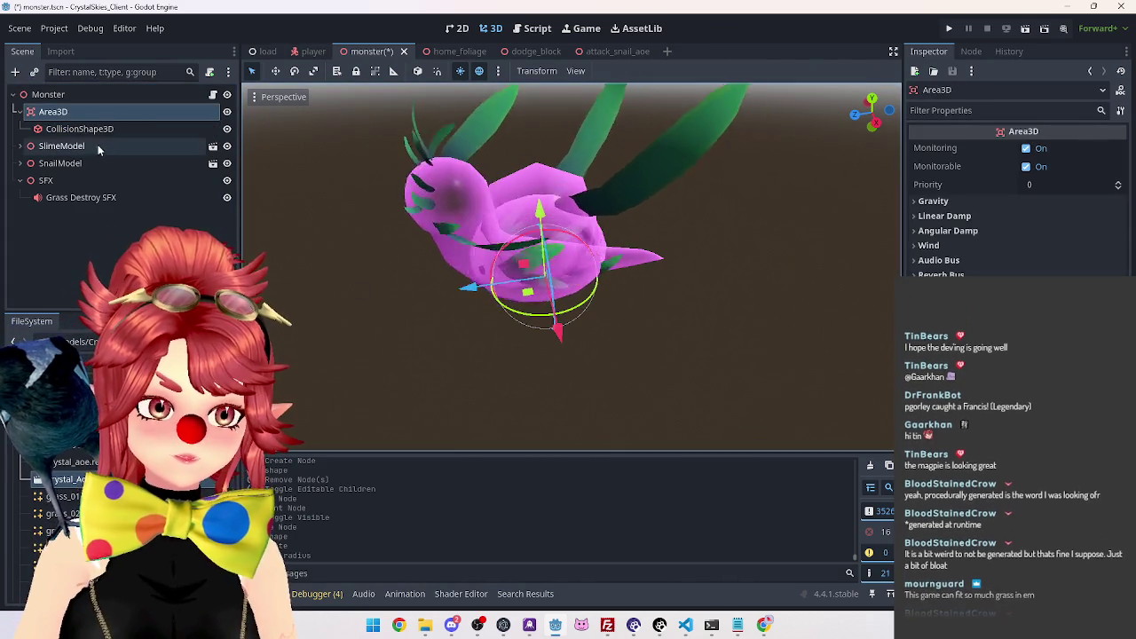
click(80, 129)
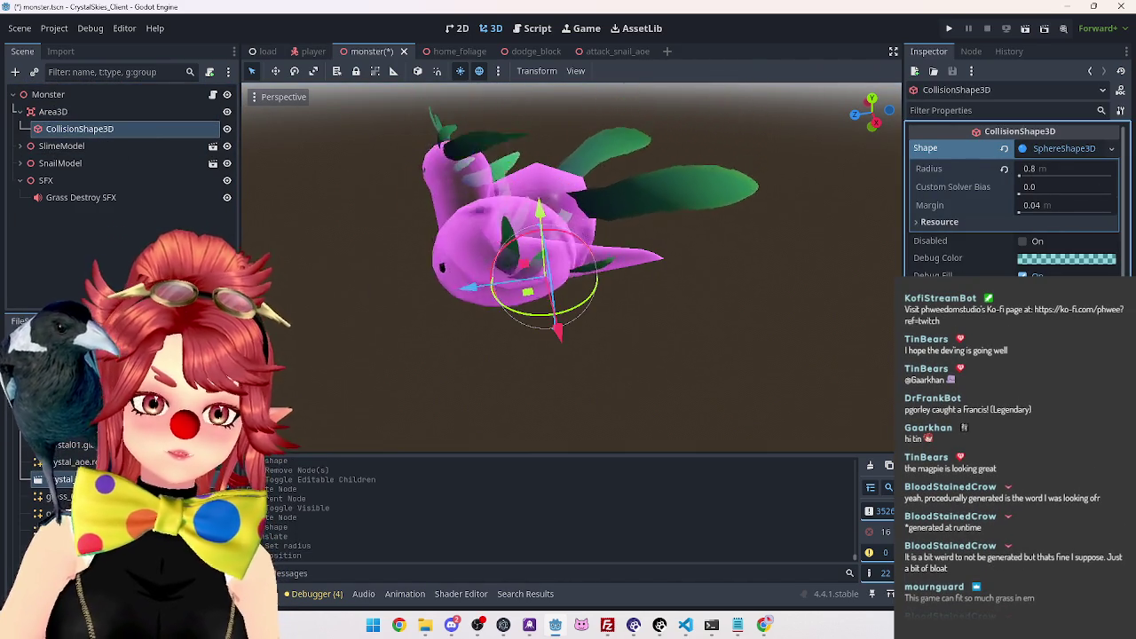
click(544, 229)
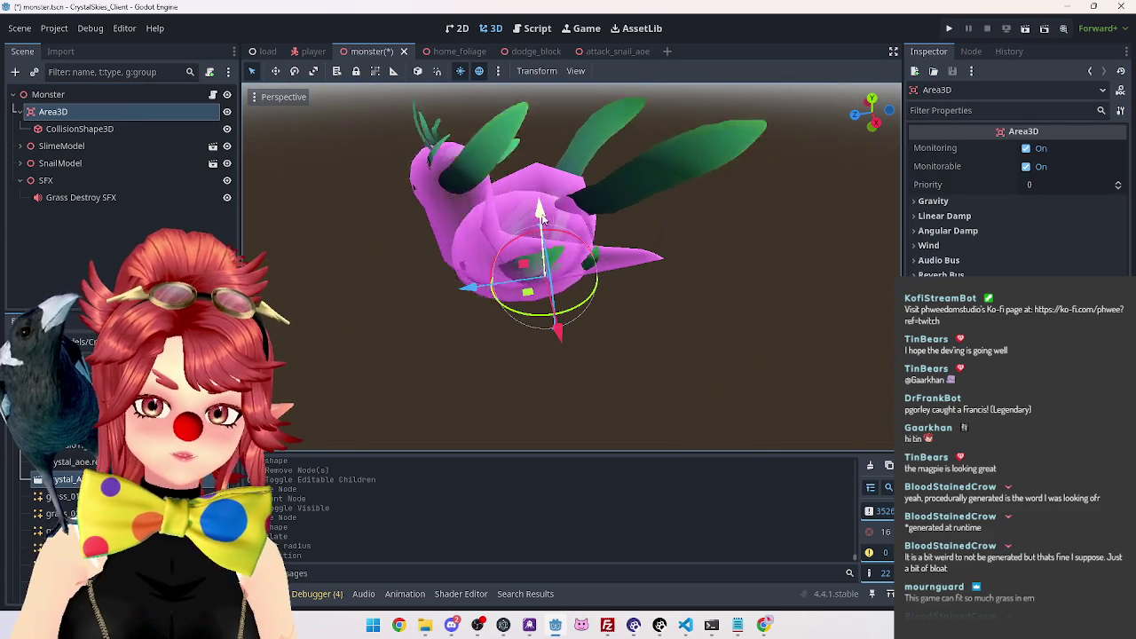
drag(642, 297, 622, 267)
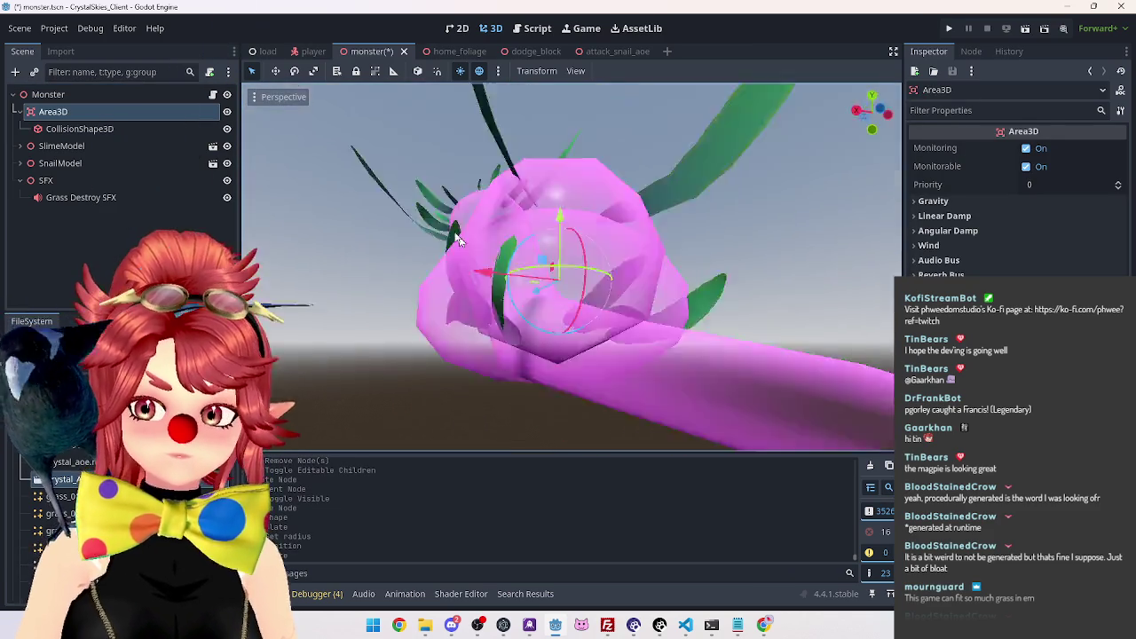
key(KP_1)
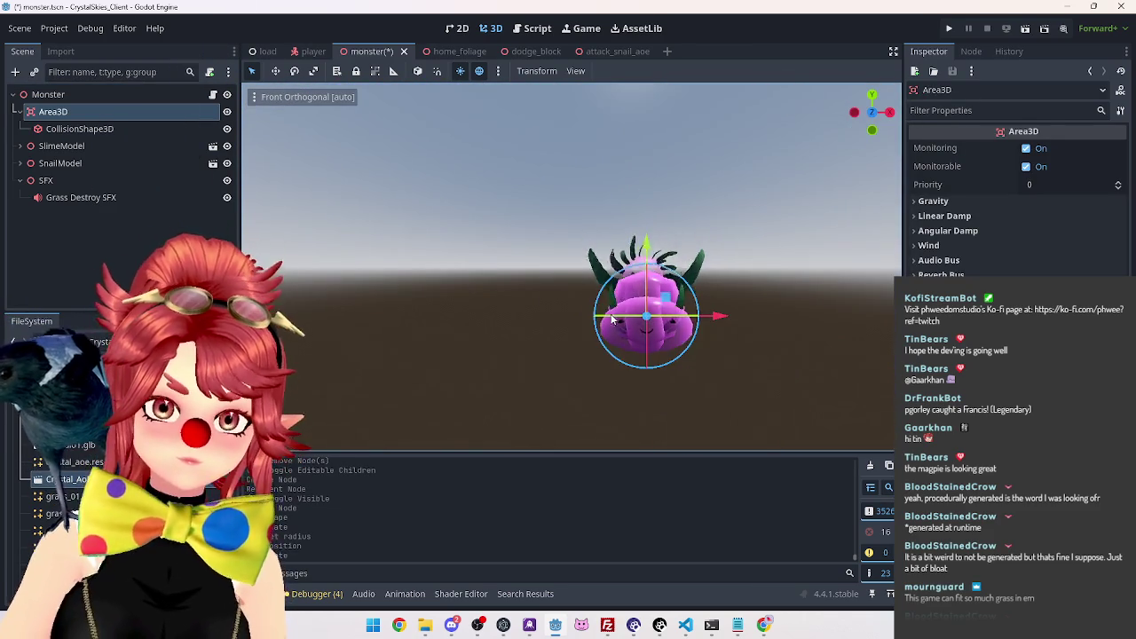
key(KP_3)
key(f)
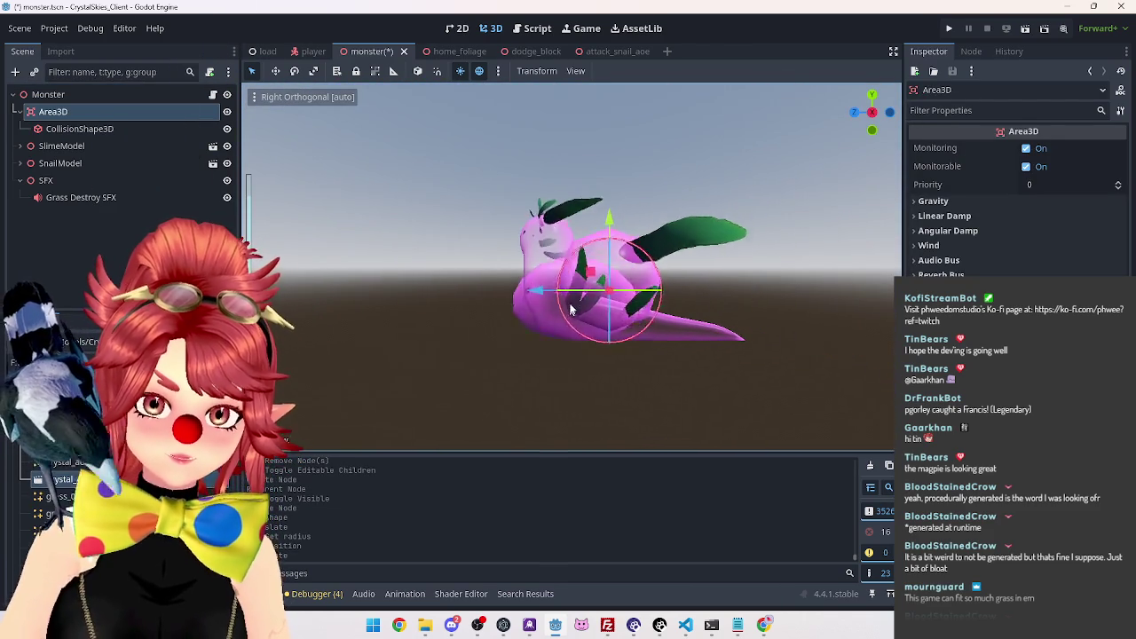
drag(551, 293, 516, 293)
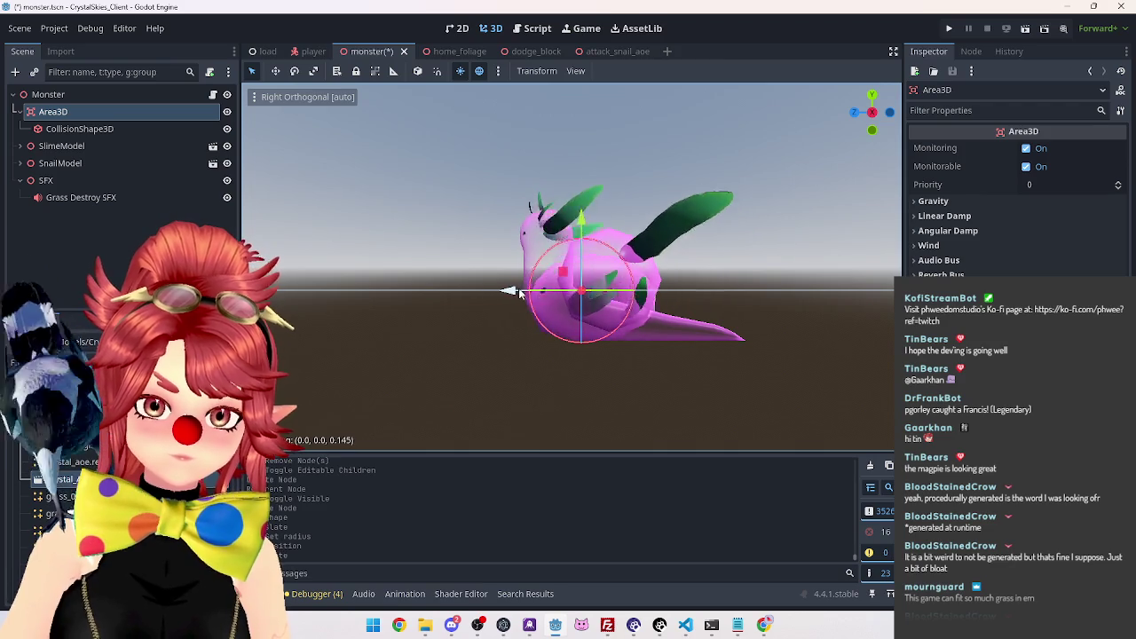
Step: Undo an accidental sphere radius change and return to a perspective view
click(107, 131)
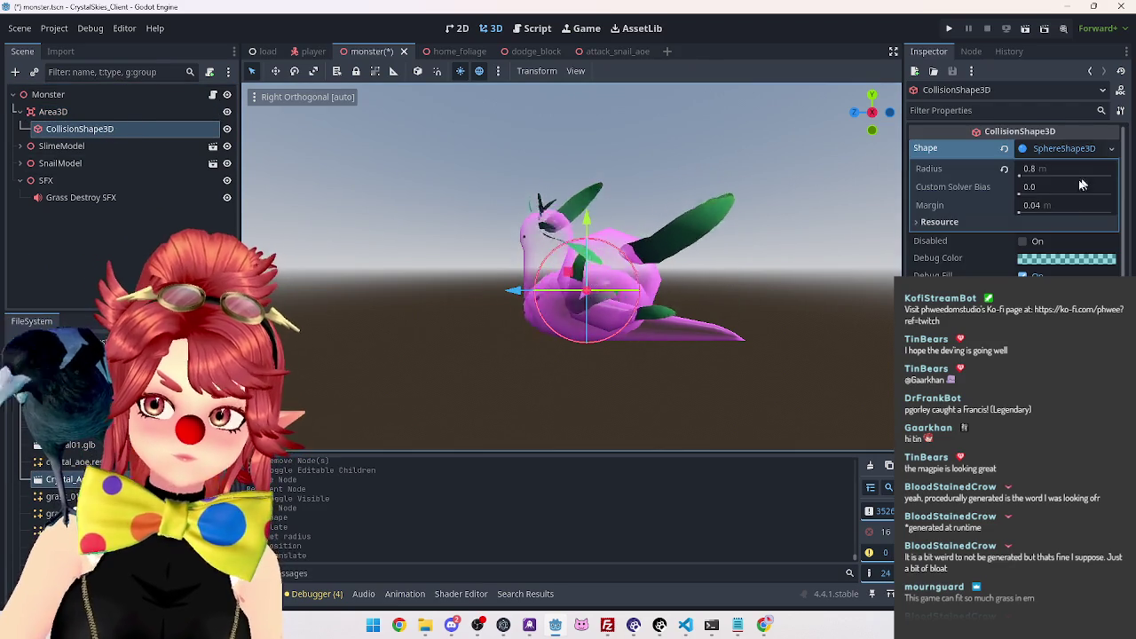
drag(1031, 175, 1060, 190)
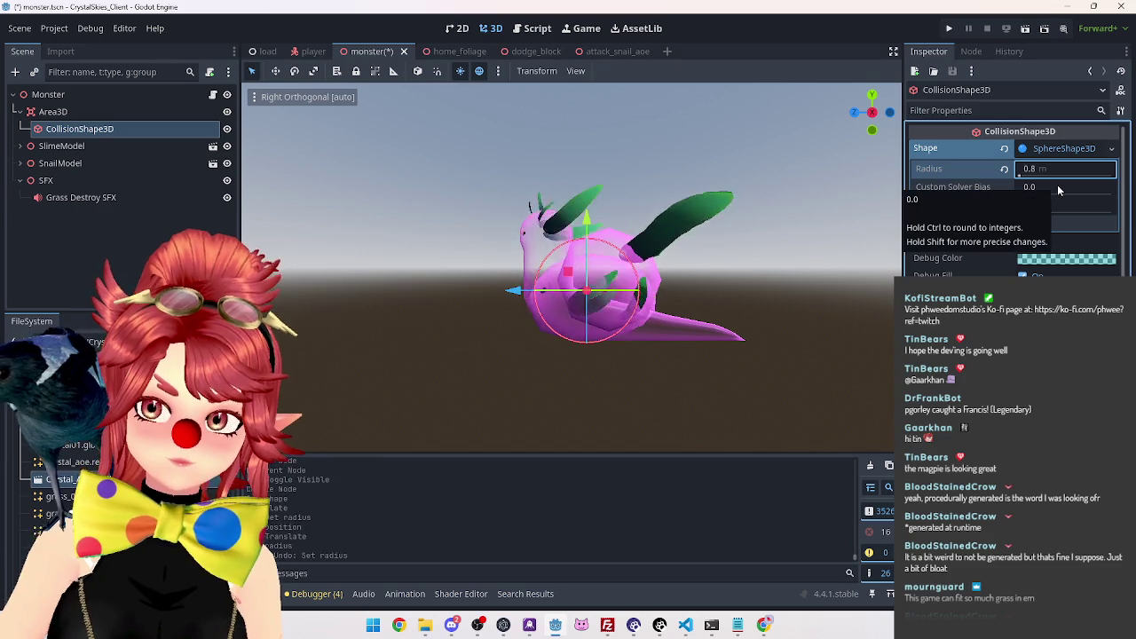
key(ctrl+z)
click(83, 112)
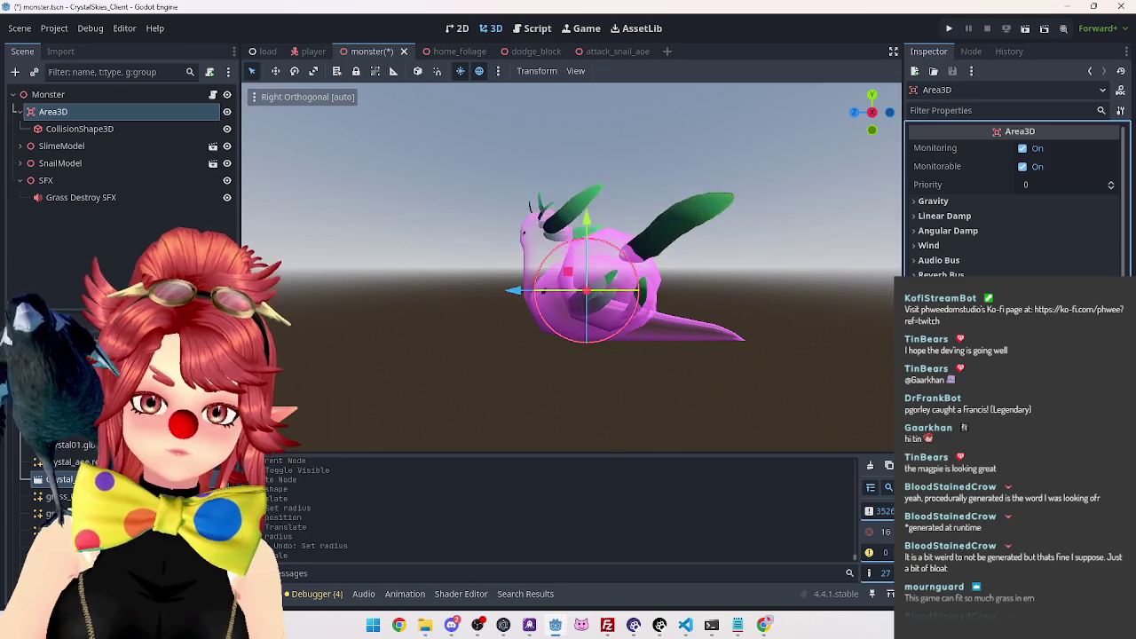
drag(675, 283, 633, 236)
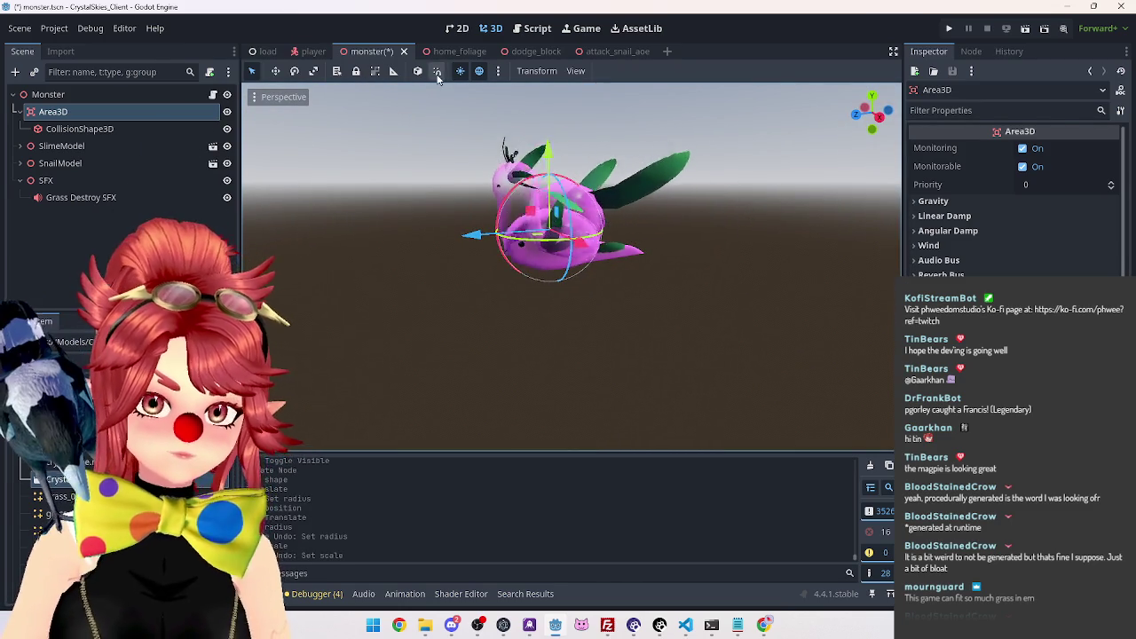
Step: Turn on View Gizmos in the 3D viewport and select the CollisionShape3D
click(271, 96)
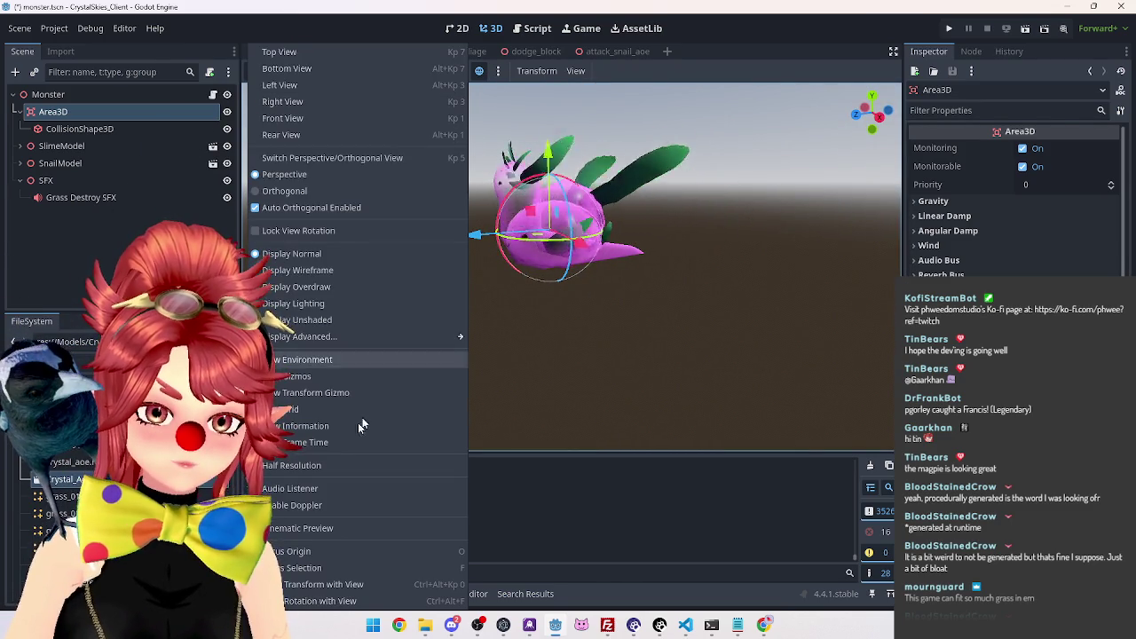
click(302, 377)
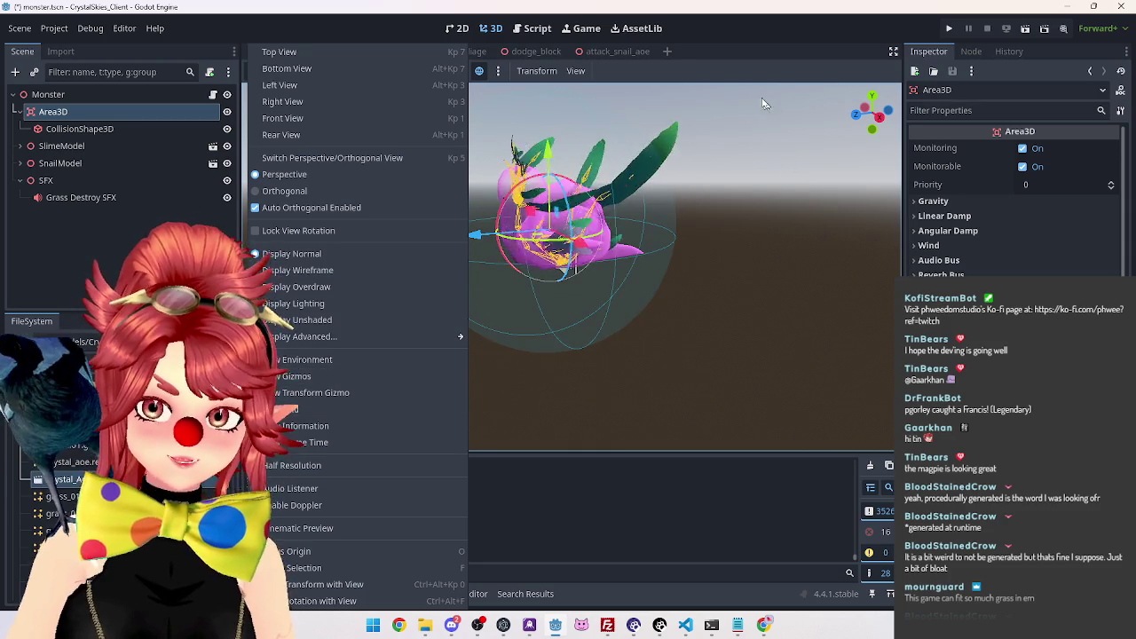
click(80, 129)
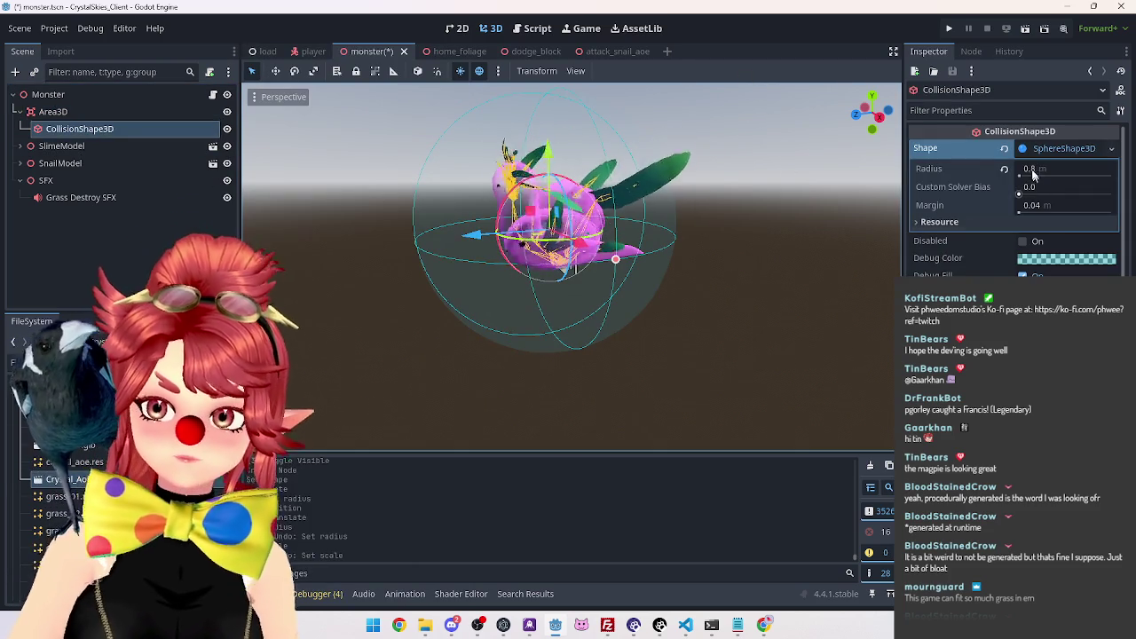
Step: Set the SphereShape3D radius to 0.365 so it fits around the slime
mouse_move(1065, 169)
mouse_down()
mouse_move(1012, 169)
mouse_move(806, 282)
mouse_up()
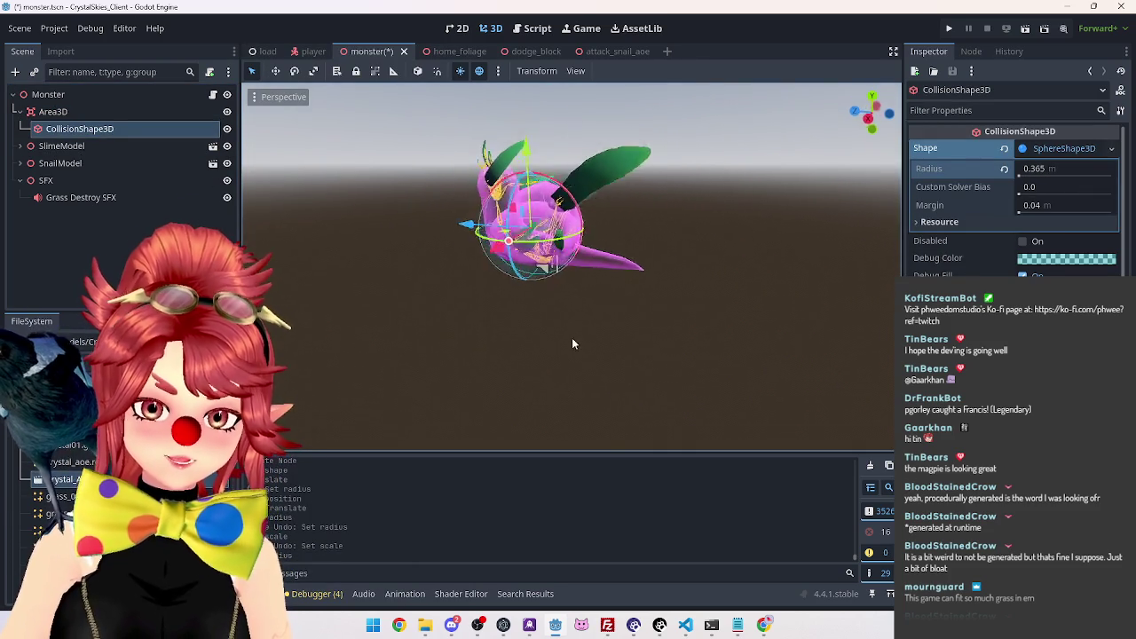
click(1045, 169)
text(0.)
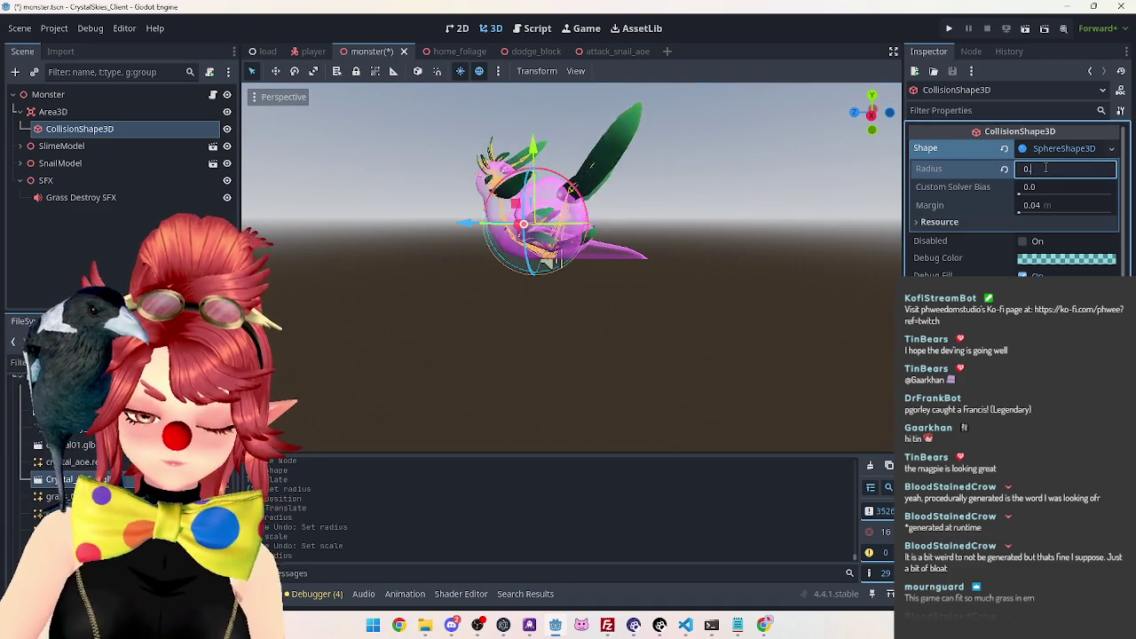
key(Return)
click(116, 112)
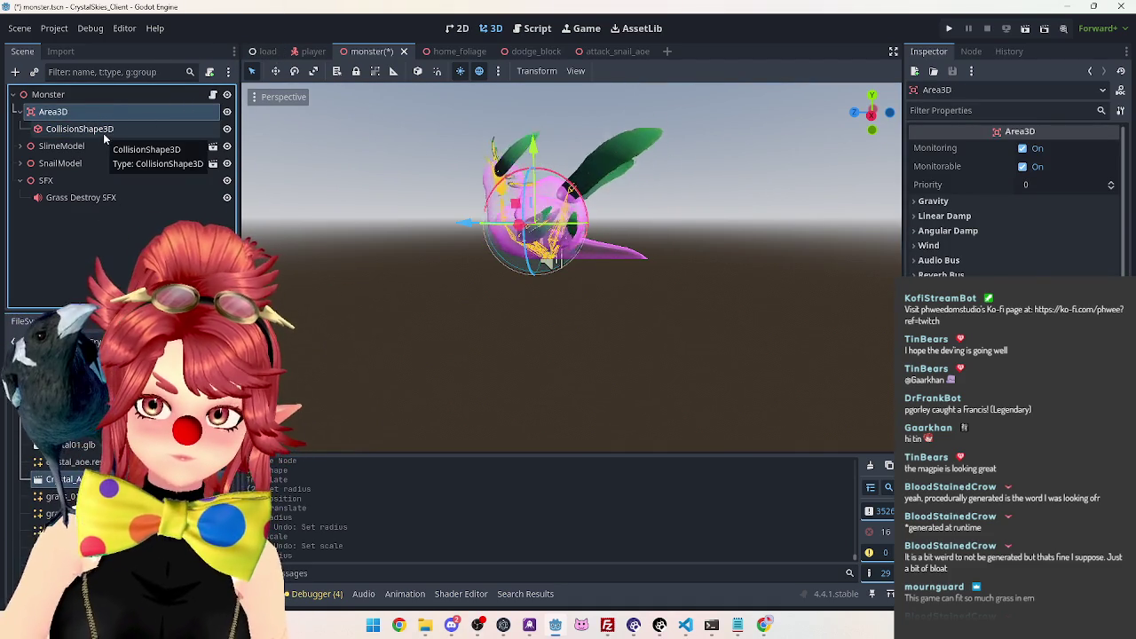
click(105, 133)
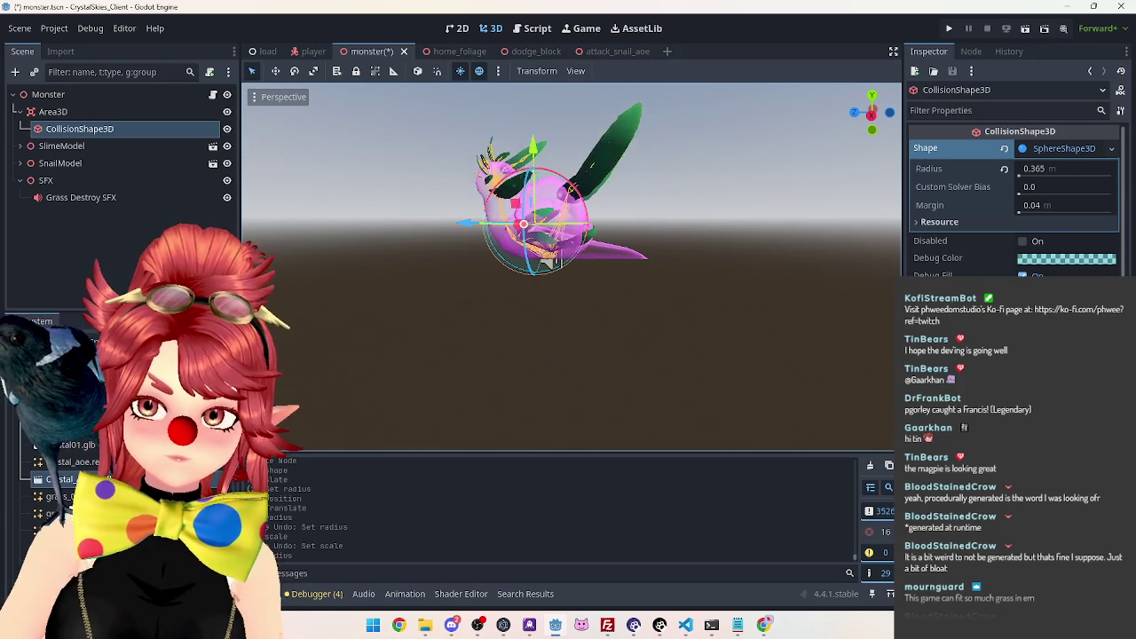
mouse_move(667, 296)
mouse_down()
mouse_move(670, 319)
mouse_move(854, 323)
mouse_move(748, 330)
mouse_move(750, 300)
mouse_move(628, 335)
mouse_move(689, 351)
mouse_move(763, 306)
mouse_move(619, 330)
mouse_up()
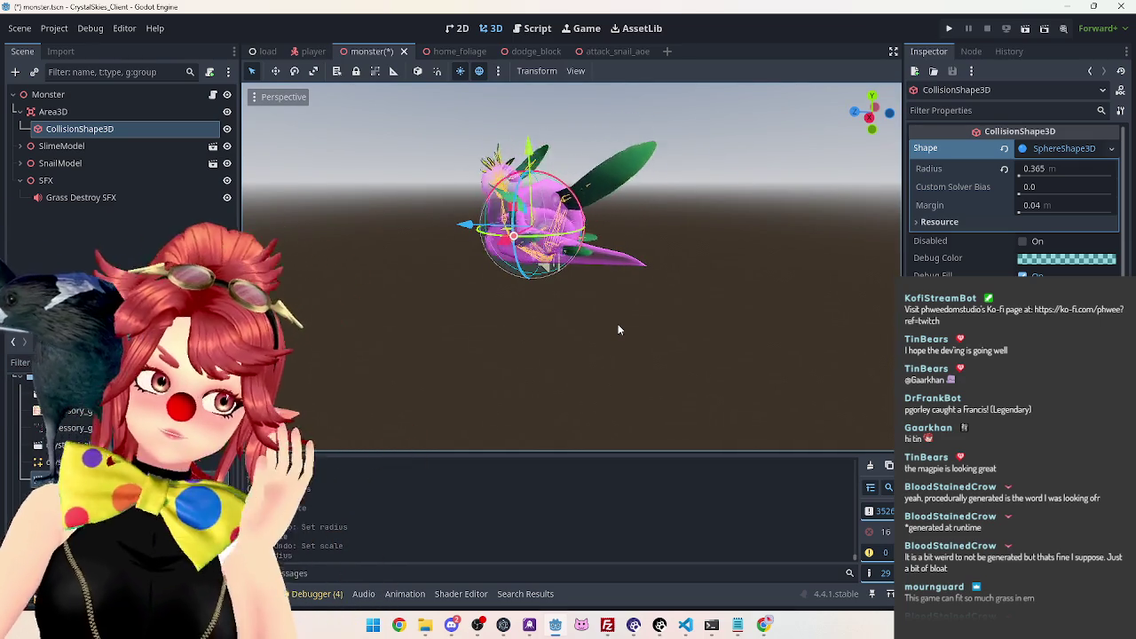
mouse_move(619, 330)
mouse_down()
mouse_move(681, 317)
mouse_move(296, 345)
mouse_move(768, 312)
mouse_move(686, 323)
mouse_move(597, 303)
mouse_move(758, 283)
mouse_move(868, 310)
mouse_move(628, 316)
mouse_move(851, 324)
mouse_move(718, 329)
mouse_up()
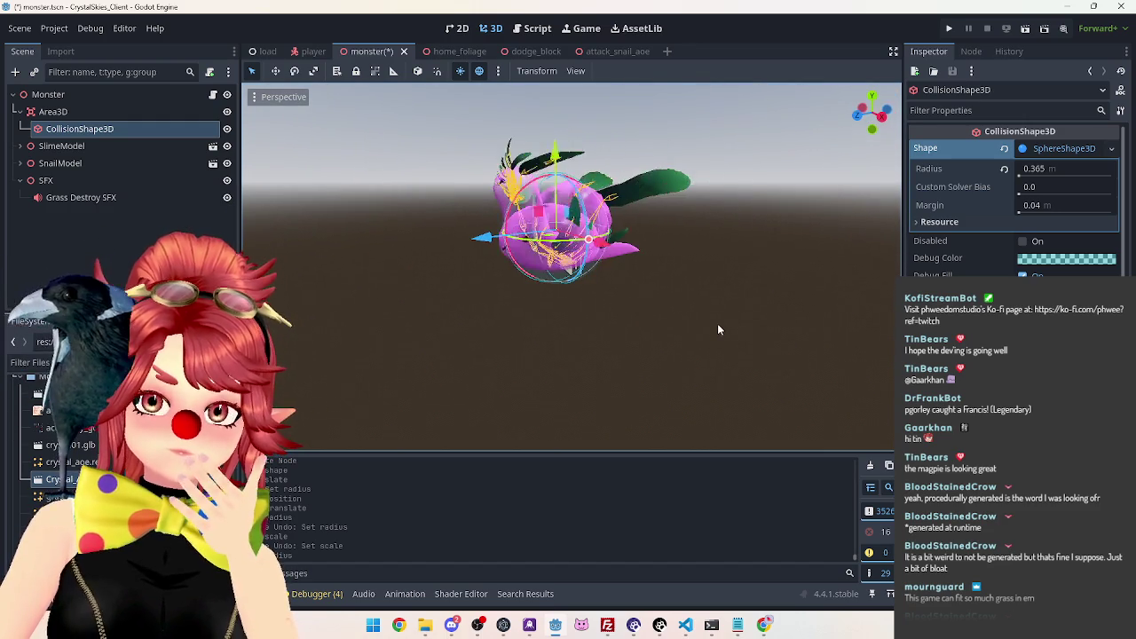
Step: Show the Area3D's signals and read the body_shape_entered and body_entered descriptions
click(53, 112)
click(85, 129)
mouse_move(397, 304)
mouse_down()
mouse_move(436, 261)
mouse_move(431, 314)
mouse_move(444, 302)
mouse_up()
click(971, 51)
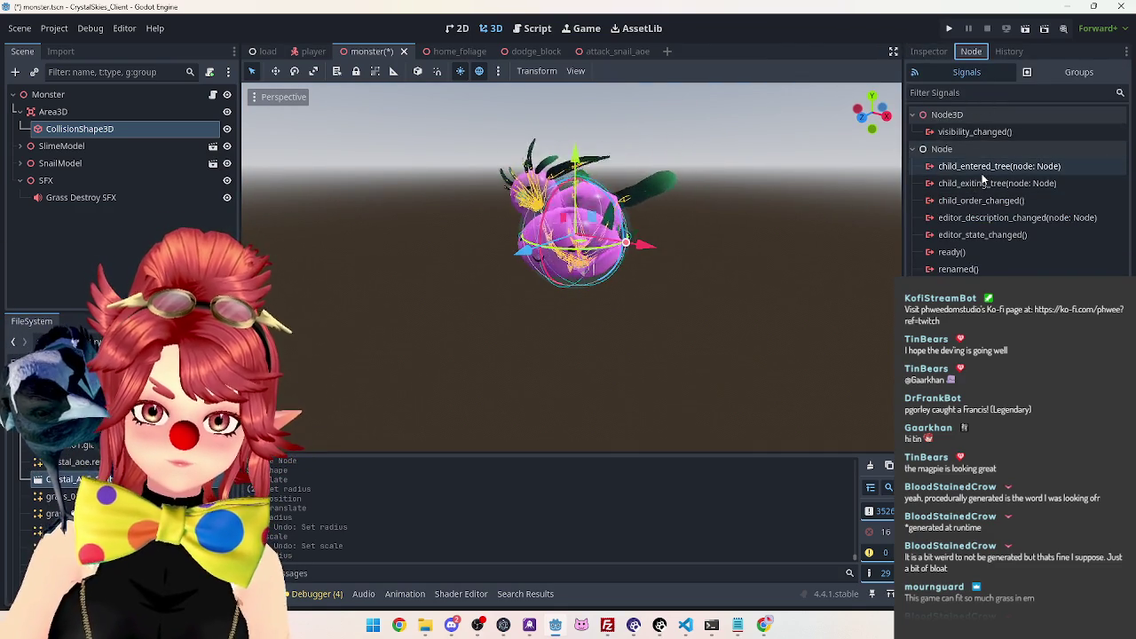
click(97, 113)
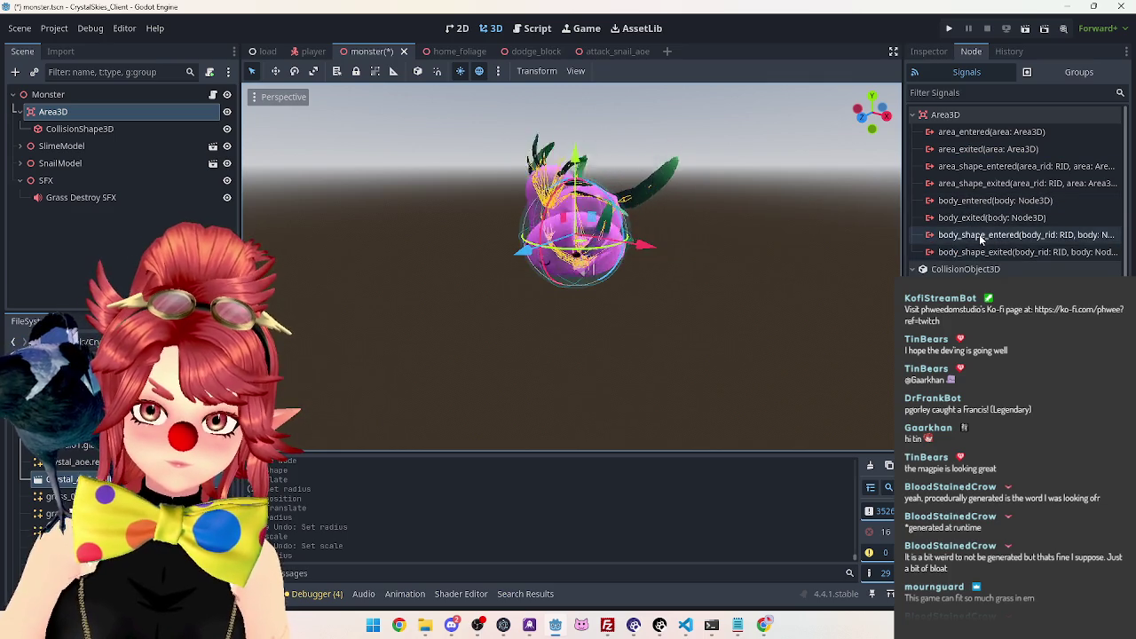
mouse_move(981, 238)
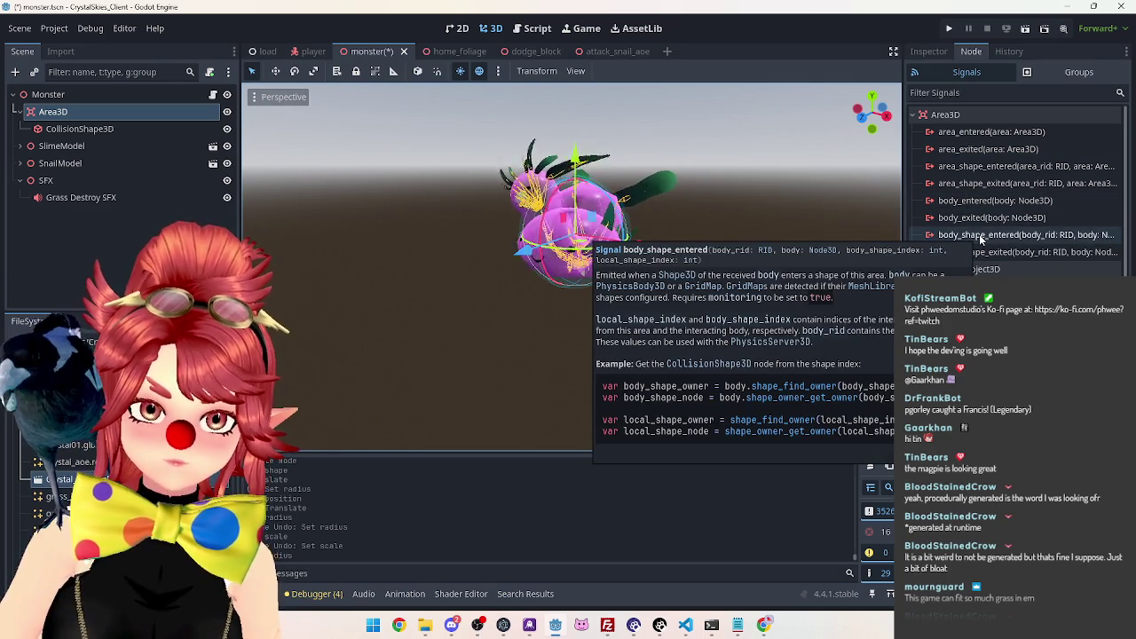
mouse_move(981, 205)
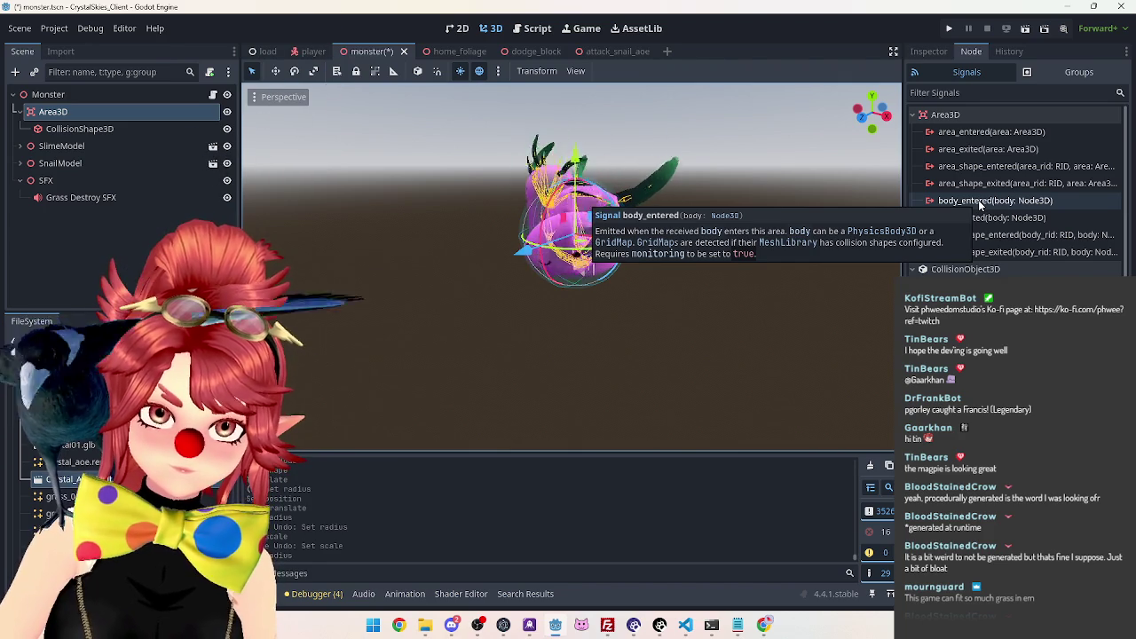
Step: Connect body_entered to a new _on_area_3d_body_entered method on Monster
double_click(981, 204)
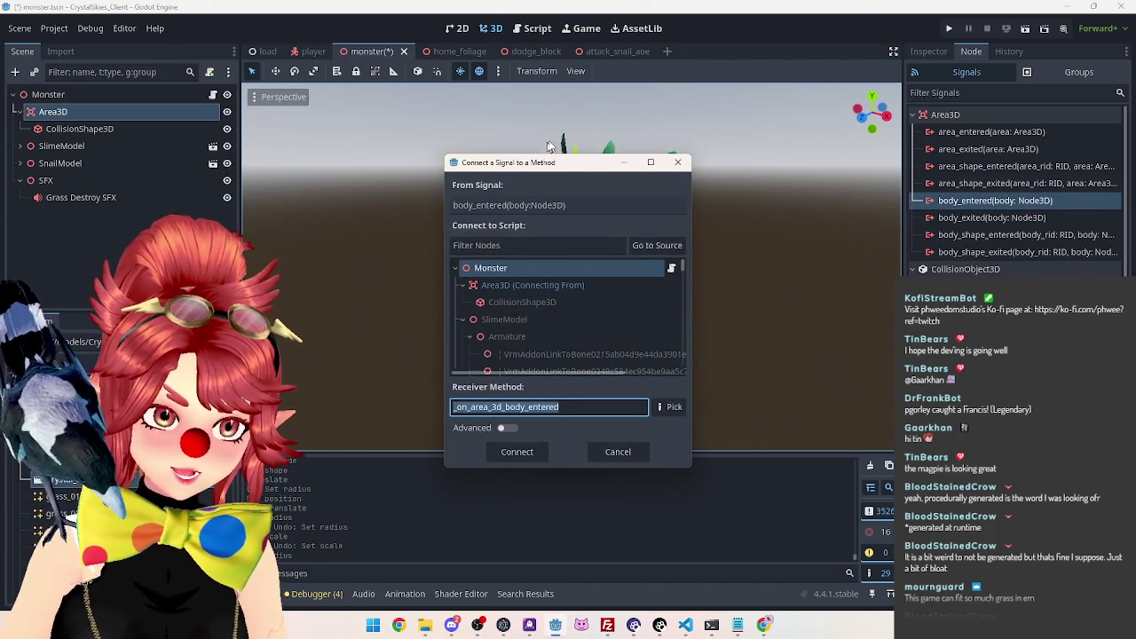
drag(567, 171, 607, 112)
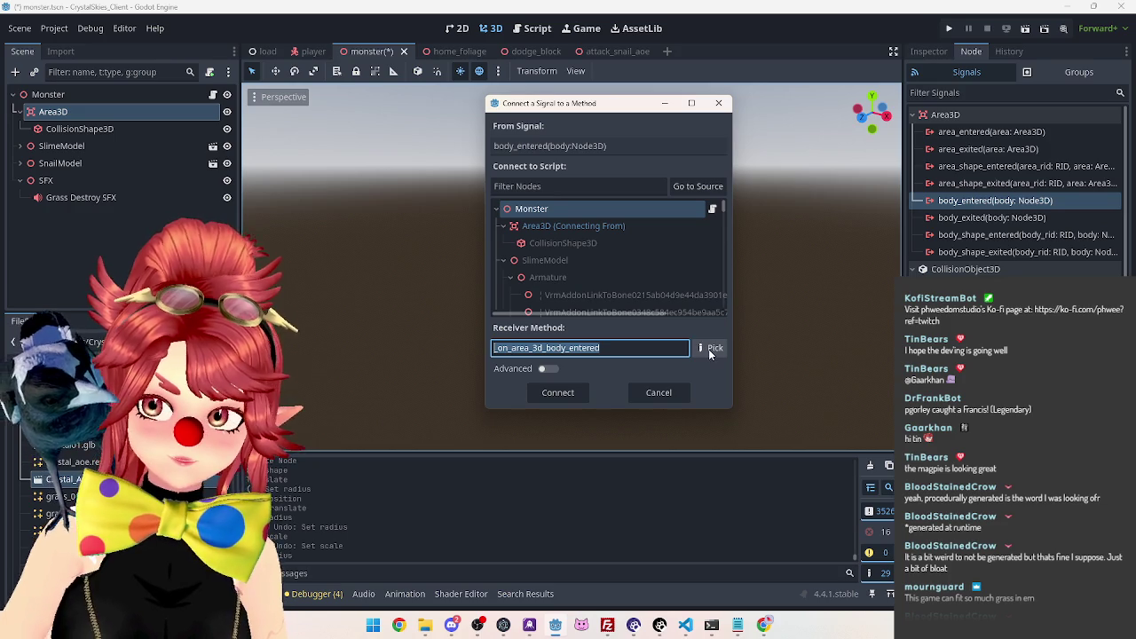
click(573, 402)
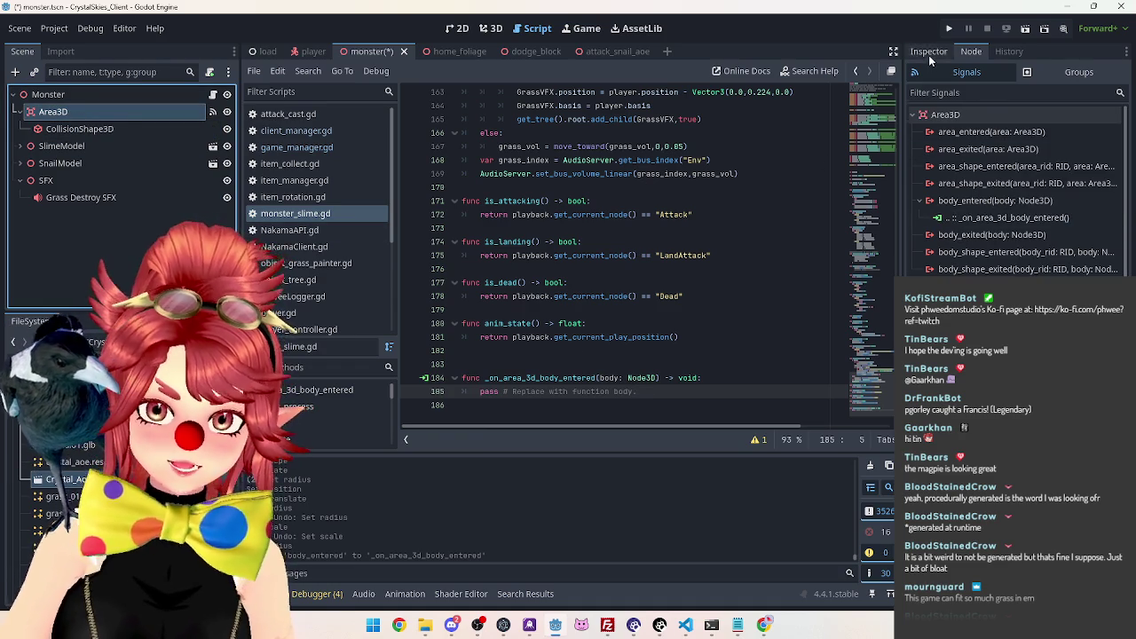
click(929, 55)
scroll(1030, 249, down, 3)
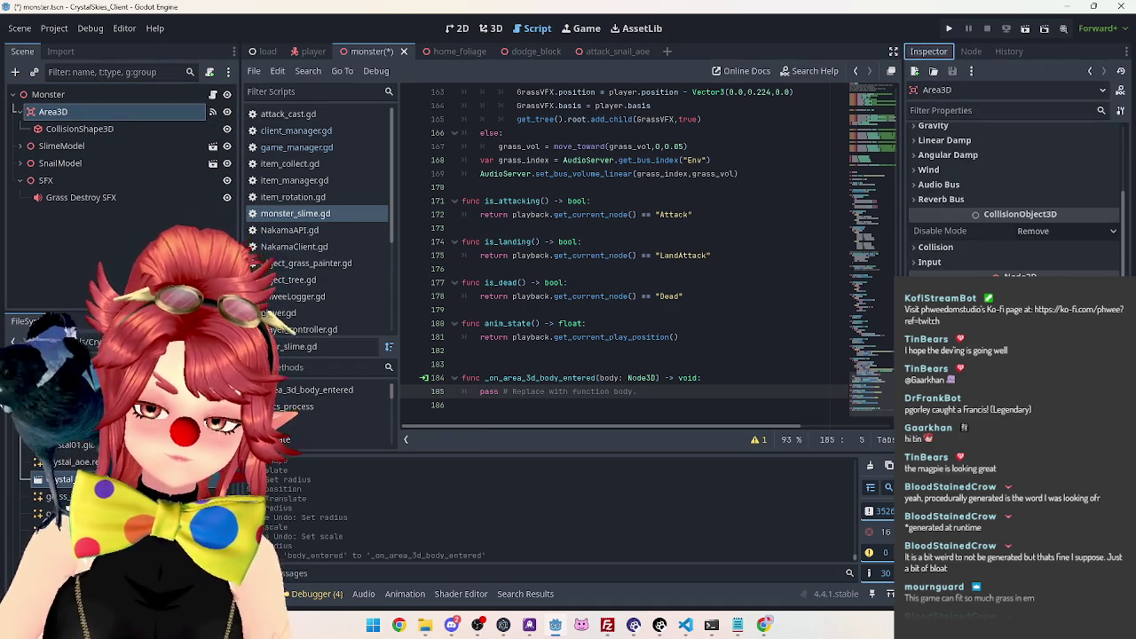
click(958, 247)
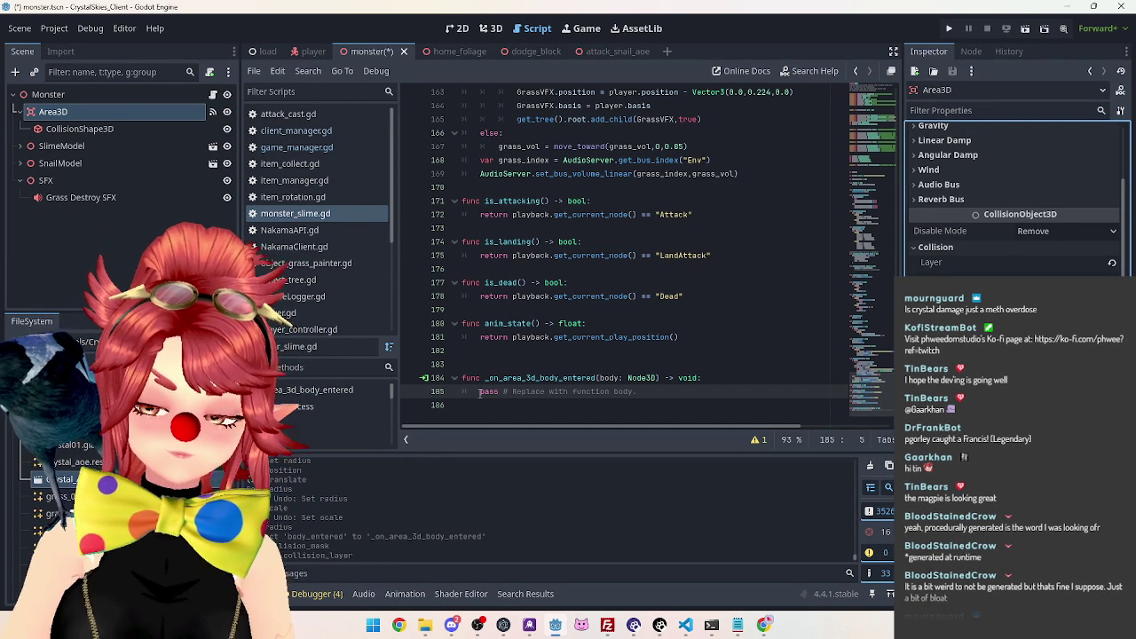
drag(604, 377, 623, 378)
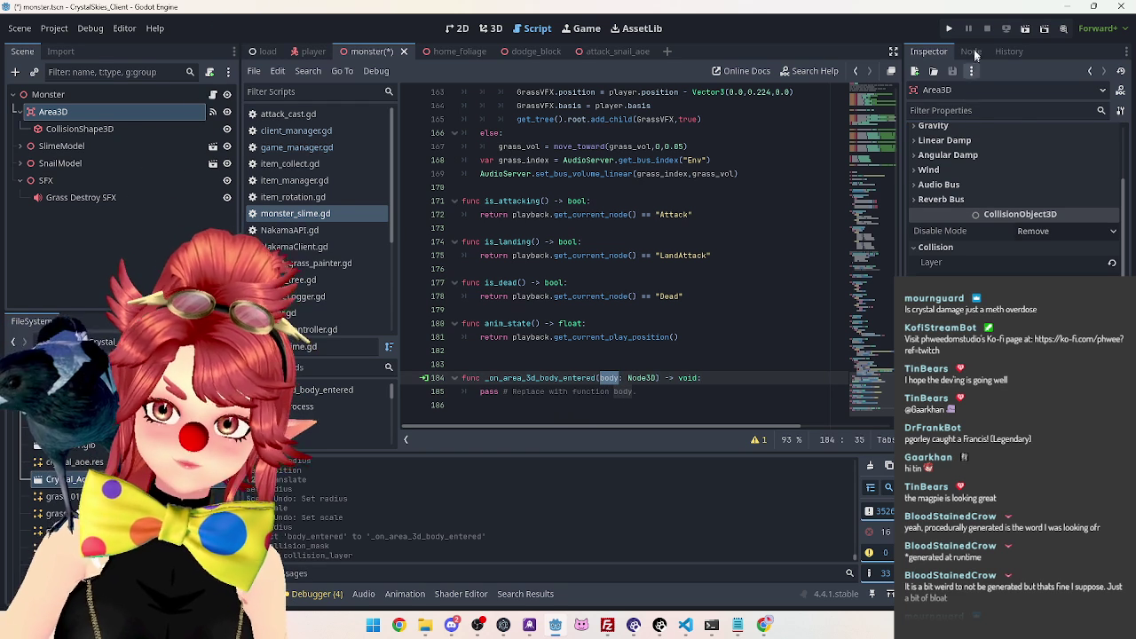
click(972, 51)
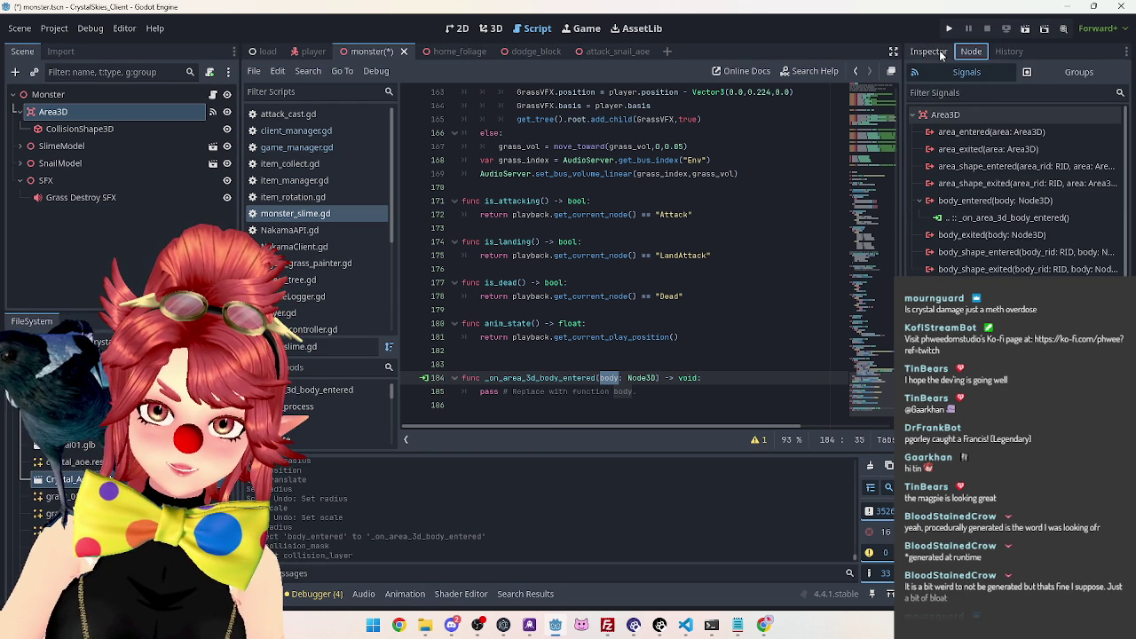
click(942, 55)
click(611, 378)
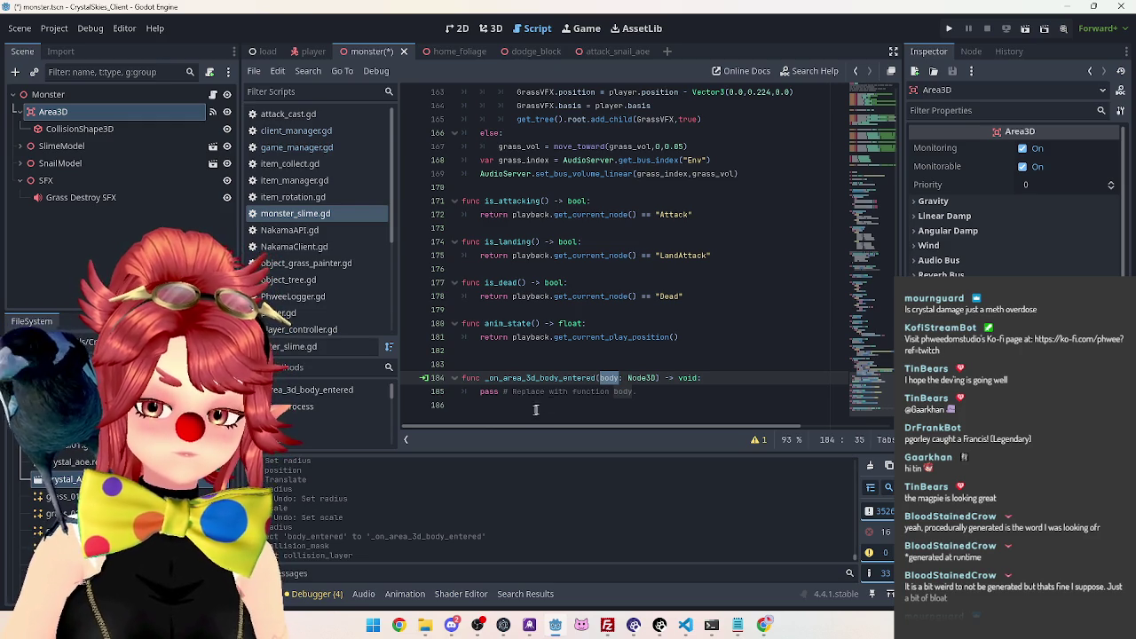
drag(480, 392, 646, 394)
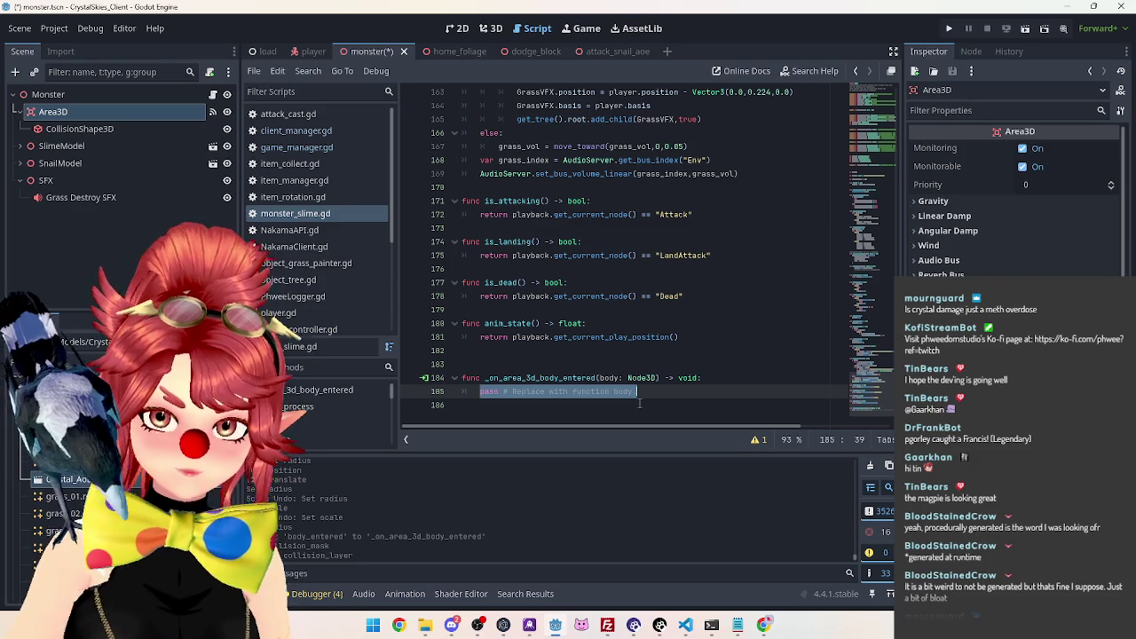
text(if bod)
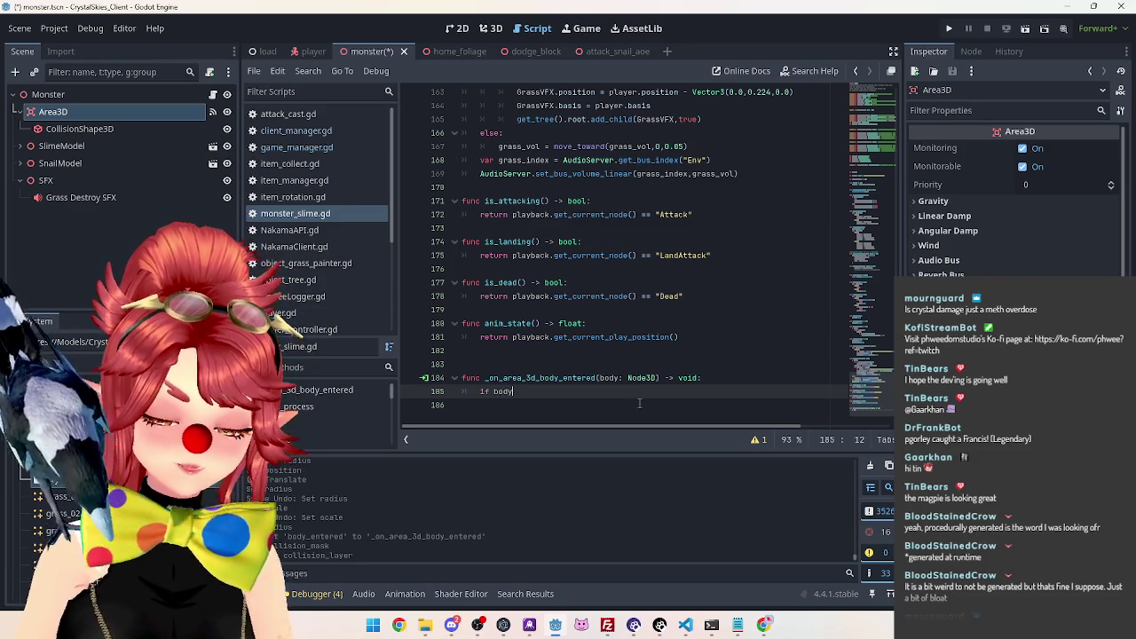
text(y)
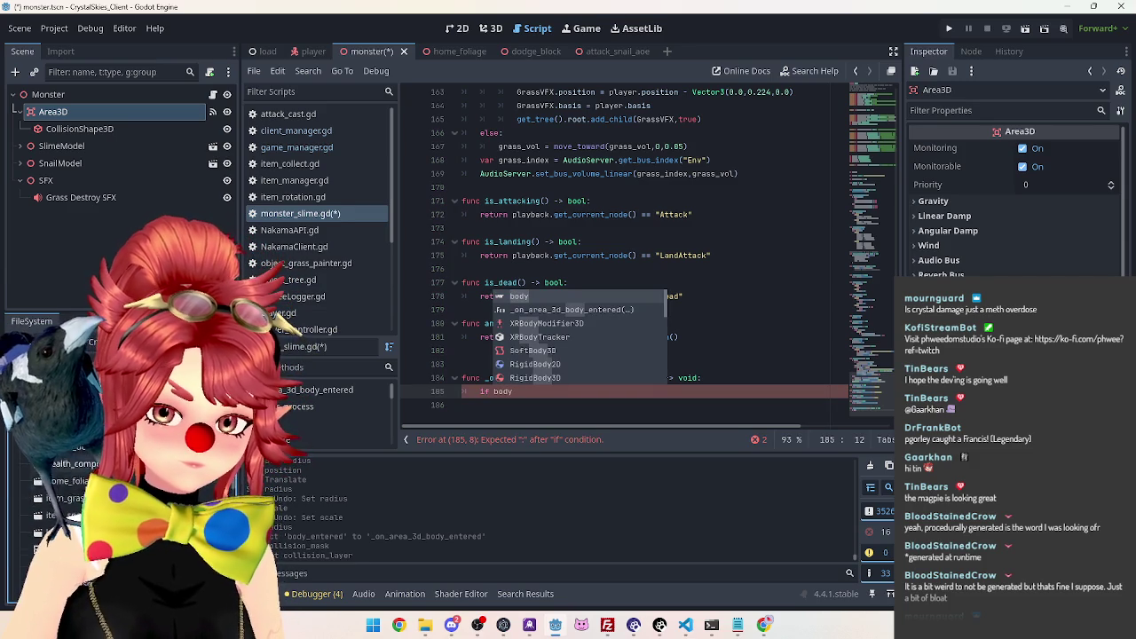
Step: Open the object_crystal_aoe_01.tscn scene from the FileSystem dock
double_click(55, 517)
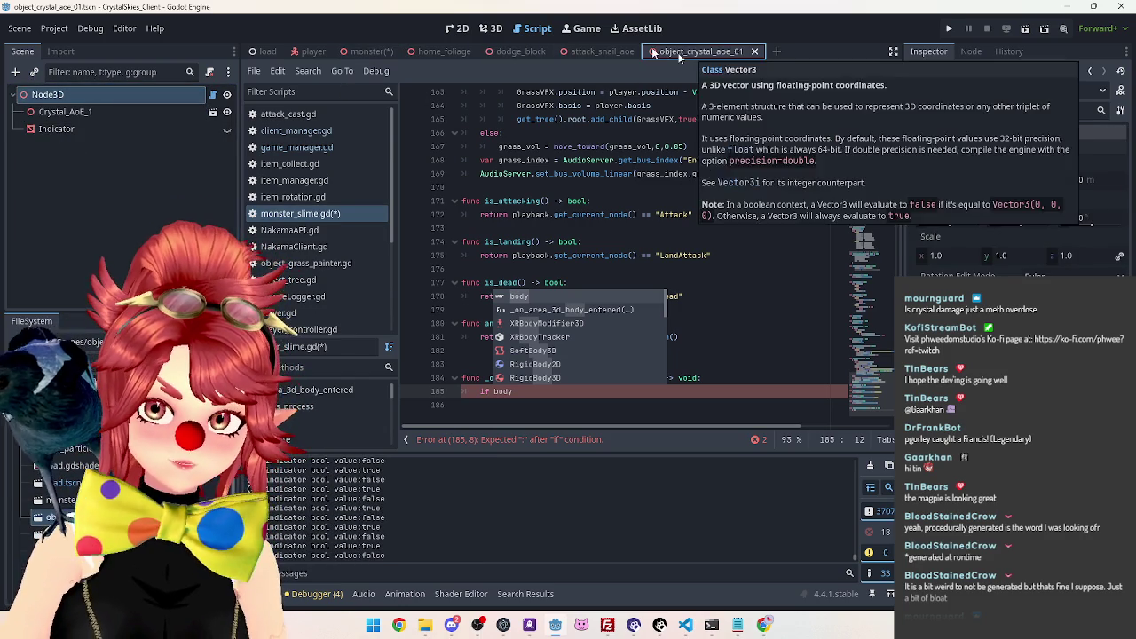
Step: Flip between item_rotation.gd and monster_slime.gd, then dismiss the autocomplete popup
click(300, 197)
click(307, 216)
scroll(320, 280, down, 3)
click(293, 325)
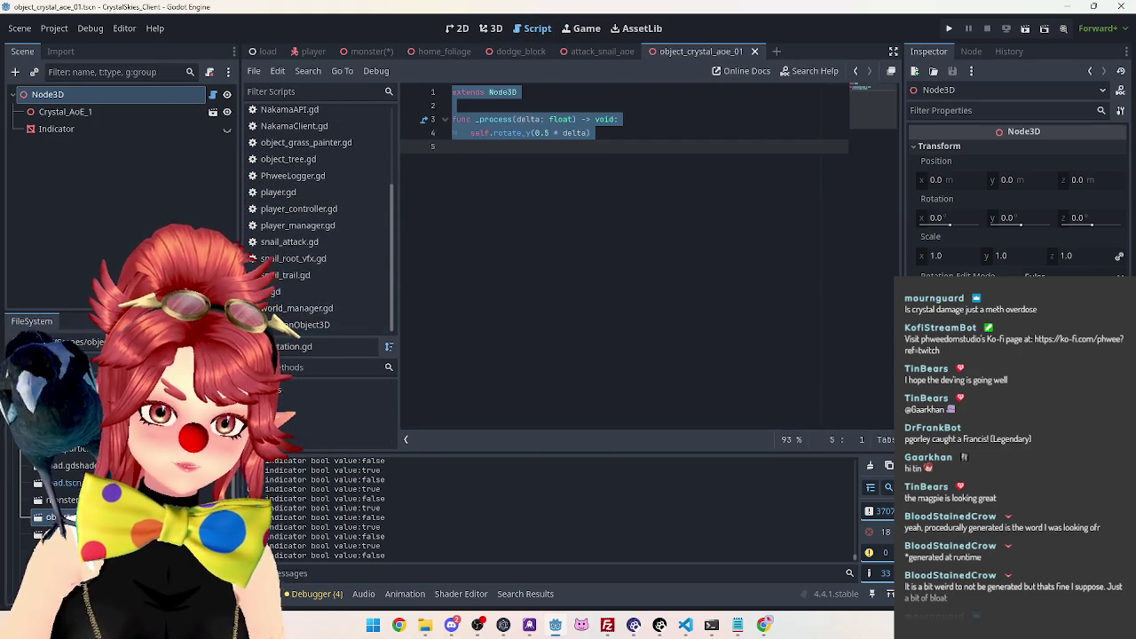
click(311, 108)
scroll(311, 149, up, 3)
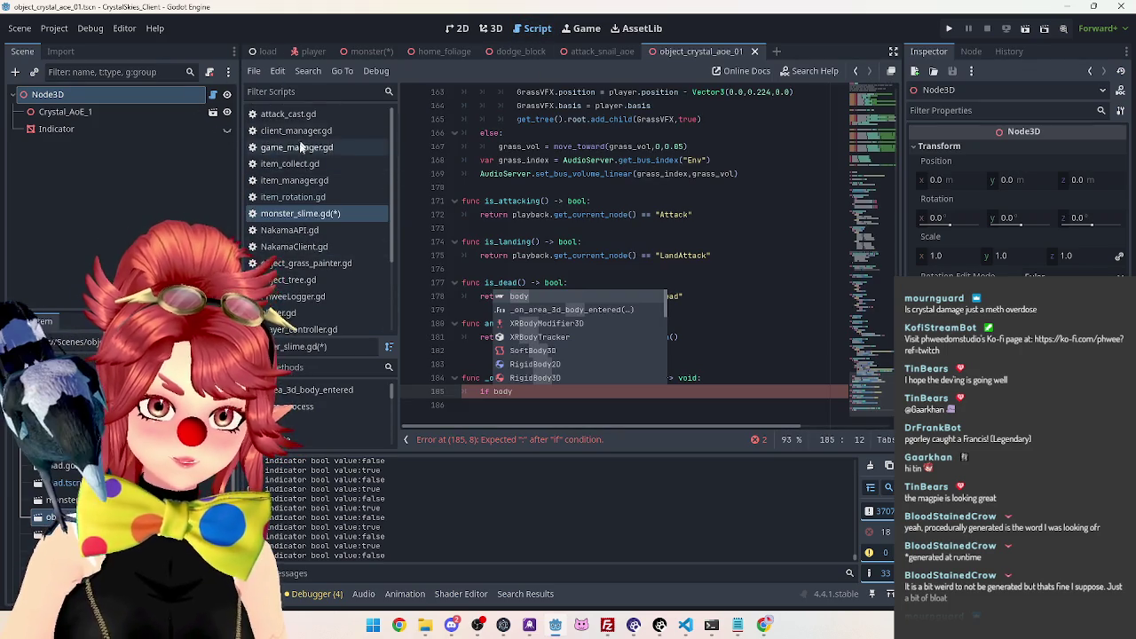
scroll(306, 178, down, 3)
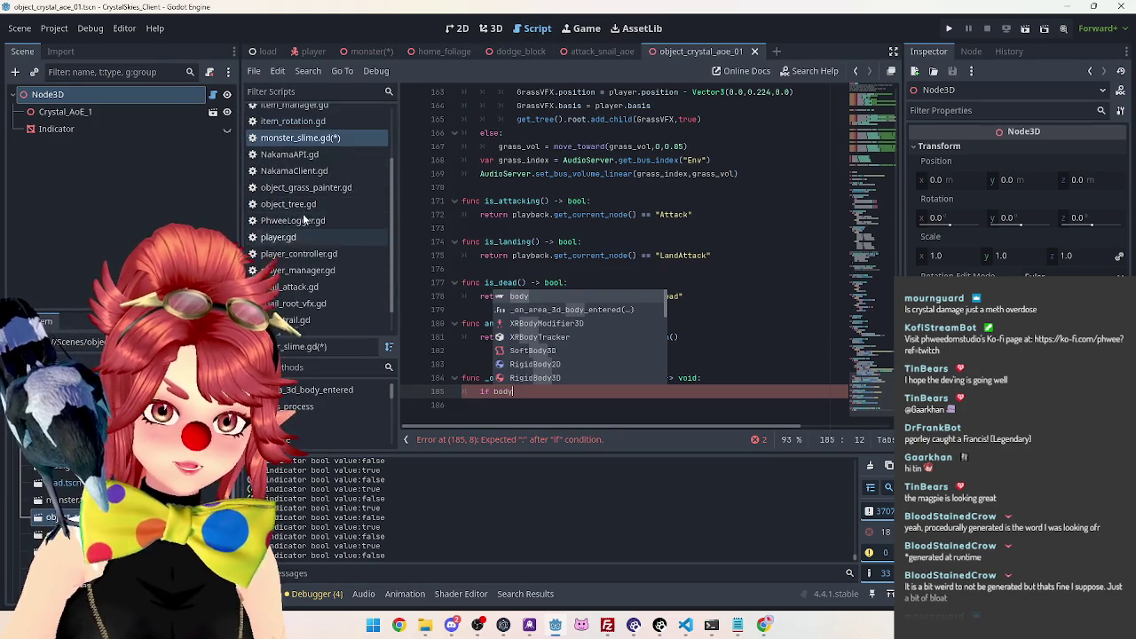
click(555, 255)
Step: Comment out the indicator debug print in object_crystal_aoe.gd and save it
click(215, 95)
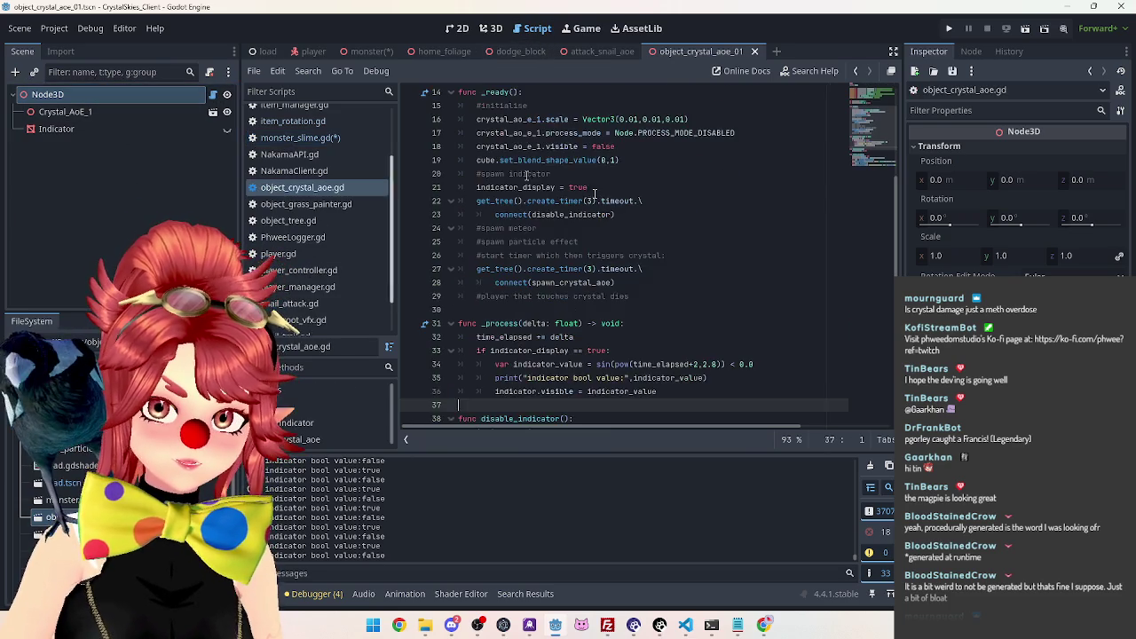
scroll(493, 227, down, 3)
click(493, 228)
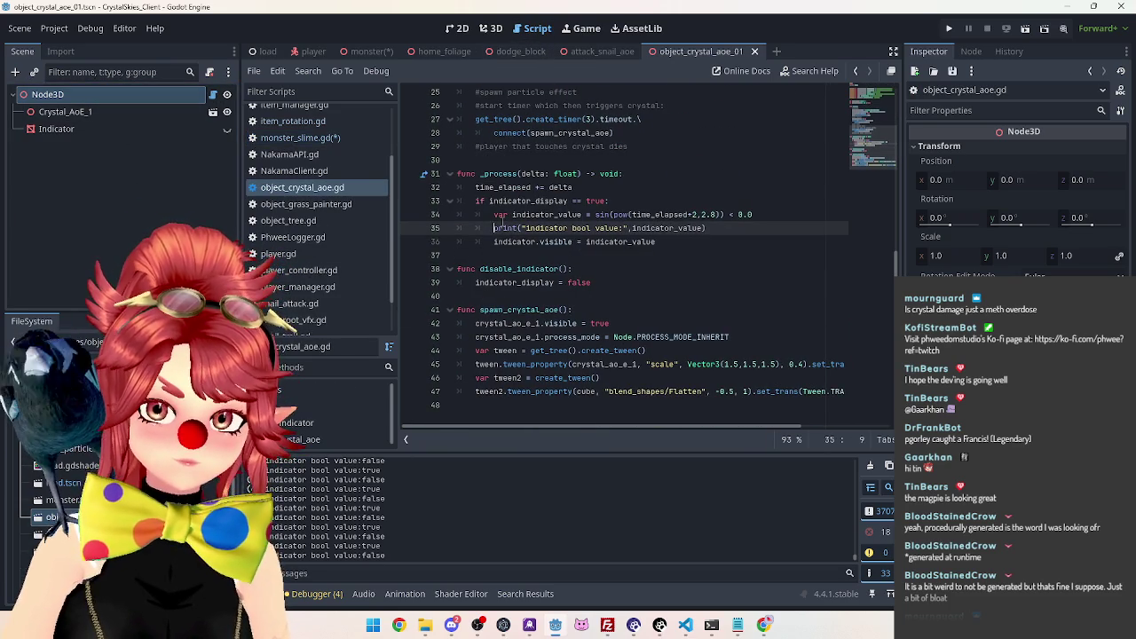
key(ctrl+k)
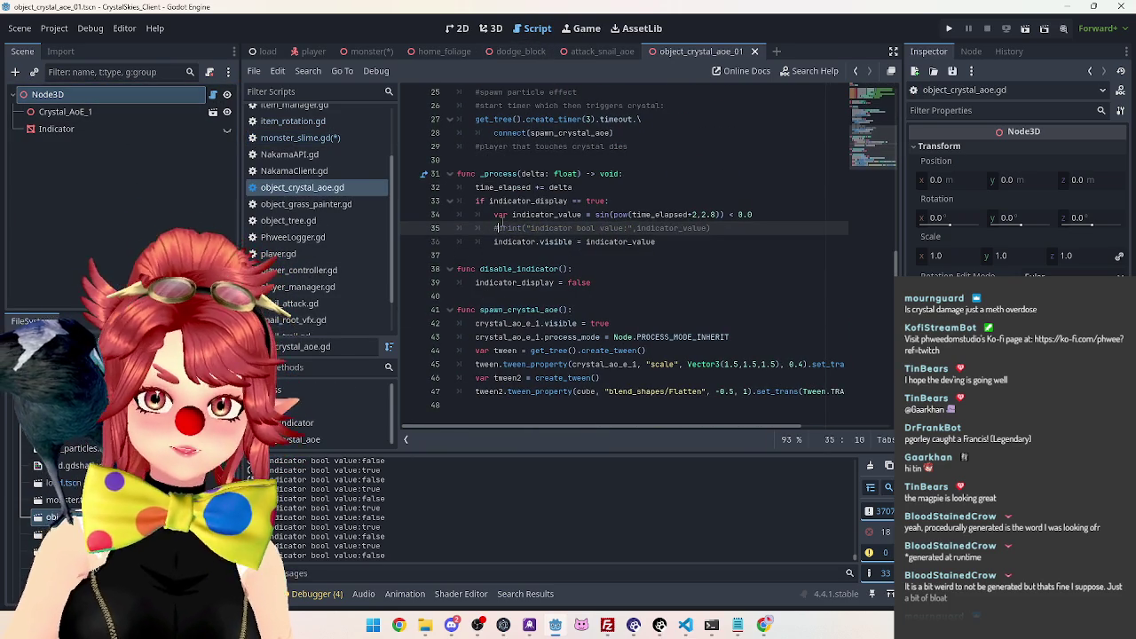
click(555, 201)
key(ctrl+s)
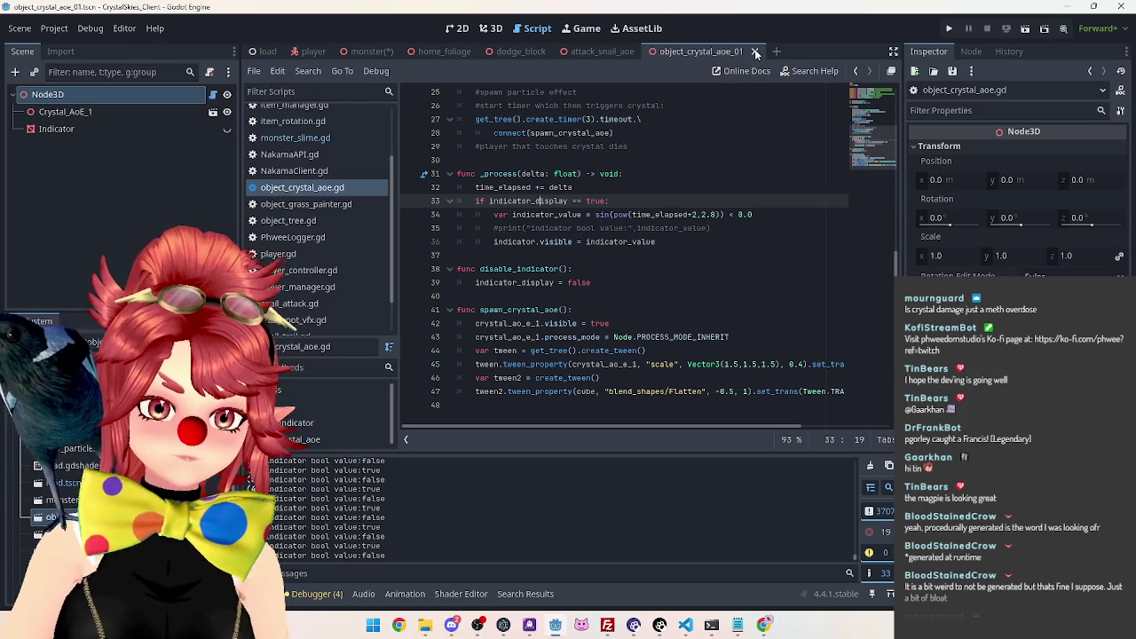
Step: Close the crystal AoE script, revisit the line 185 handler, and reopen the crystal script
middle_click(300, 188)
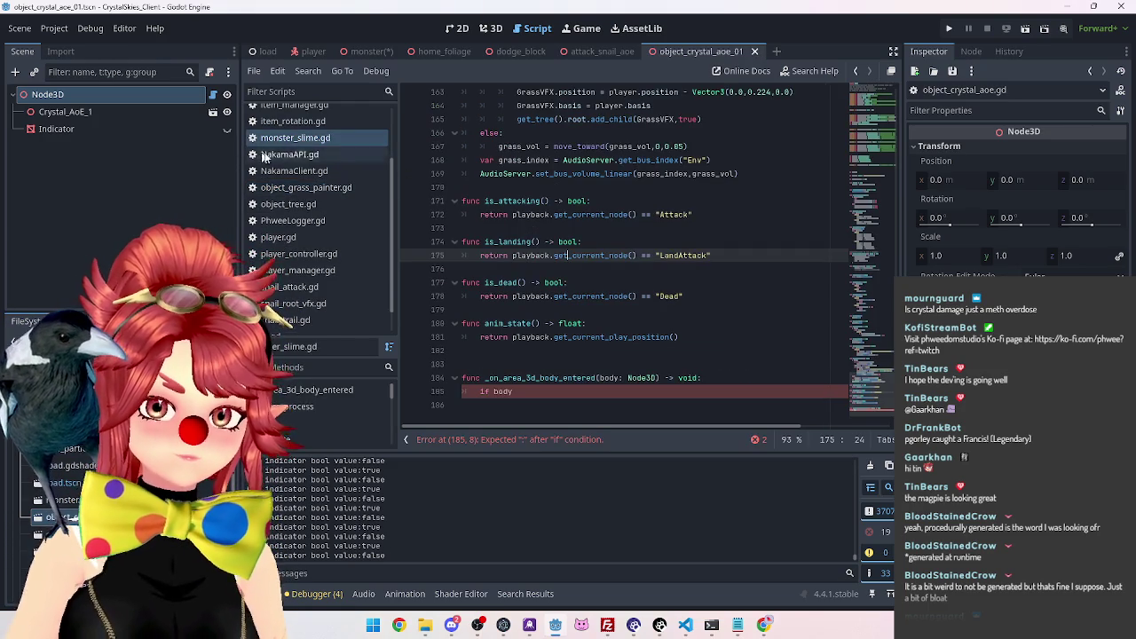
scroll(295, 208, up, 3)
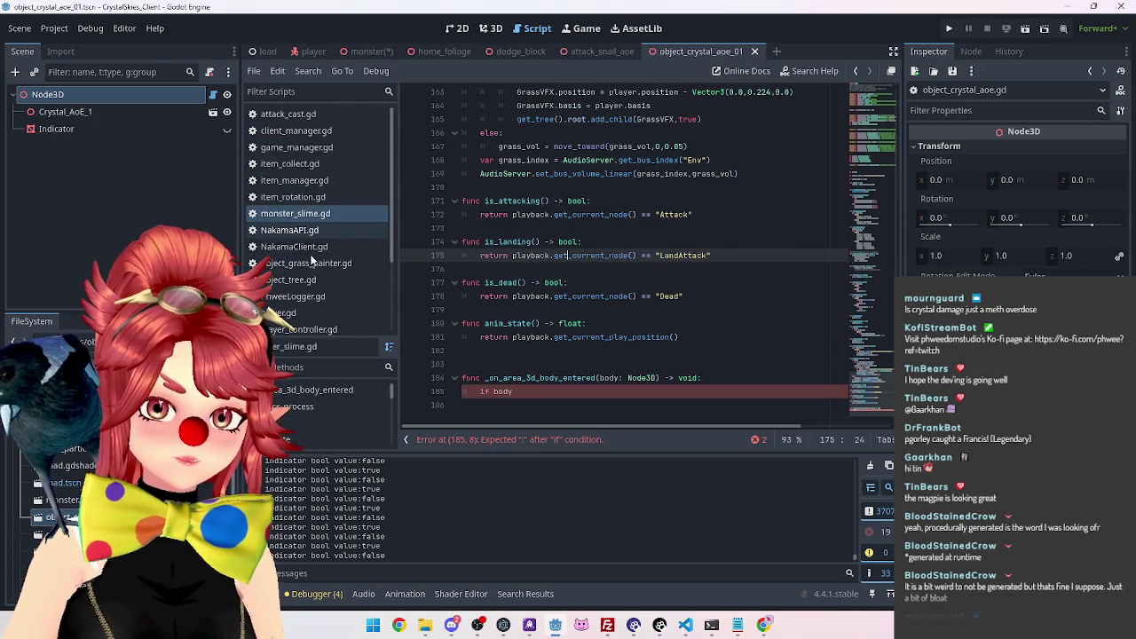
key(ctrl+Home)
scroll(297, 293, down, 2)
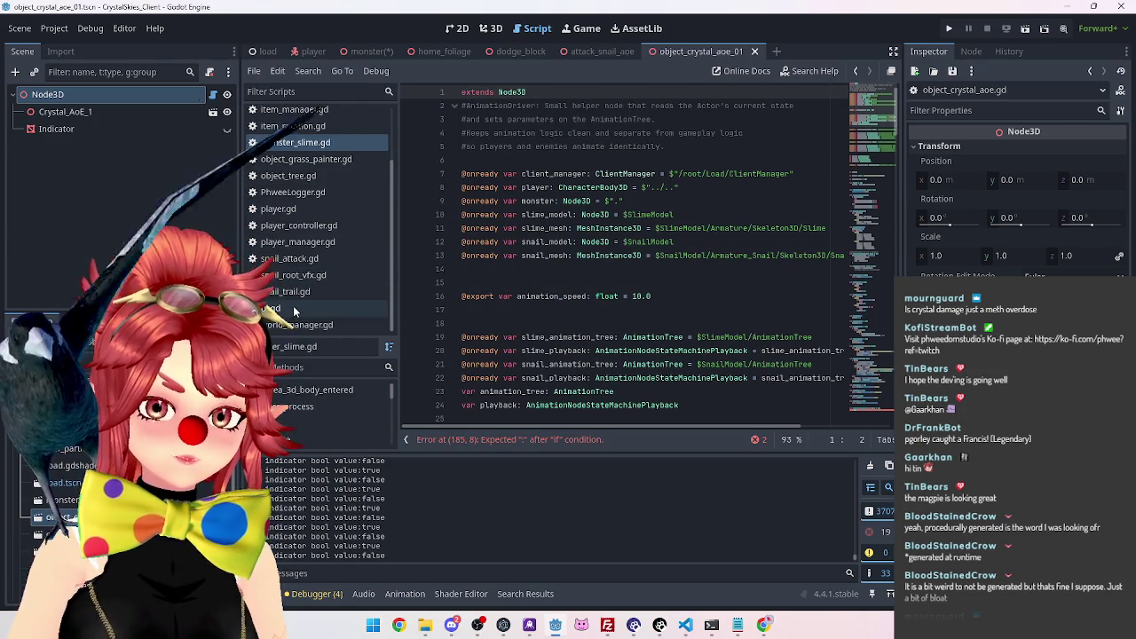
scroll(294, 309, up, 3)
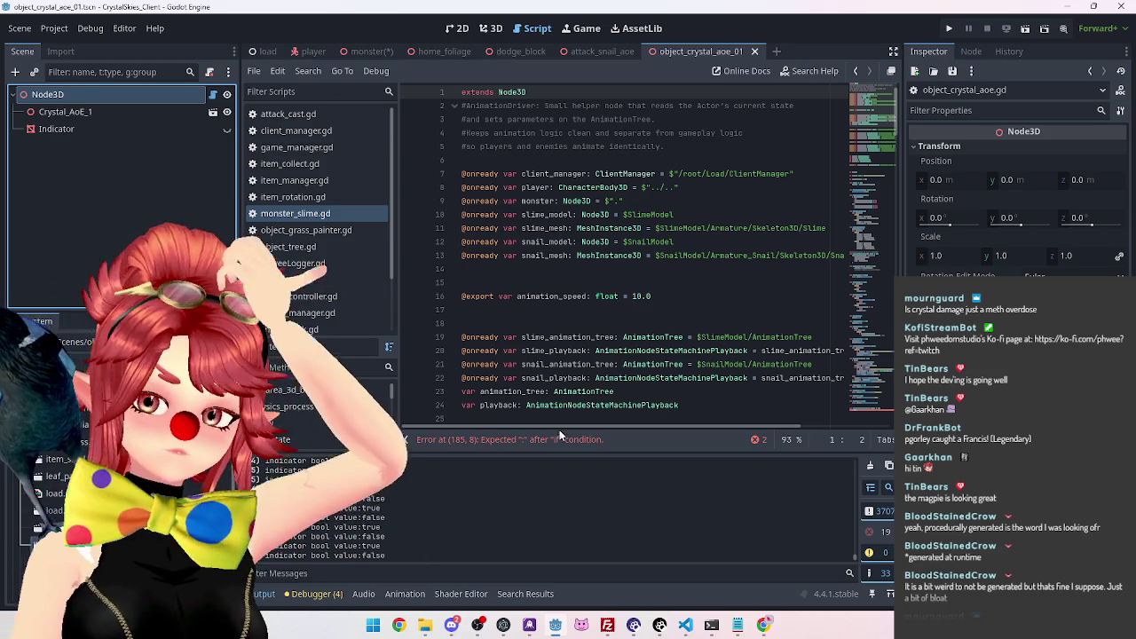
click(565, 439)
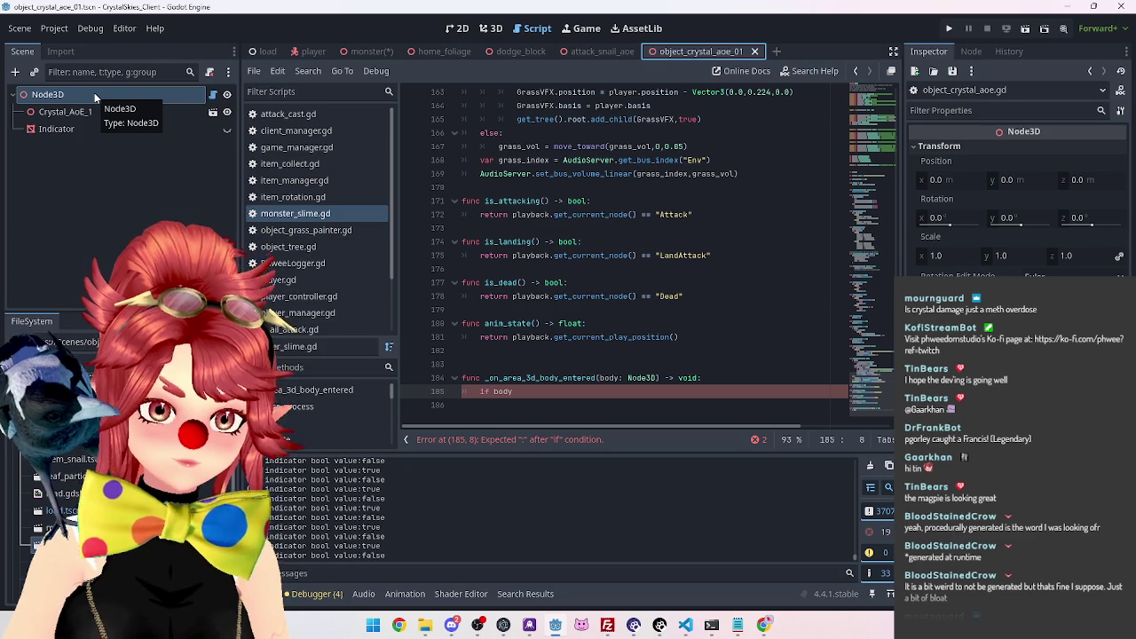
click(213, 95)
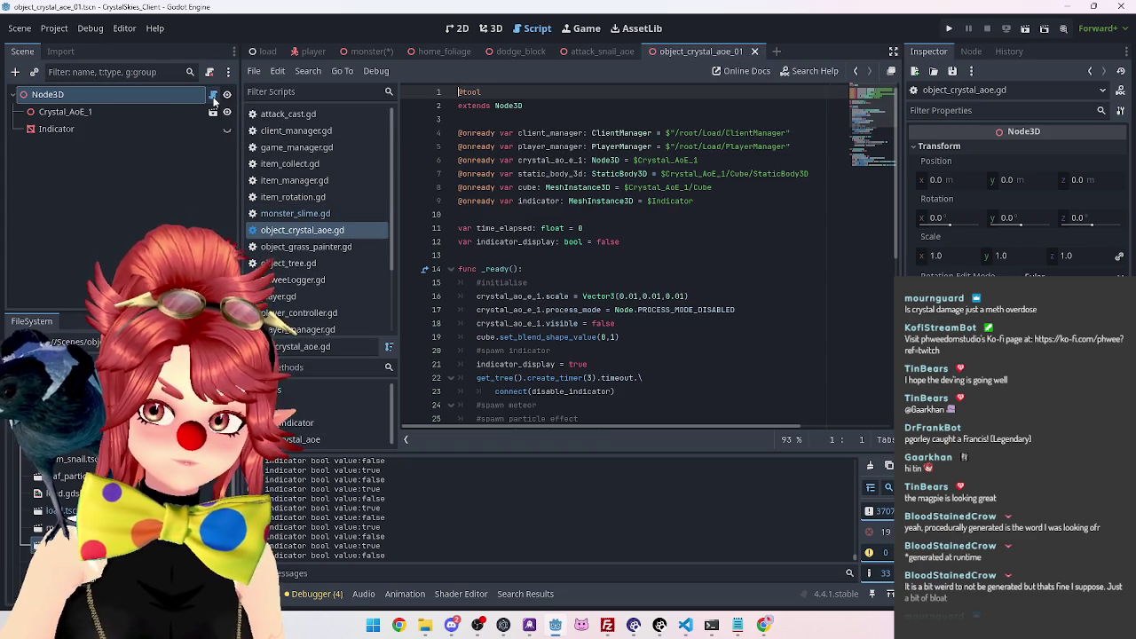
click(299, 249)
drag(629, 119, 456, 119)
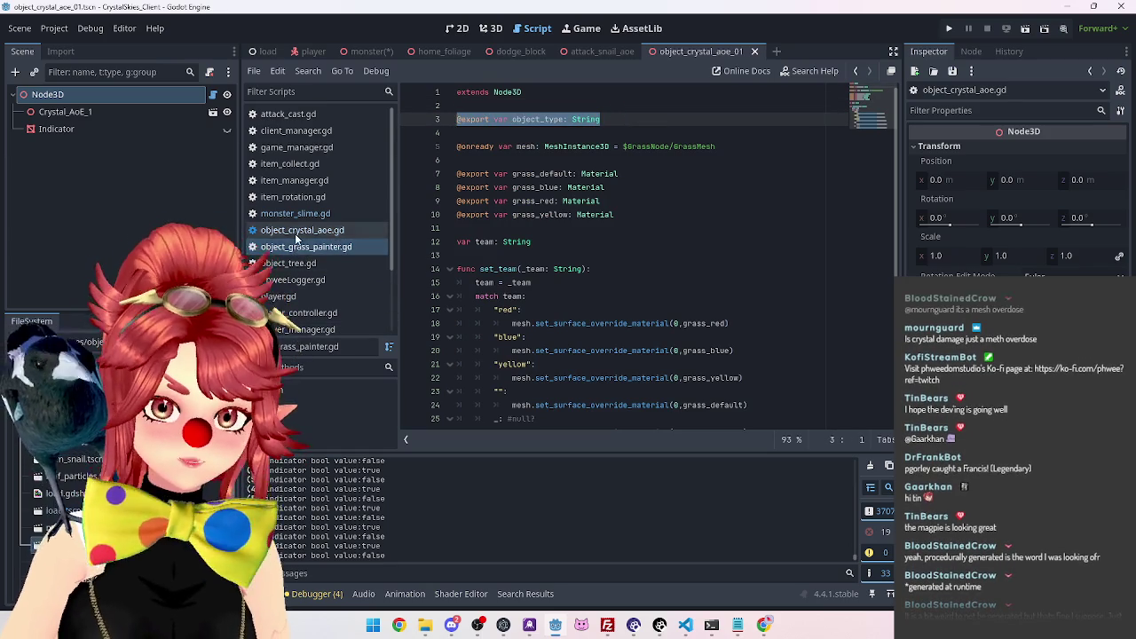
click(296, 233)
click(306, 247)
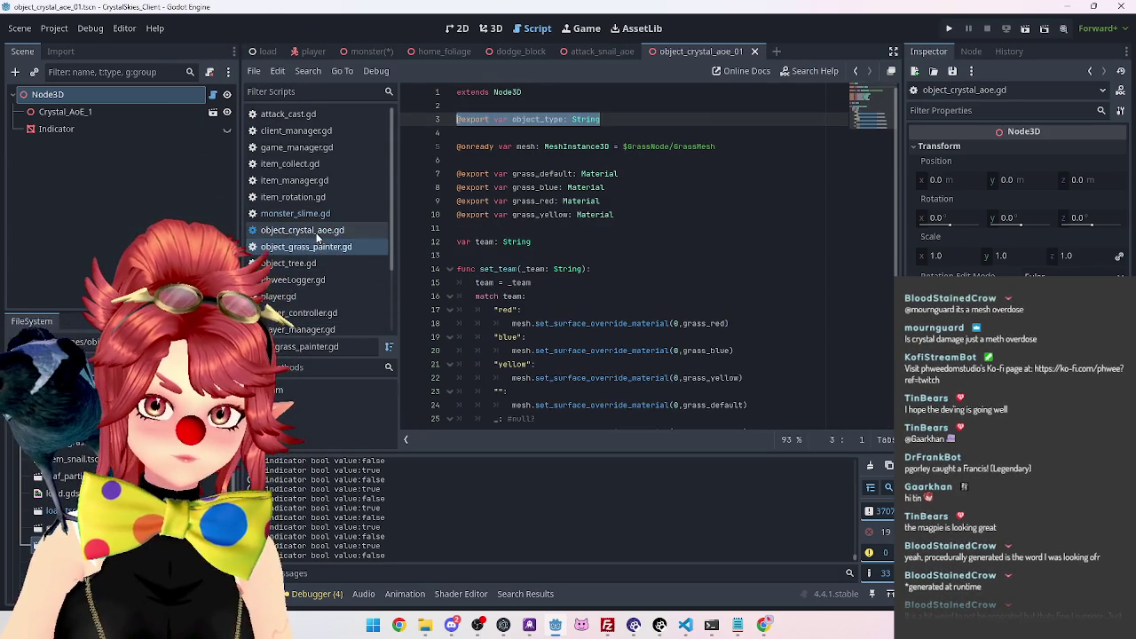
click(316, 233)
click(310, 245)
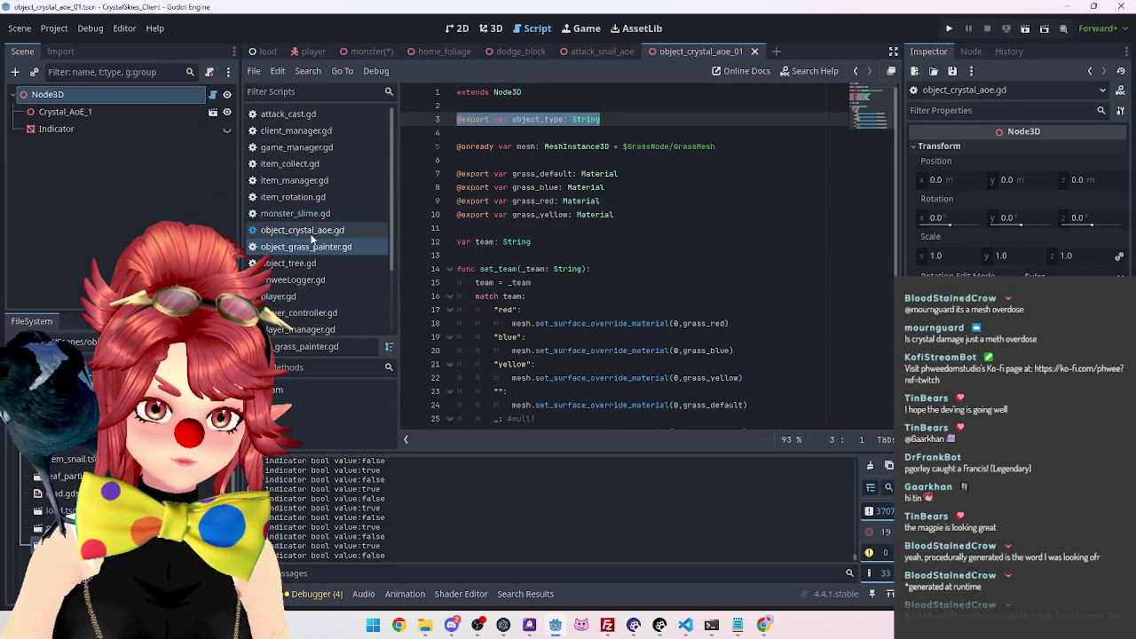
click(311, 231)
click(500, 117)
key(Return)
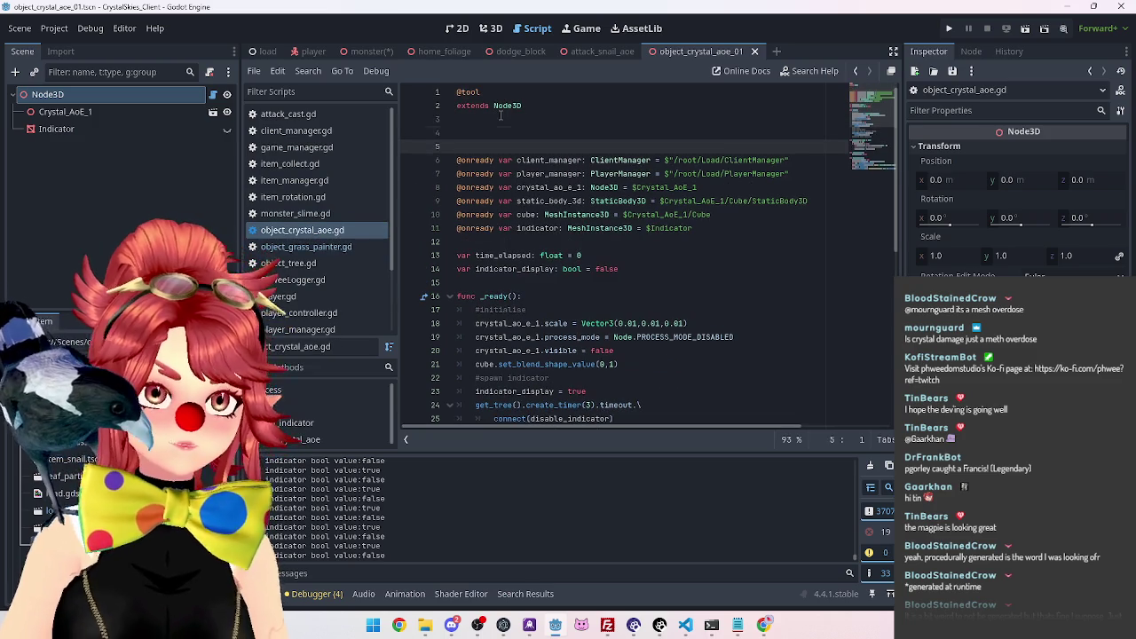
text(@export var object_type: String)
click(102, 98)
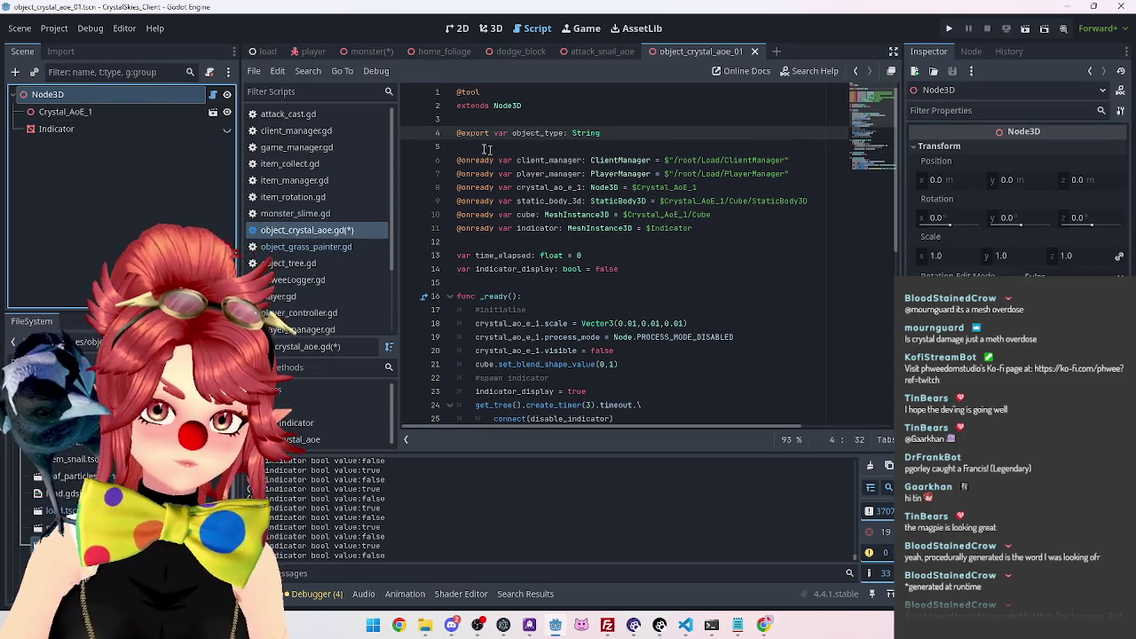
key(ctrl+s)
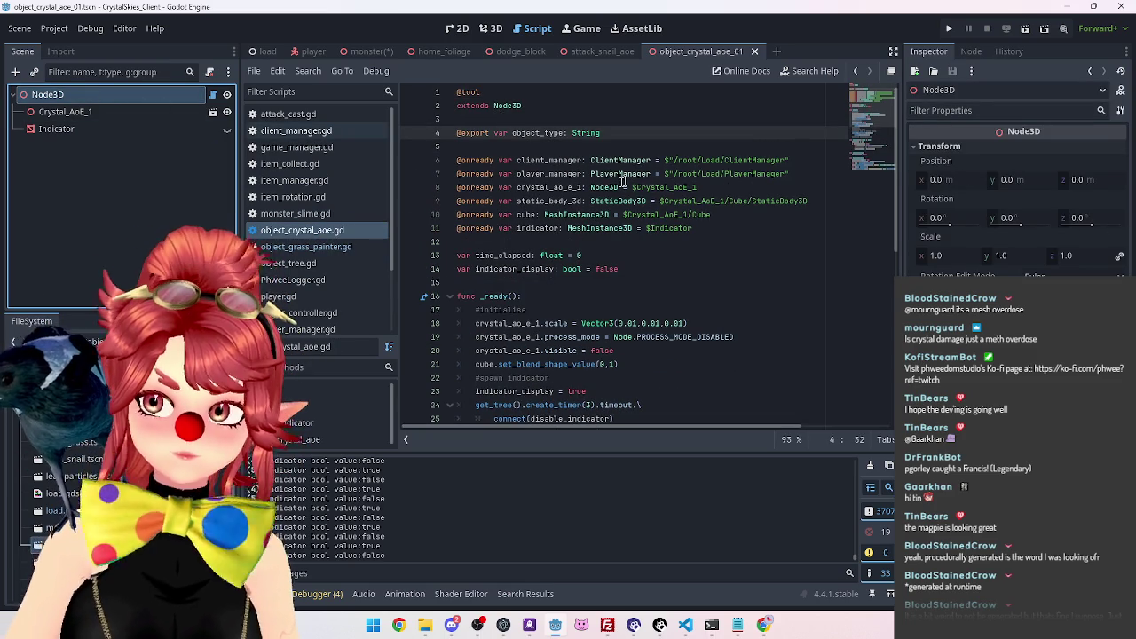
Step: Set the crystal scene root's Object Type to crystal_aoe, save, and return to monster_slime.gd
click(1058, 148)
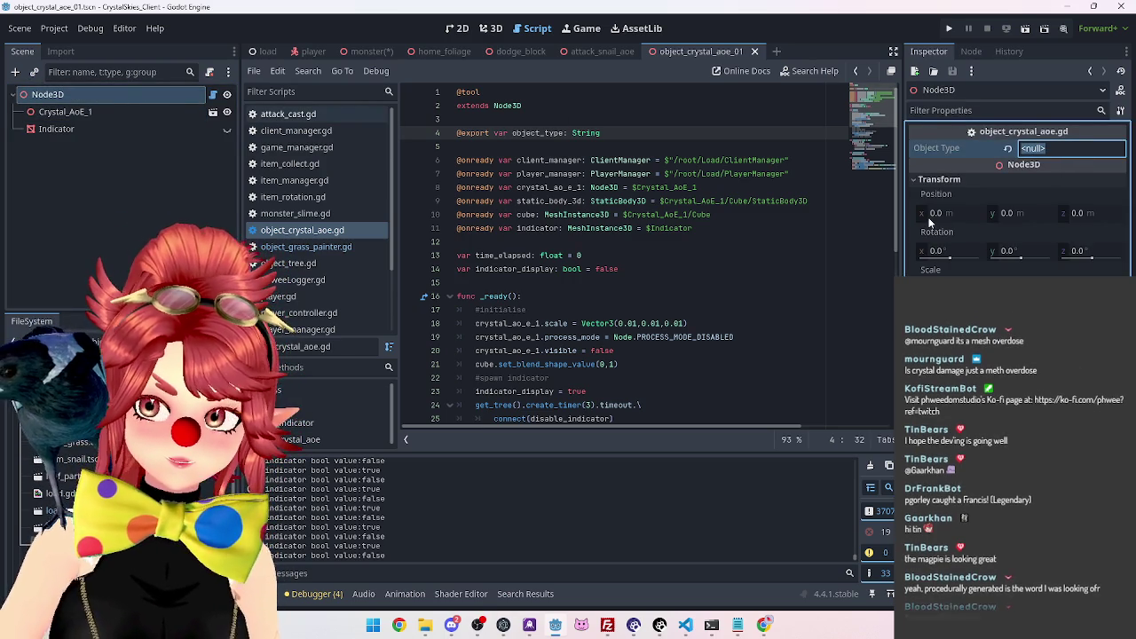
text(crystal_aoe)
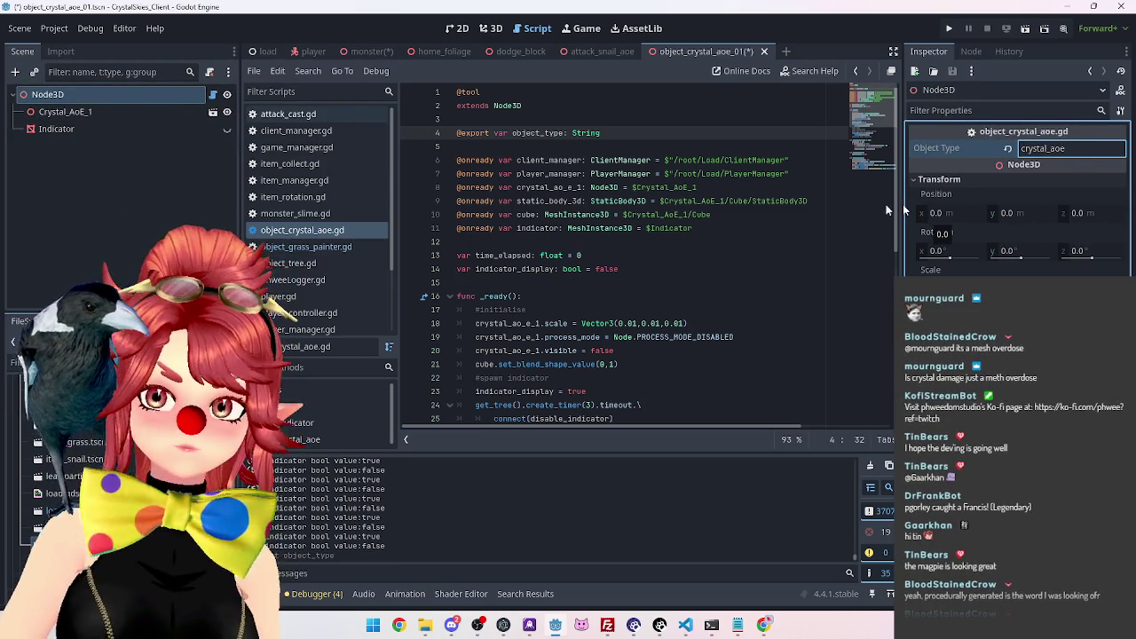
click(622, 282)
key(ctrl+s)
scroll(334, 266, down, 1)
scroll(333, 267, up, 1)
click(302, 211)
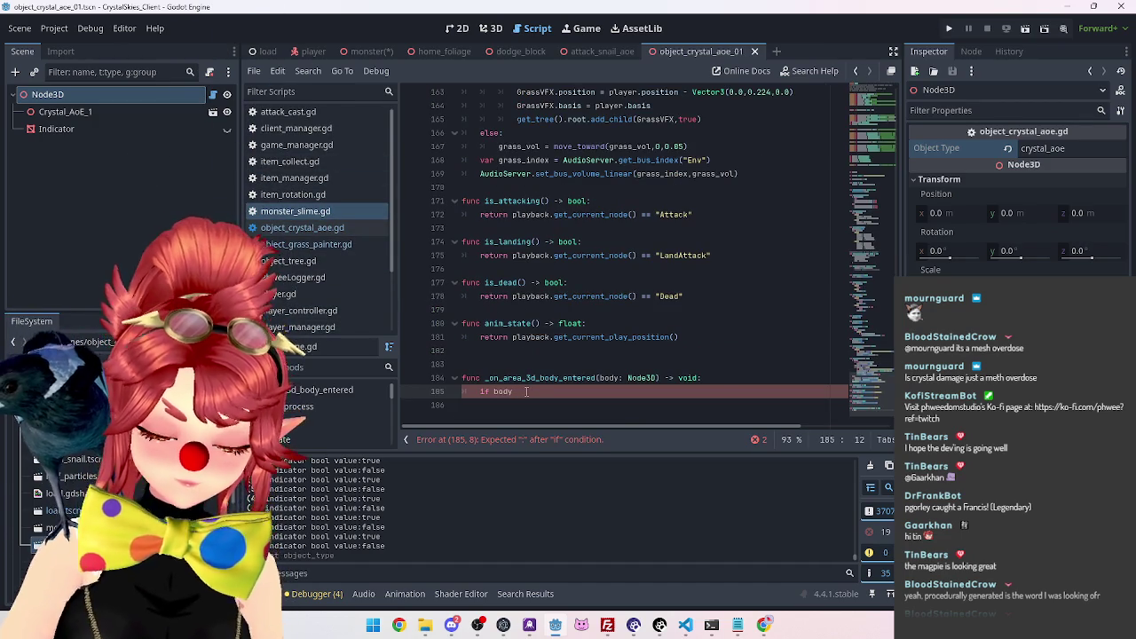
Step: Finish the body.object_type == "crystal_aoe" check, call client_manager.SendData() inside it, and open SendData's definition
text(.gl)
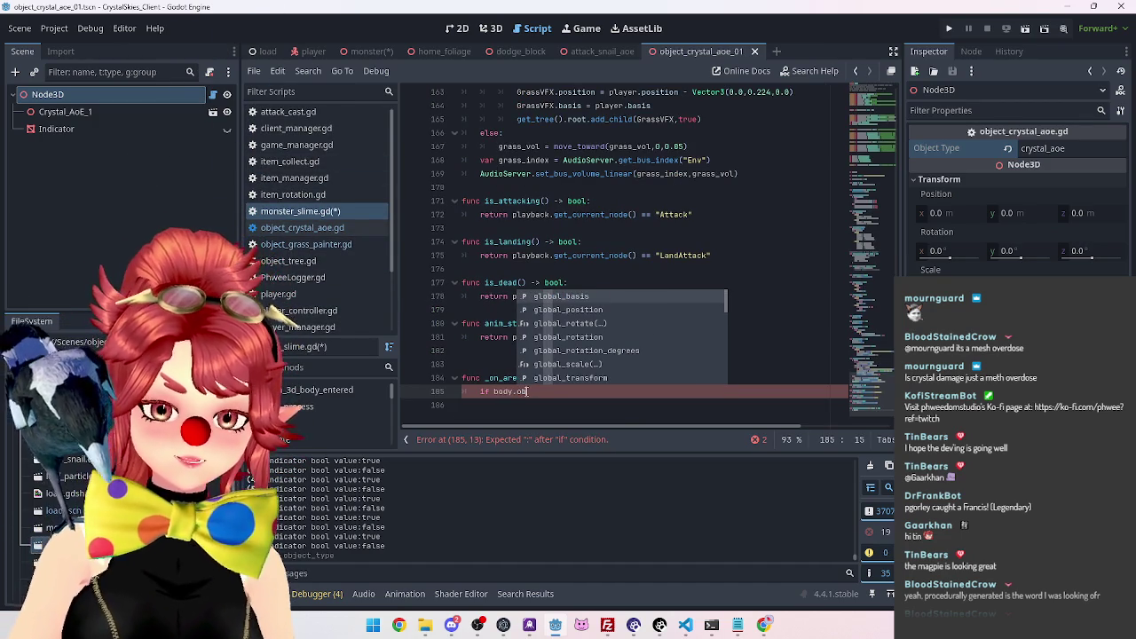
text(ject_type ==)
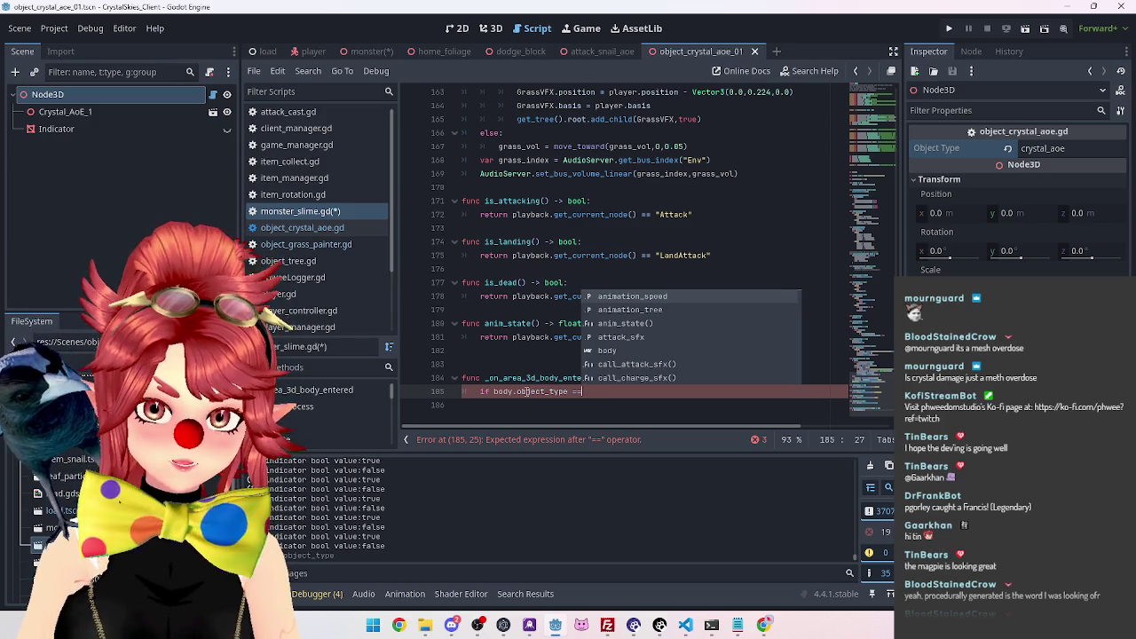
text( "crystal_aoe)
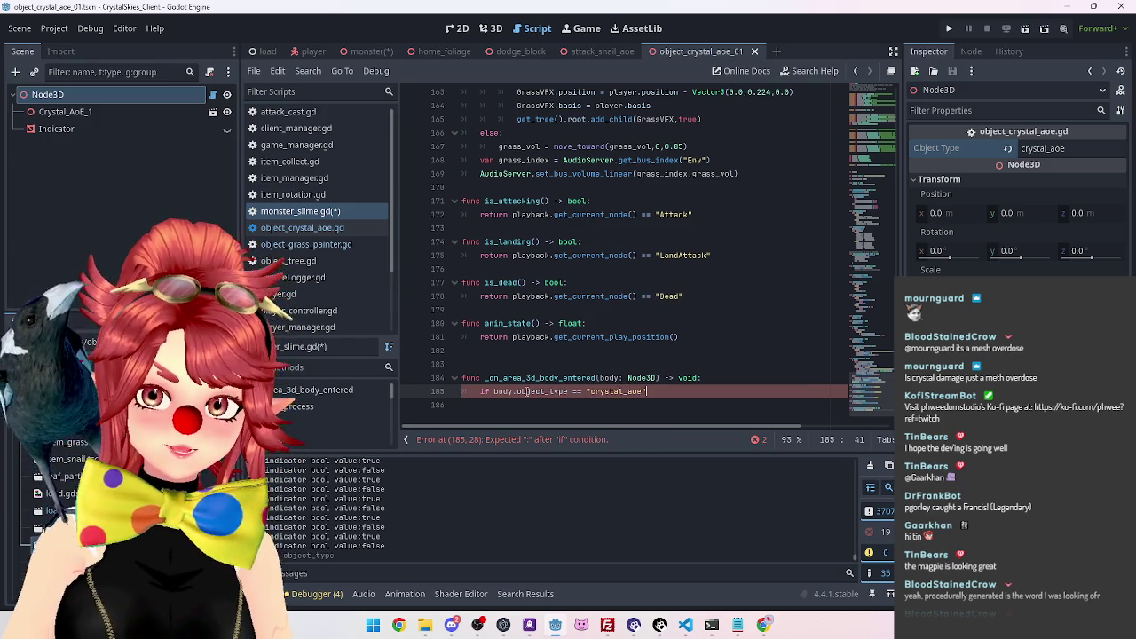
text(:)
key(Return)
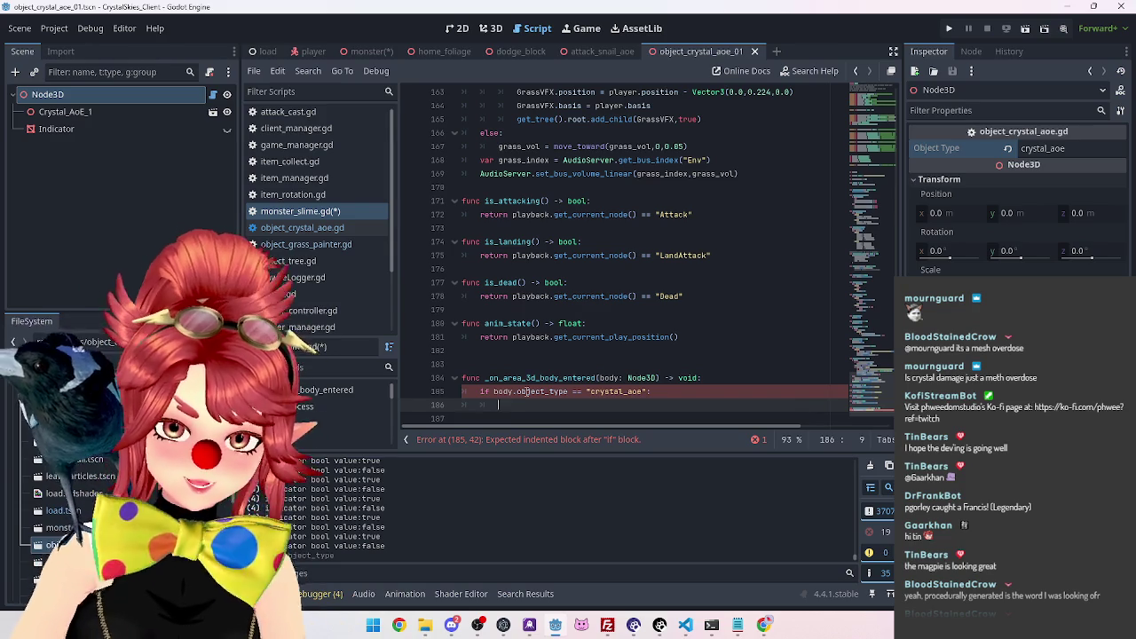
scroll(552, 267, down, 1)
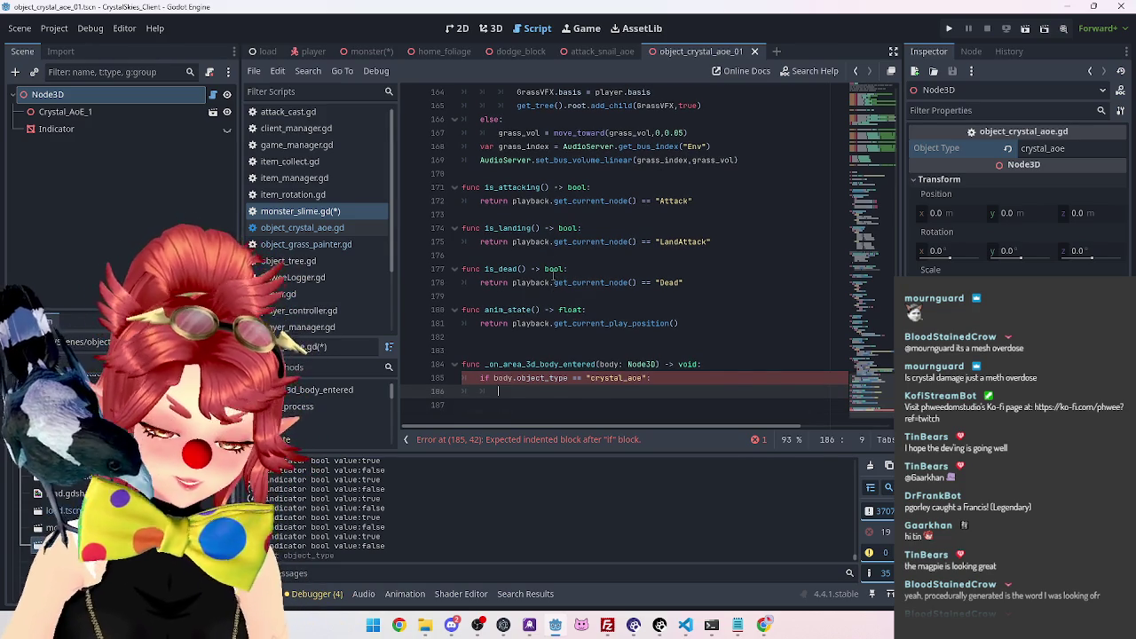
text(client)
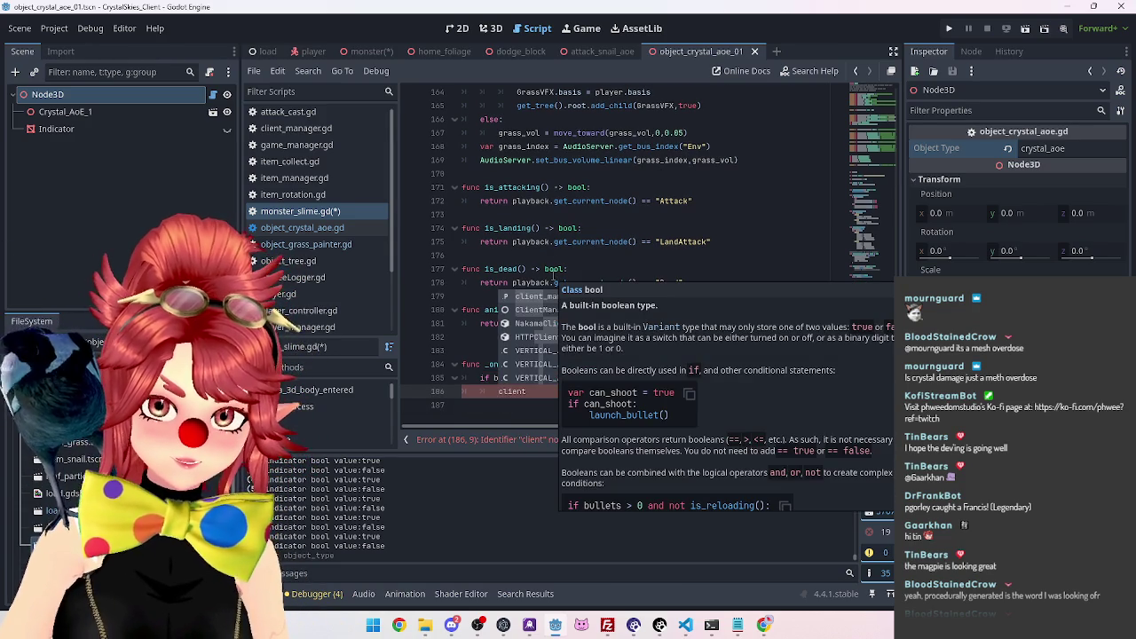
text(_m)
key(Return)
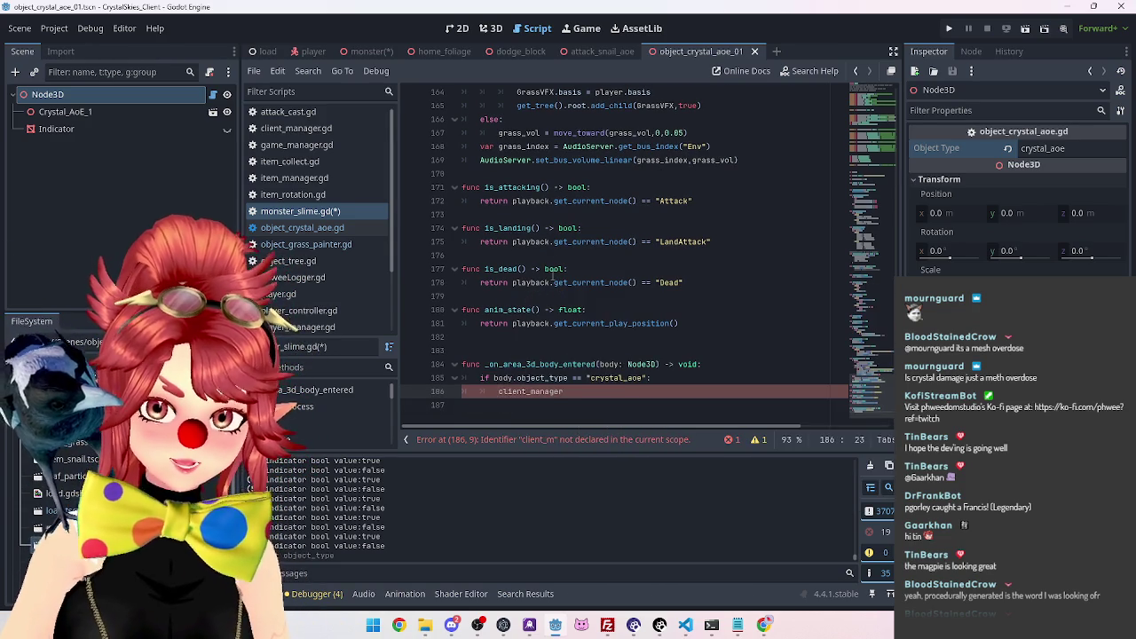
text(.Send)
mouse_move(555, 277)
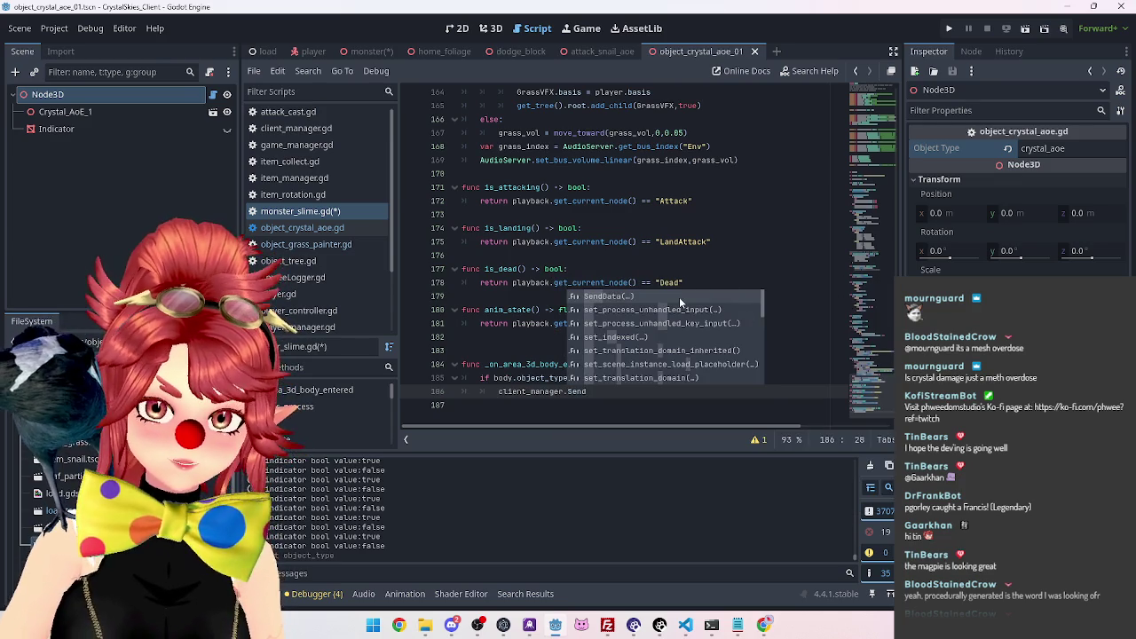
key(Return)
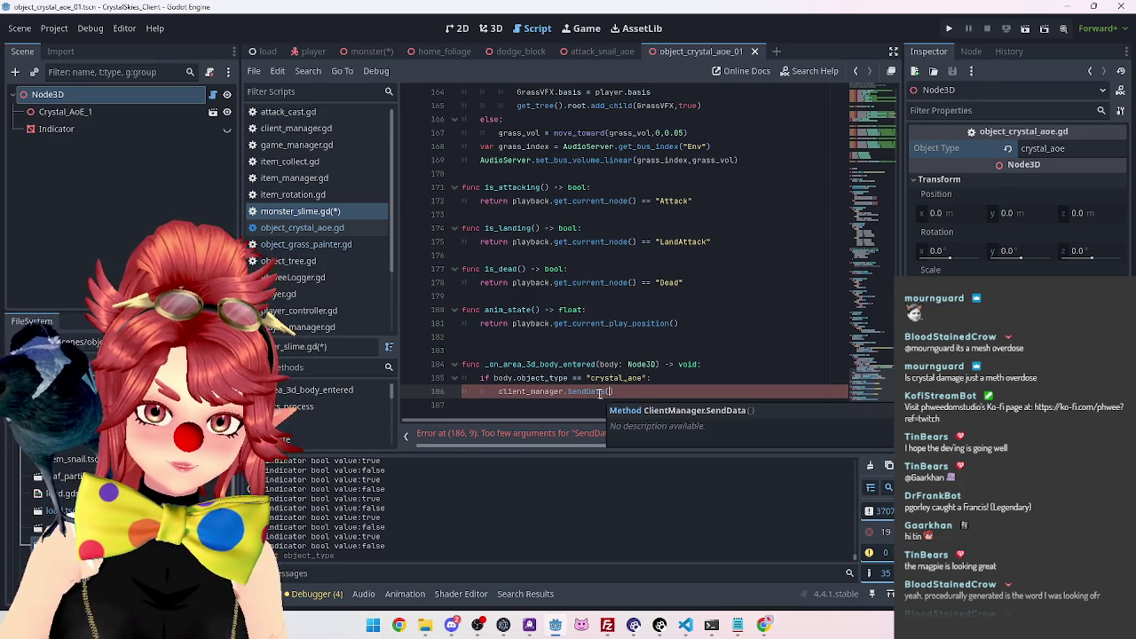
click(602, 391)
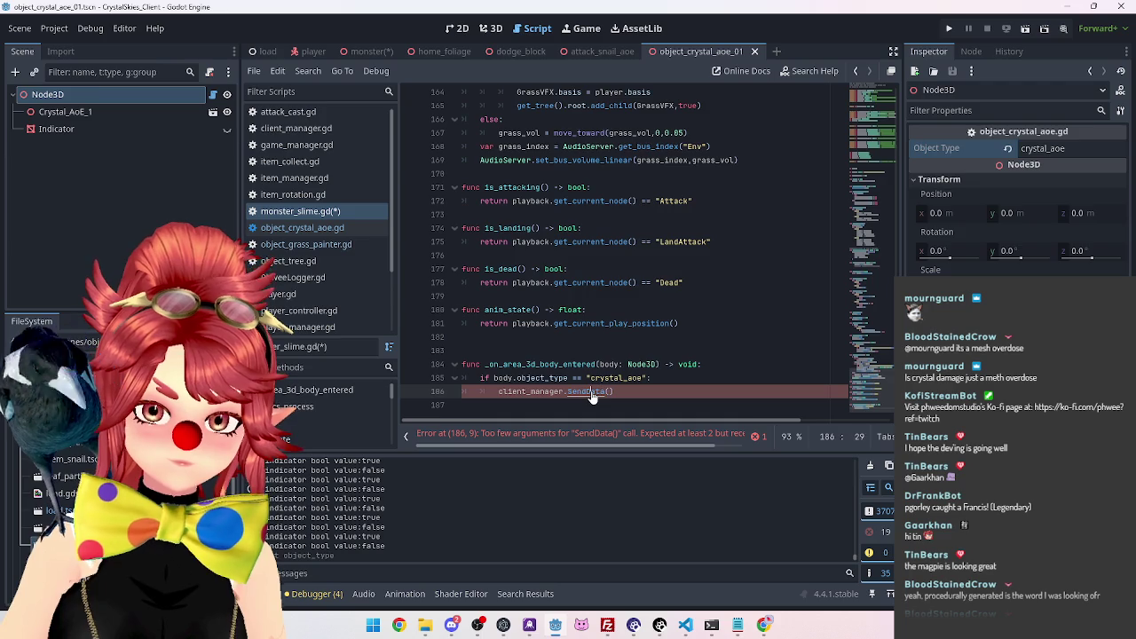
ctrl+click(593, 392)
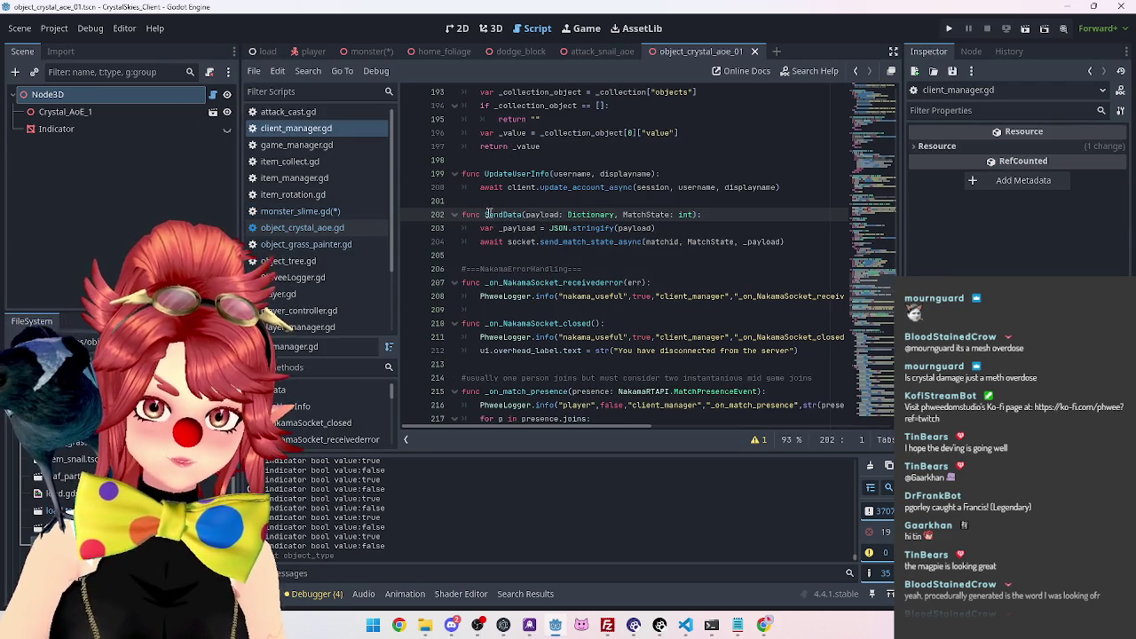
Step: Search all scripts for SendData and open the SpawnAttack call in player.gd
key(ctrl+shift+f)
click(576, 360)
click(453, 524)
scroll(471, 532, down, 5)
click(495, 528)
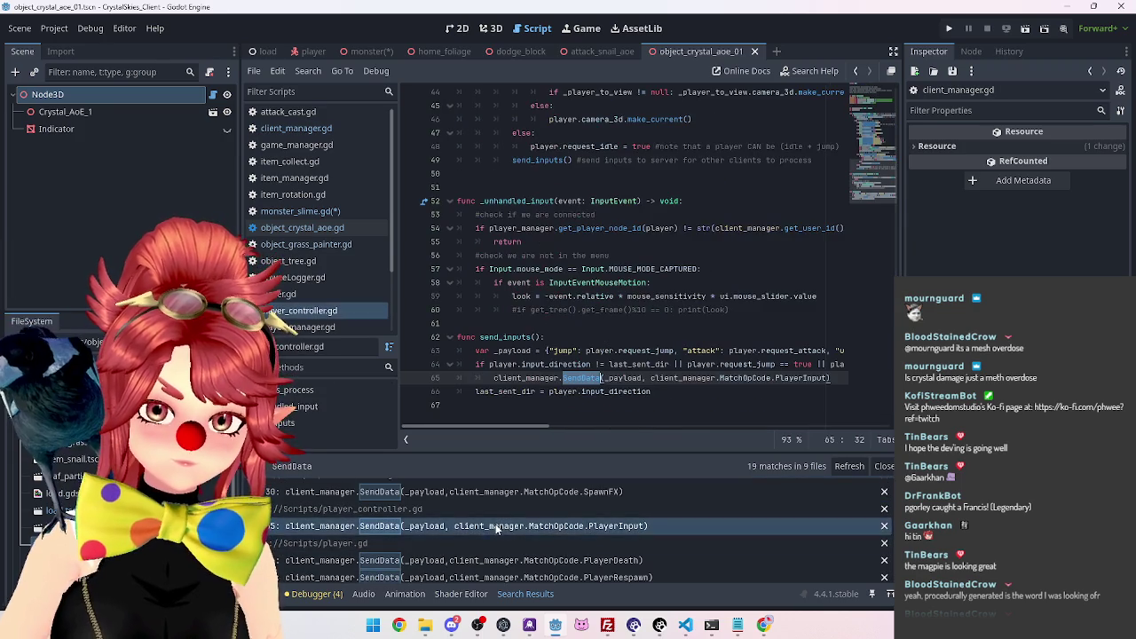
scroll(495, 538, down, 3)
click(495, 550)
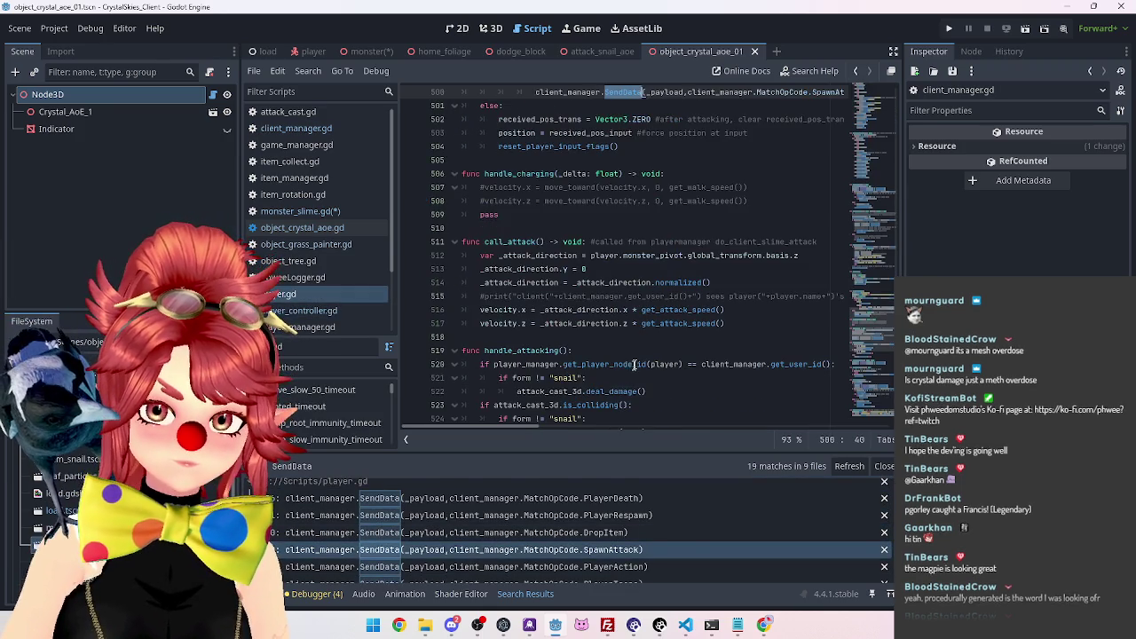
Step: Copy the snail payload dictionary line into monster_slime.gd's crystal_aoe handler
drag(535, 201, 615, 200)
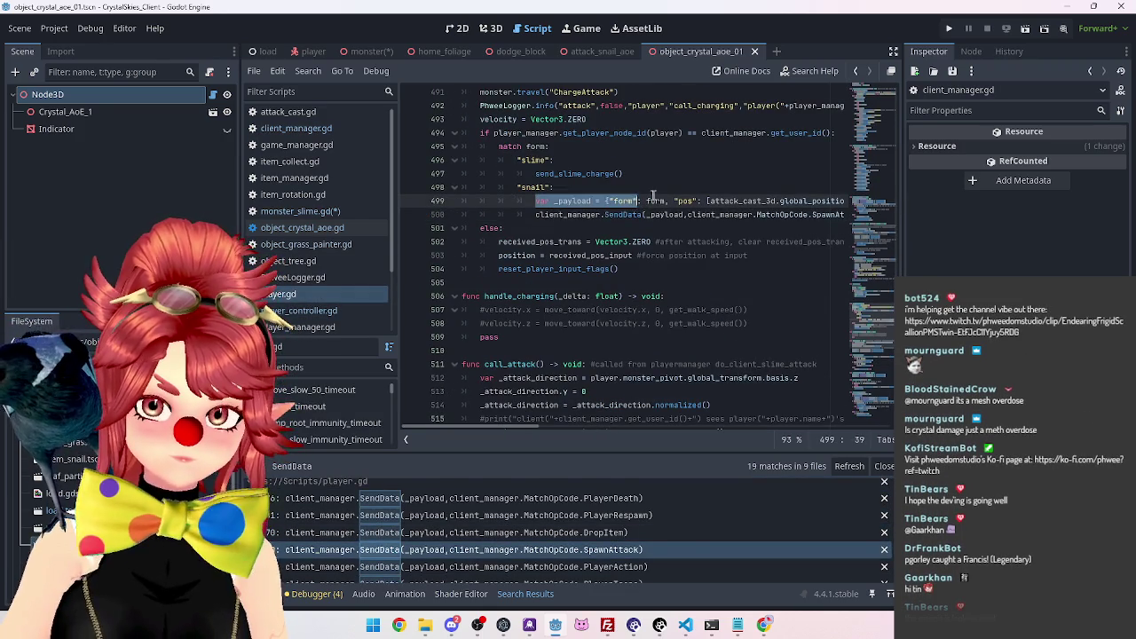
click(317, 212)
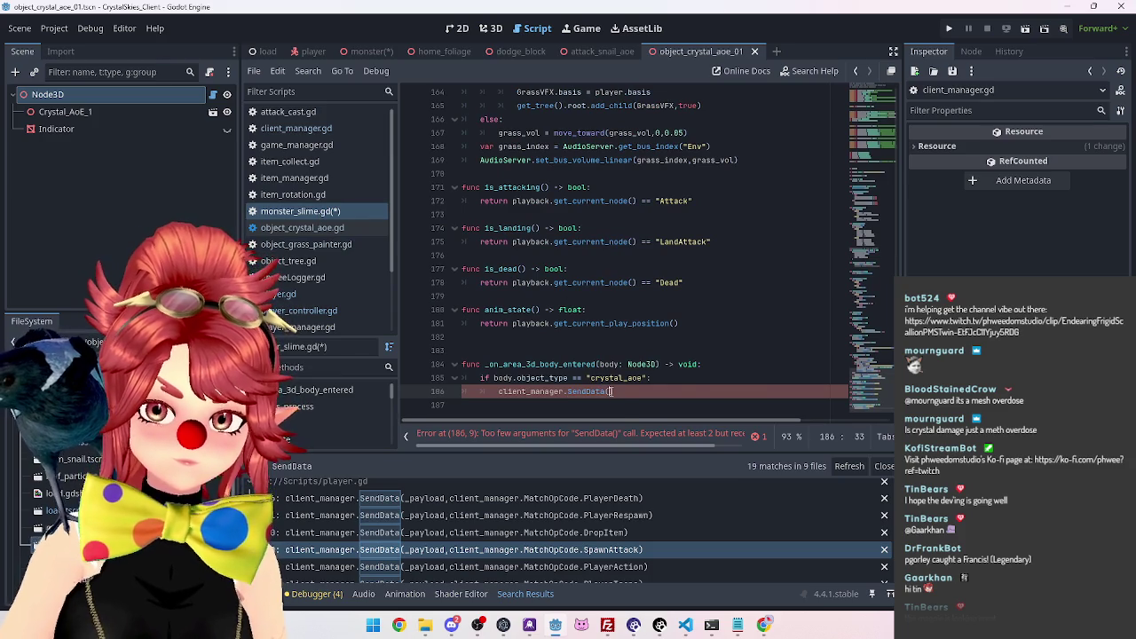
key(ctrl+v)
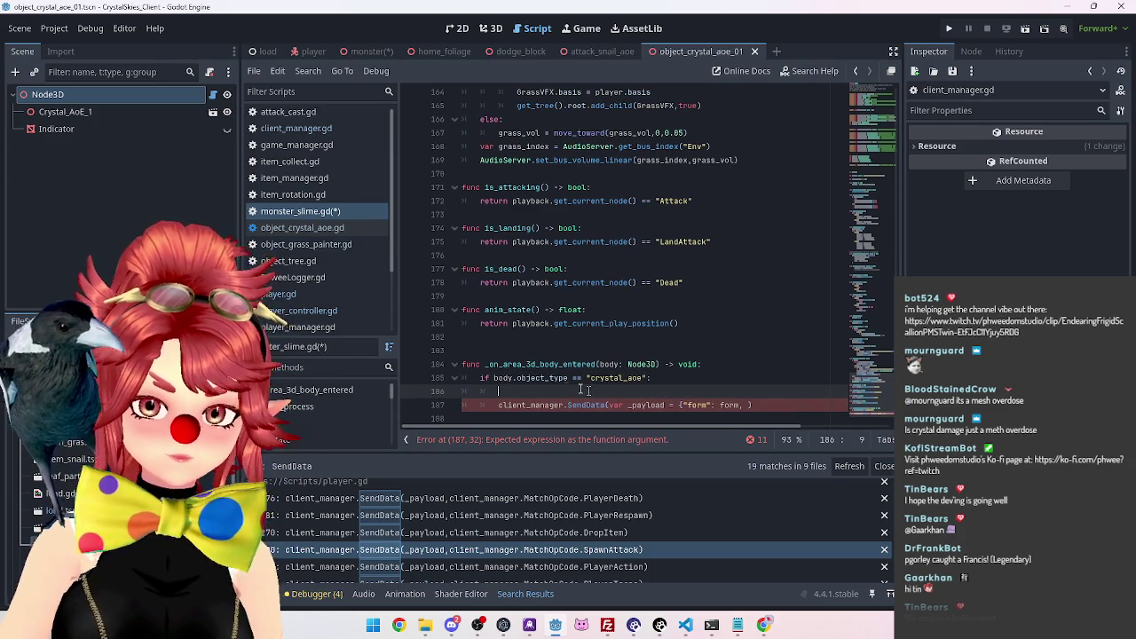
key(ctrl+v)
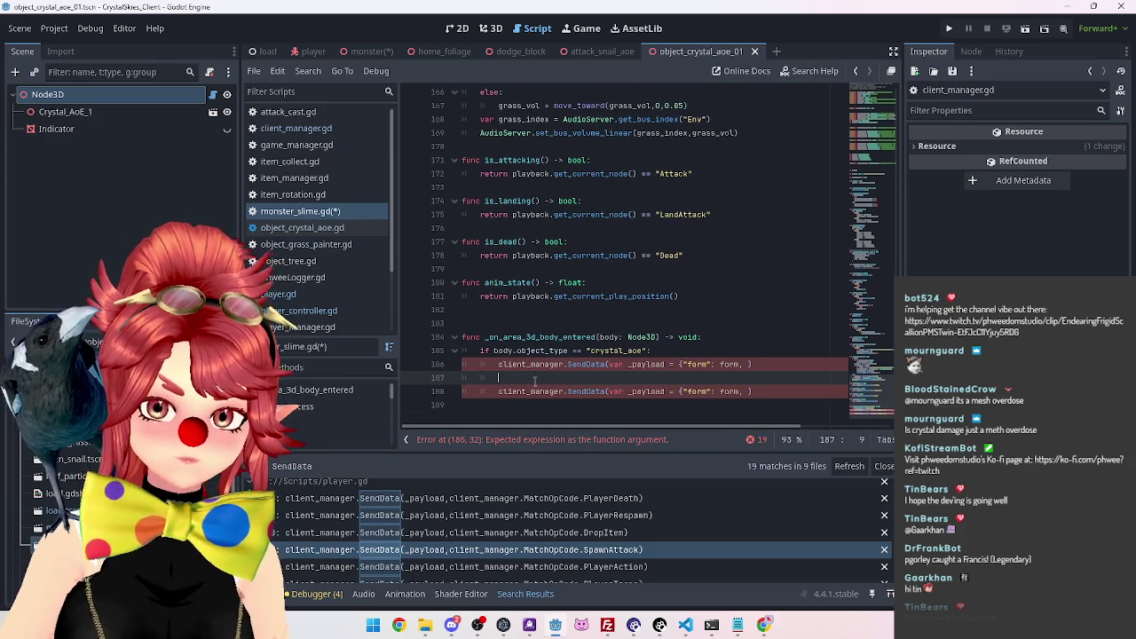
key(ctrl+z)
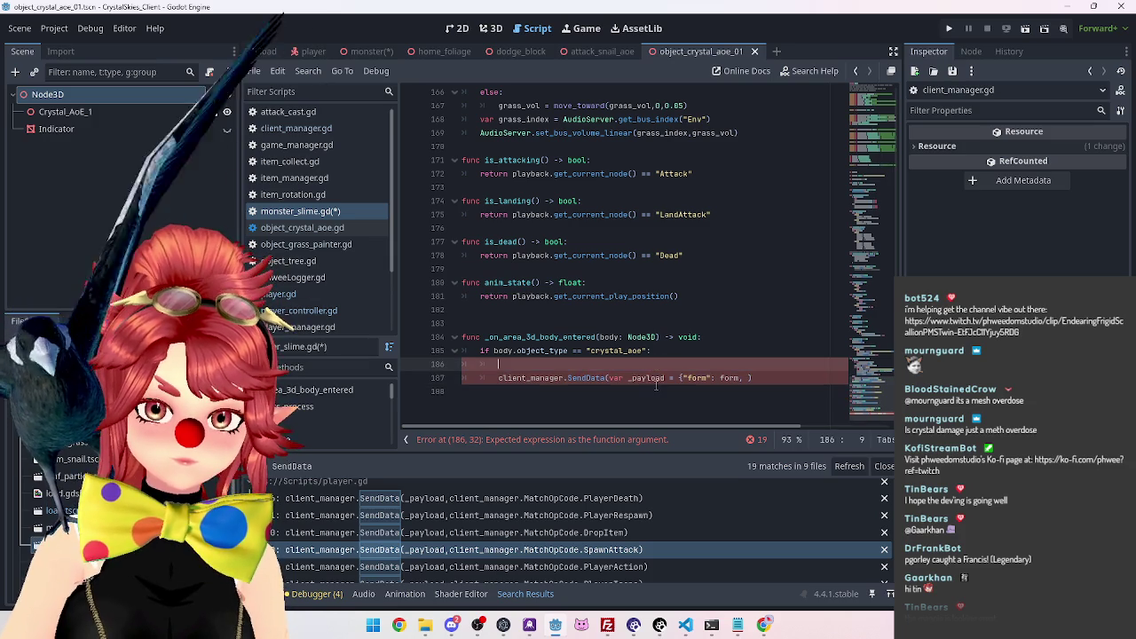
click(446, 551)
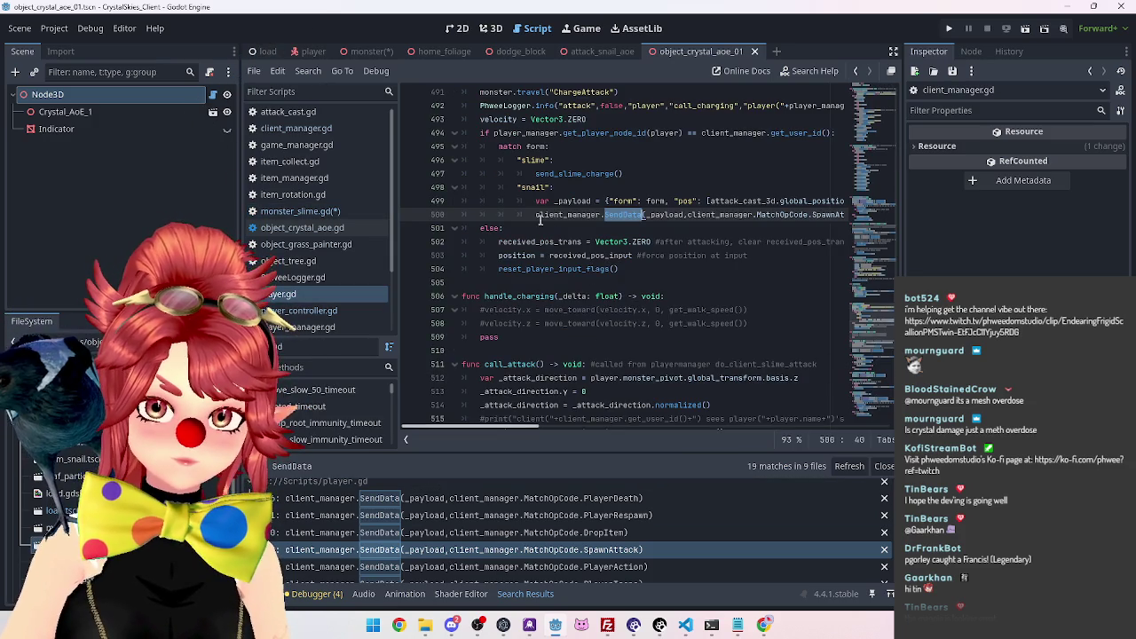
drag(536, 200, 689, 201)
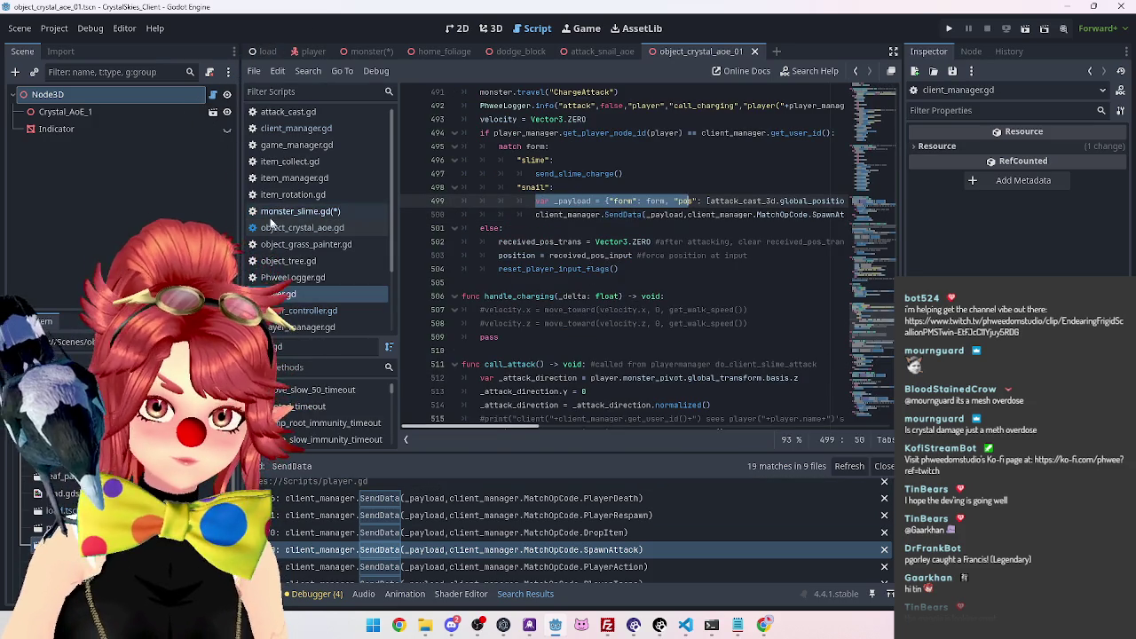
click(284, 211)
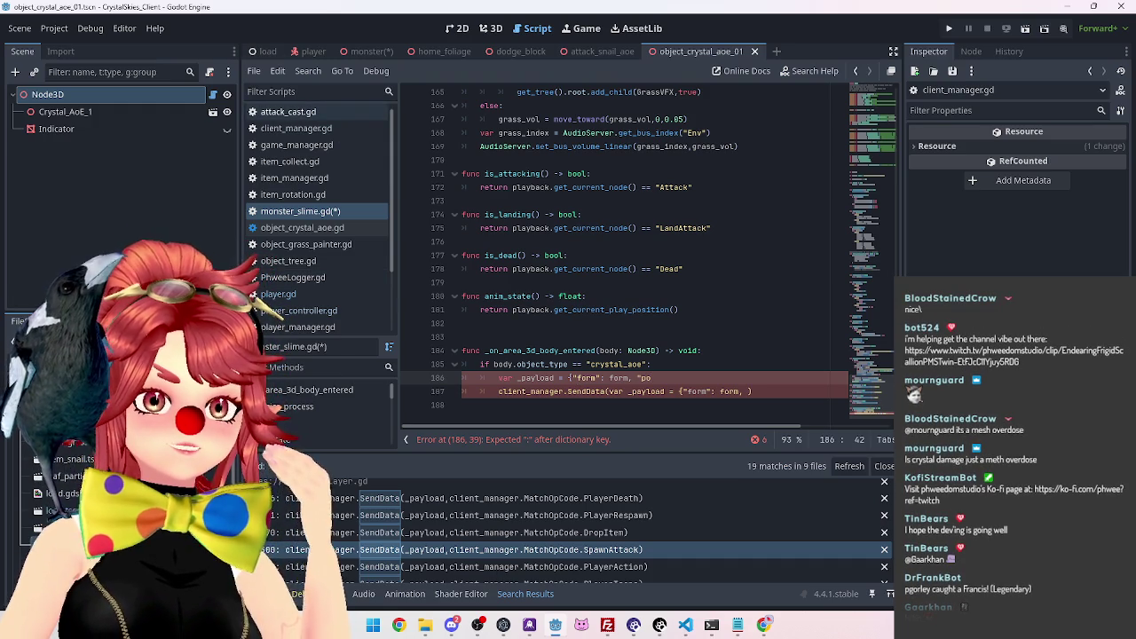
key(alt+Tab)
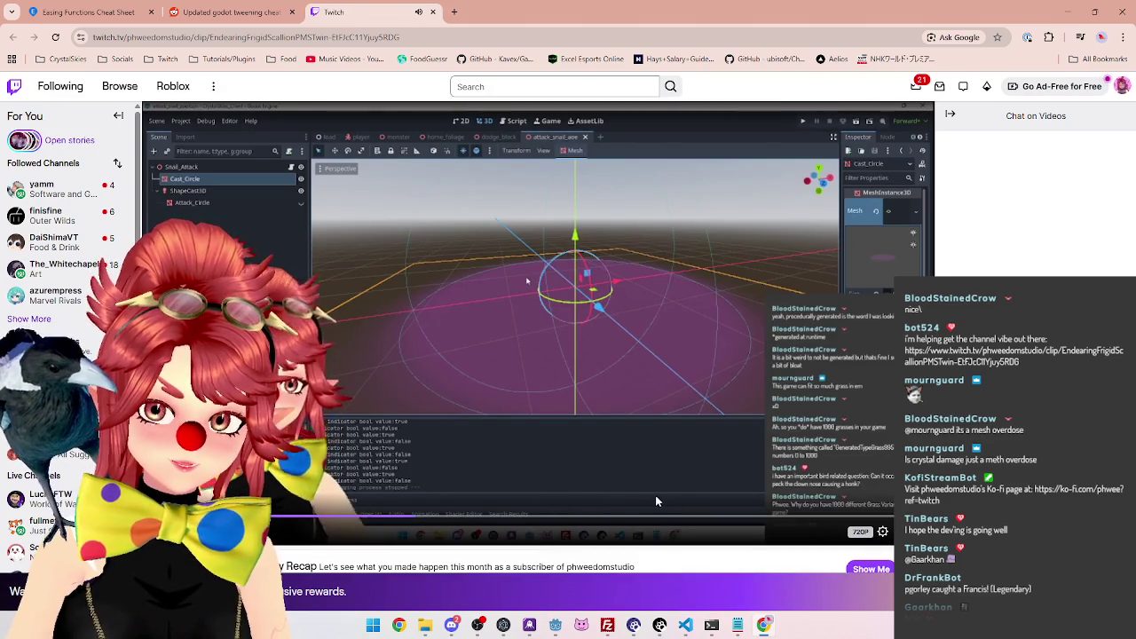
Step: Close the Twitch clip tab and minimize Chrome to return to Godot
scroll(389, 423, down, 3)
scroll(389, 423, up, 3)
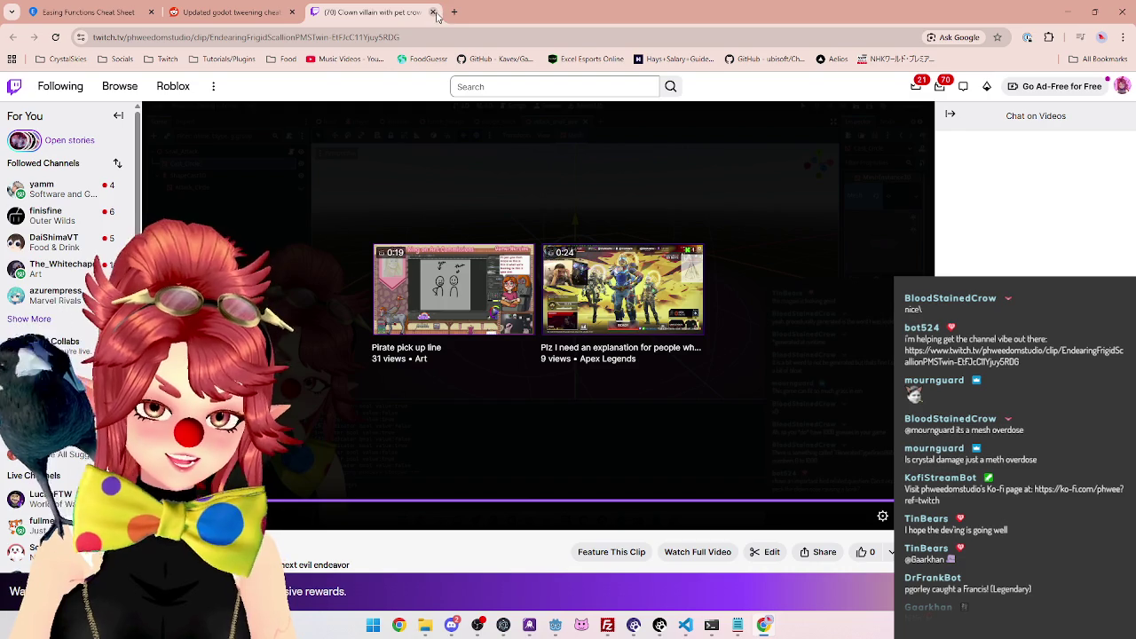
key(ctrl+w)
click(1065, 19)
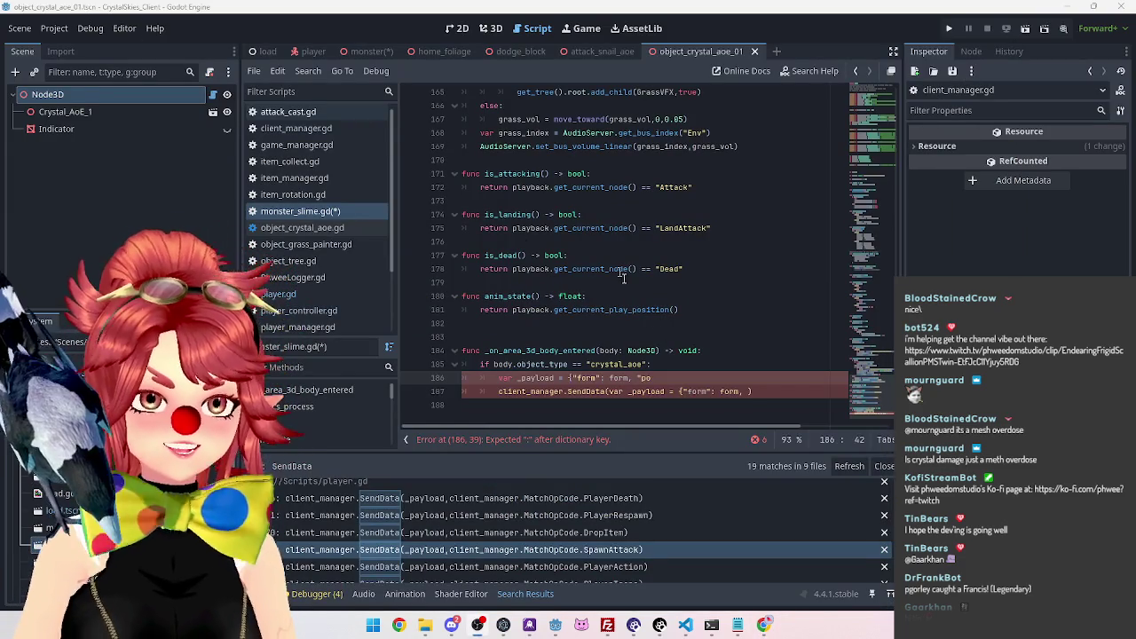
Step: Strip the leftover pasted text from the SendData call and the payload line 186
key(Up)
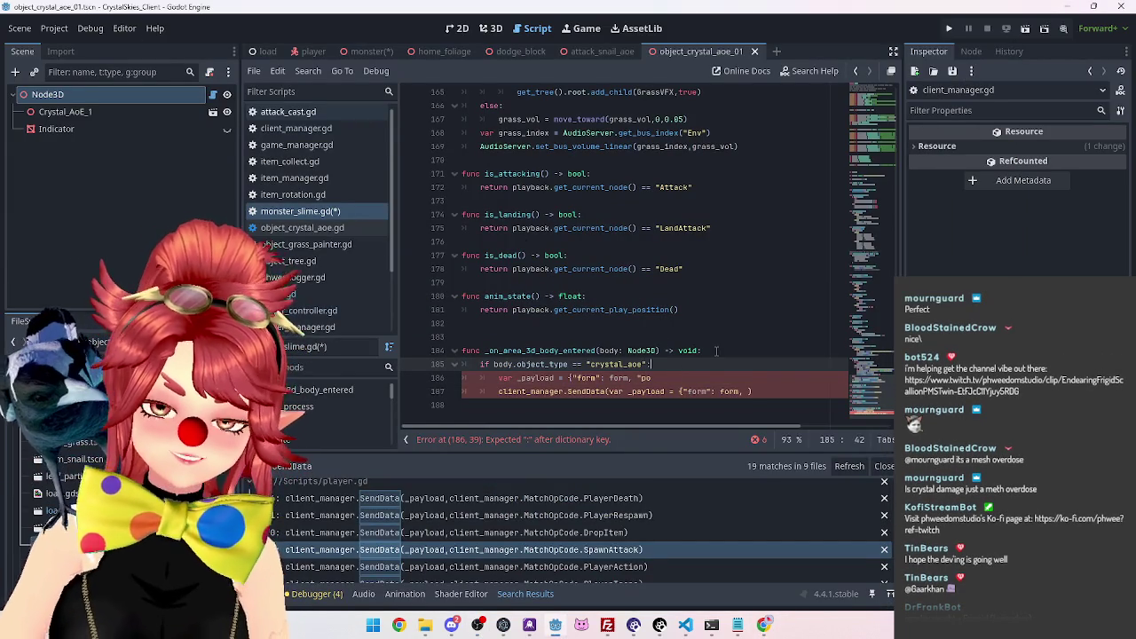
click(599, 409)
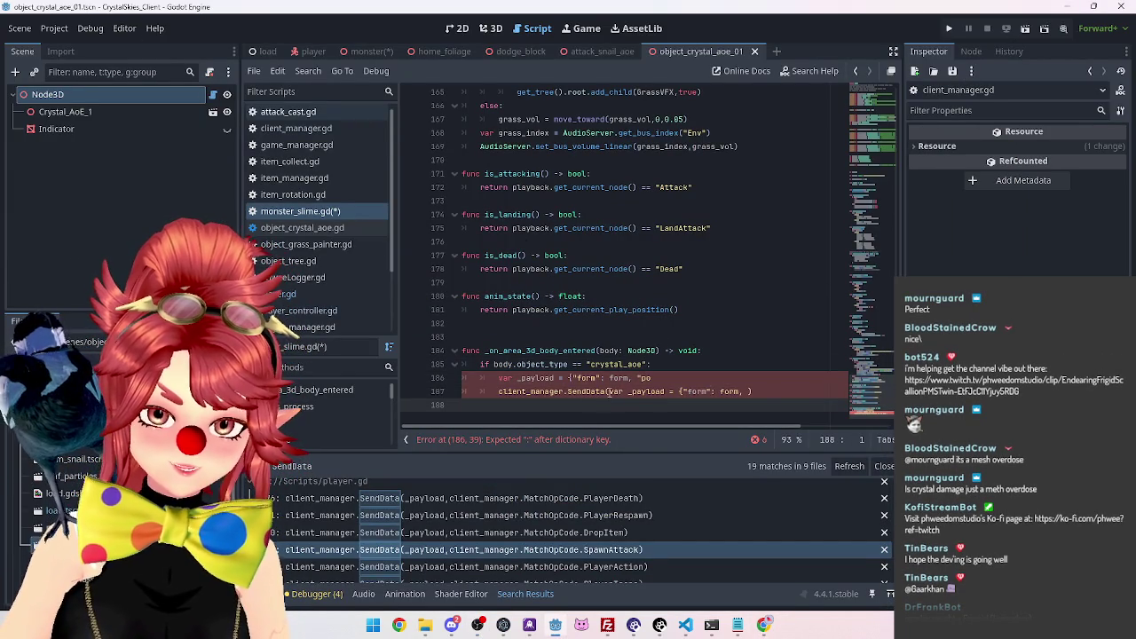
drag(609, 392, 632, 392)
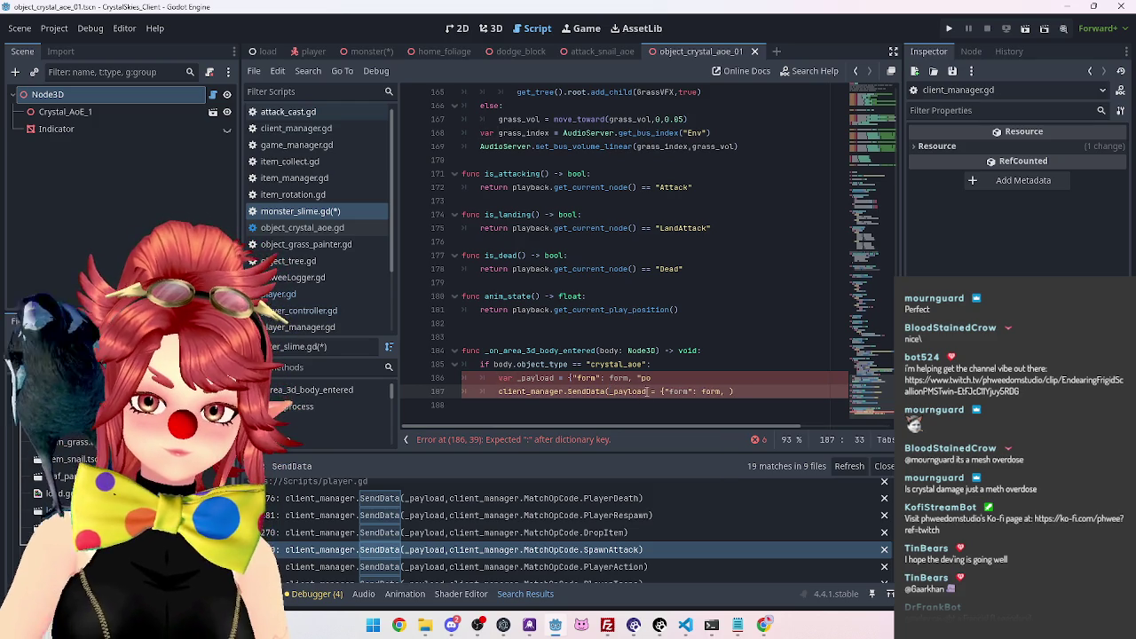
drag(649, 391, 728, 392)
key(BackSpace)
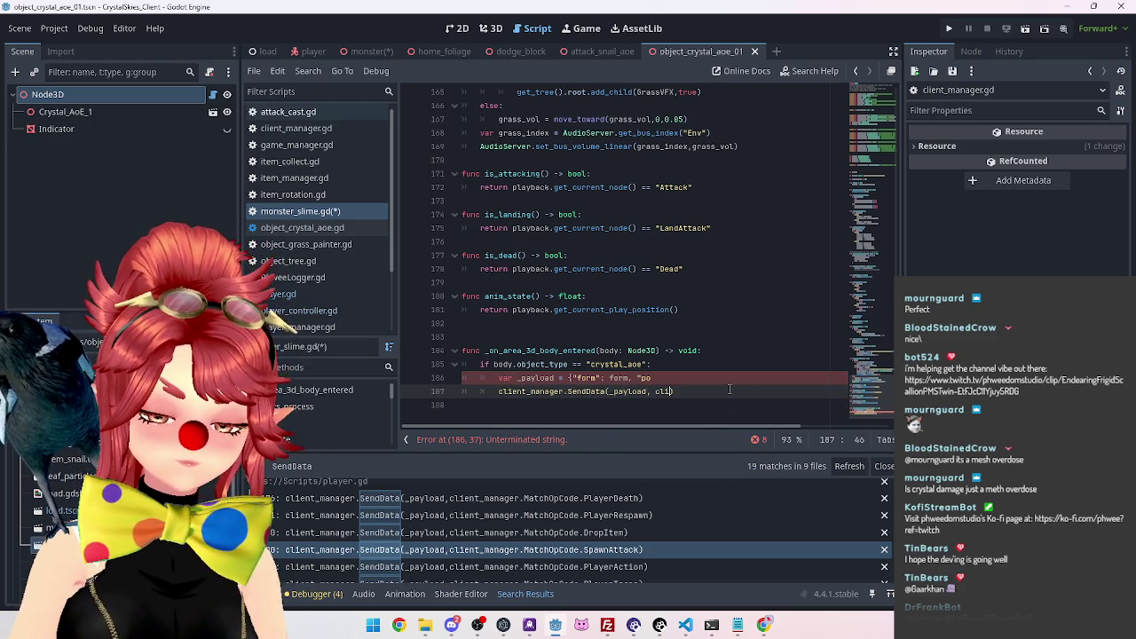
text(ent_)
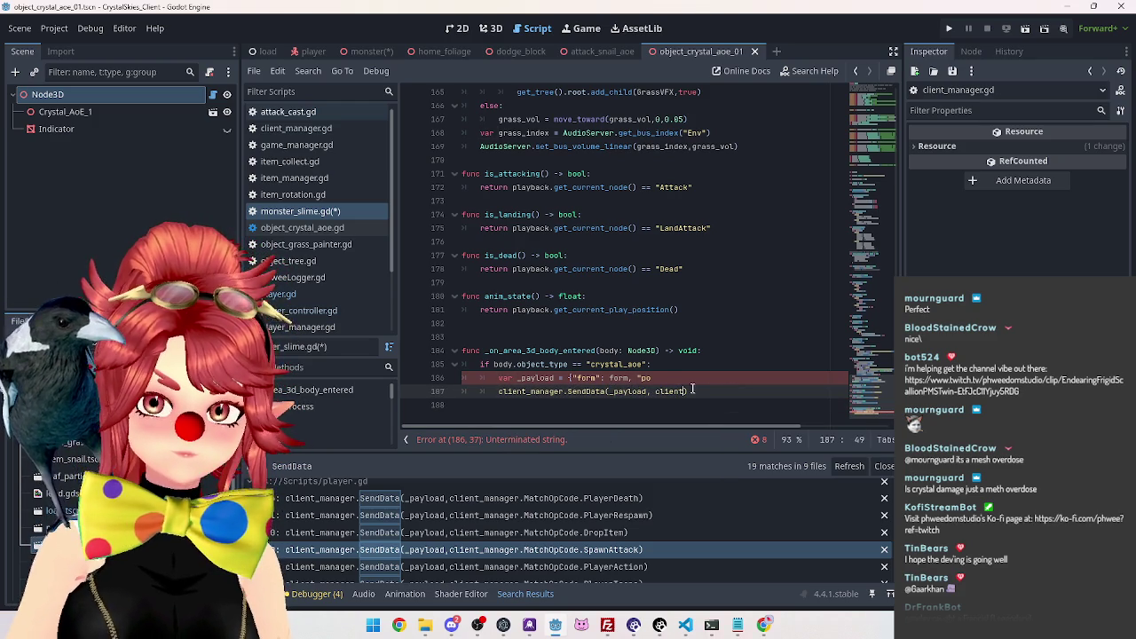
click(680, 381)
text(")
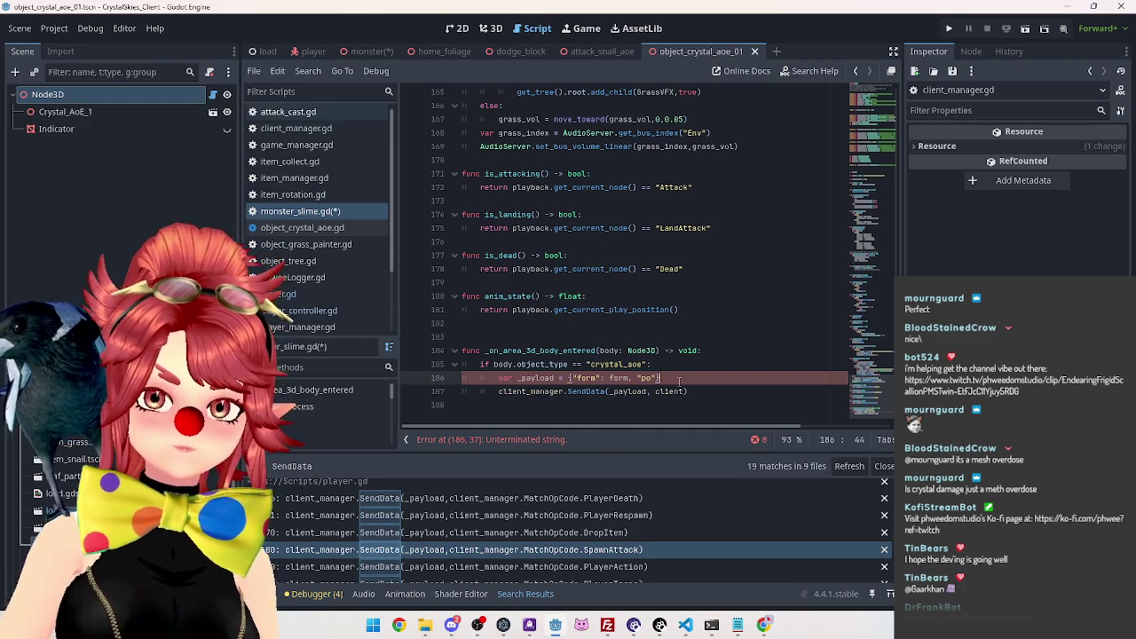
key(Left)
key(BackSpace)
key(BackSpace)
key(BackSpace)
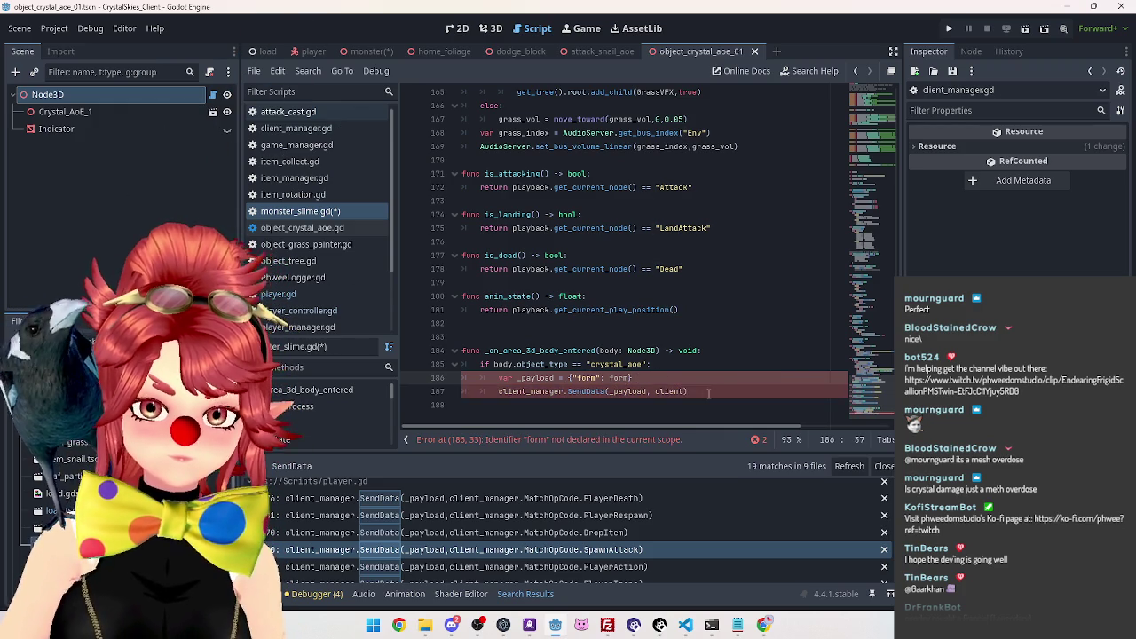
click(708, 392)
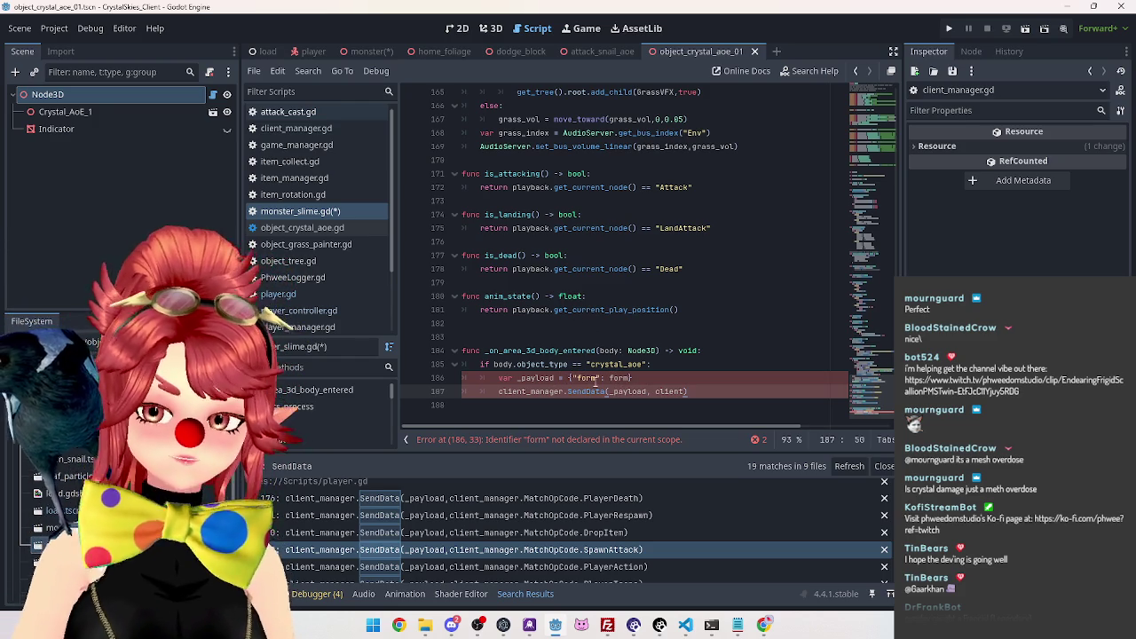
Step: Make the payload {"touched": "crystal"} and change the client argument to client_manager
double_click(588, 377)
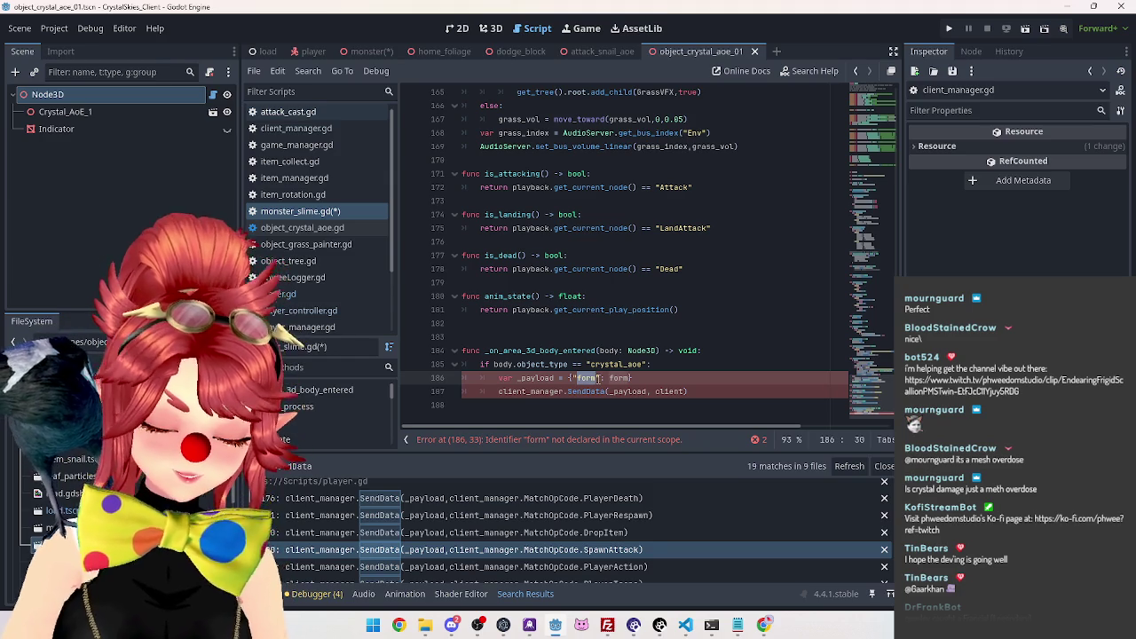
text(touched)
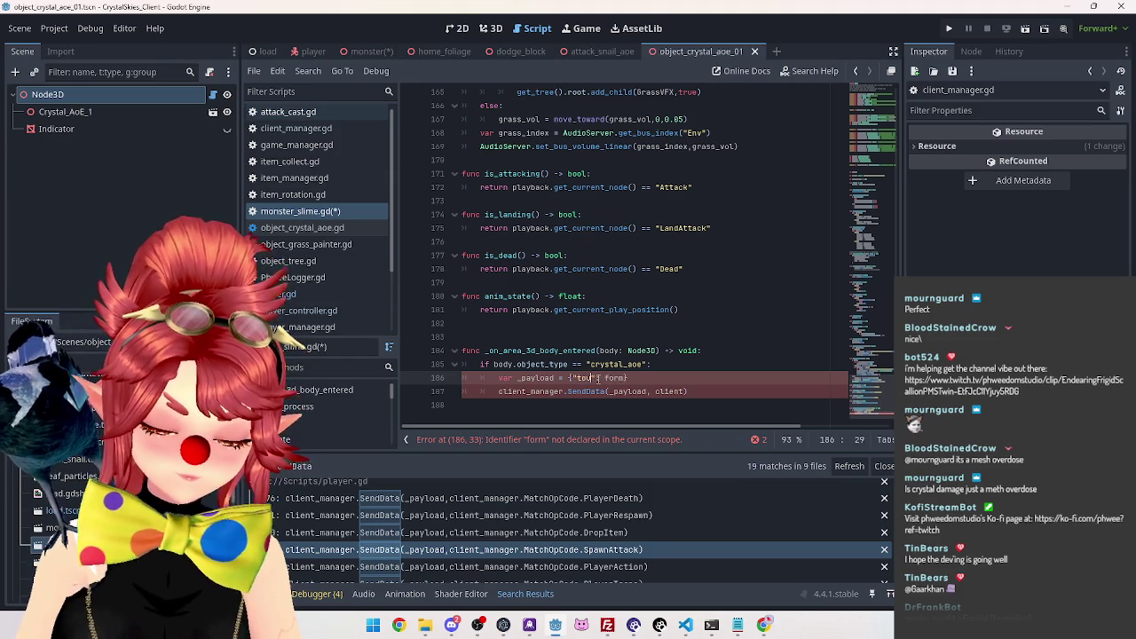
drag(621, 377, 645, 377)
text(": "crystal)
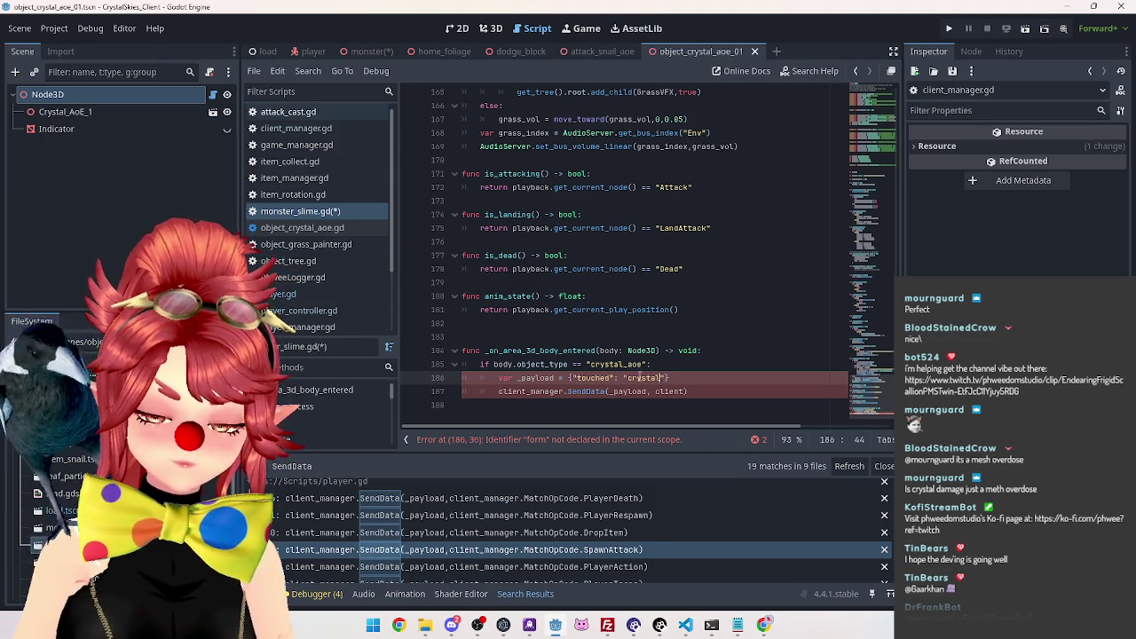
click(680, 349)
click(668, 392)
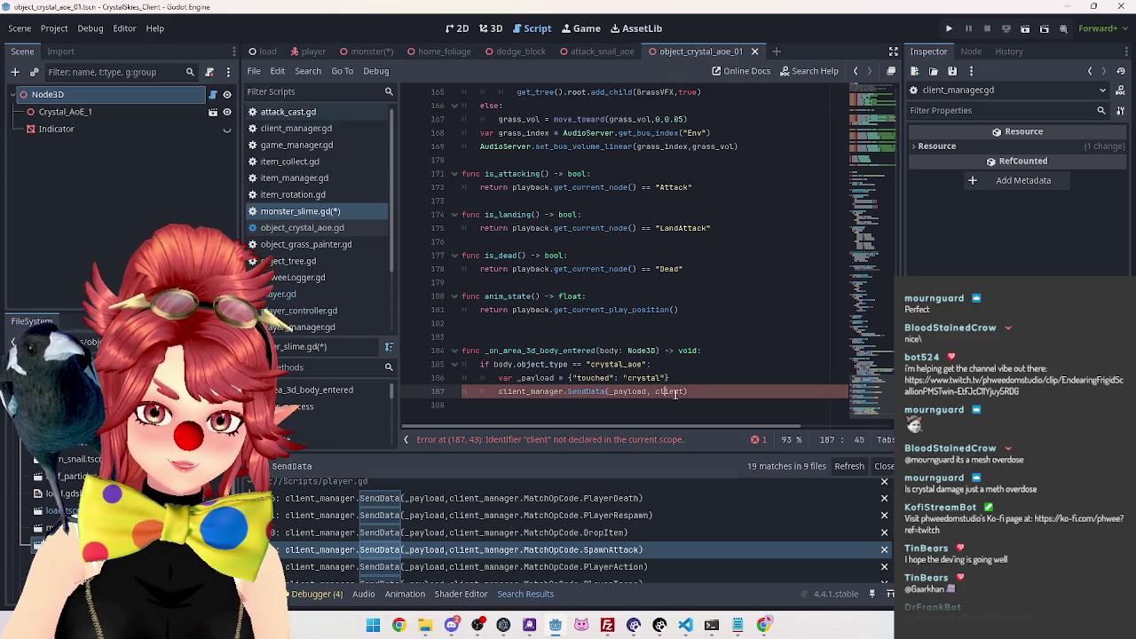
text(_man)
key(Return)
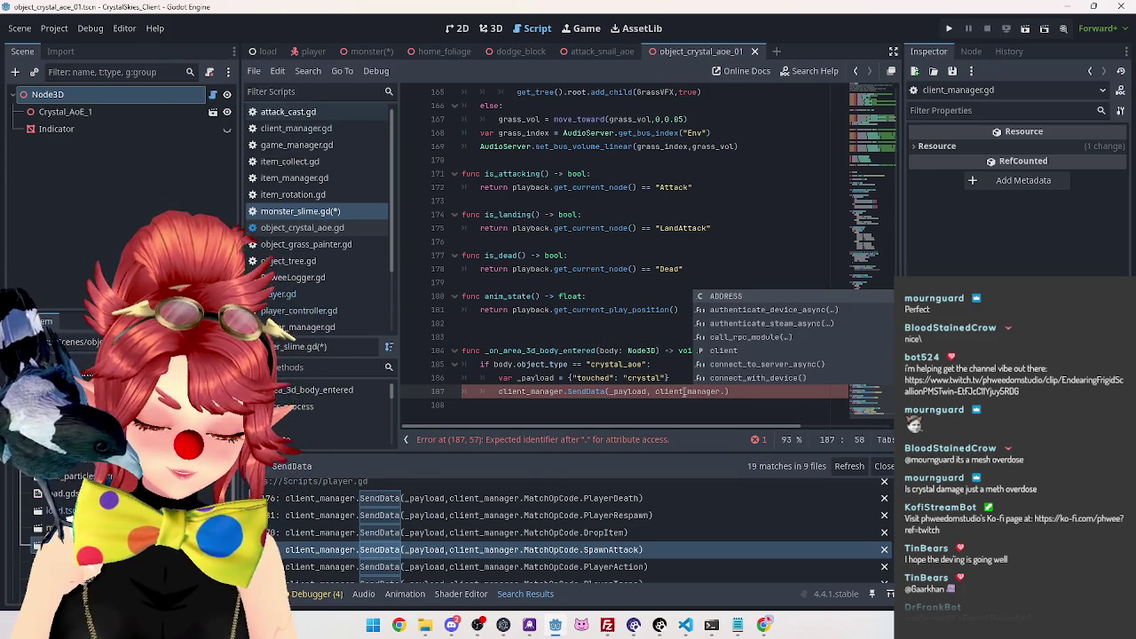
Step: Pass client_manager.MatchOpCode.CrystalContact as SendData's opcode, then open a new Chrome tab
text(MatchOpCode.)
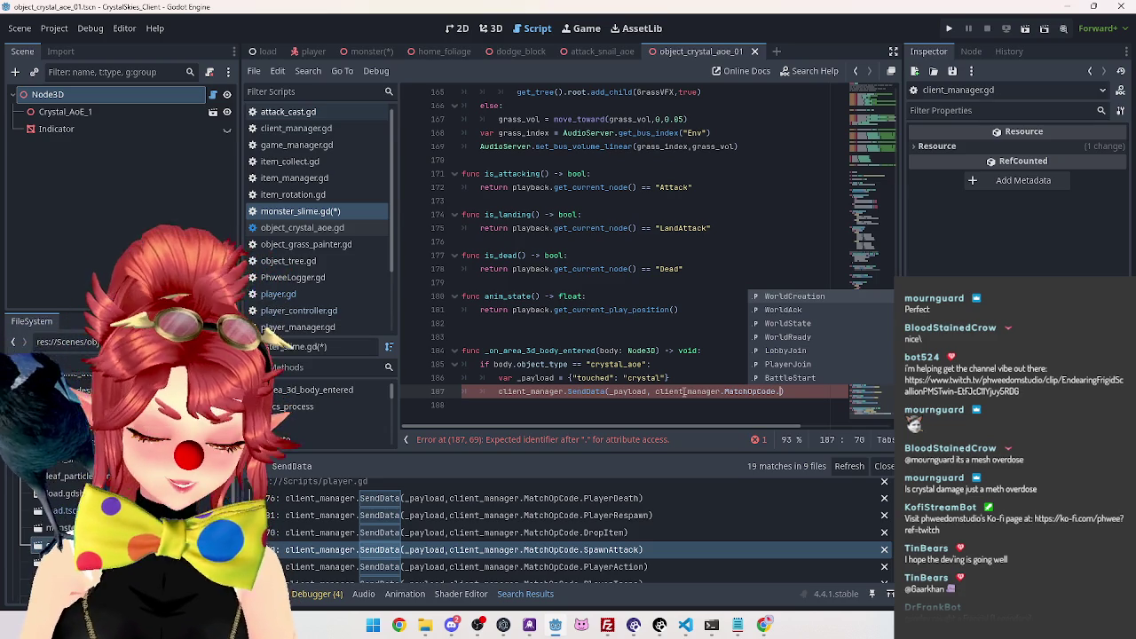
text(Cryst)
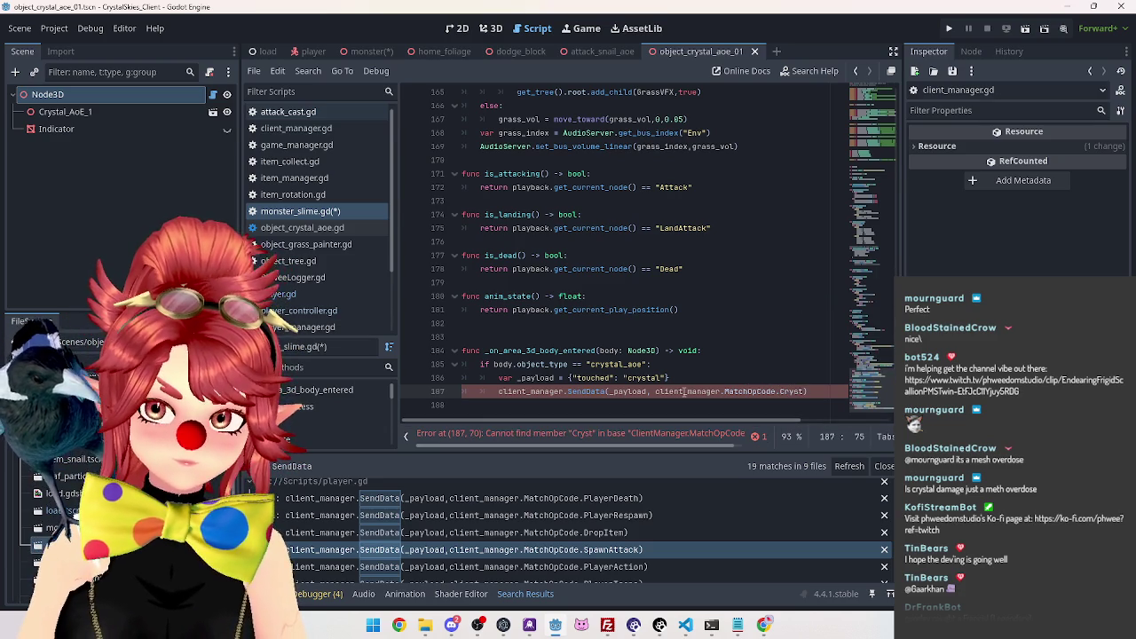
text(alContact)
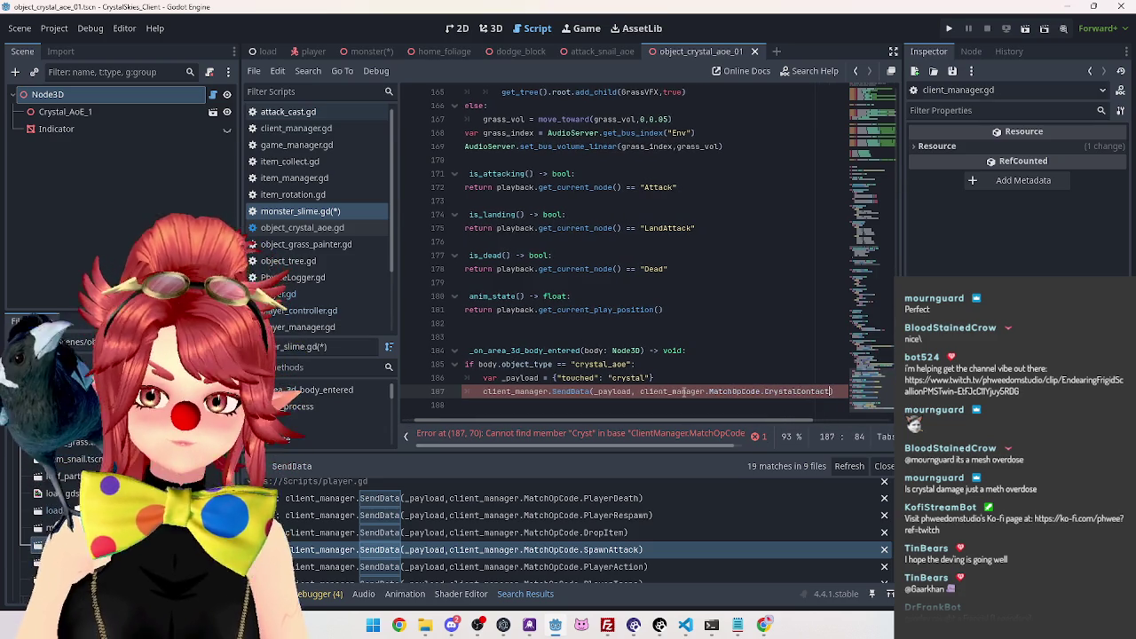
mouse_move(739, 420)
mouse_down()
mouse_move(790, 421)
mouse_move(734, 392)
mouse_up()
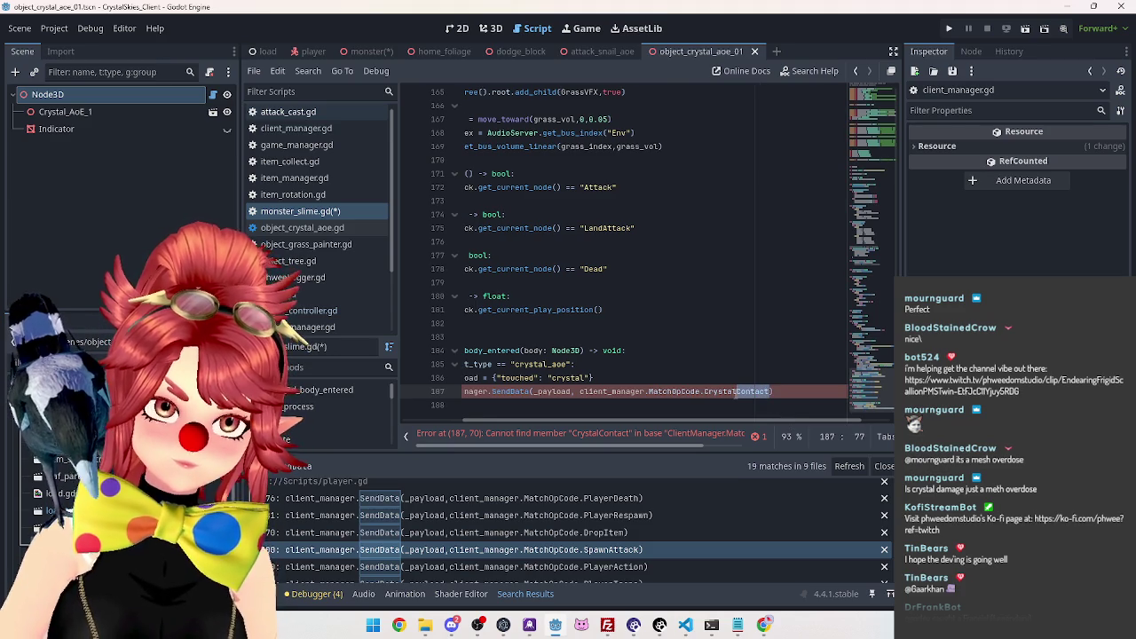
drag(721, 420, 621, 420)
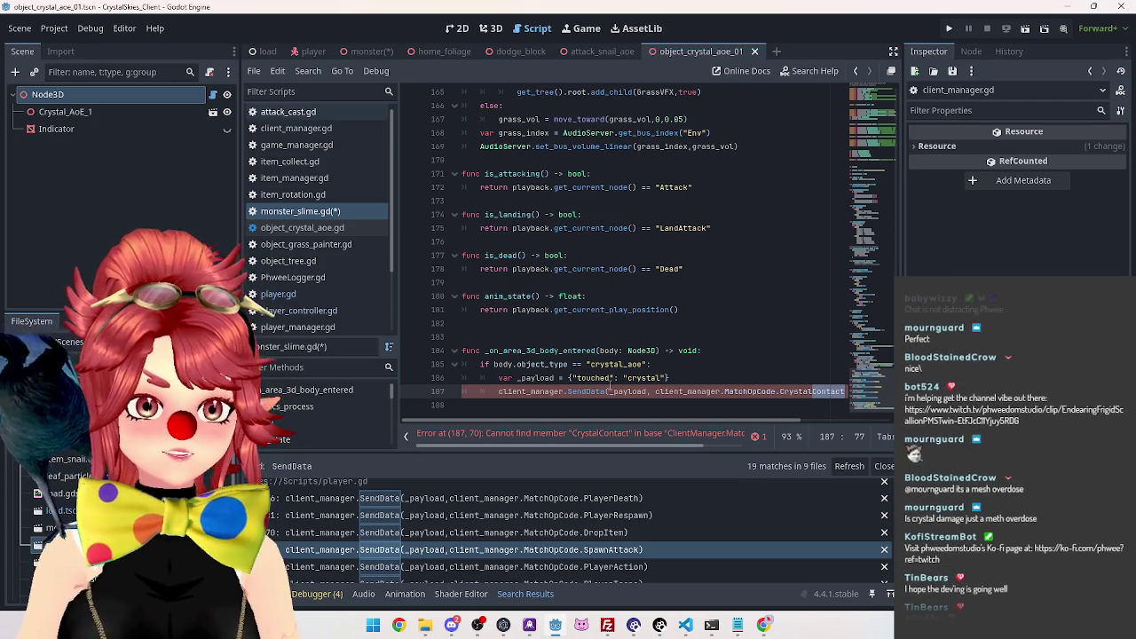
drag(625, 380, 665, 379)
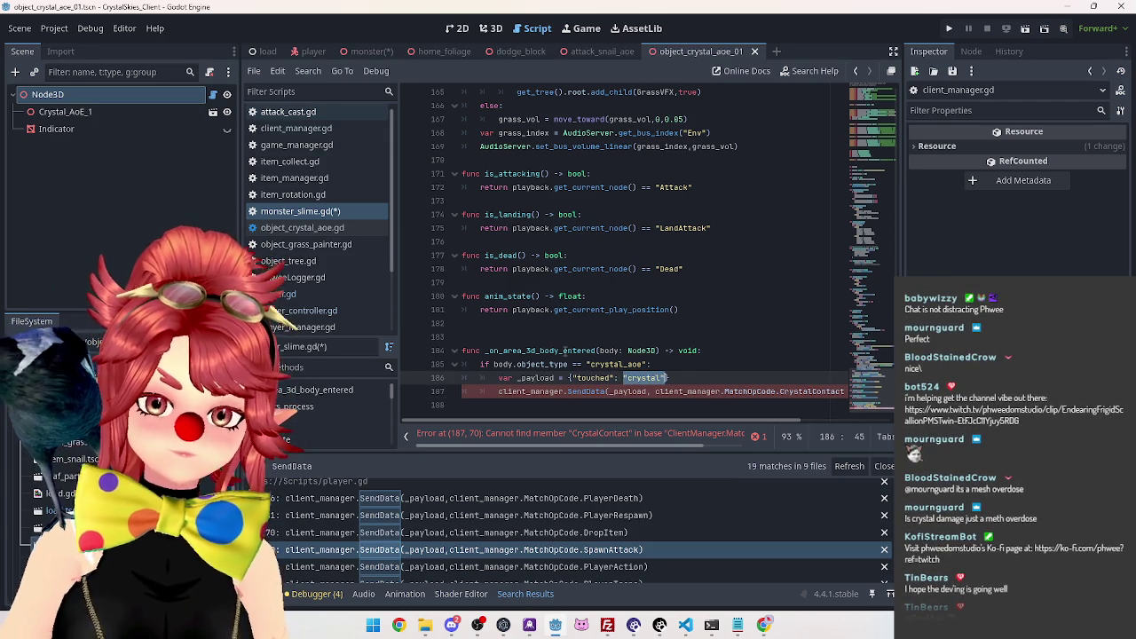
click(562, 351)
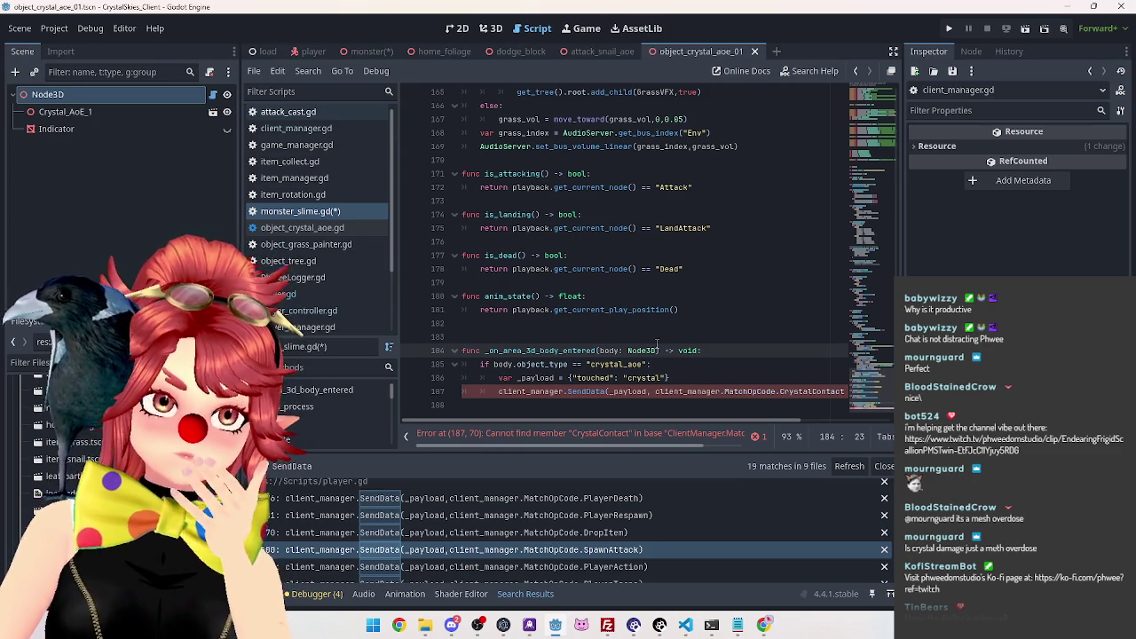
key(Down)
key(End)
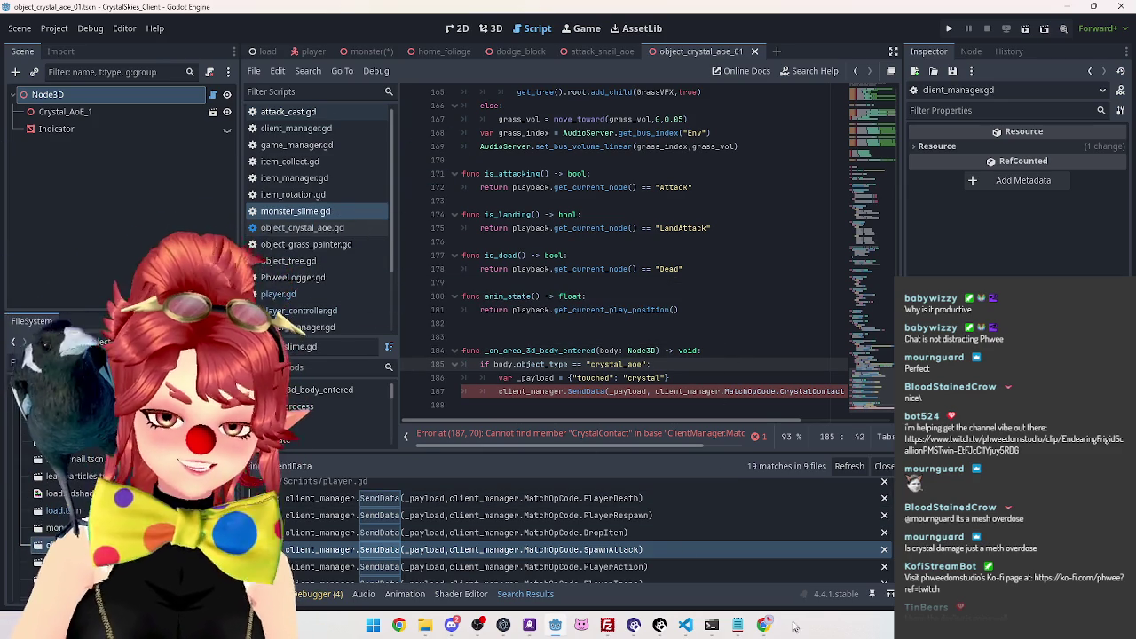
click(764, 625)
key(ctrl+t)
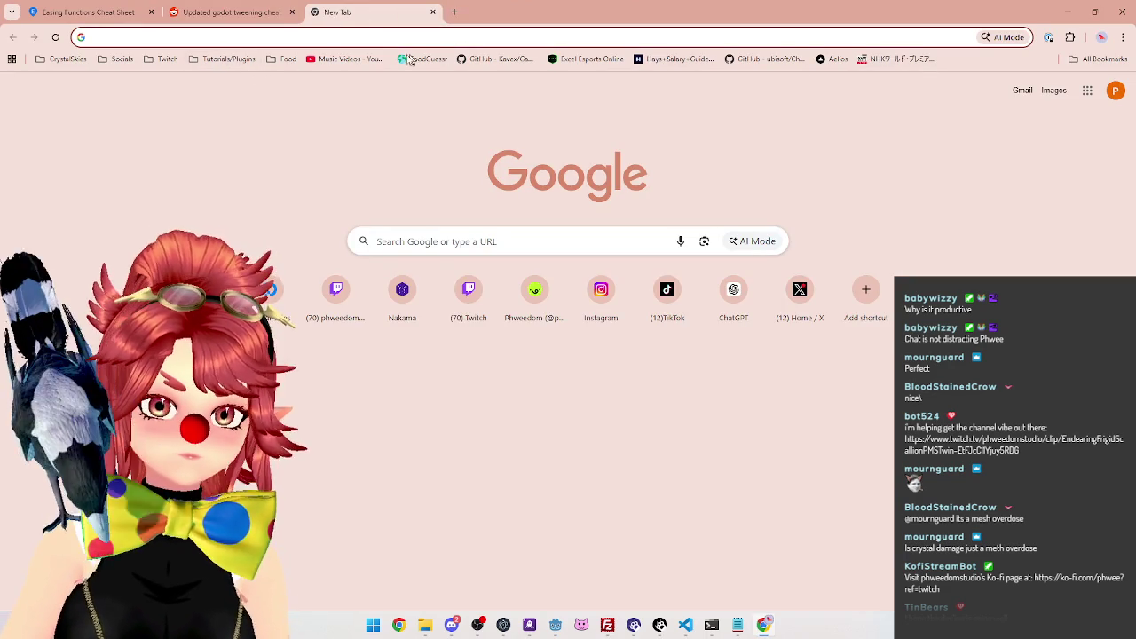
Step: Start the FoodGuessr Daily challenge and open Google Maps in a second tab
click(421, 59)
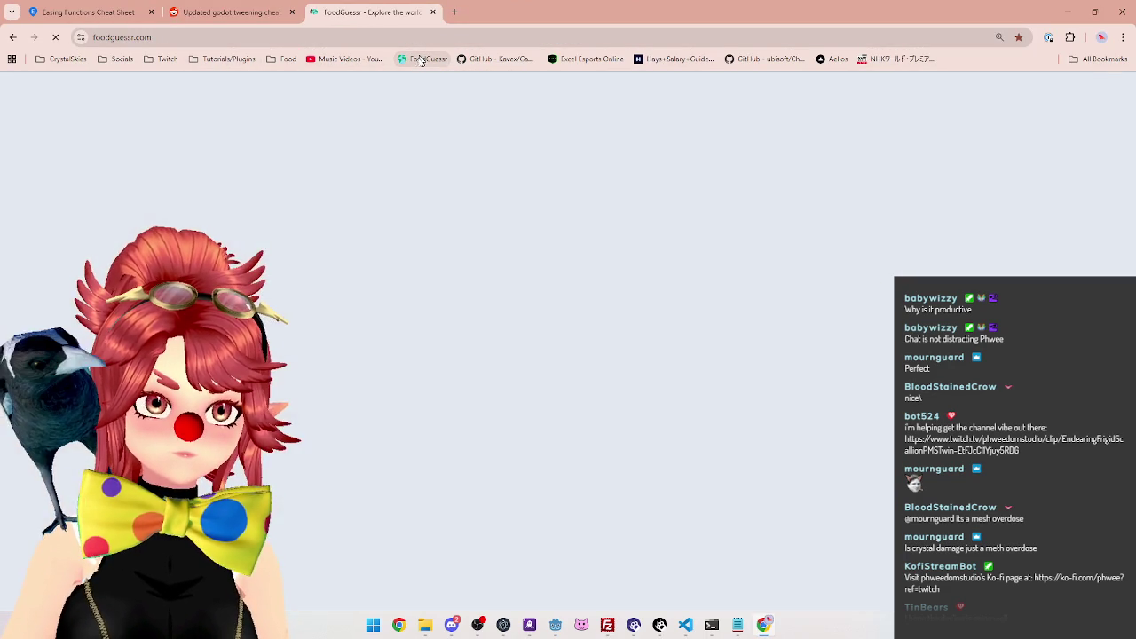
click(617, 346)
key(ctrl+t)
click(1088, 90)
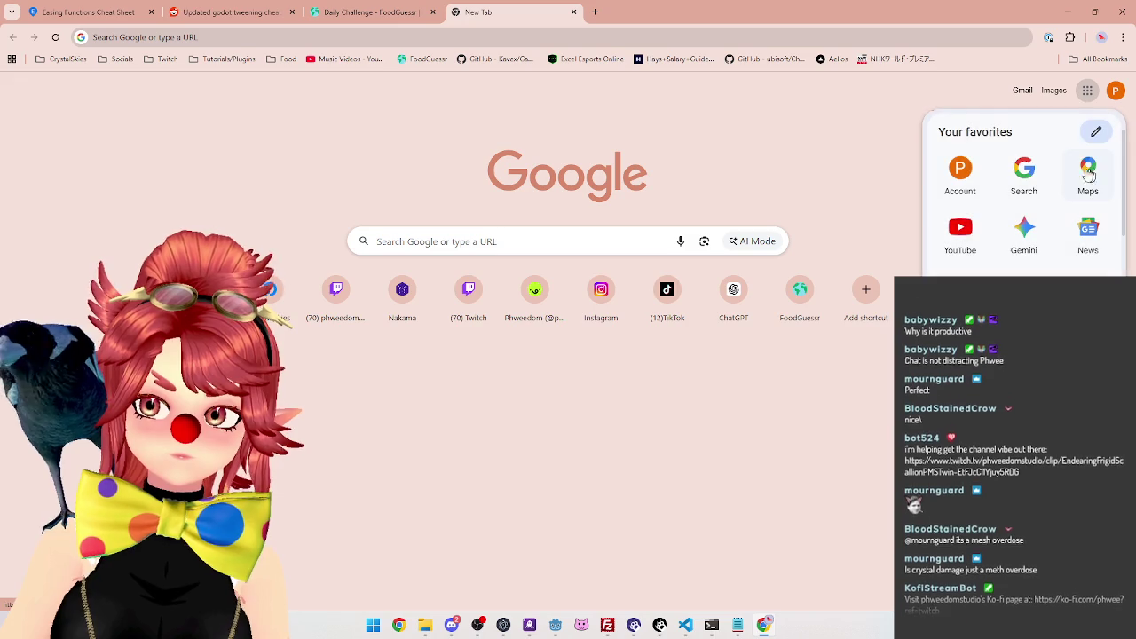
click(428, 20)
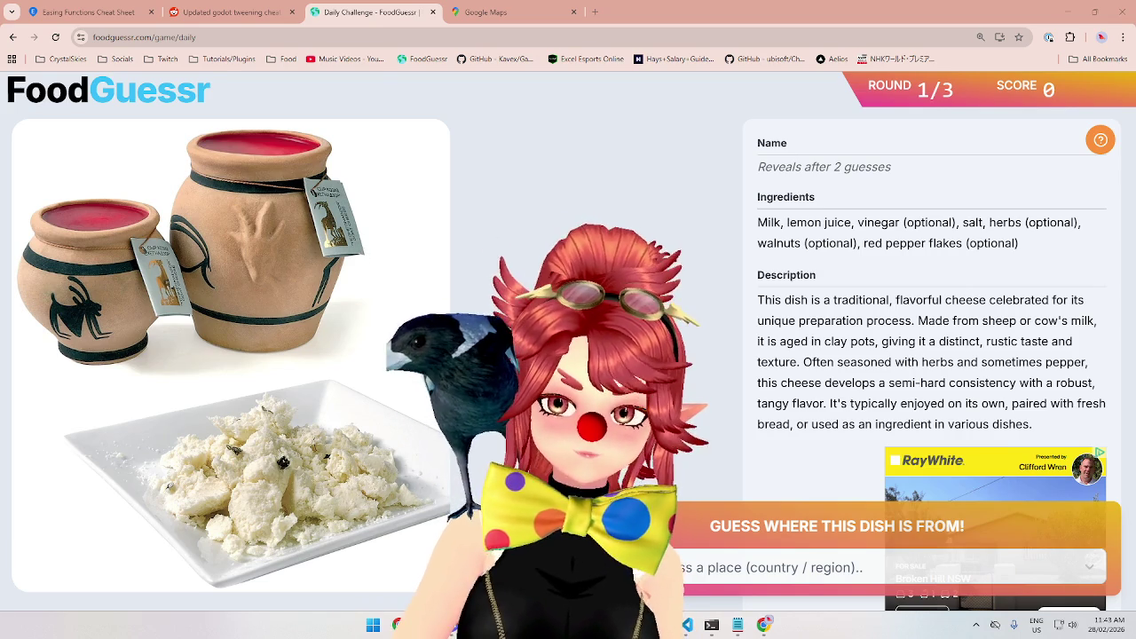
Step: Highlight the cheese description's clues: milk type, taste, herbs and pepper, semi-hard texture, uses
mouse_move(926, 318)
mouse_down()
mouse_move(987, 321)
mouse_move(1044, 301)
mouse_move(1089, 321)
mouse_up()
drag(823, 341, 991, 342)
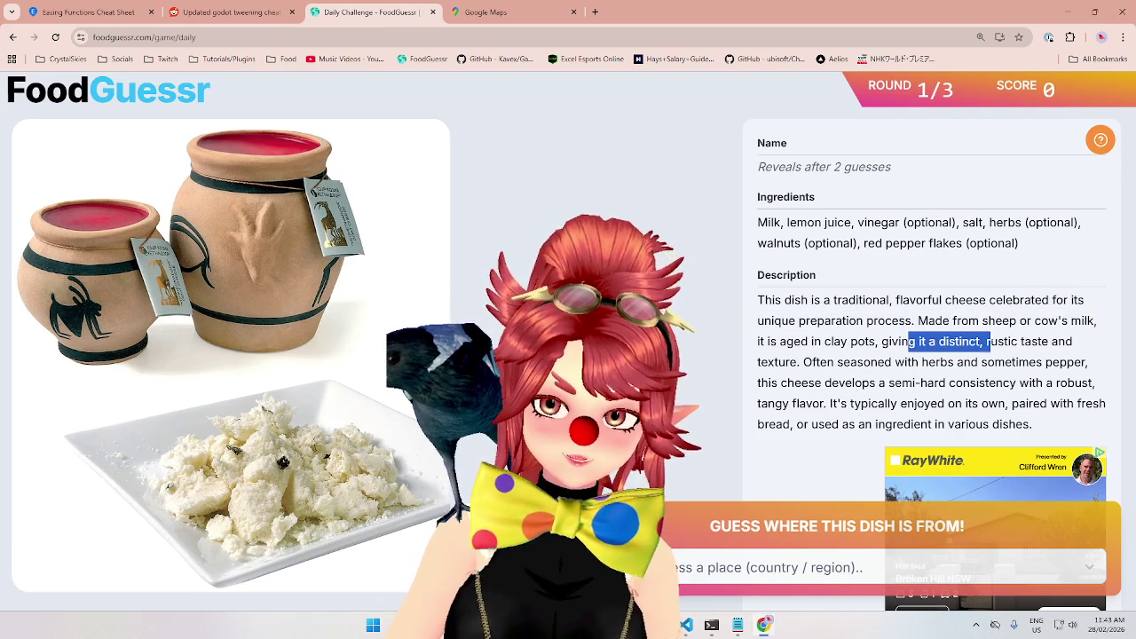
drag(820, 362, 1074, 362)
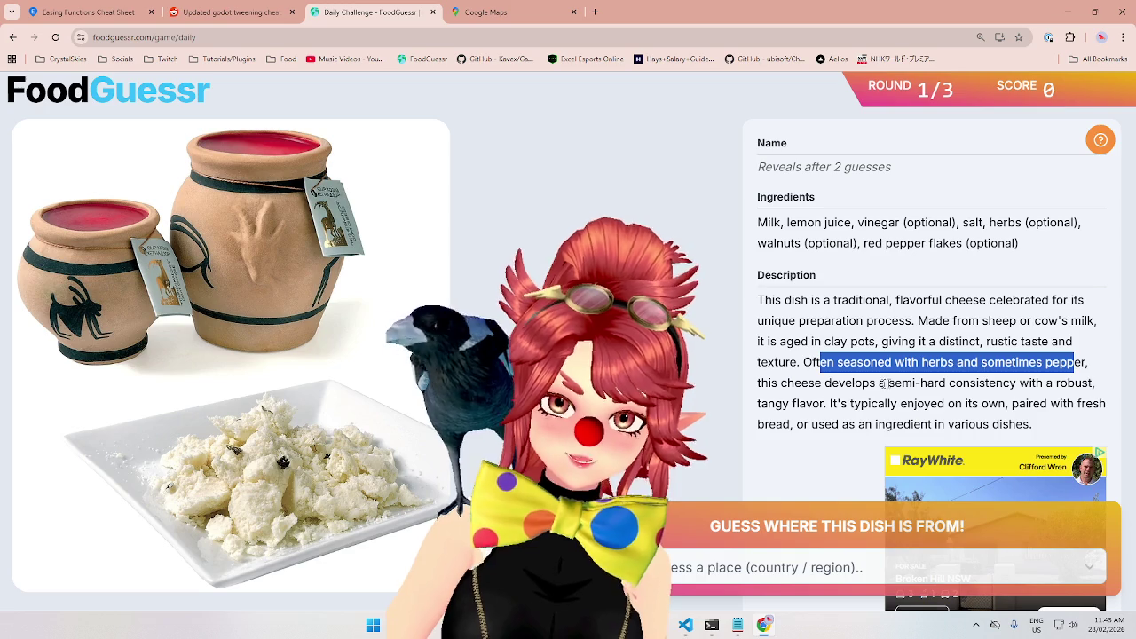
drag(801, 383, 1096, 383)
click(1045, 383)
drag(821, 404, 1060, 404)
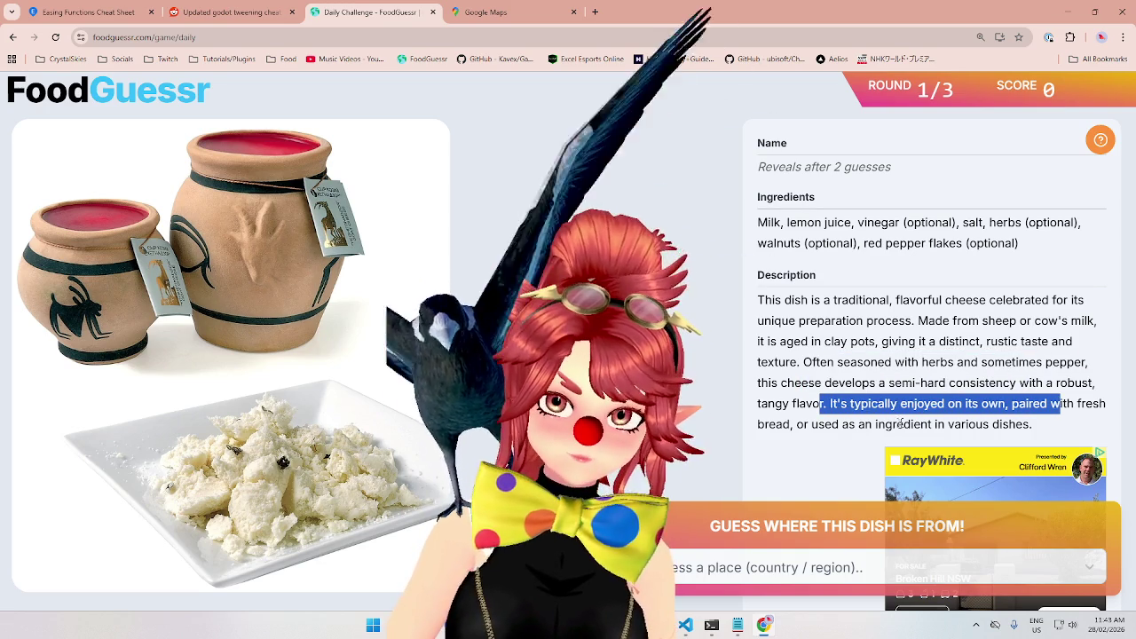
drag(813, 424, 945, 425)
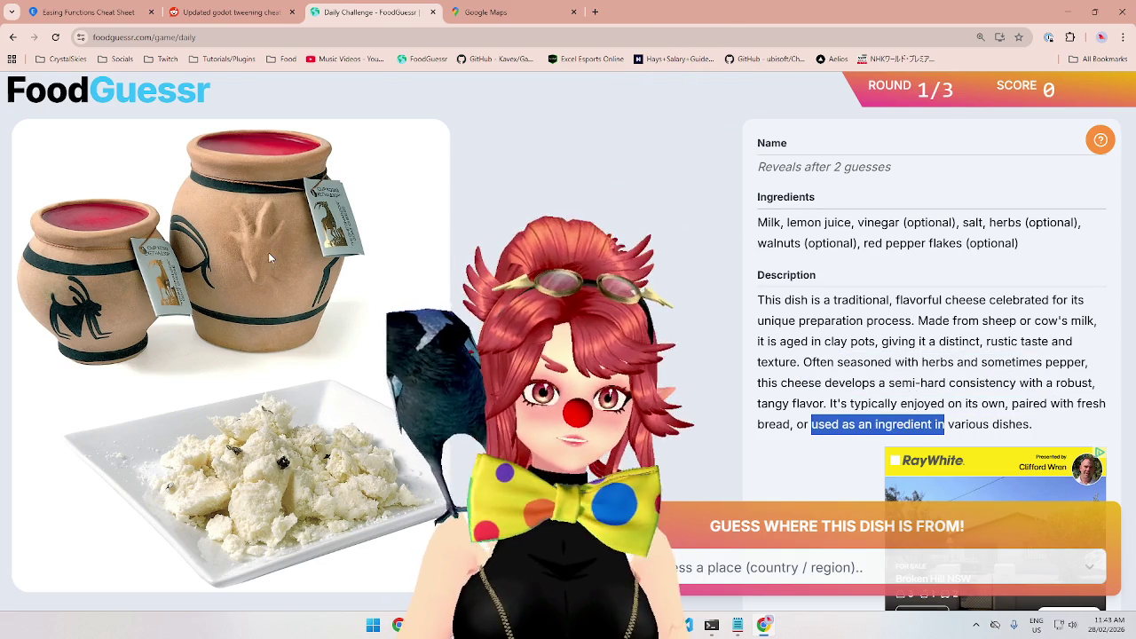
Step: Zoom in and out on the clay-pot goat cheese photo to examine it
scroll(321, 255, up, 5)
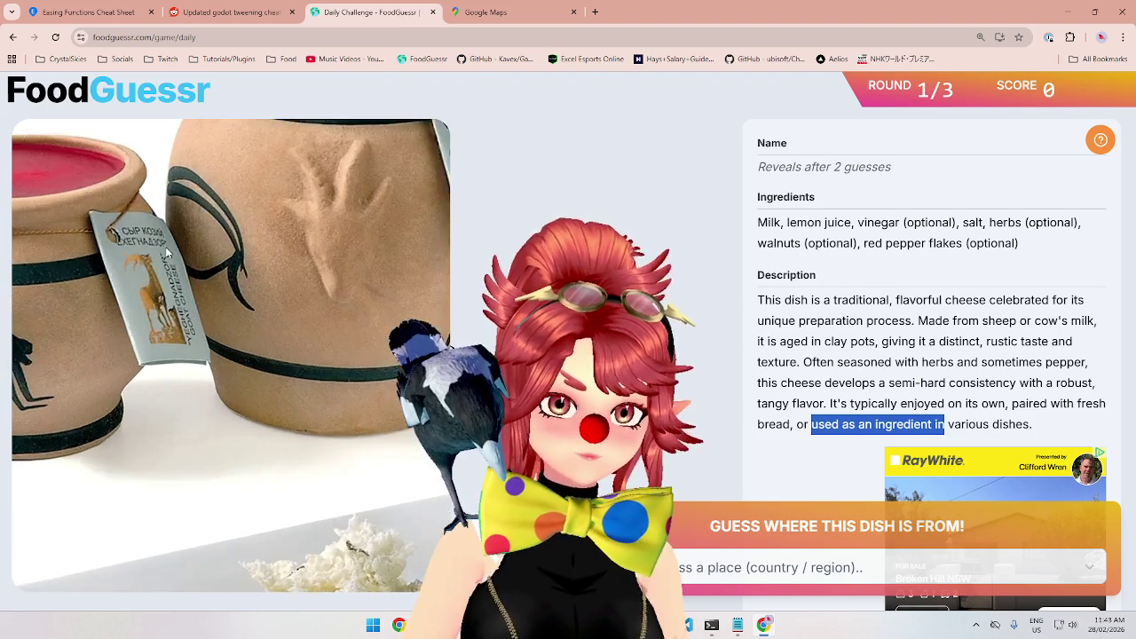
scroll(171, 227, up, 1)
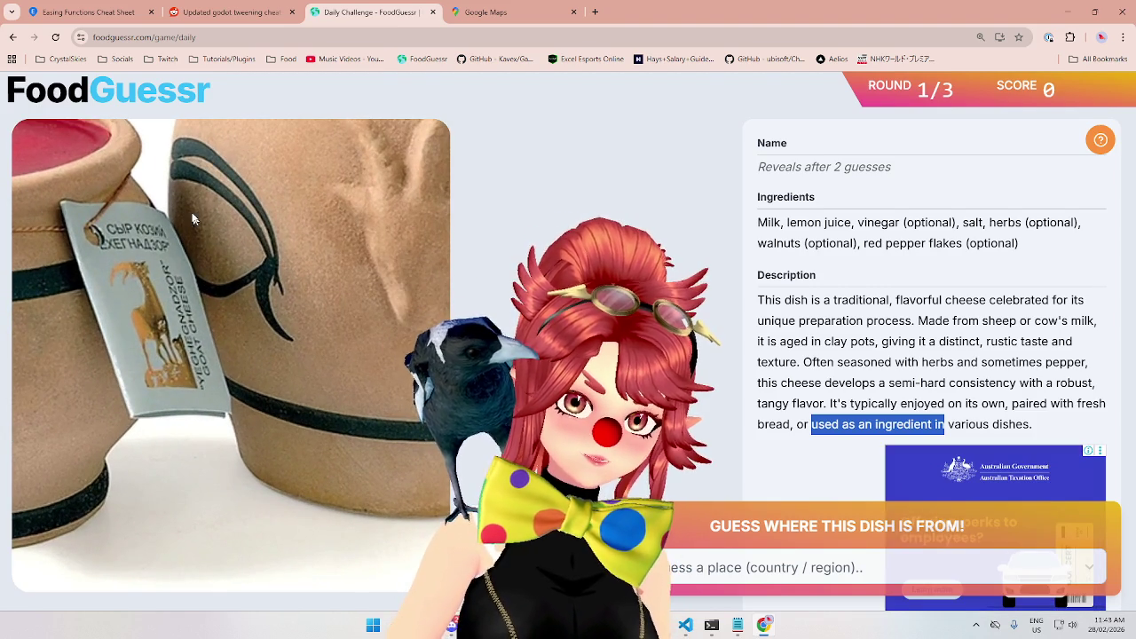
scroll(127, 250, down, 4)
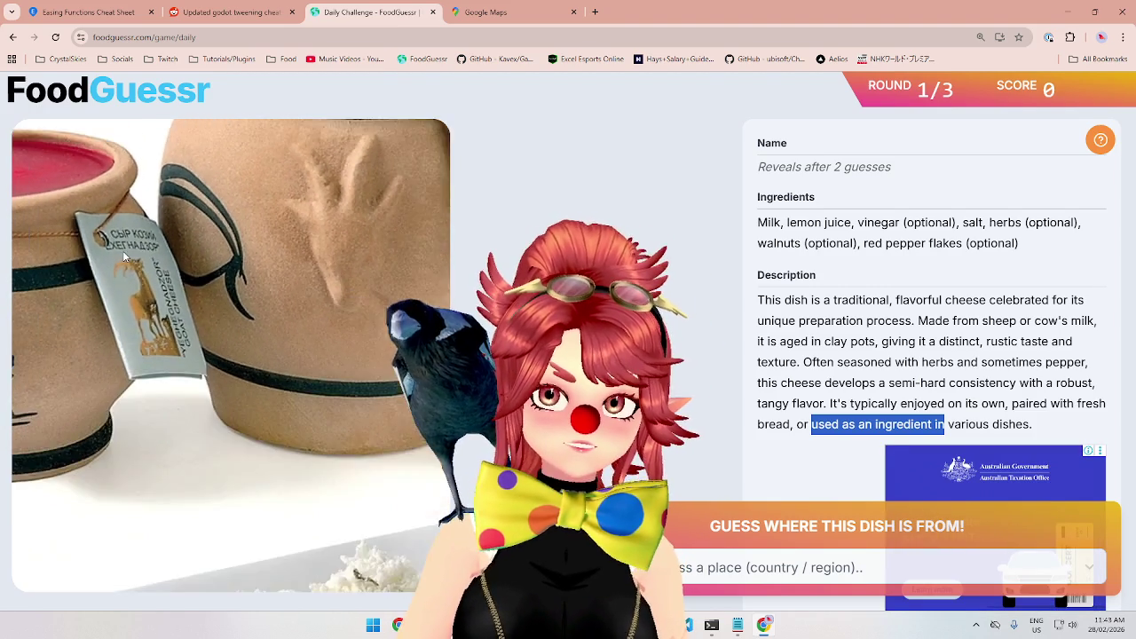
scroll(112, 271, down, 2)
scroll(287, 178, up, 3)
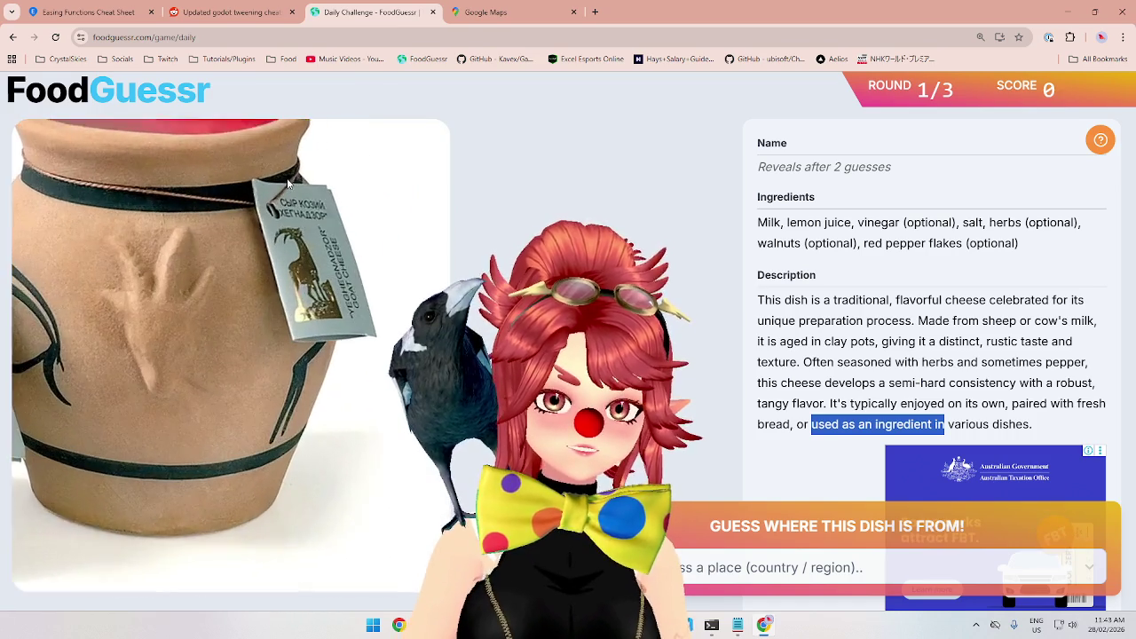
scroll(355, 181, up, 2)
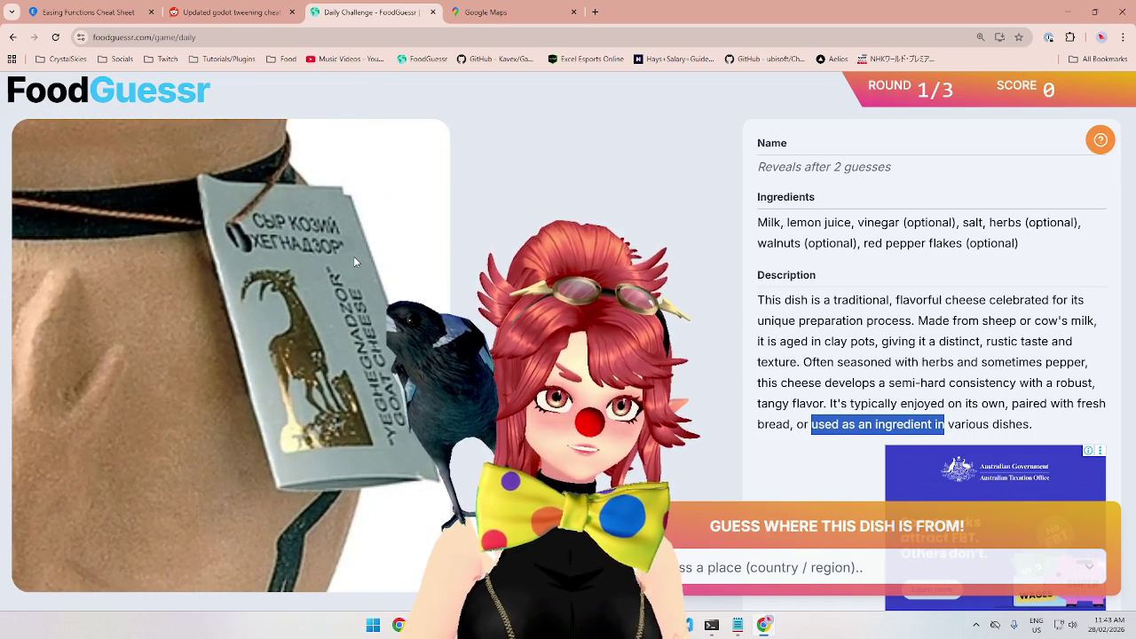
scroll(249, 265, down, 2)
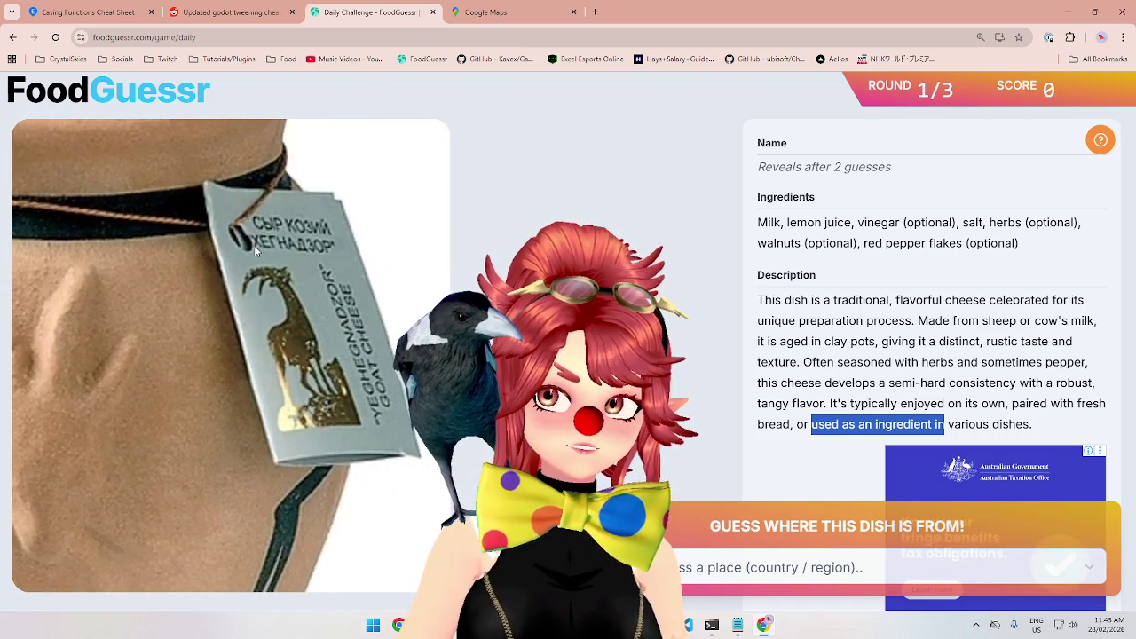
scroll(257, 344, down, 3)
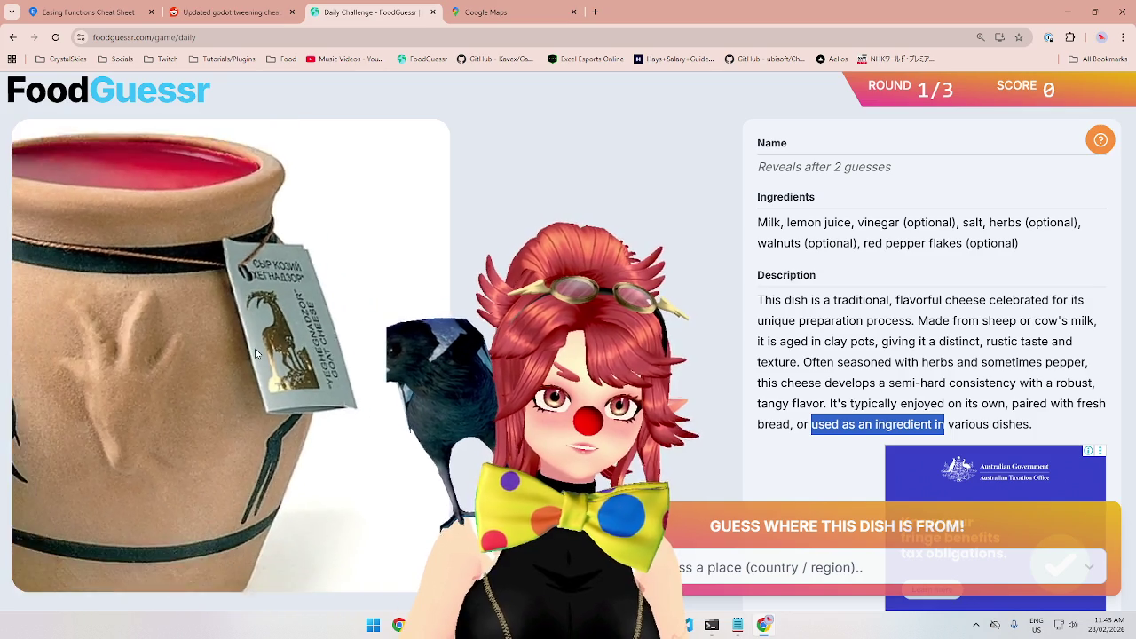
scroll(251, 359, down, 2)
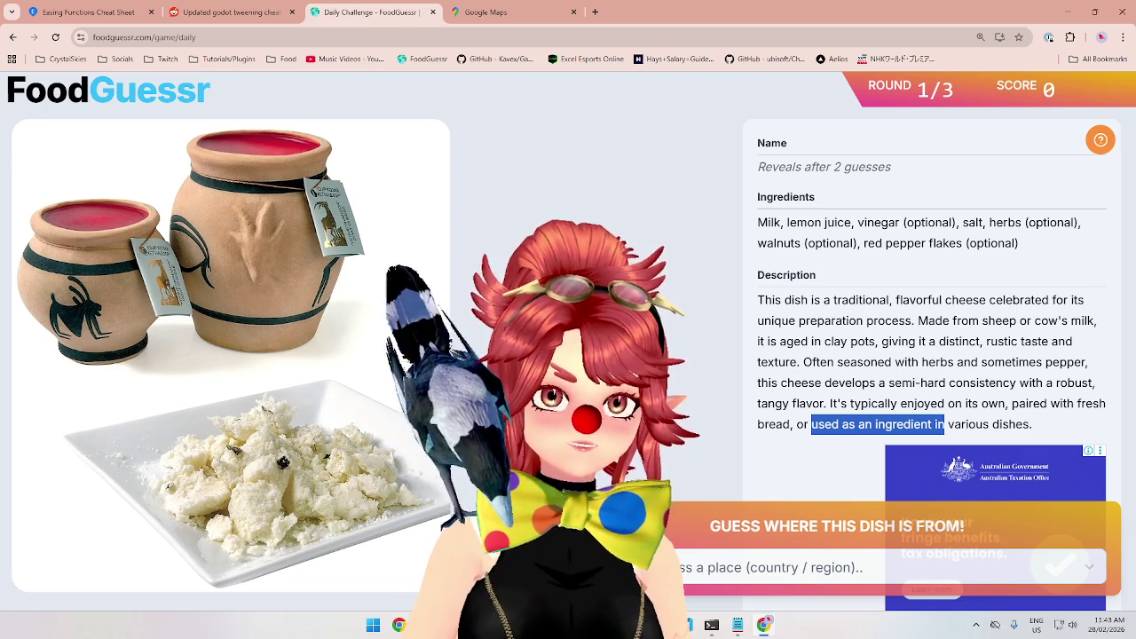
Step: Open the country guess dropdown and scroll through the country list
click(761, 561)
click(852, 258)
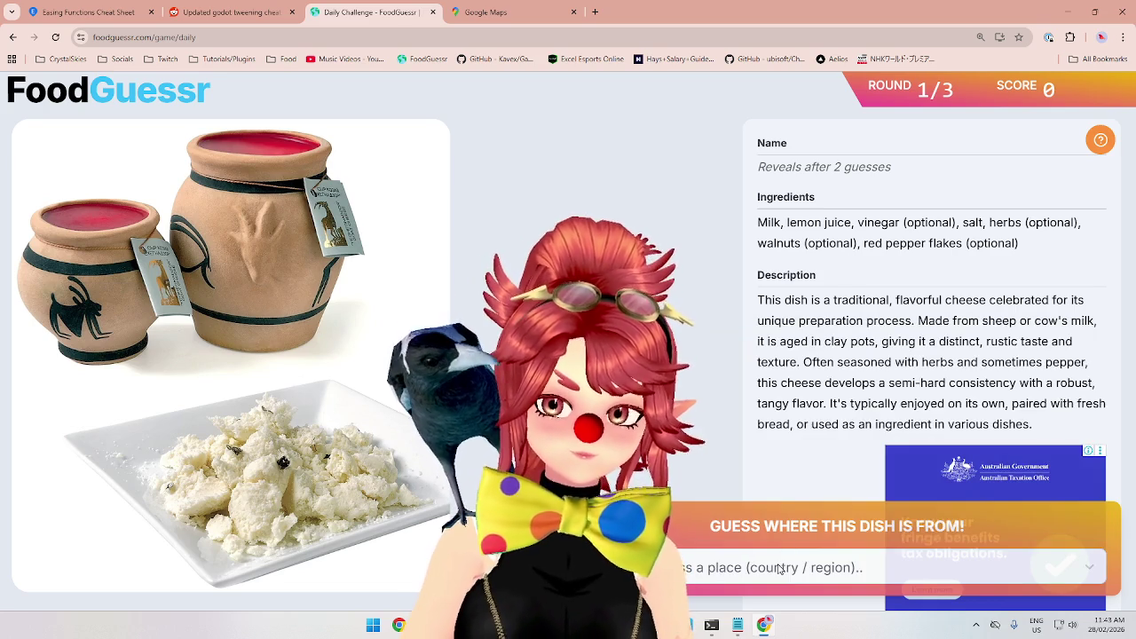
click(780, 567)
scroll(721, 448, down, 3)
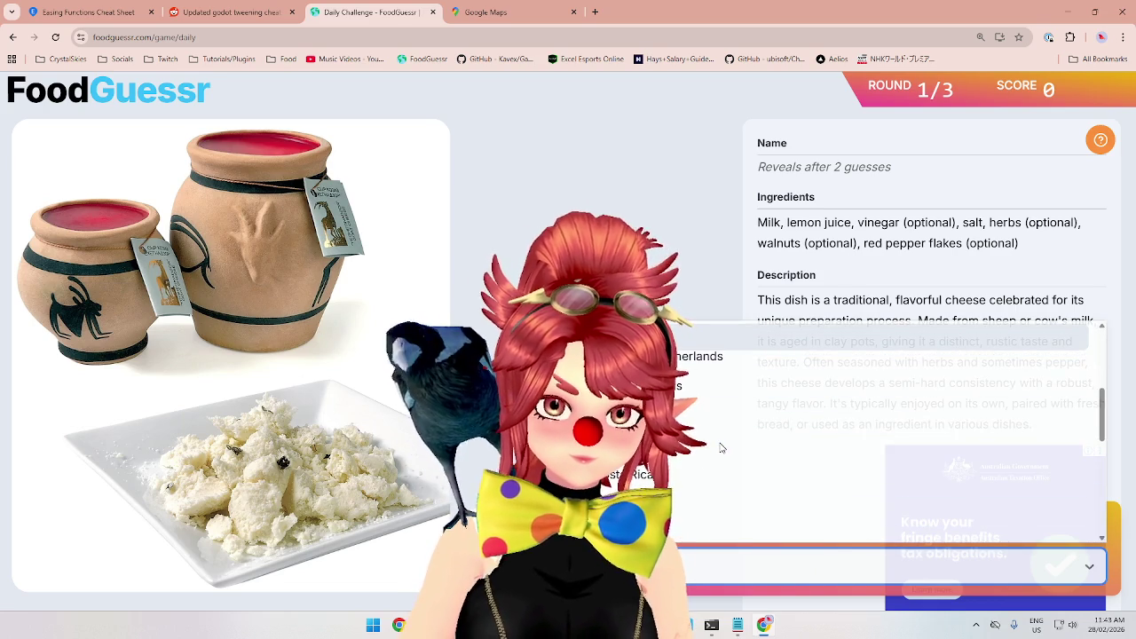
scroll(721, 448, down, 3)
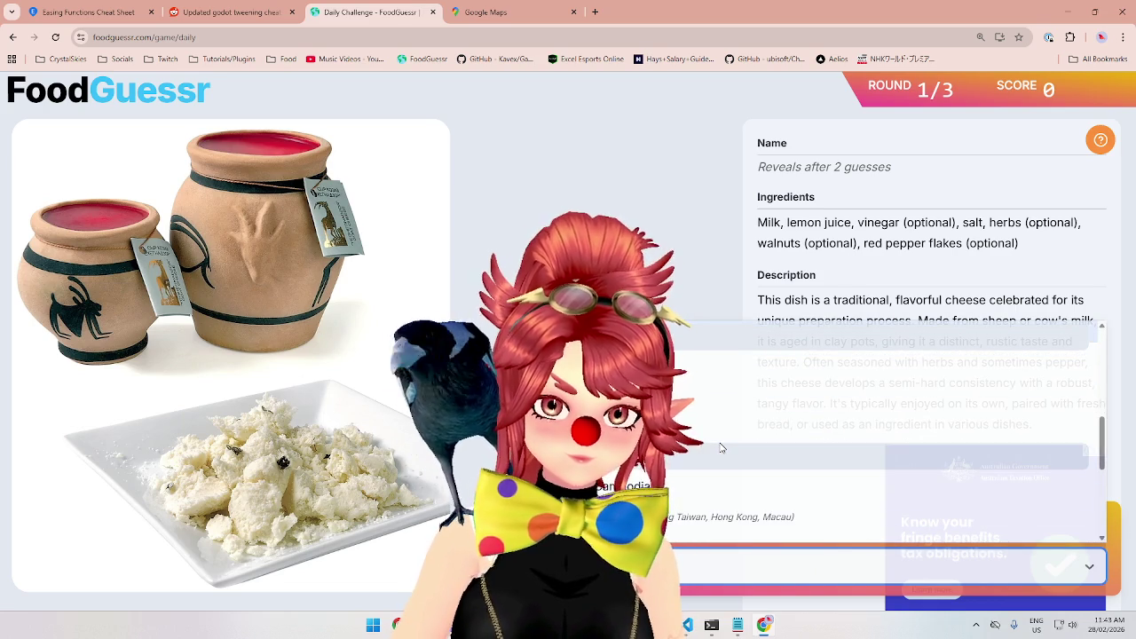
scroll(721, 448, down, 5)
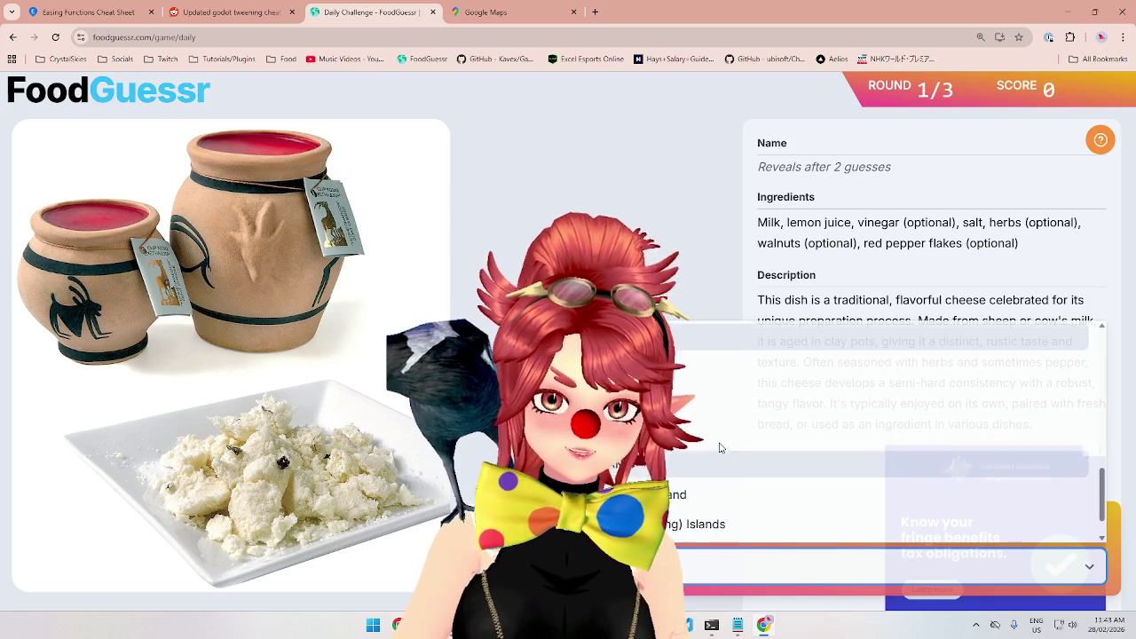
scroll(721, 449, down, 2)
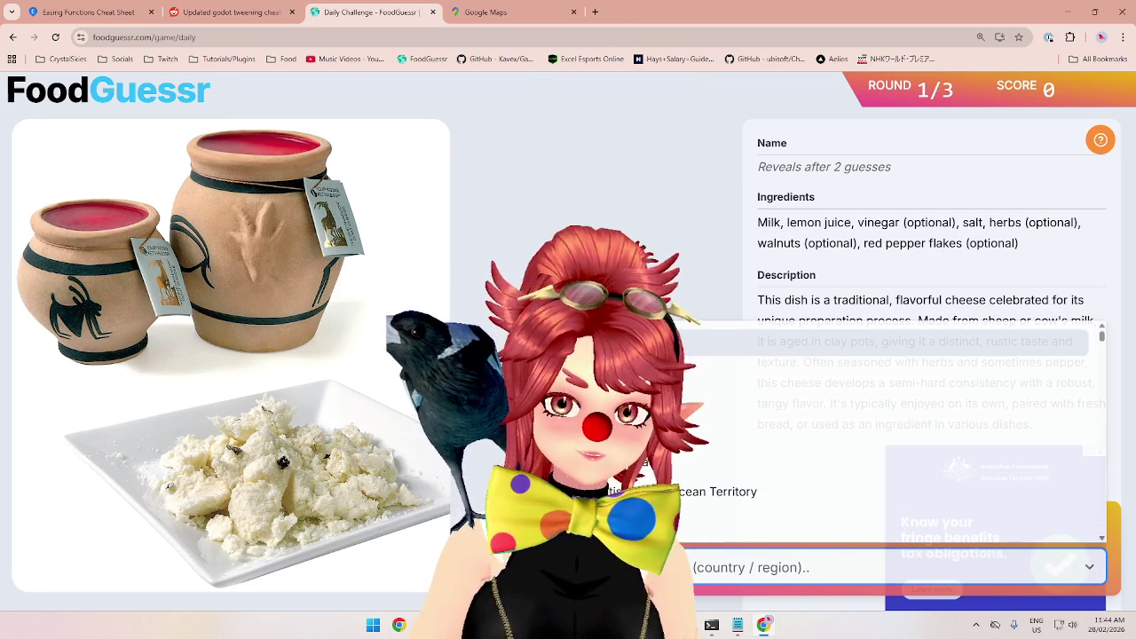
click(497, 12)
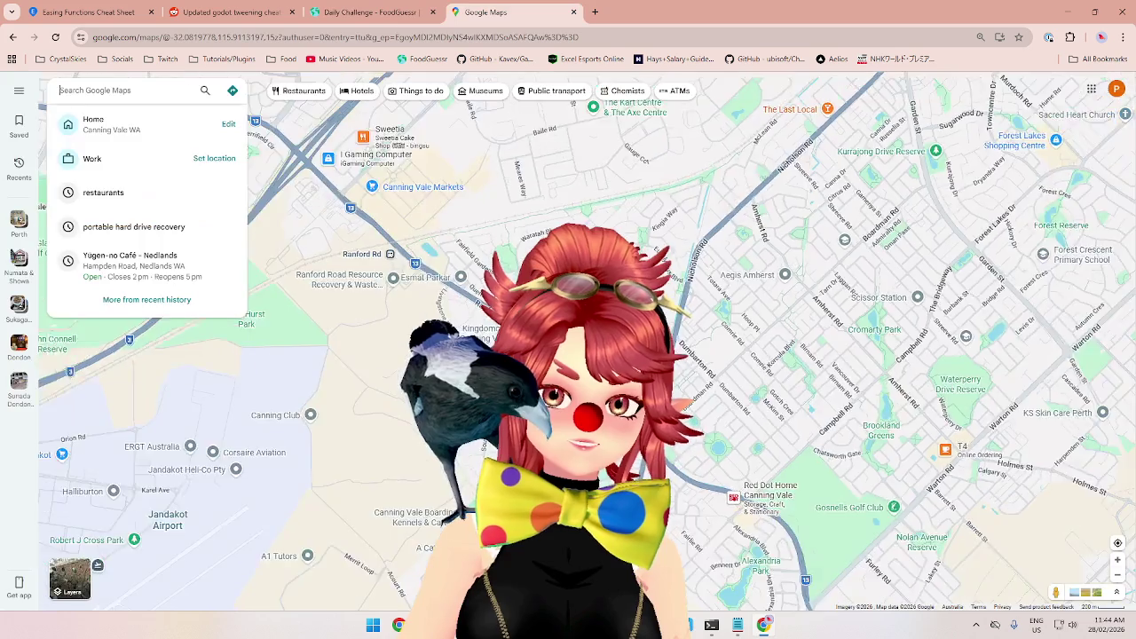
Step: Zoom out from Perth and pan the map north until Europe and Russia are in view
scroll(586, 249, down, 8)
scroll(329, 519, down, 5)
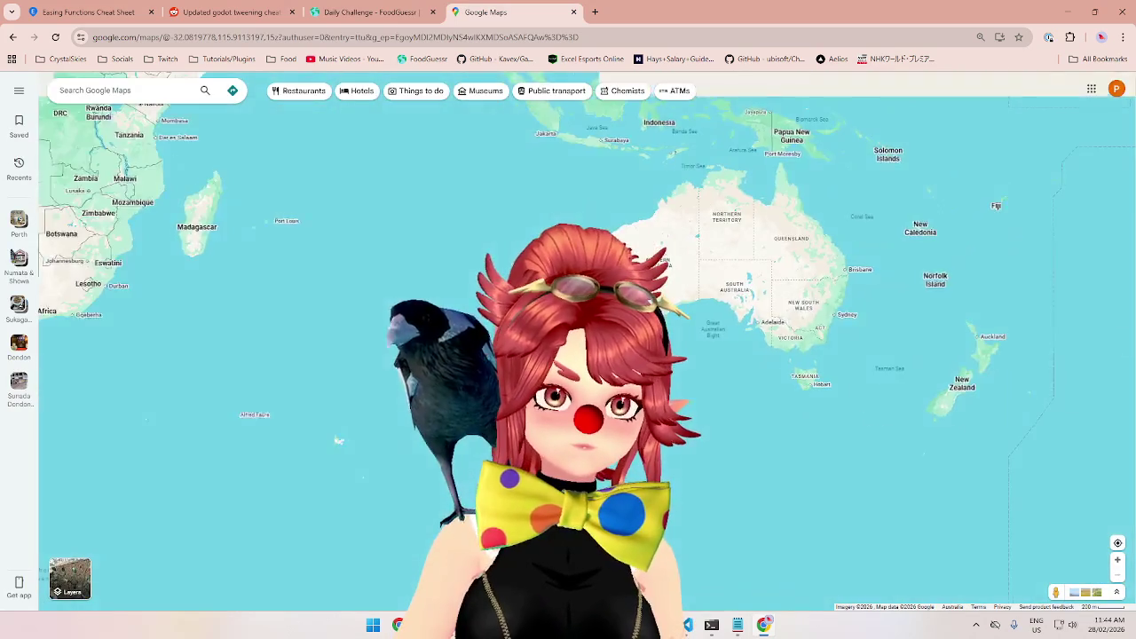
drag(468, 278, 533, 471)
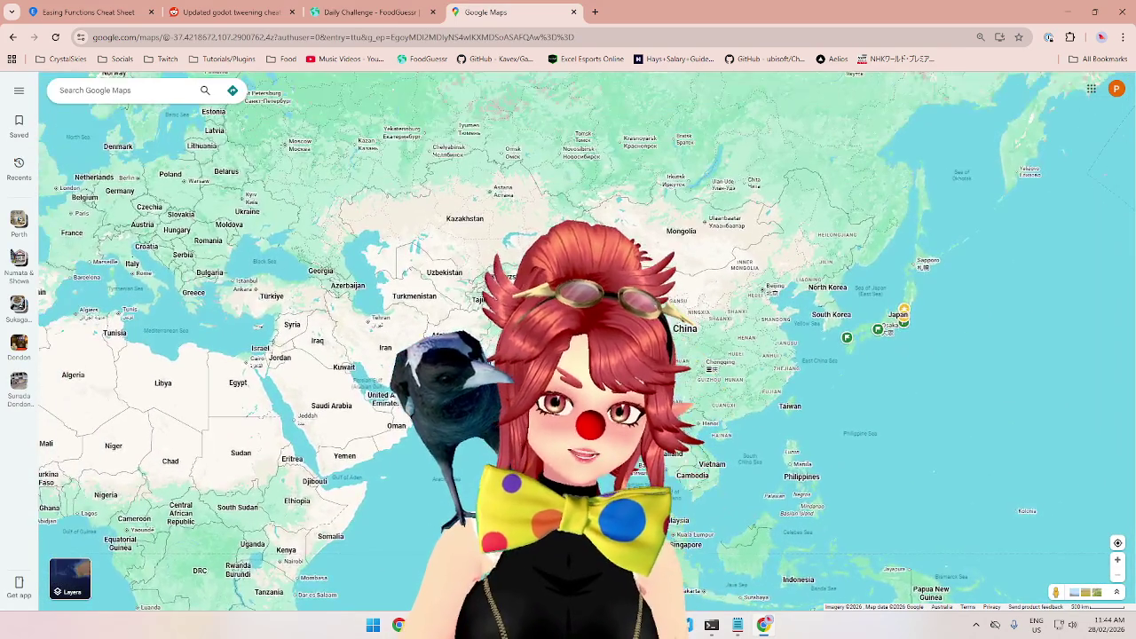
drag(402, 133, 471, 176)
drag(315, 147, 411, 261)
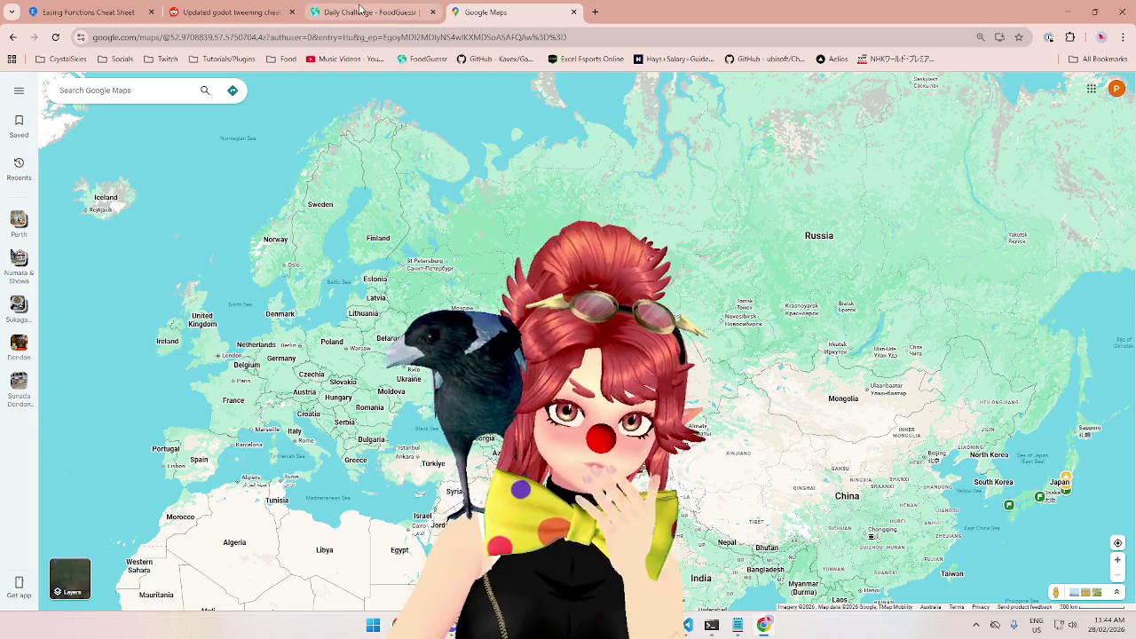
Step: Zoom around Eastern and Central Europe, the UK and Scandinavia, then return to FoodGuessr
scroll(506, 254, up, 3)
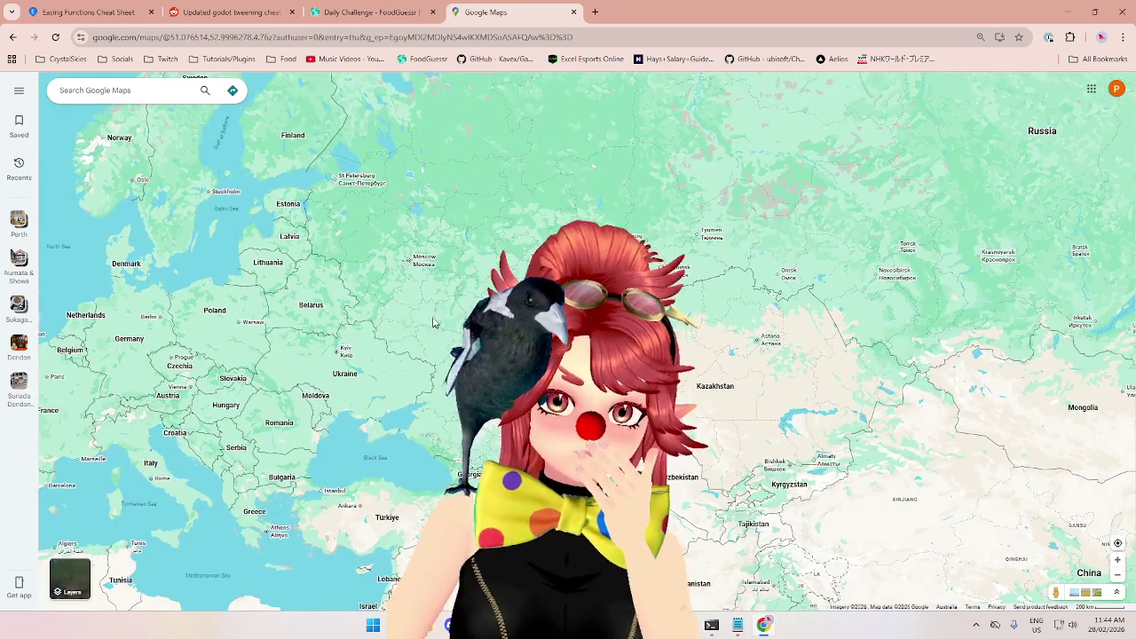
scroll(506, 254, up, 2)
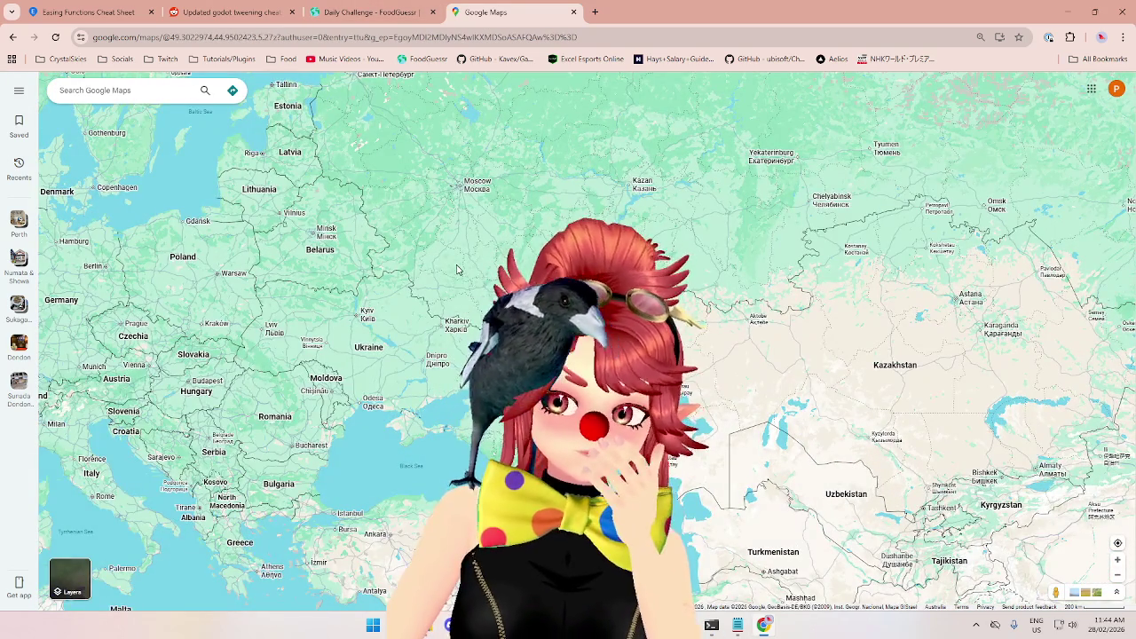
mouse_move(457, 269)
mouse_down()
mouse_move(564, 290)
mouse_move(591, 226)
mouse_move(694, 215)
mouse_up()
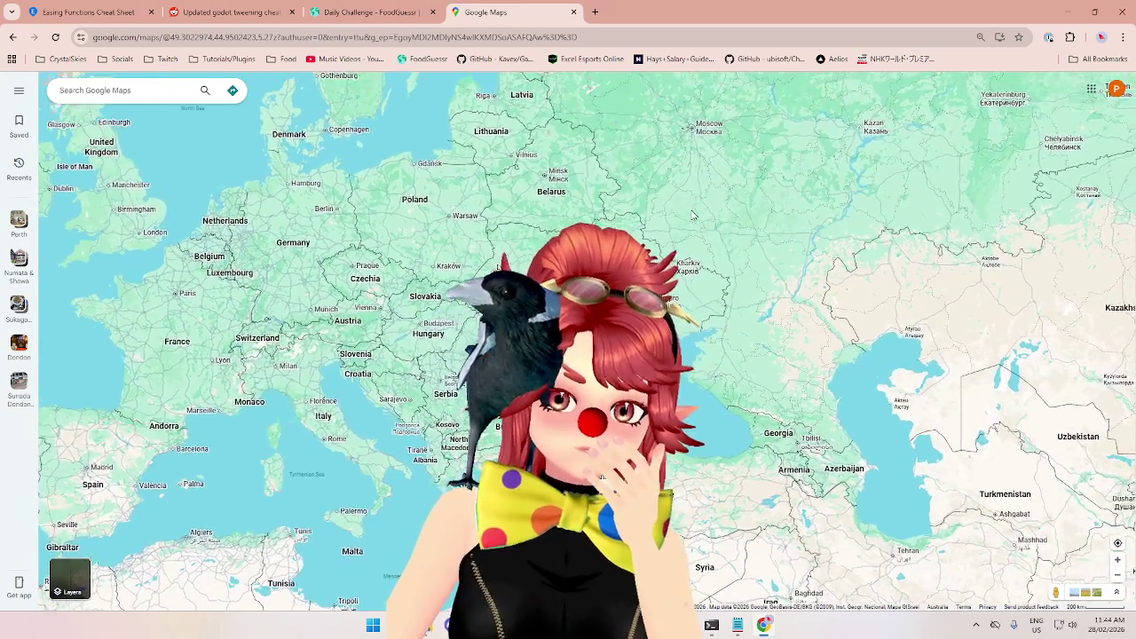
scroll(695, 215, up, 2)
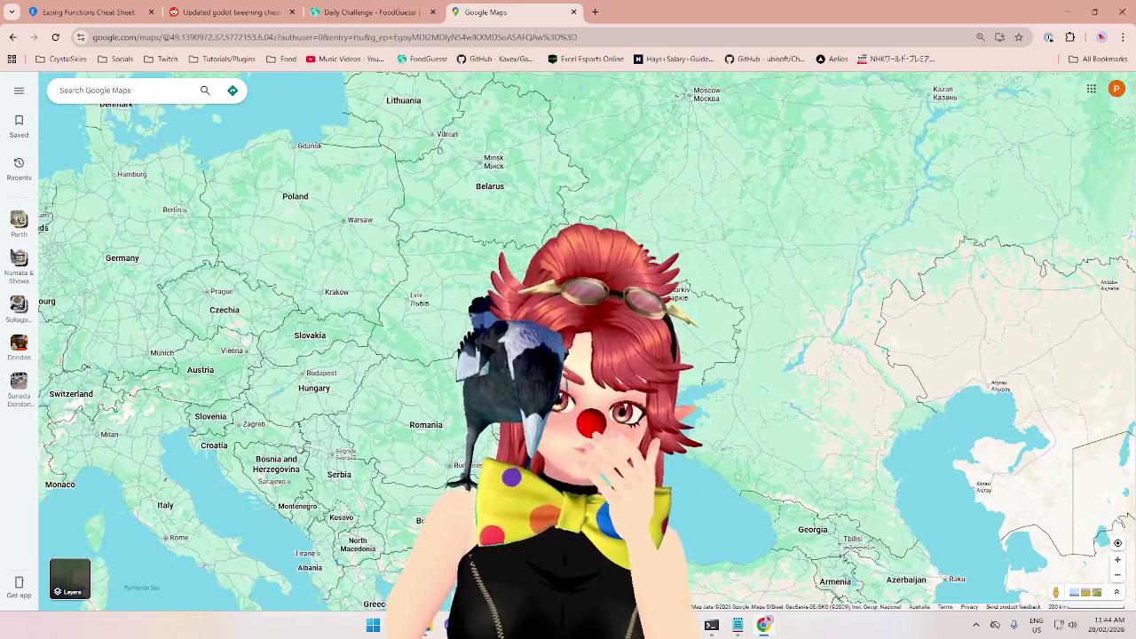
mouse_move(569, 275)
mouse_down()
mouse_move(700, 287)
mouse_move(667, 372)
mouse_up()
scroll(701, 286, down, 1)
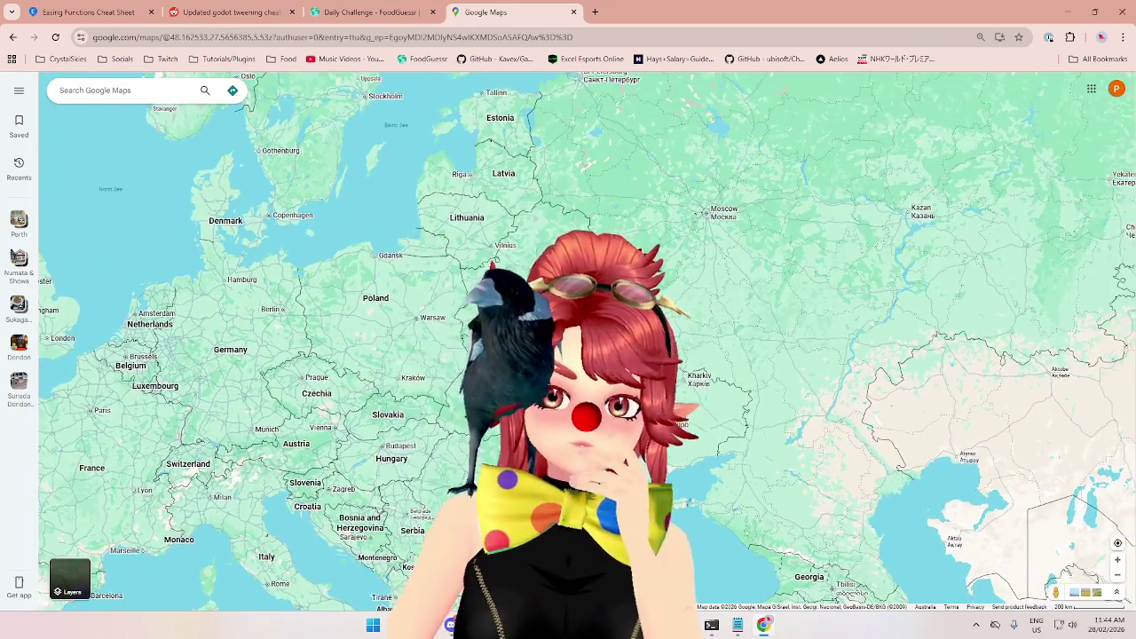
scroll(440, 409, down, 2)
drag(532, 215, 519, 220)
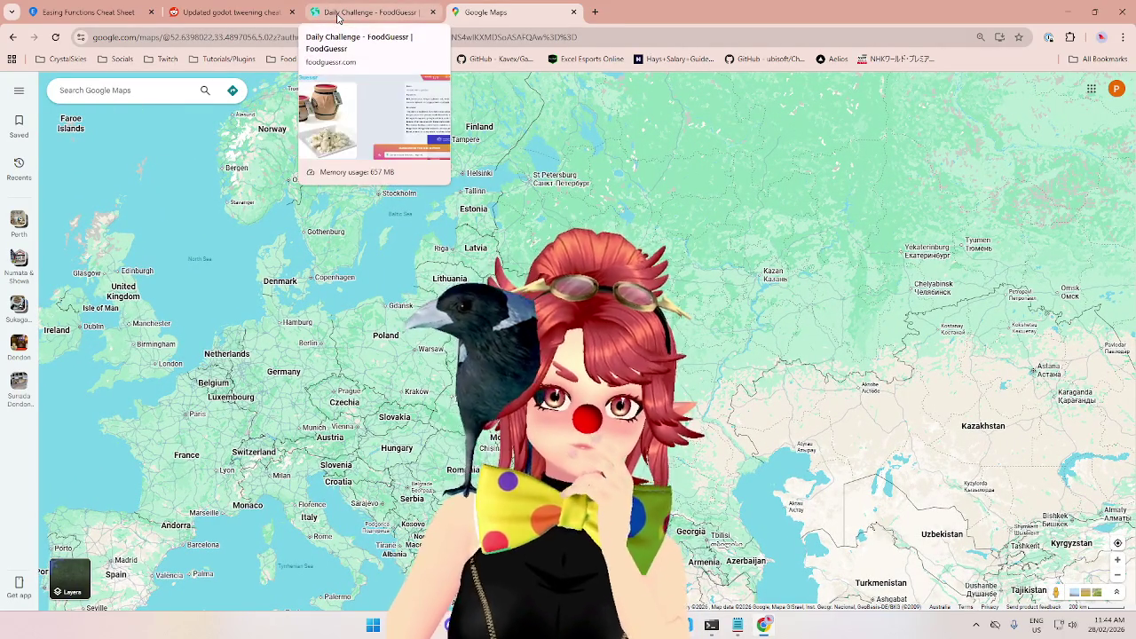
click(338, 15)
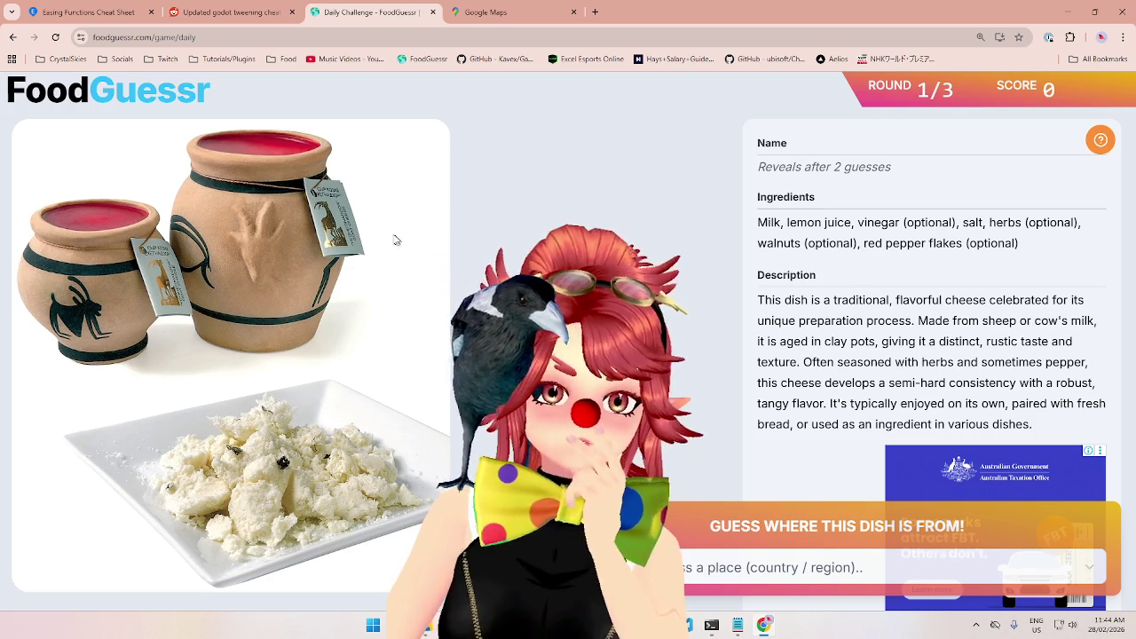
Step: Zoom in on the goat cheese jar's label and back out, then return to the Europe map
scroll(364, 242, up, 5)
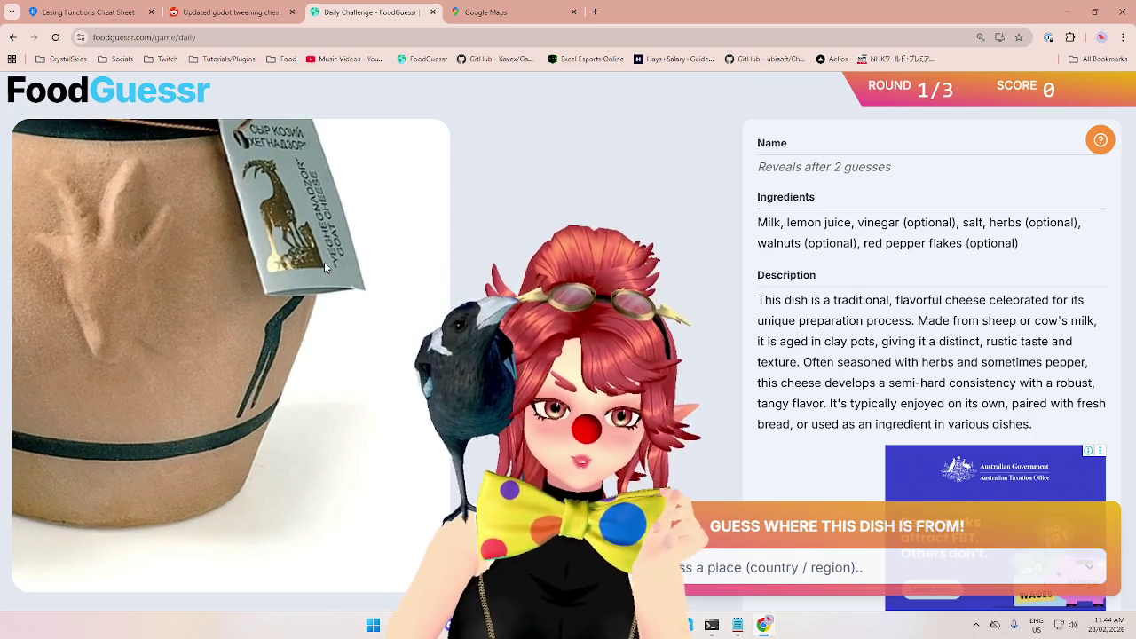
scroll(360, 259, down, 5)
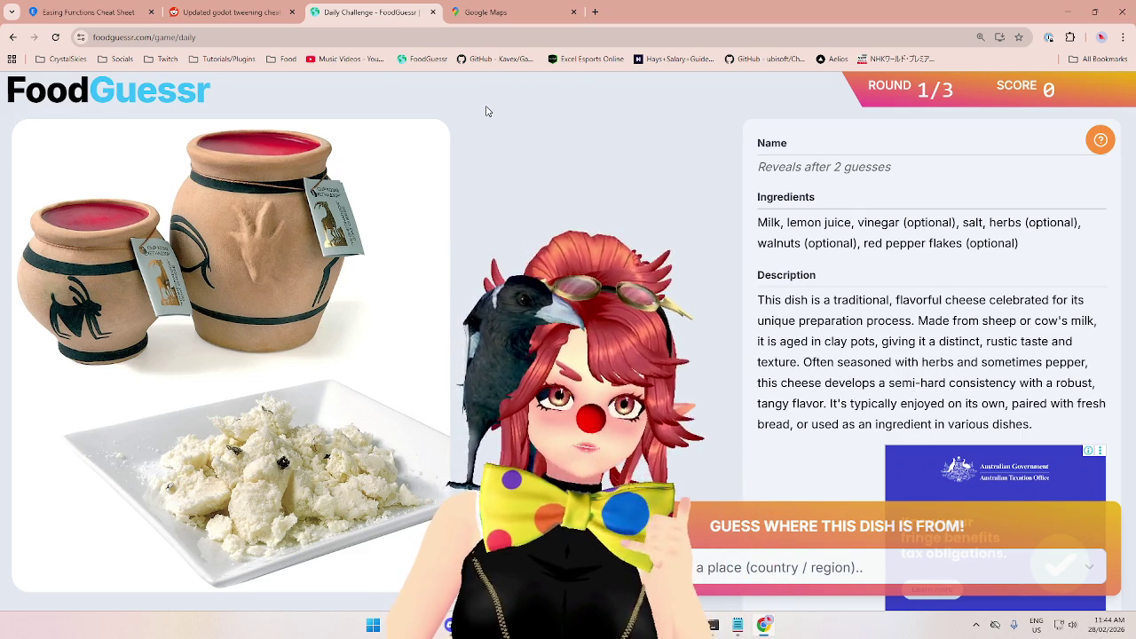
click(498, 16)
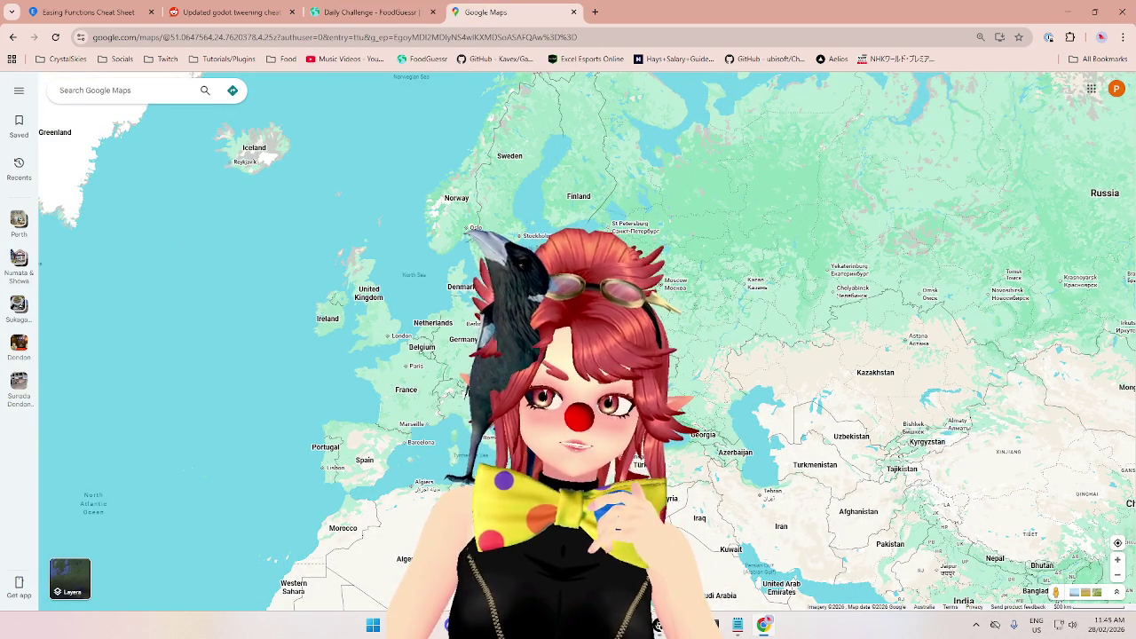
Step: Zoom the map in toward the Balkans and Black Sea, then check the FoodGuessr challenge
scroll(597, 387, up, 3)
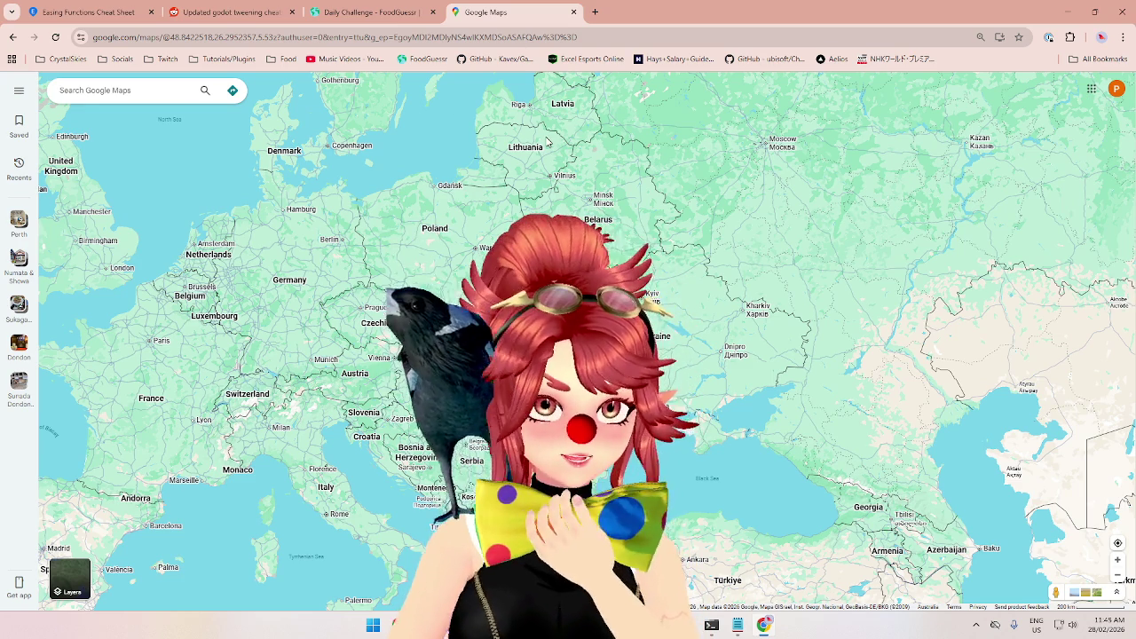
scroll(547, 139, down, 3)
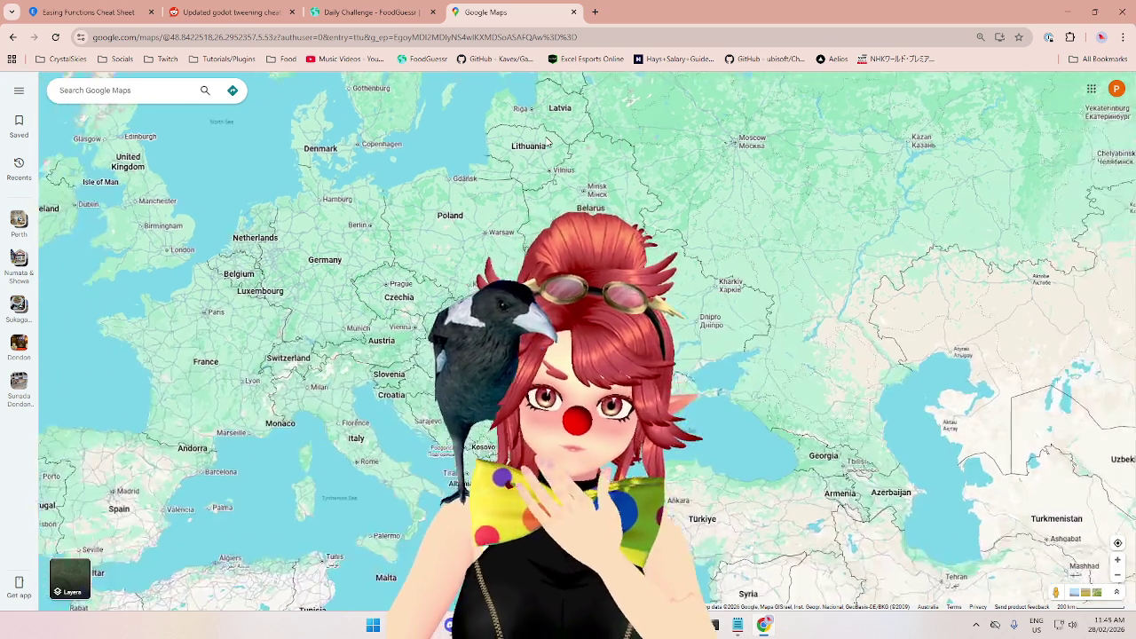
scroll(548, 135, up, 2)
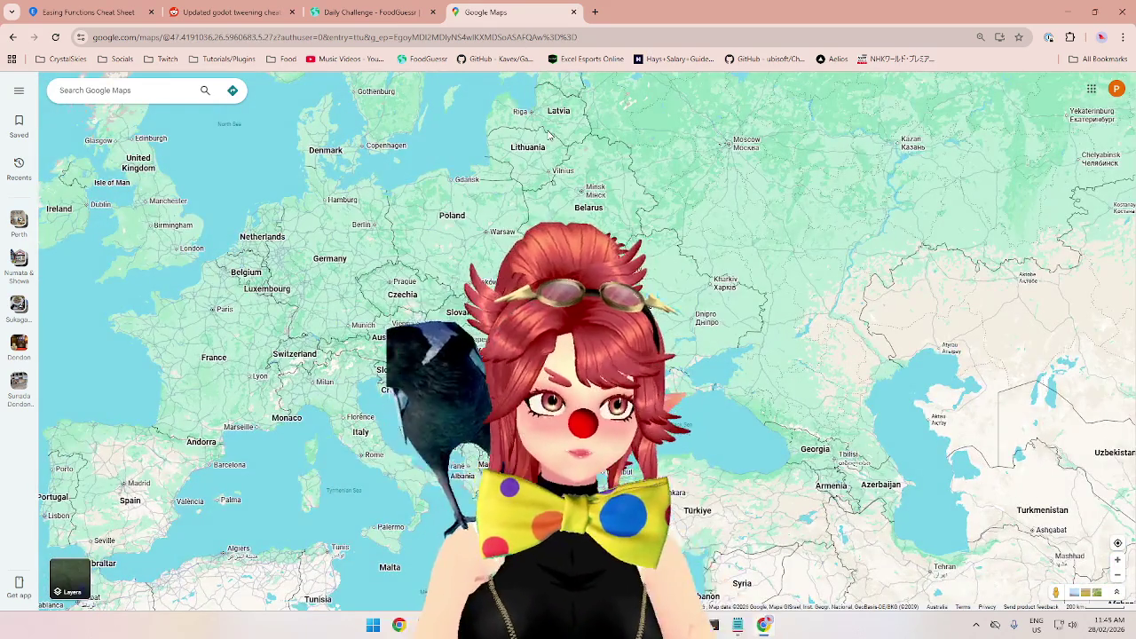
scroll(698, 273, up, 2)
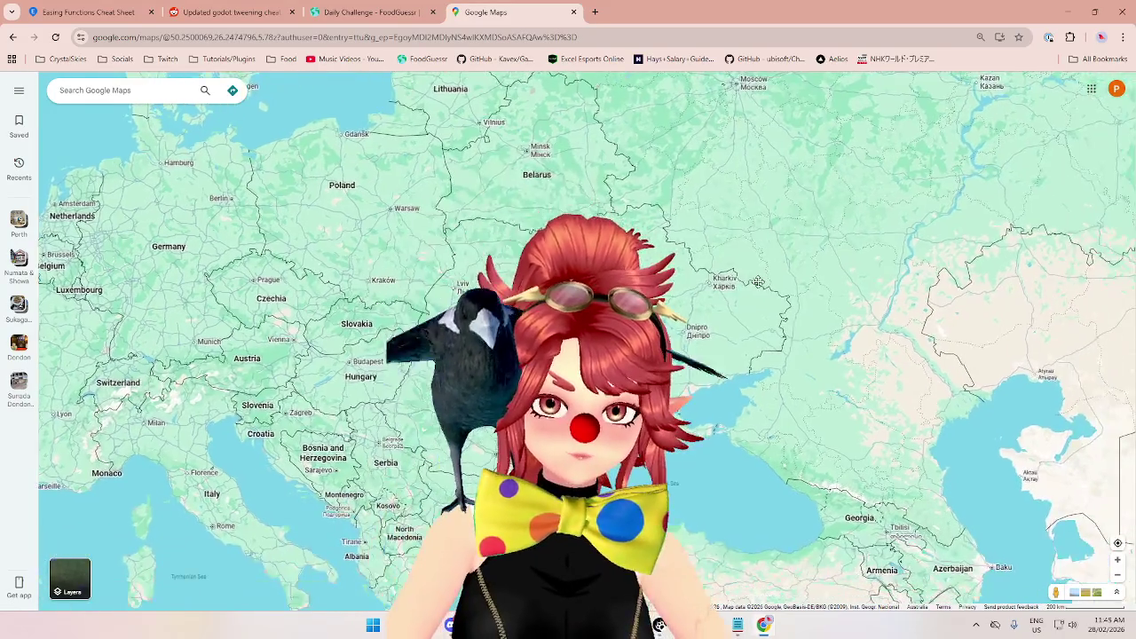
click(399, 19)
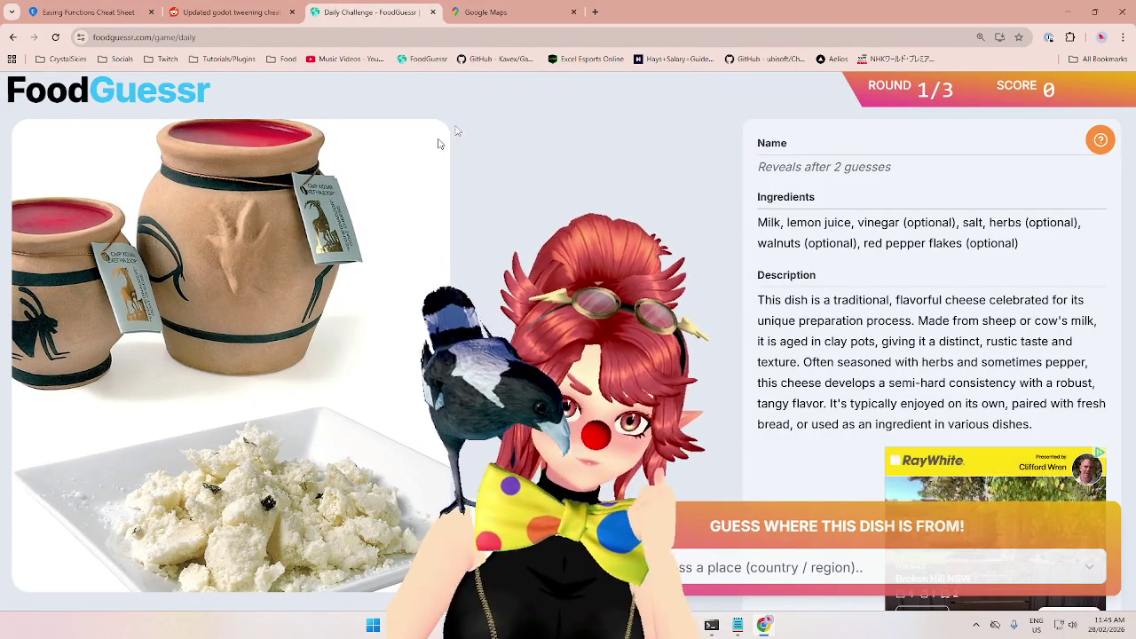
Step: Zoom further across the Black Sea toward the Caspian and Kazakhstan, then return to FoodGuessr
click(518, 20)
scroll(771, 388, up, 2)
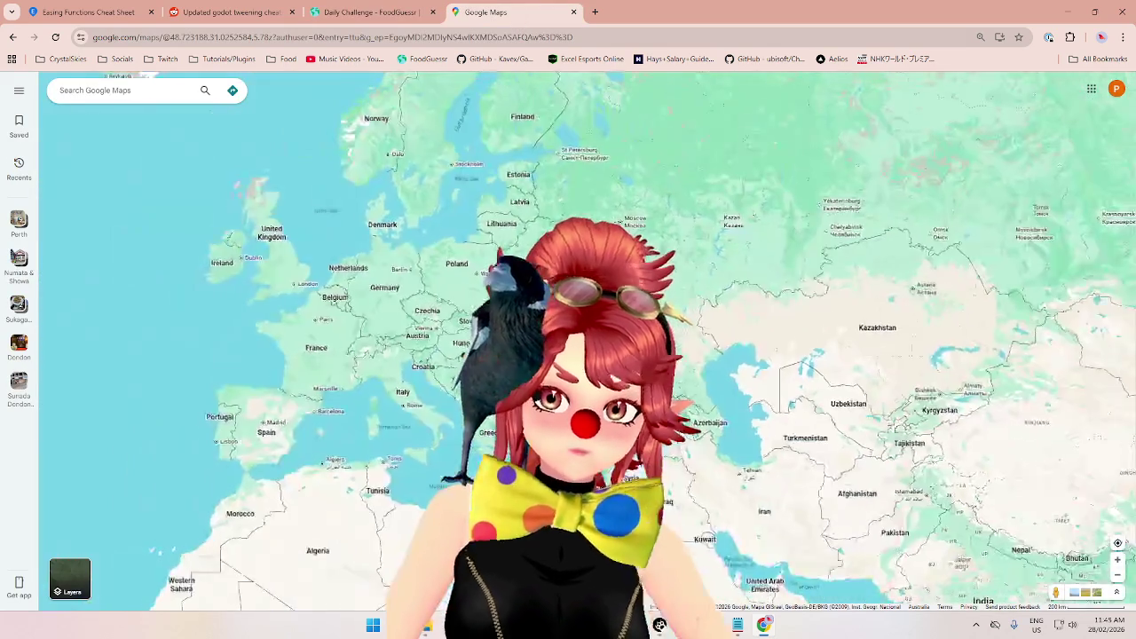
scroll(680, 431, up, 3)
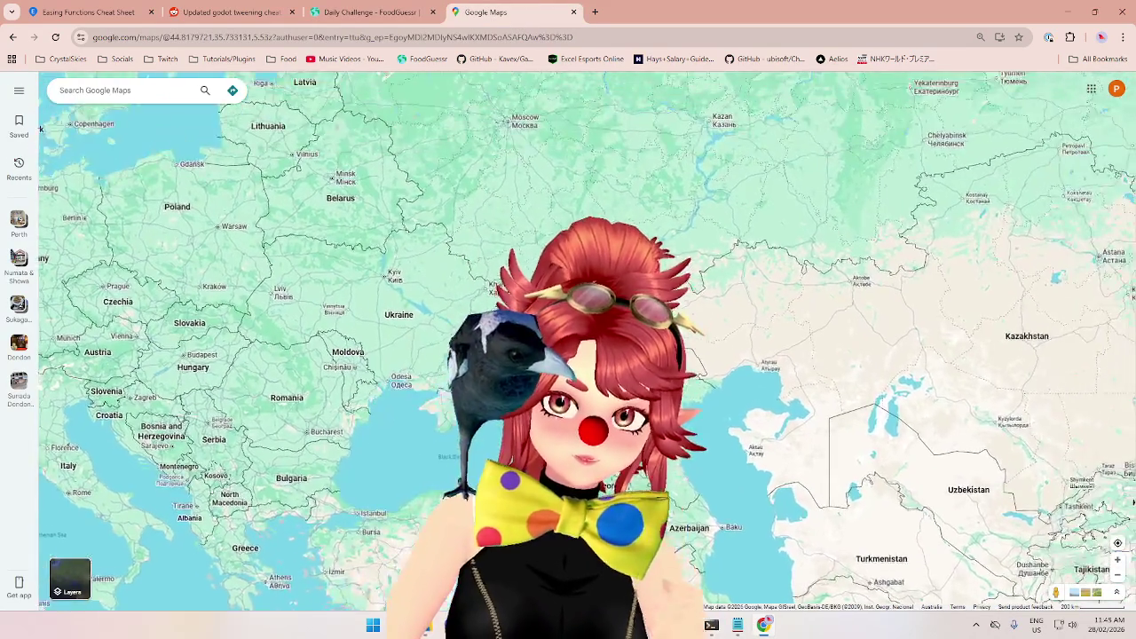
scroll(533, 293, up, 2)
scroll(526, 248, down, 4)
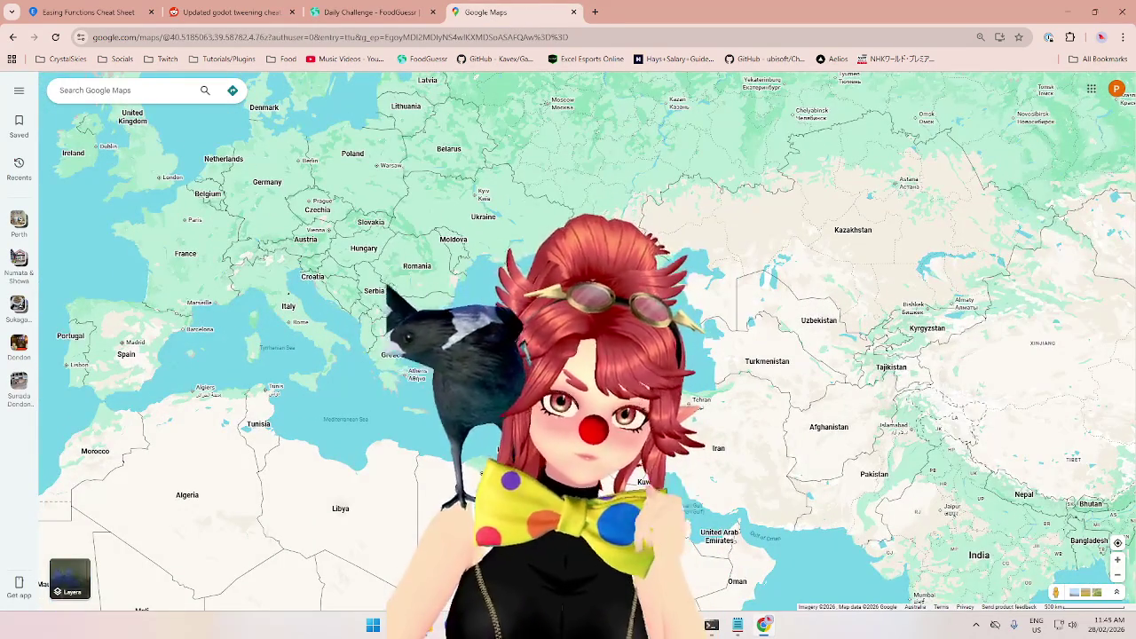
scroll(543, 271, up, 1)
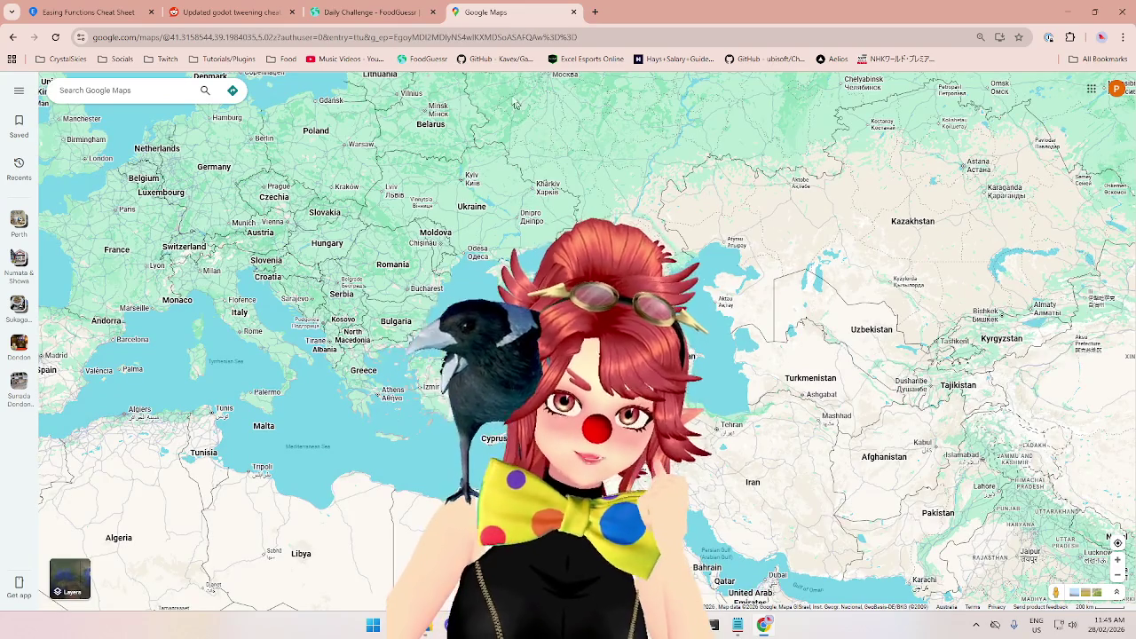
click(368, 12)
Step: Review the cheese round clues, then zoom the map onto the Caucasus around Georgia and Azerbaijan
click(754, 572)
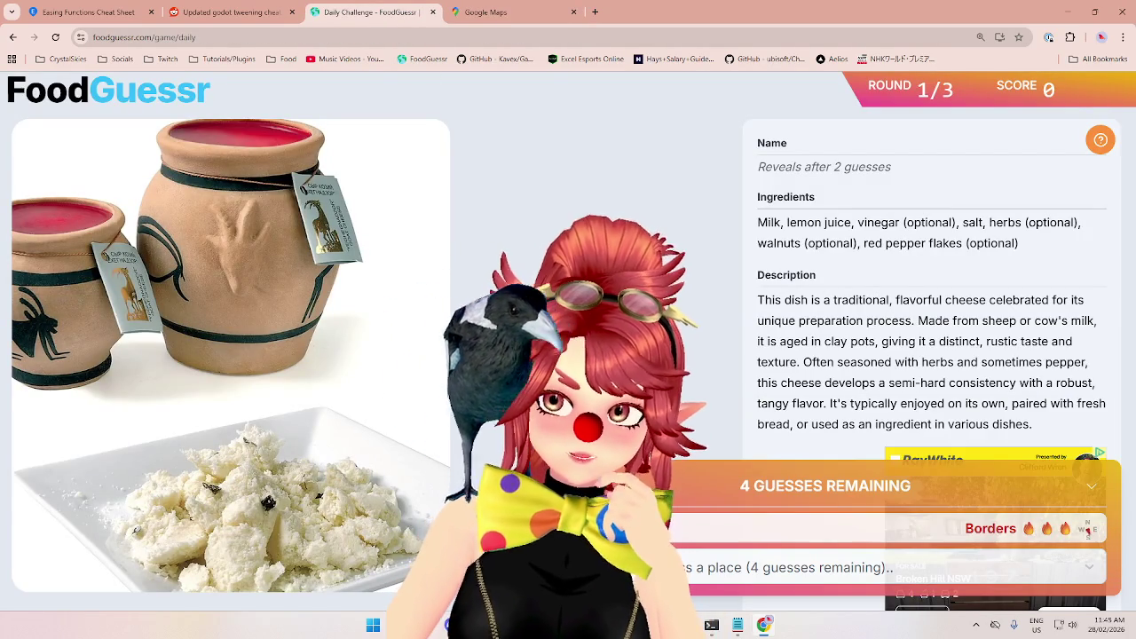
click(482, 18)
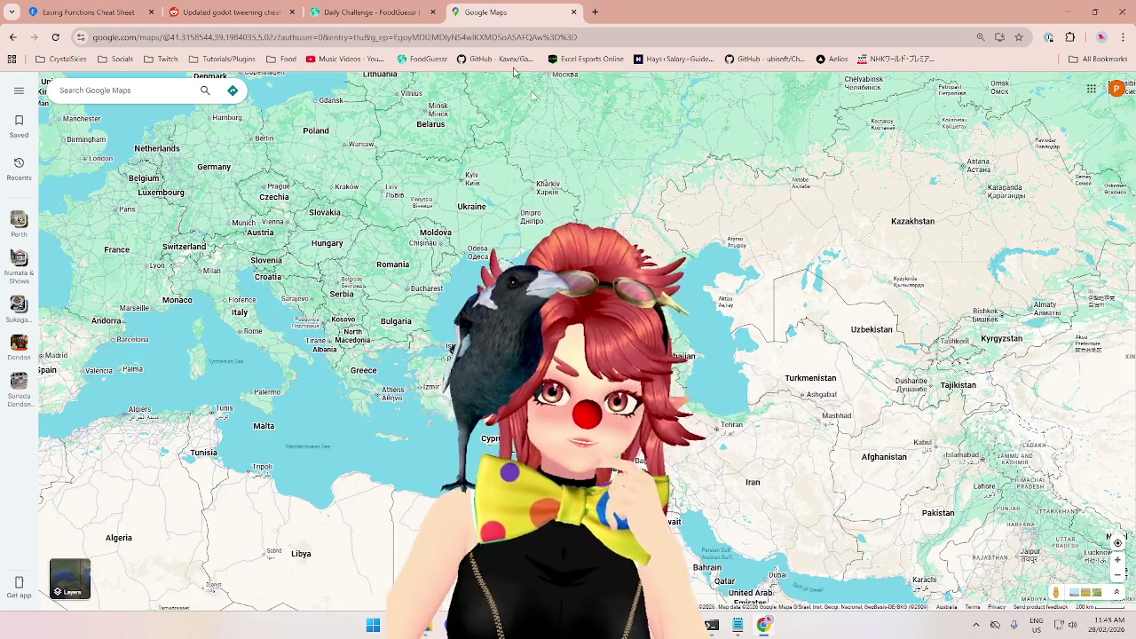
scroll(686, 378, up, 5)
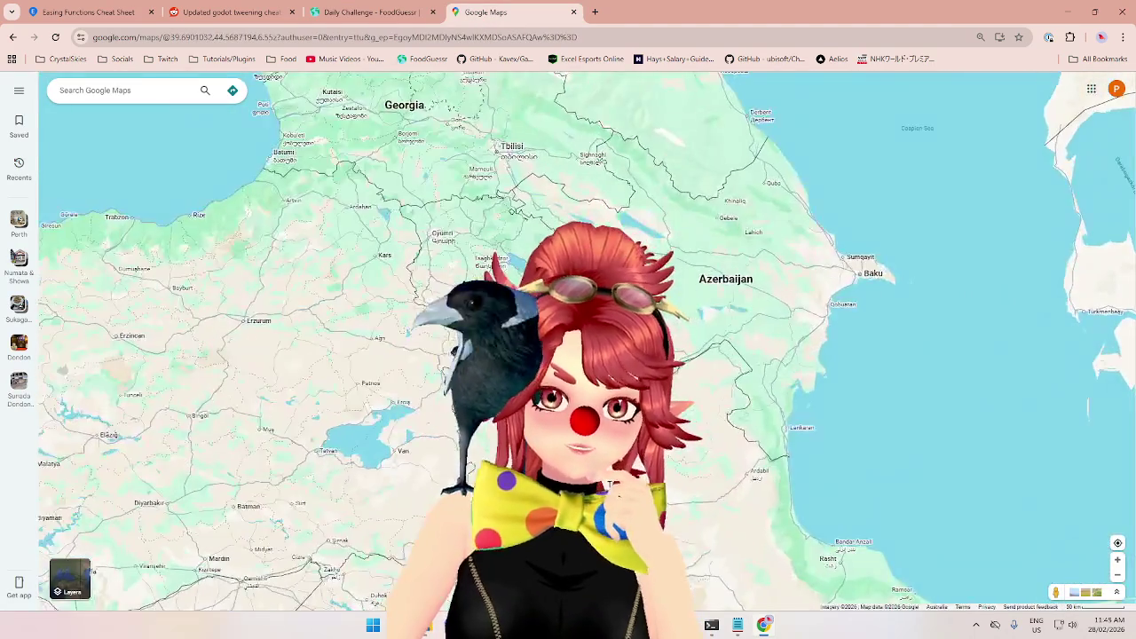
scroll(648, 310, down, 2)
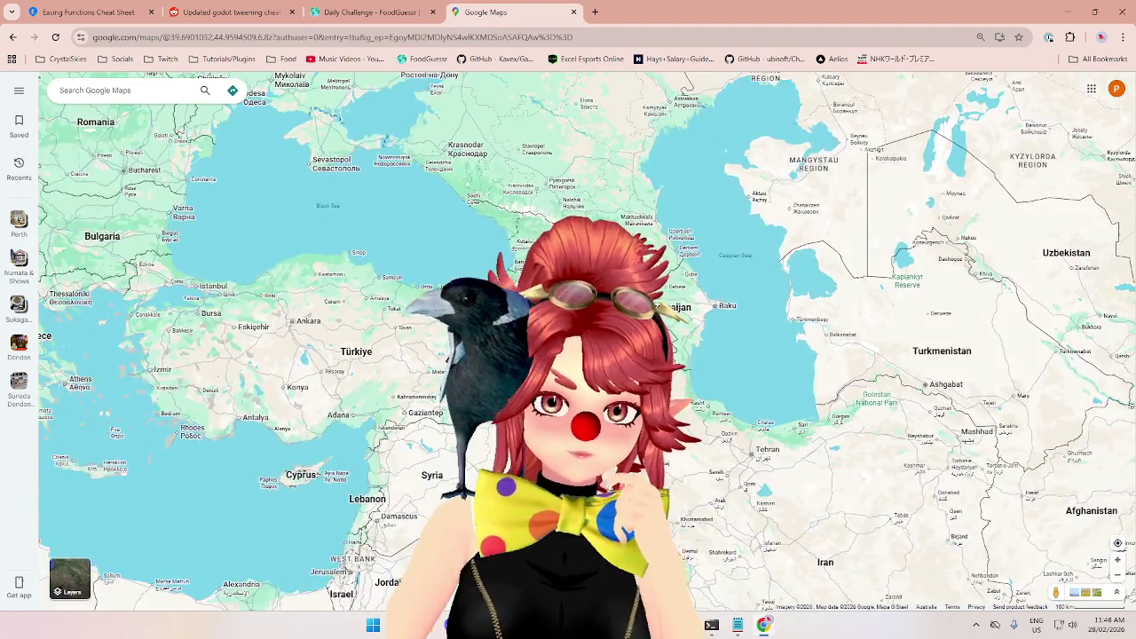
scroll(591, 218, up, 2)
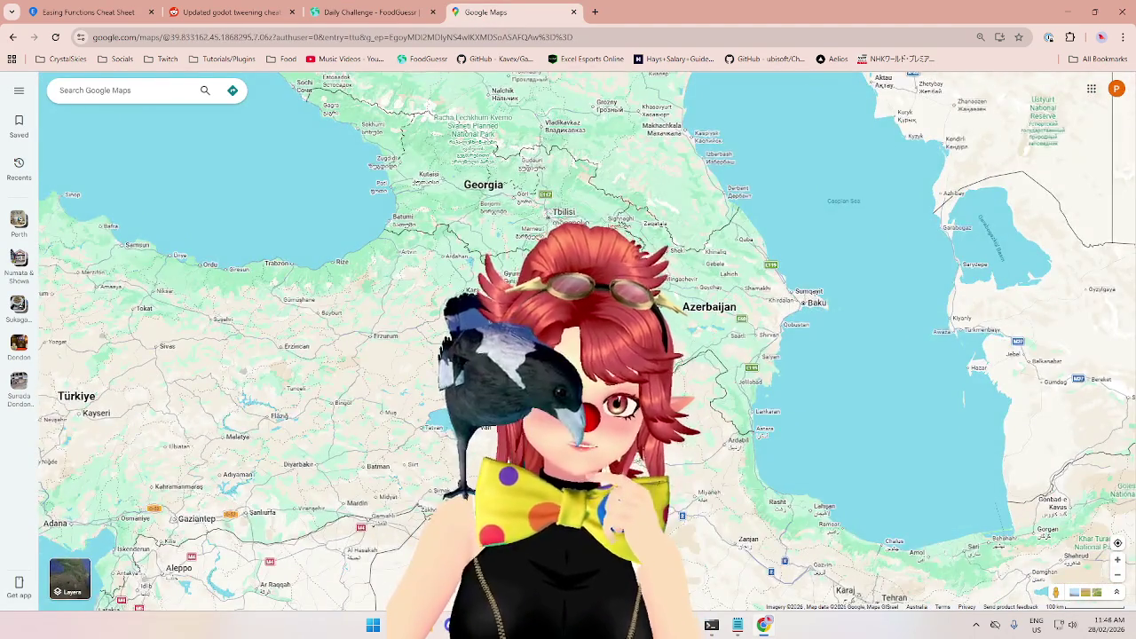
scroll(591, 218, down, 1)
scroll(754, 381, up, 2)
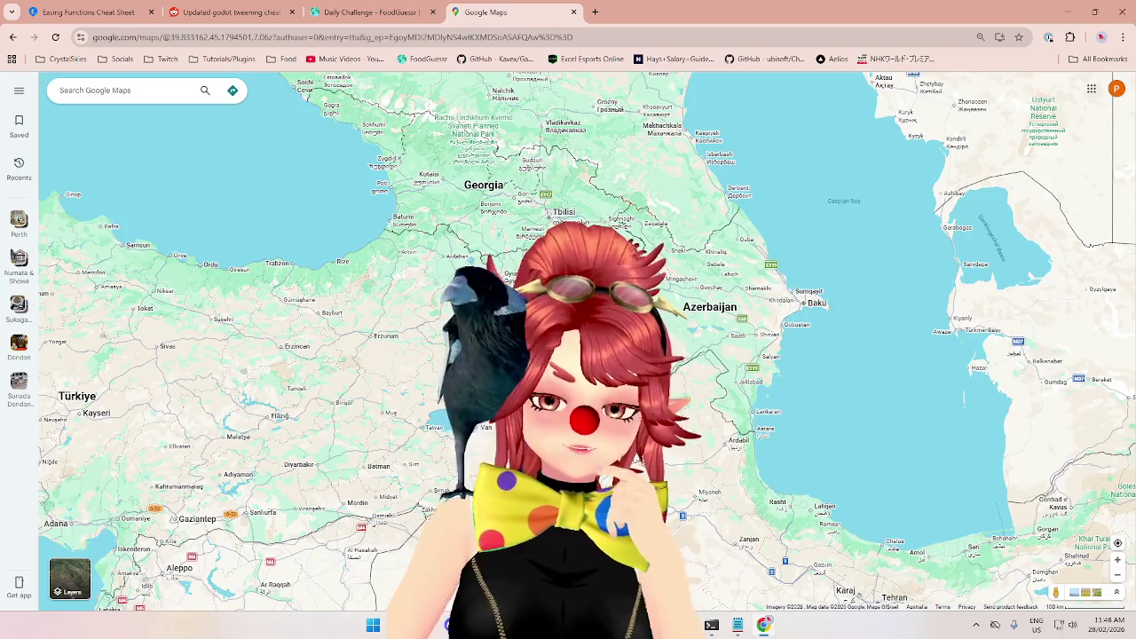
scroll(754, 382, up, 1)
Step: Compare the clay-pot cheese clues against the Caucasus map, ending on the cheese puzzle
click(372, 11)
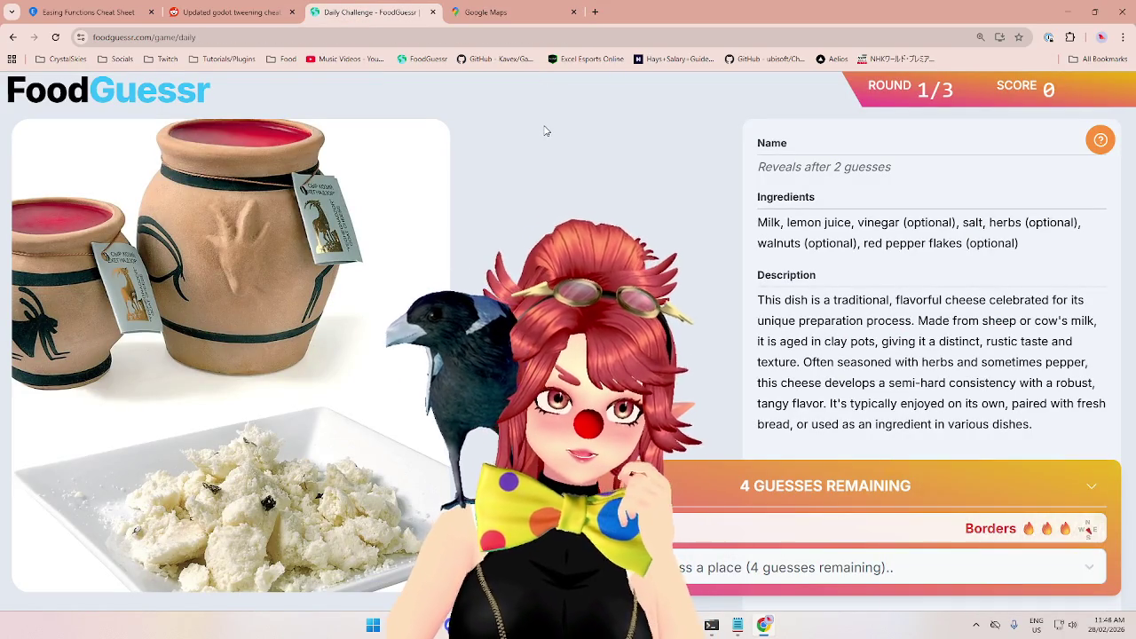
click(536, 21)
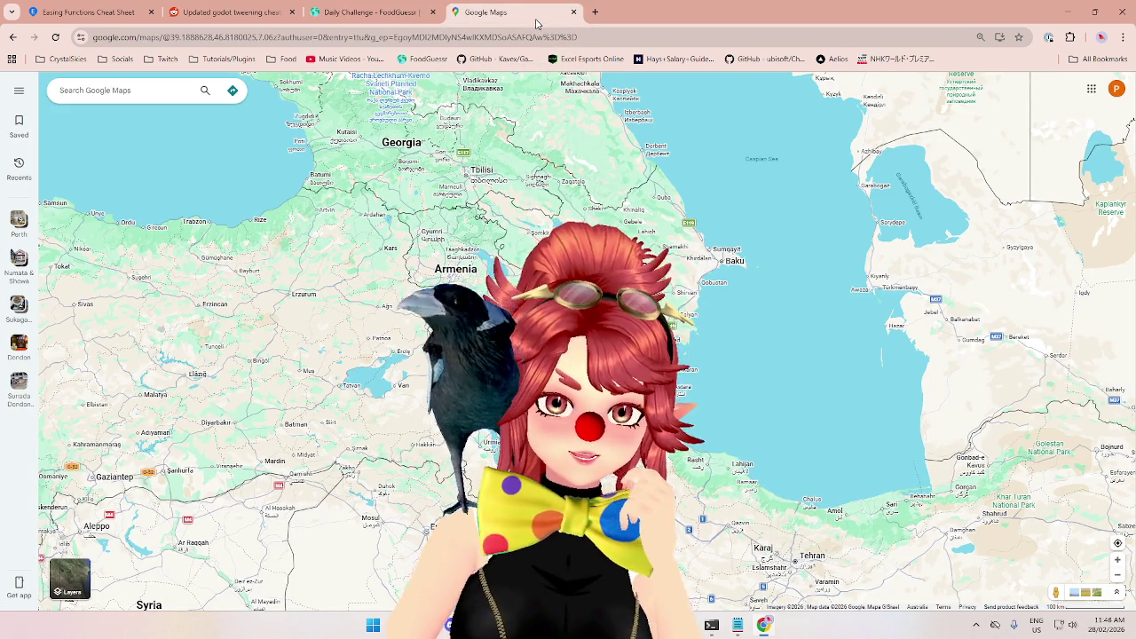
click(399, 25)
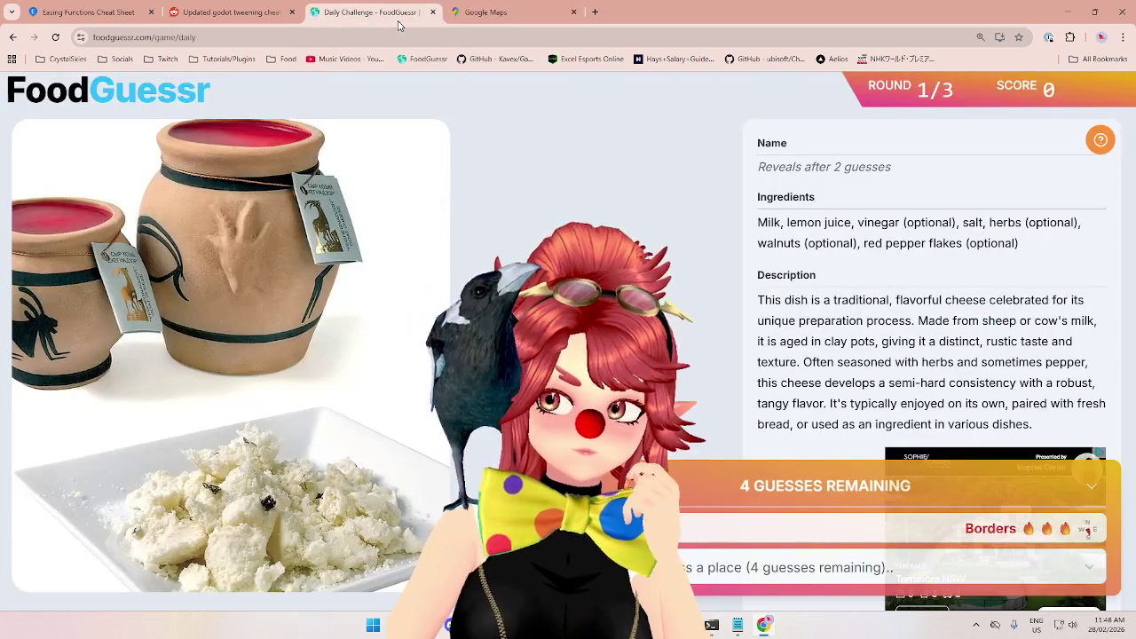
Step: Switch back and forth between the Caucasus map and the cheese clues to compare them
click(493, 14)
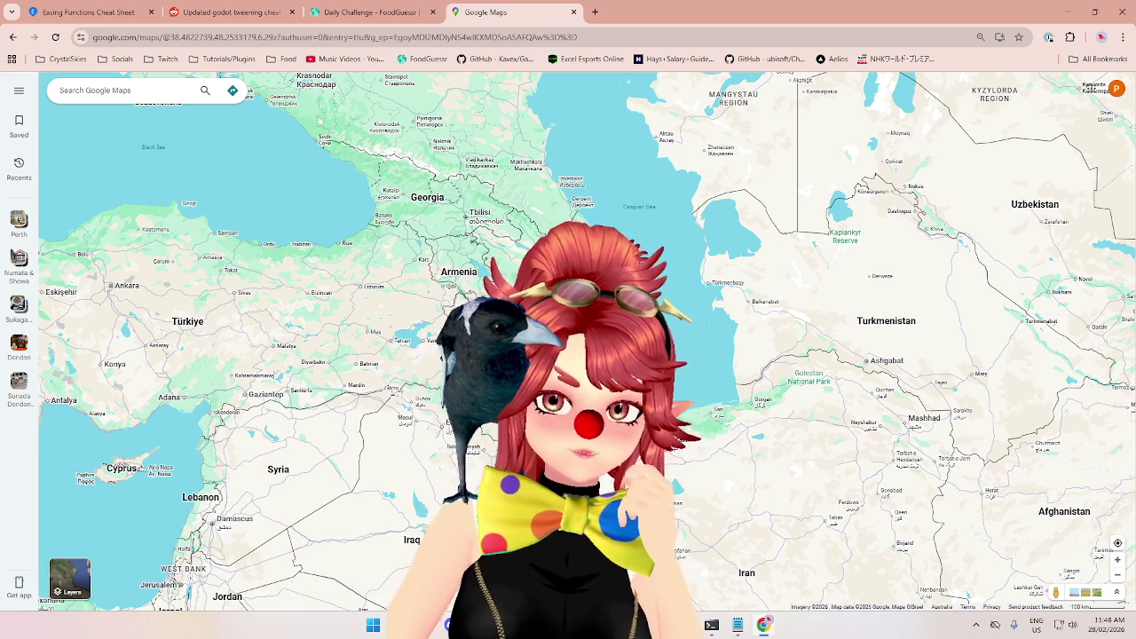
scroll(539, 179, up, 3)
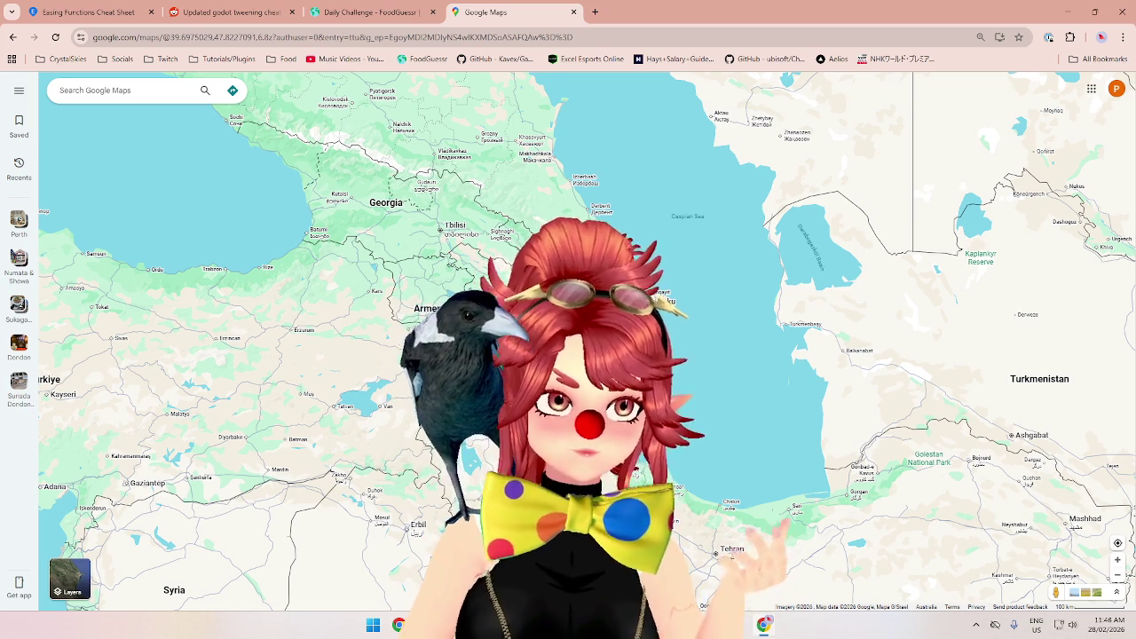
click(341, 14)
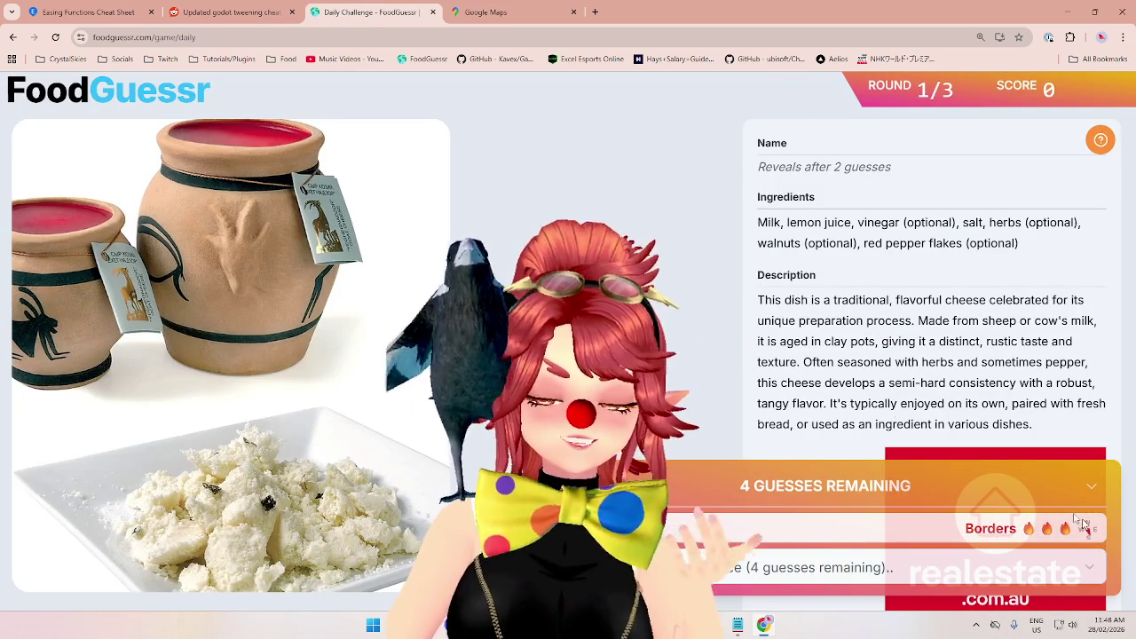
click(508, 18)
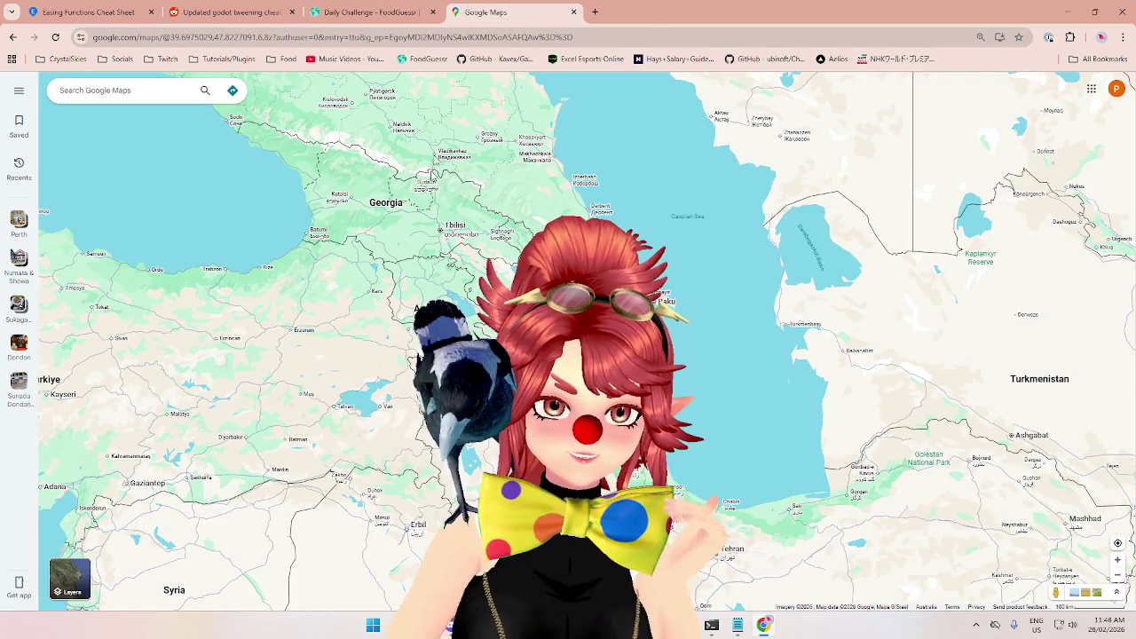
click(402, 12)
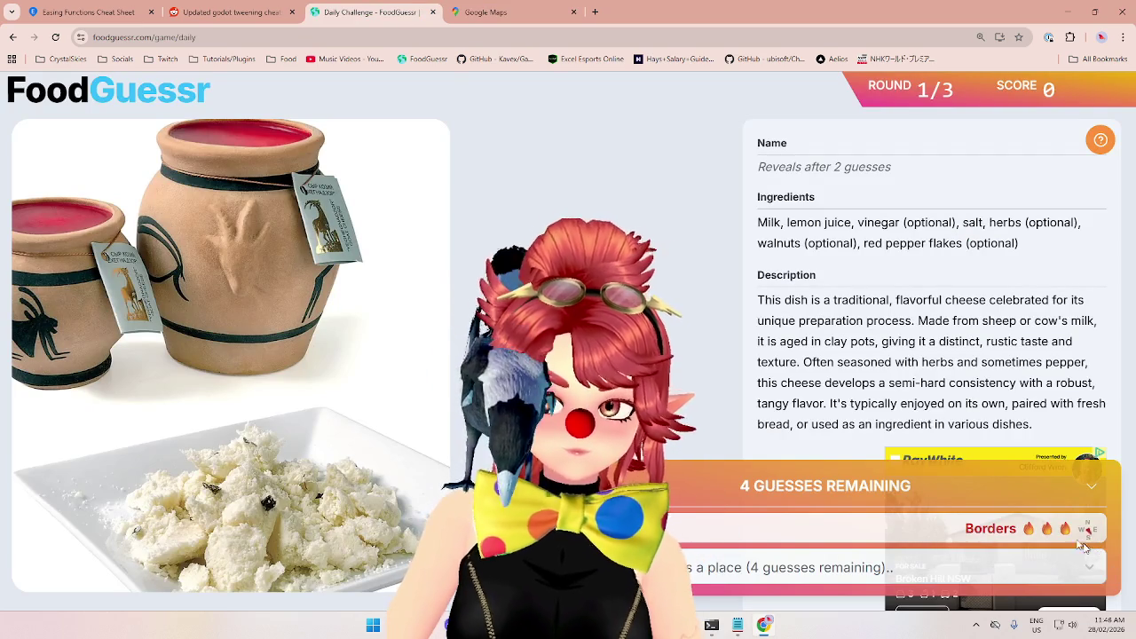
click(502, 14)
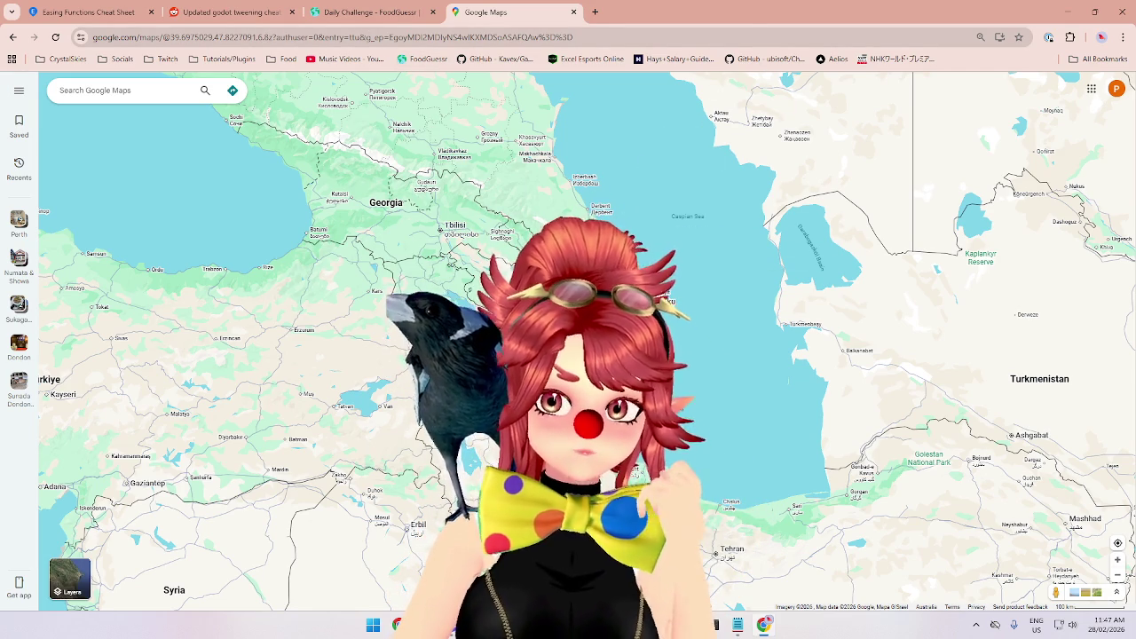
Step: Zoom the map onto Armenia and Baku, then return to the game to enter a guess
scroll(669, 399, up, 2)
scroll(507, 235, up, 2)
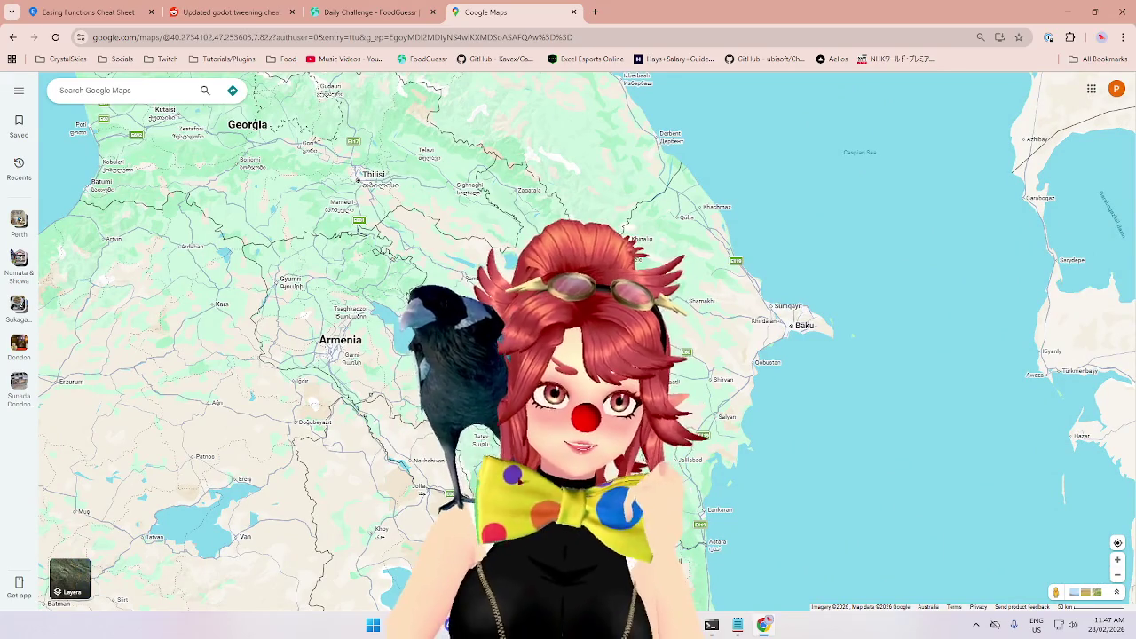
scroll(558, 316, down, 1)
scroll(557, 317, up, 4)
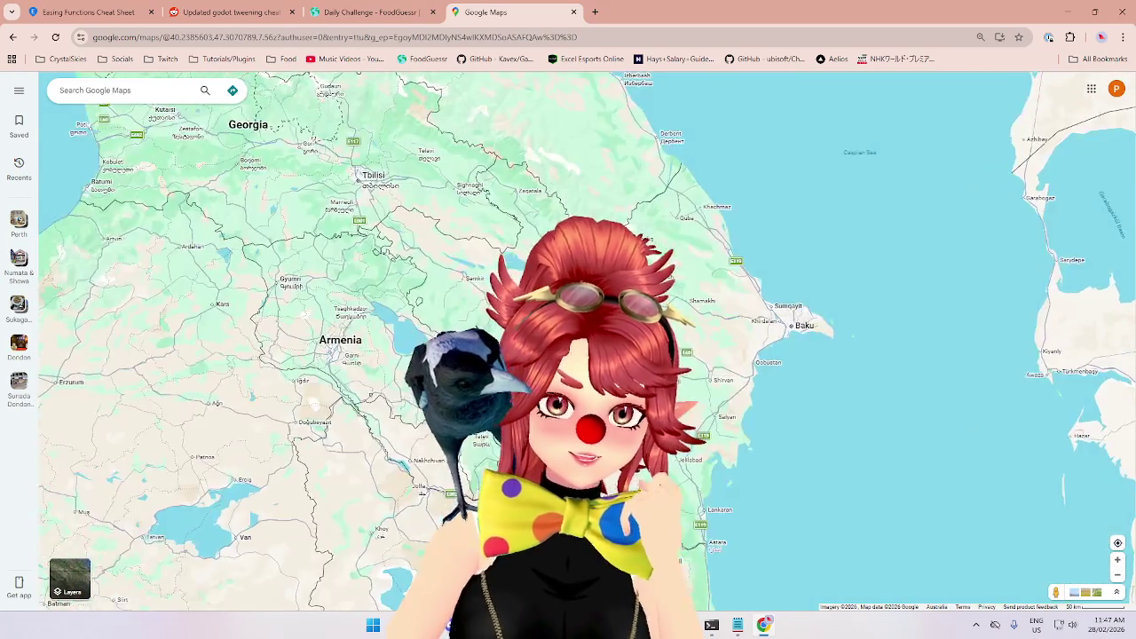
scroll(499, 305, down, 4)
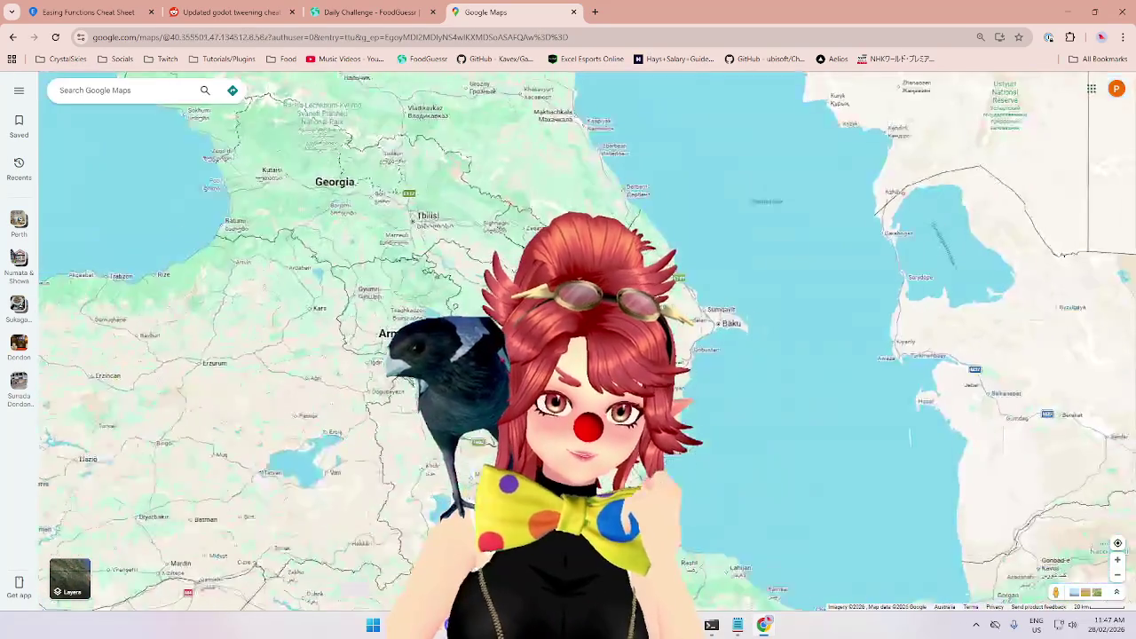
scroll(499, 305, up, 3)
scroll(499, 304, down, 3)
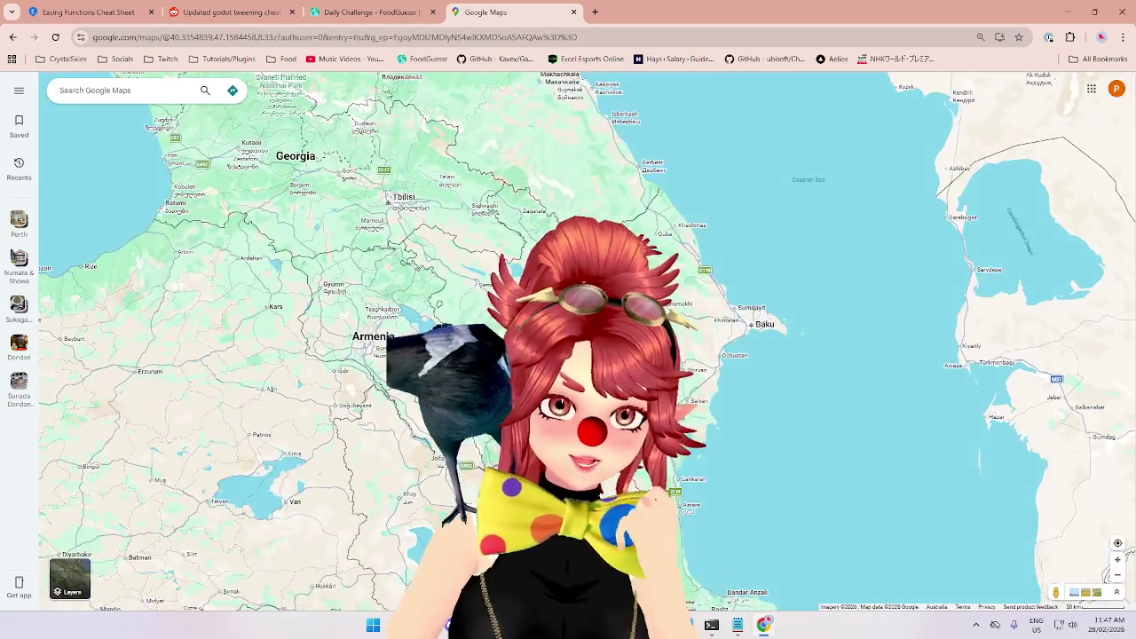
click(371, 11)
click(764, 573)
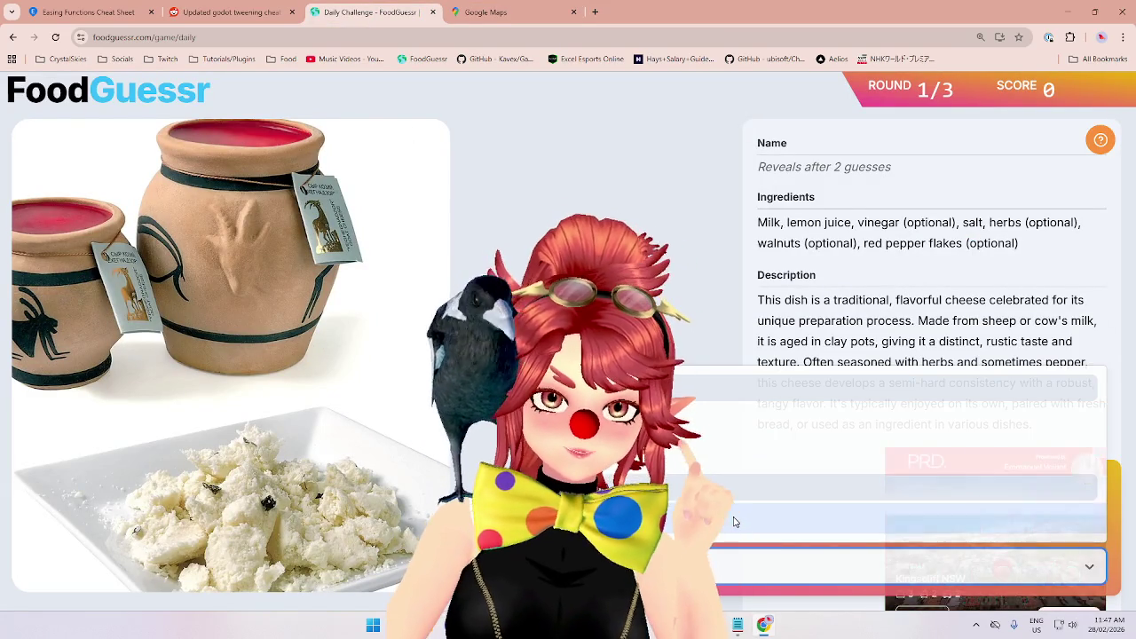
Step: Submit Armenia, revealing Horats Panir for 4,500 points, vote on the dish and go to round 2
key(Return)
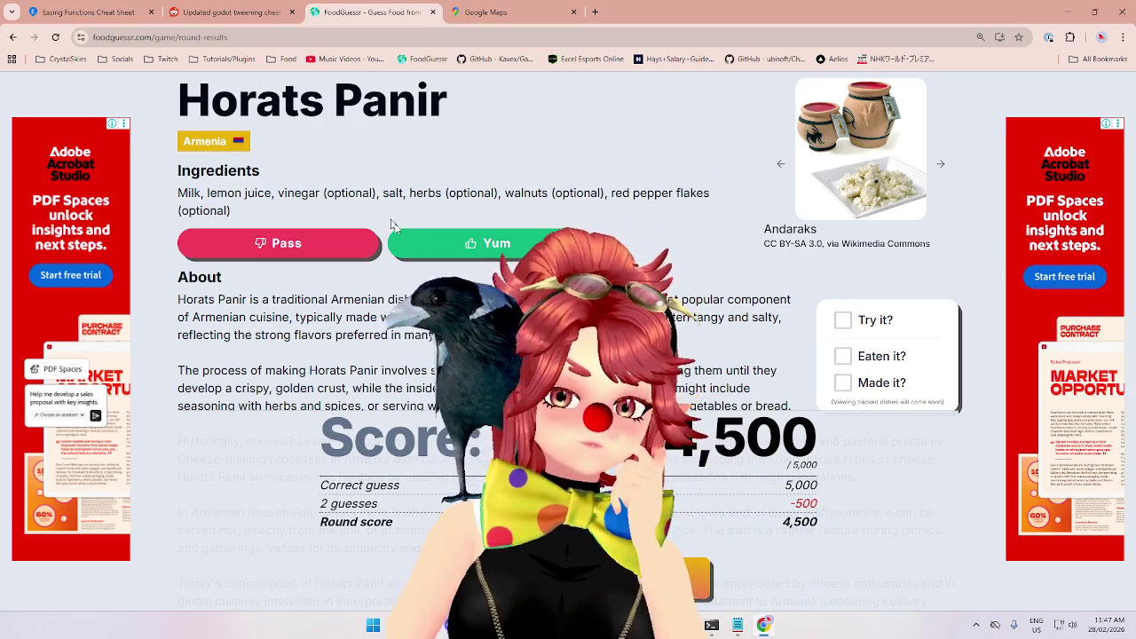
scroll(568, 267, down, 1)
scroll(568, 311, down, 2)
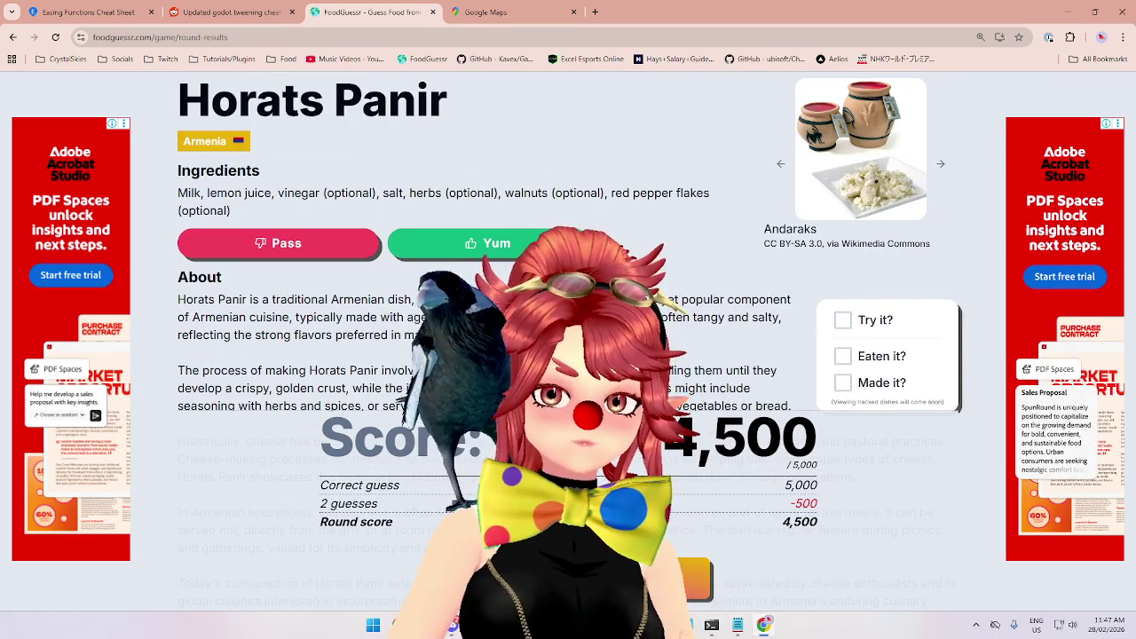
click(533, 244)
key(space)
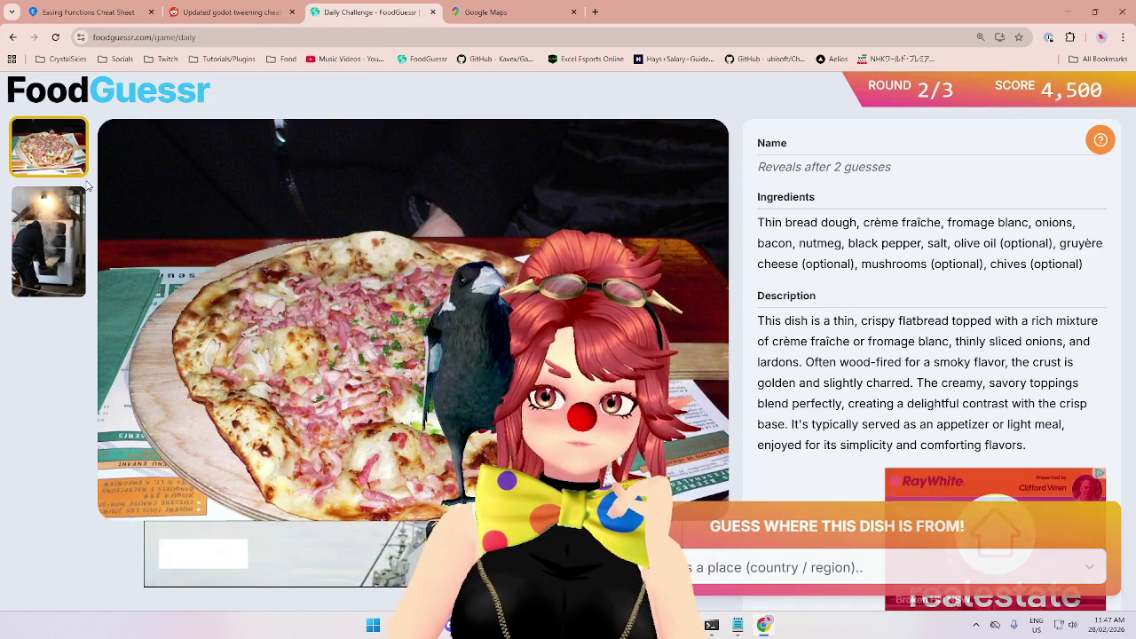
Step: Check the baking photo, then highlight ingredient text, ending with 'gruyère cheese' selected
click(39, 222)
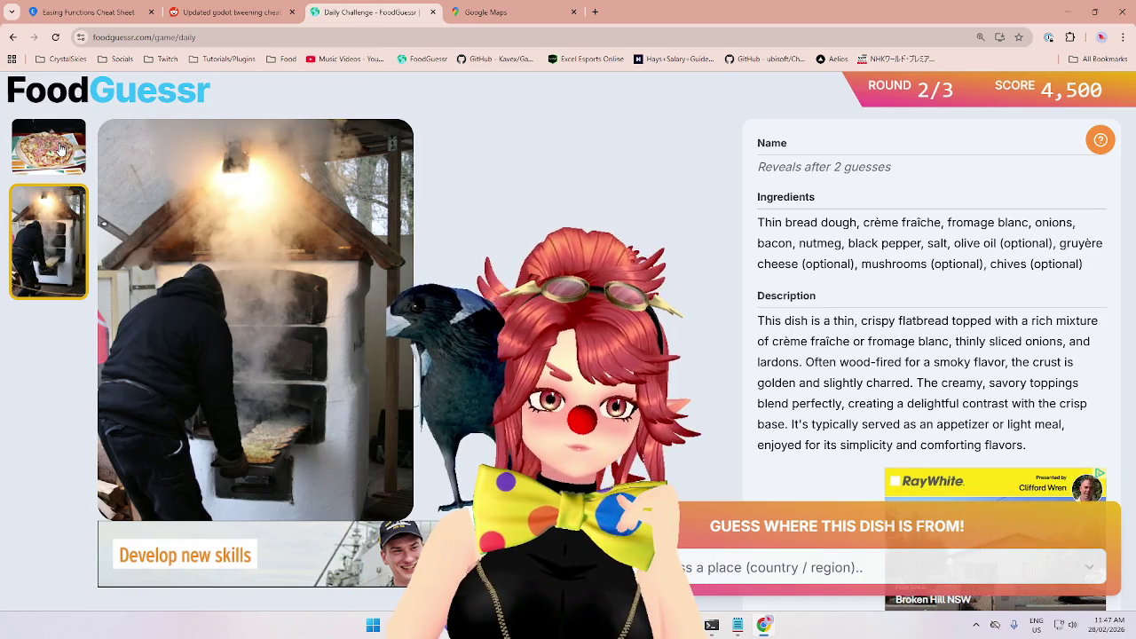
click(61, 149)
drag(892, 224, 1032, 223)
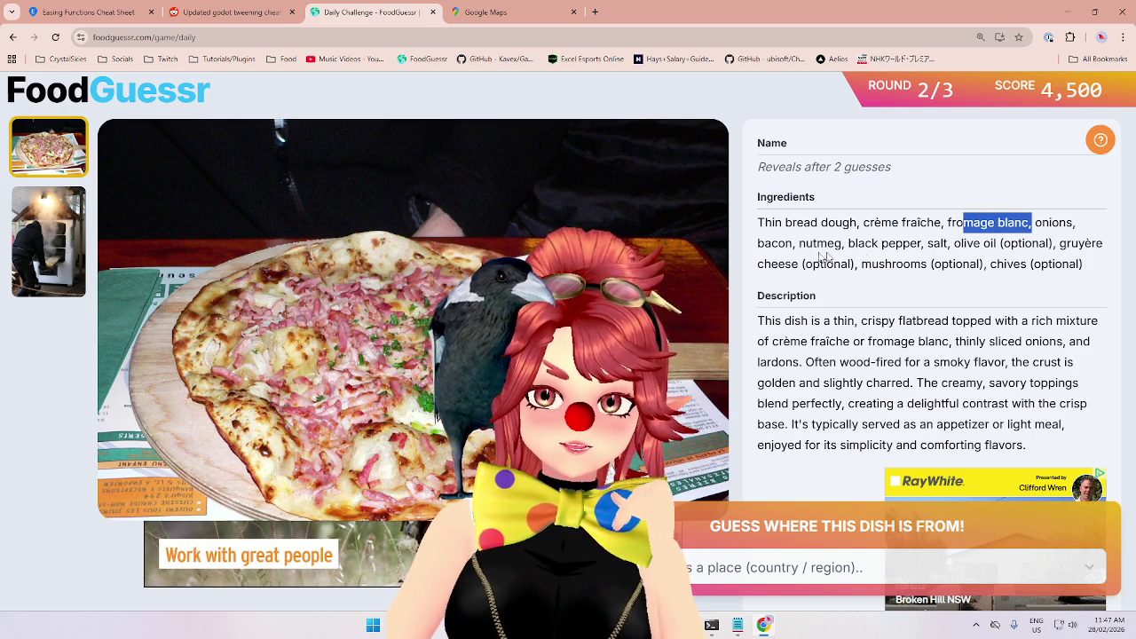
mouse_move(858, 244)
mouse_down()
mouse_move(1093, 244)
mouse_move(1030, 264)
mouse_up()
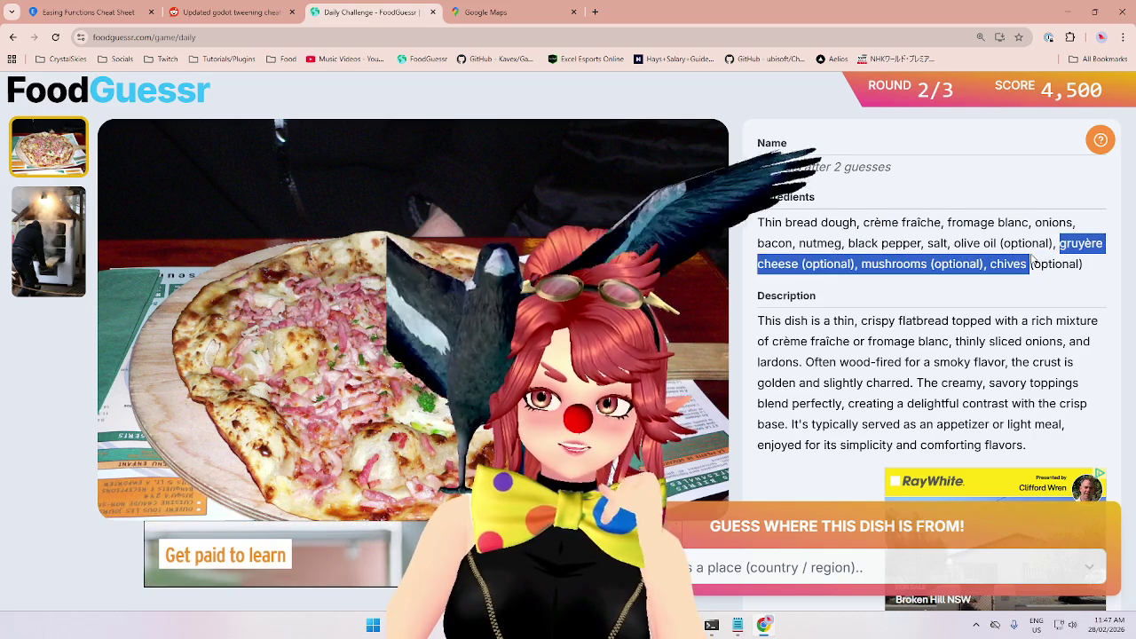
drag(802, 321, 991, 322)
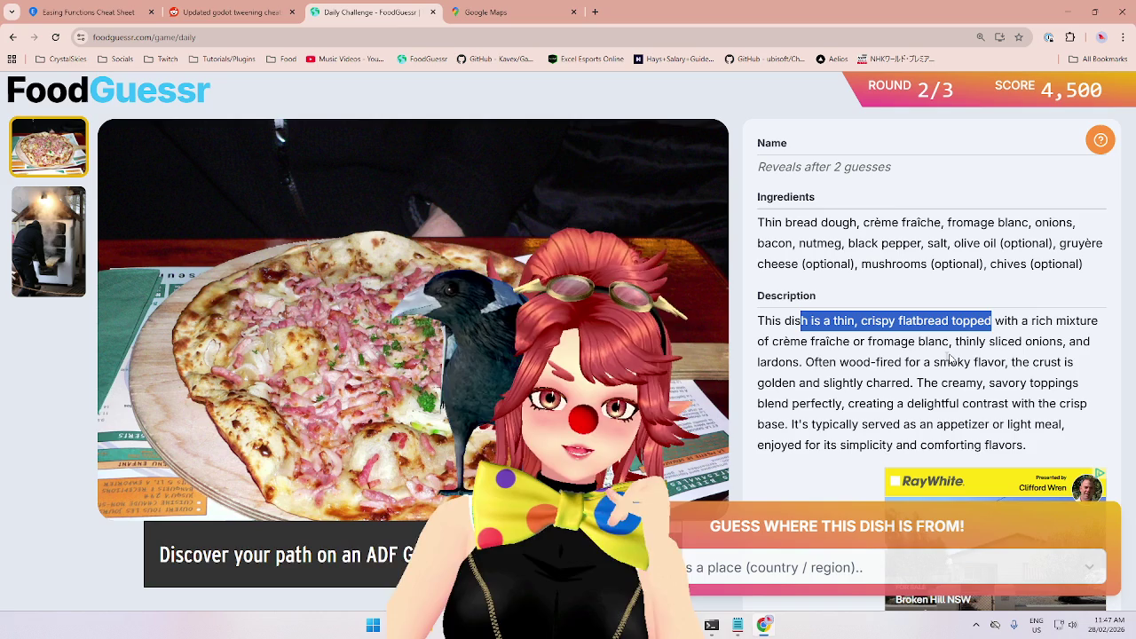
drag(863, 223, 964, 222)
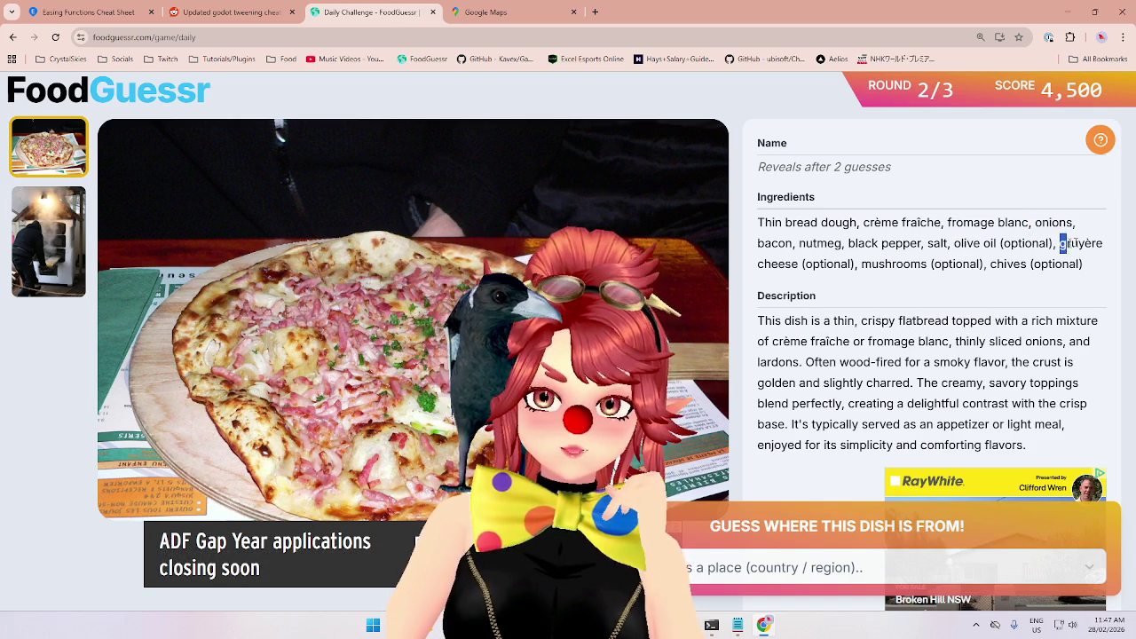
drag(1061, 244, 880, 260)
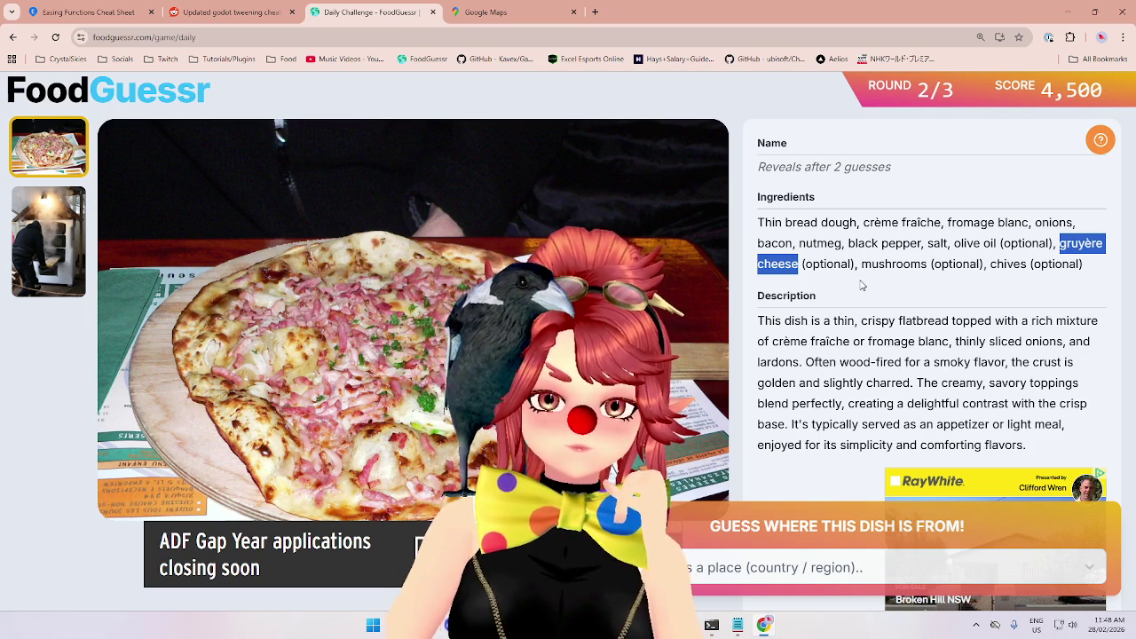
scroll(861, 284, down, 1)
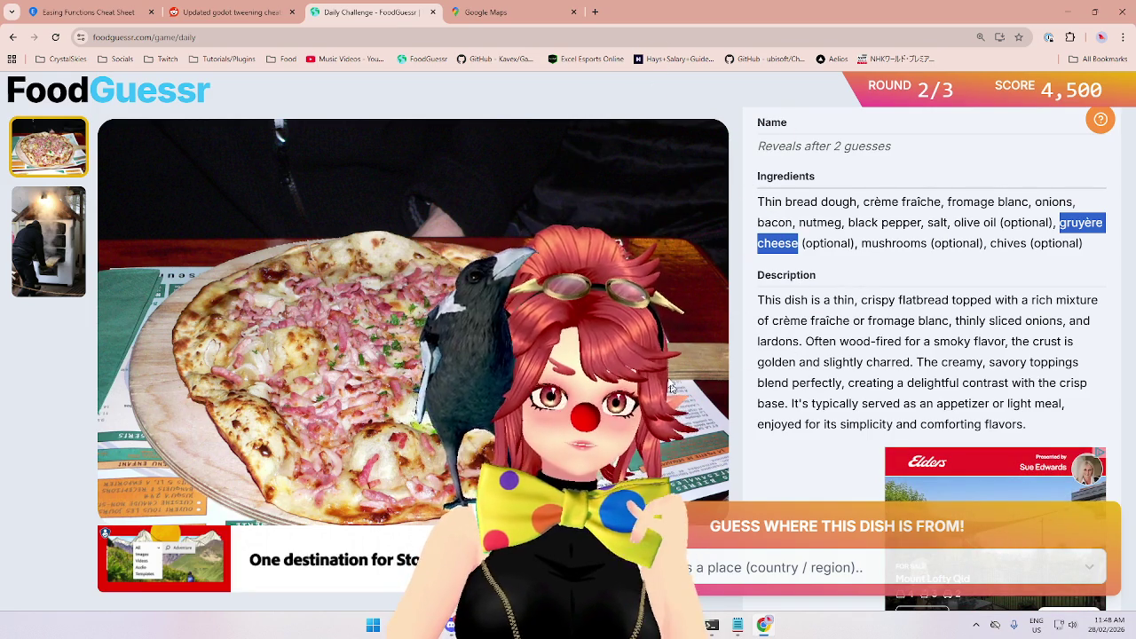
scroll(672, 388, up, 5)
scroll(672, 388, up, 3)
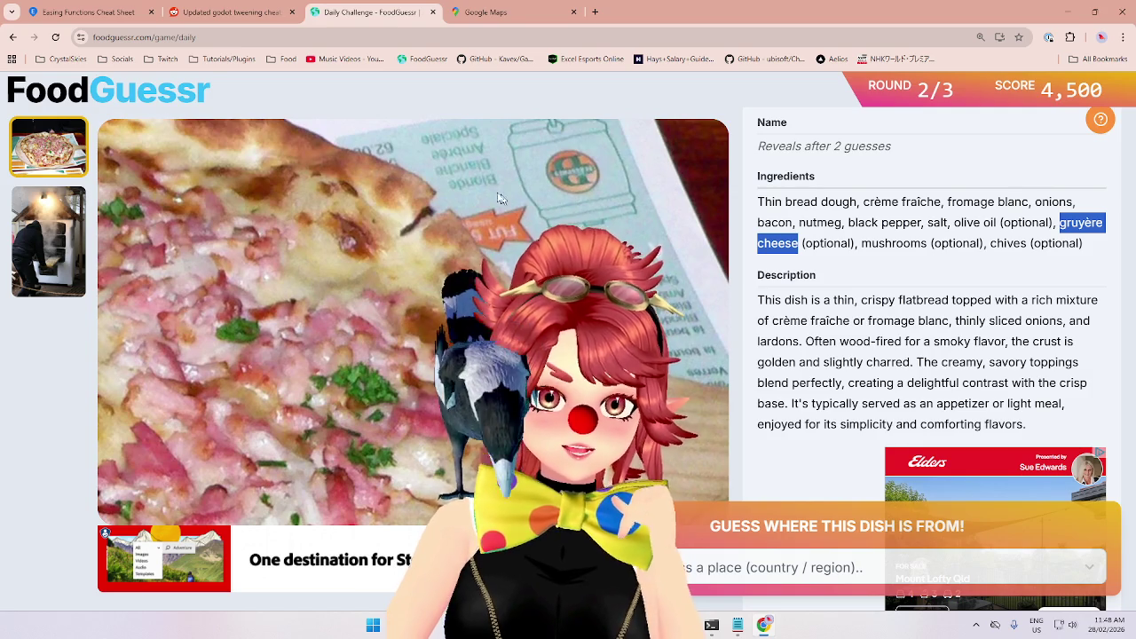
scroll(672, 388, down, 2)
scroll(672, 388, down, 2)
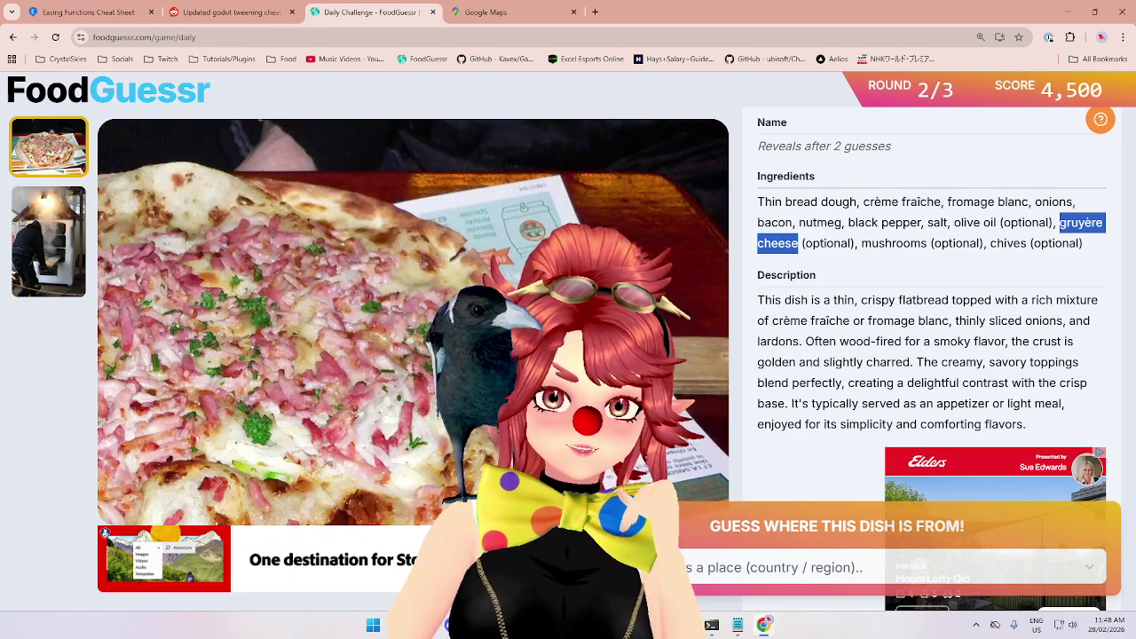
scroll(673, 388, up, 3)
mouse_move(672, 388)
mouse_down()
mouse_move(619, 375)
mouse_move(598, 424)
mouse_up()
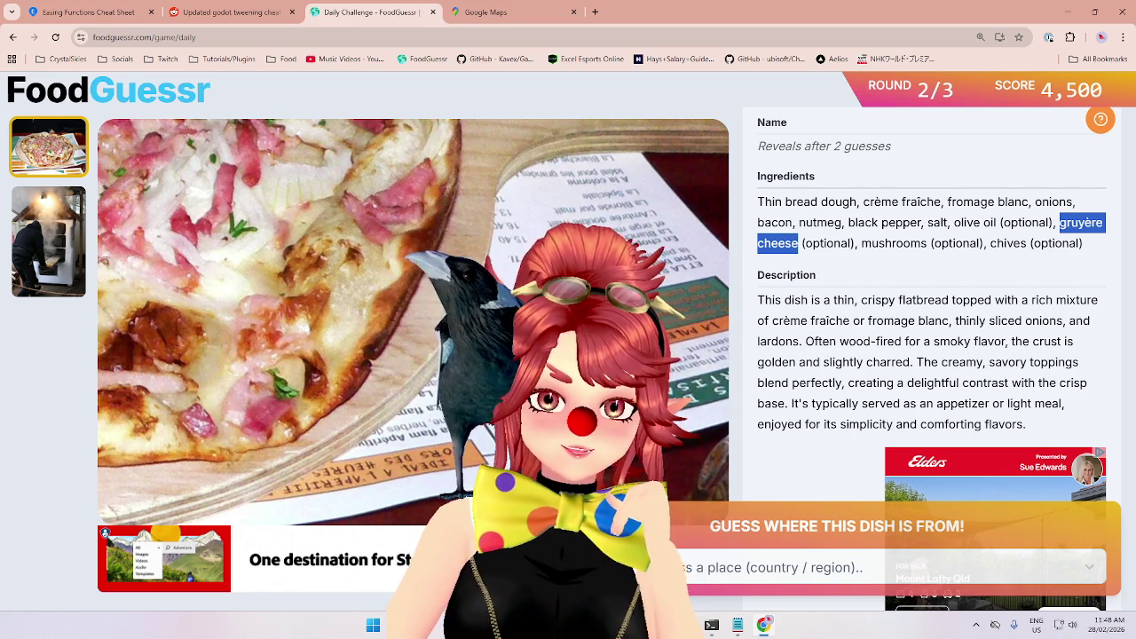
scroll(701, 308, up, 3)
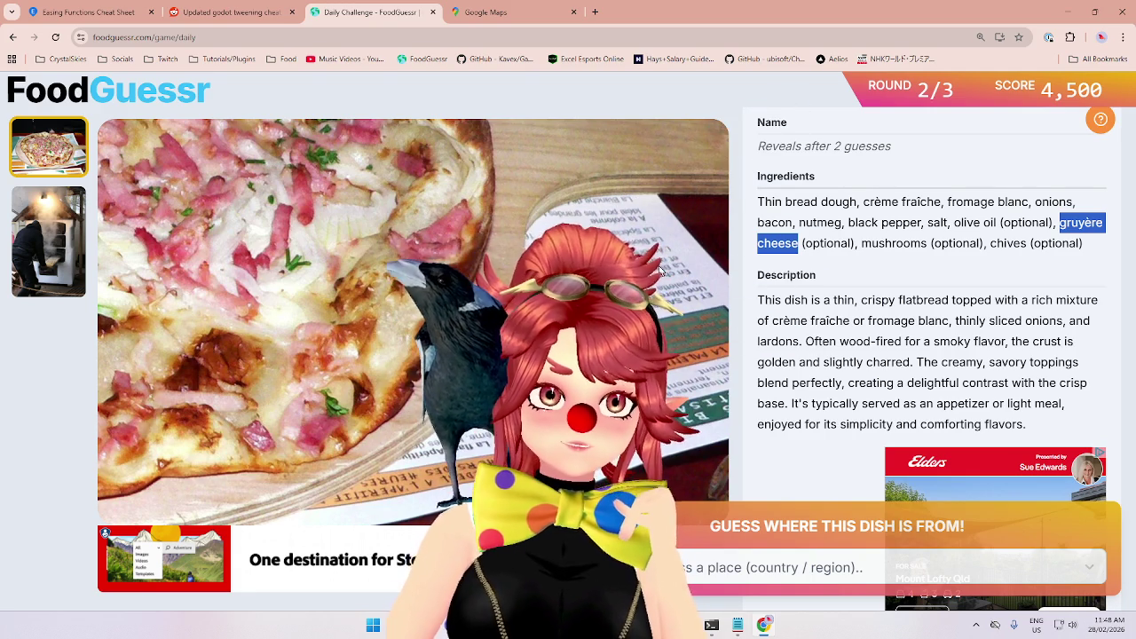
scroll(661, 271, up, 3)
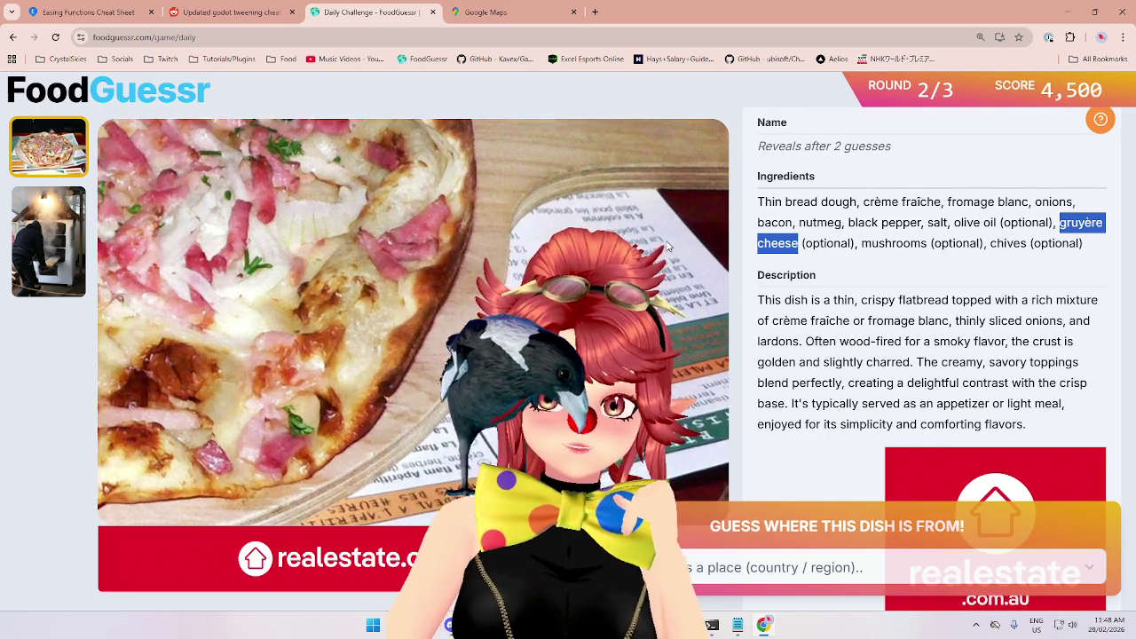
scroll(660, 271, down, 5)
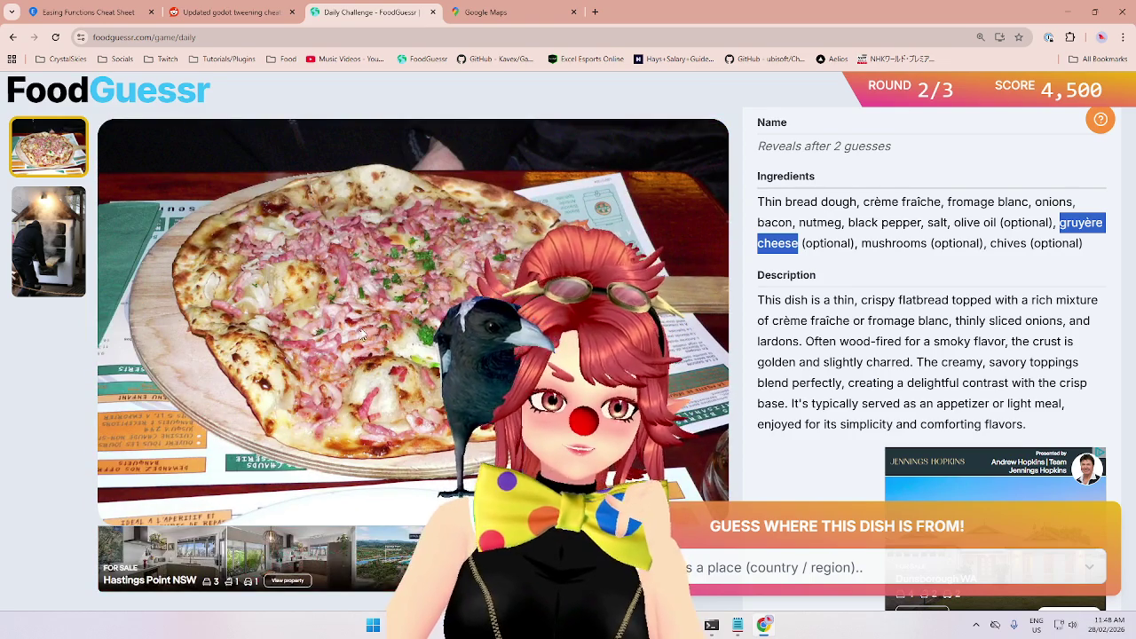
scroll(305, 351, up, 2)
scroll(302, 362, up, 2)
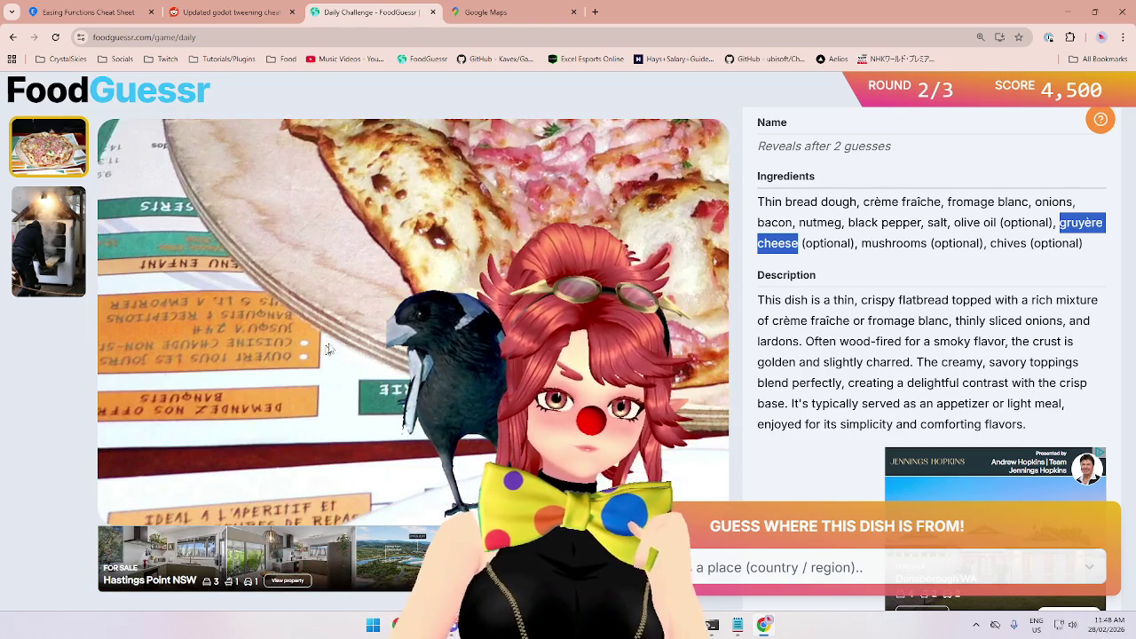
scroll(383, 356, up, 1)
scroll(240, 353, up, 2)
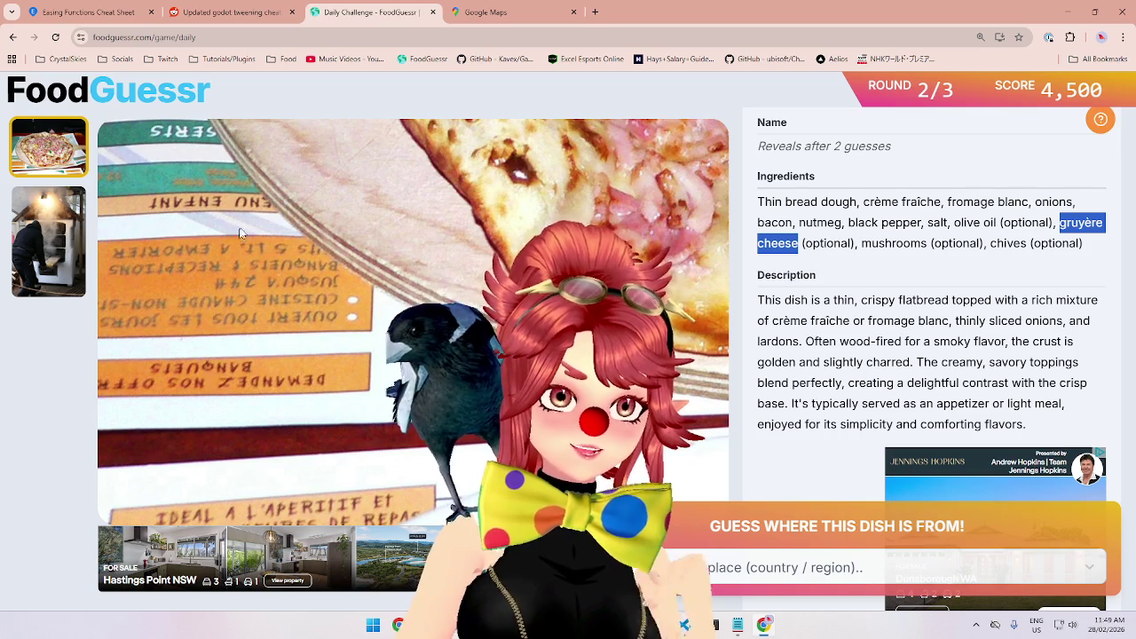
drag(237, 231, 196, 261)
scroll(196, 261, down, 5)
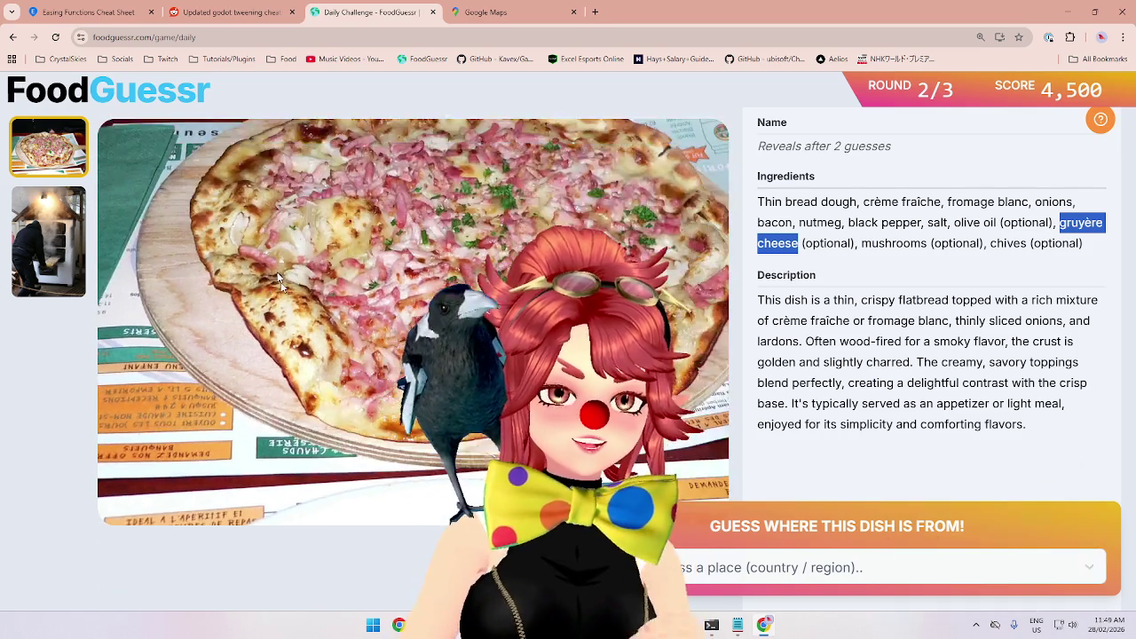
Step: Pan the map west from the Caucasus and zoom in on France and central Europe
key(ctrl+Tab)
scroll(377, 336, down, 5)
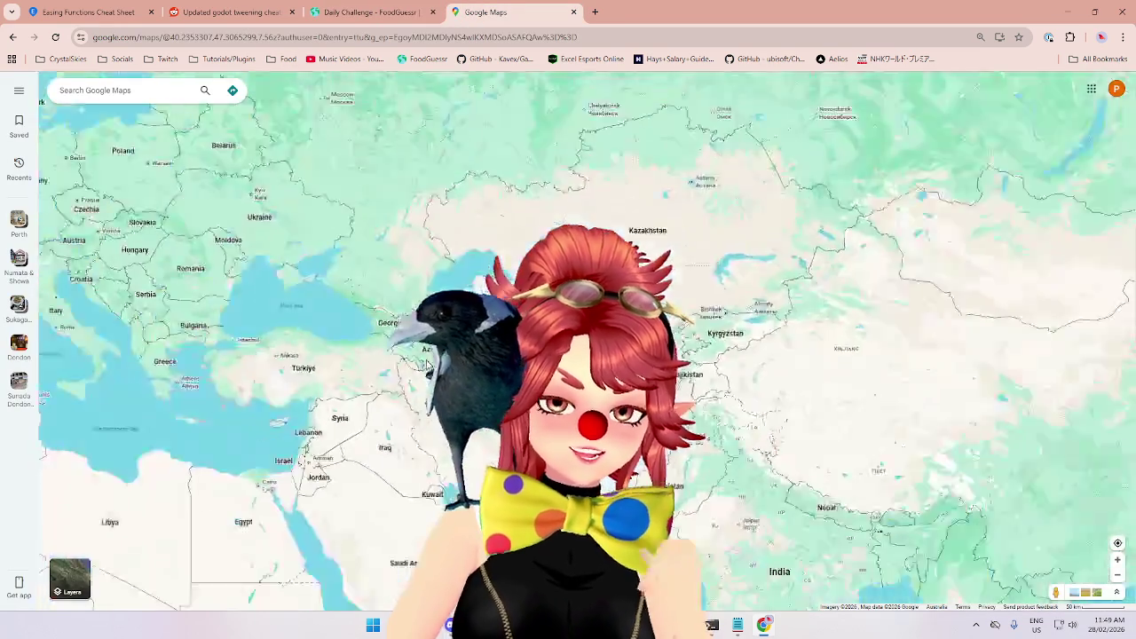
drag(377, 336, 809, 412)
scroll(809, 412, up, 4)
scroll(485, 372, up, 3)
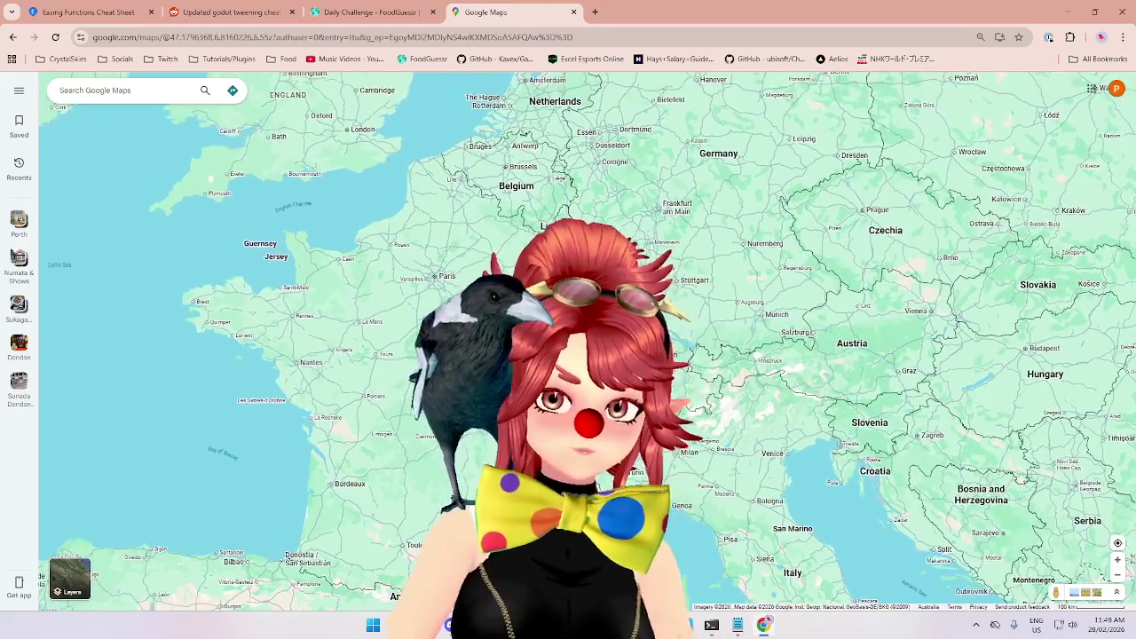
click(400, 15)
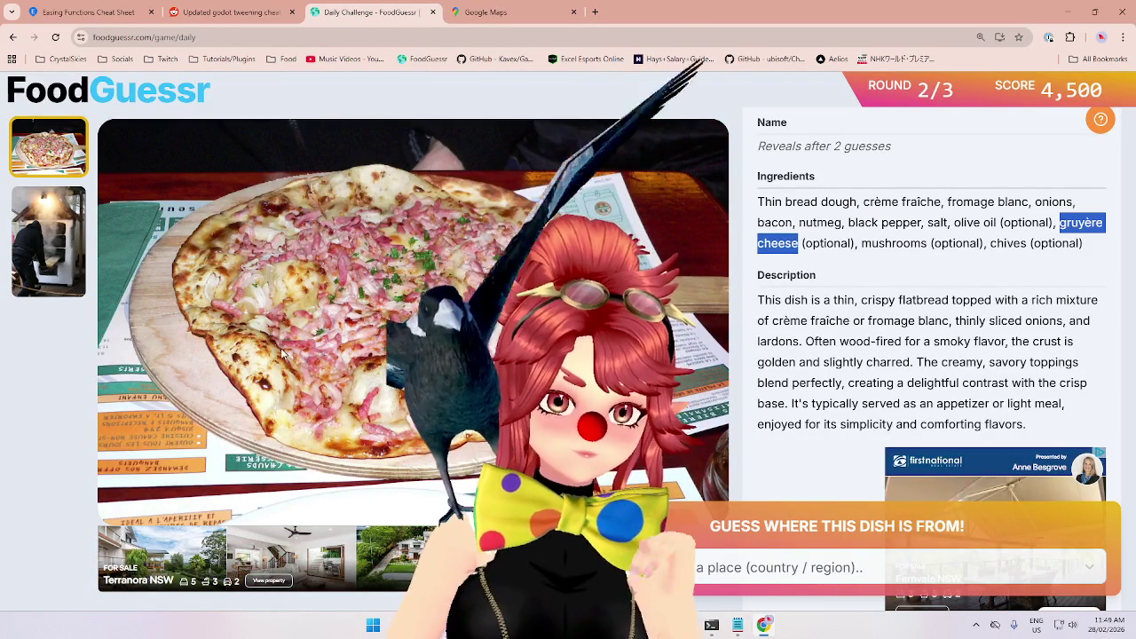
Step: Compare the flatbread clues with the Europe map, switching between the two tabs
scroll(636, 218, up, 5)
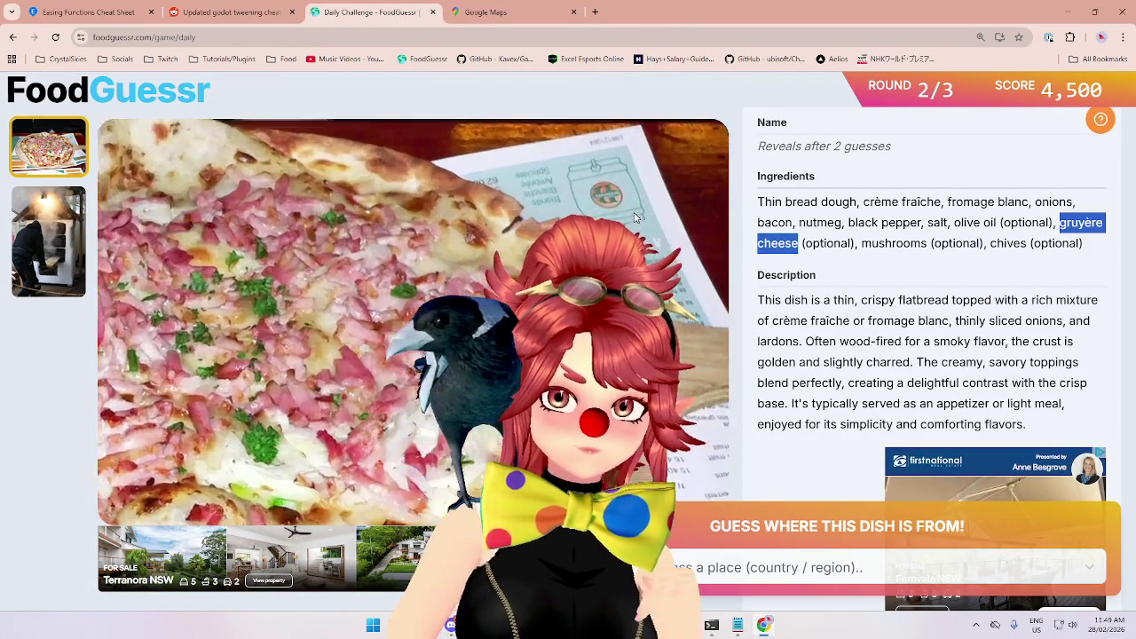
scroll(636, 217, down, 5)
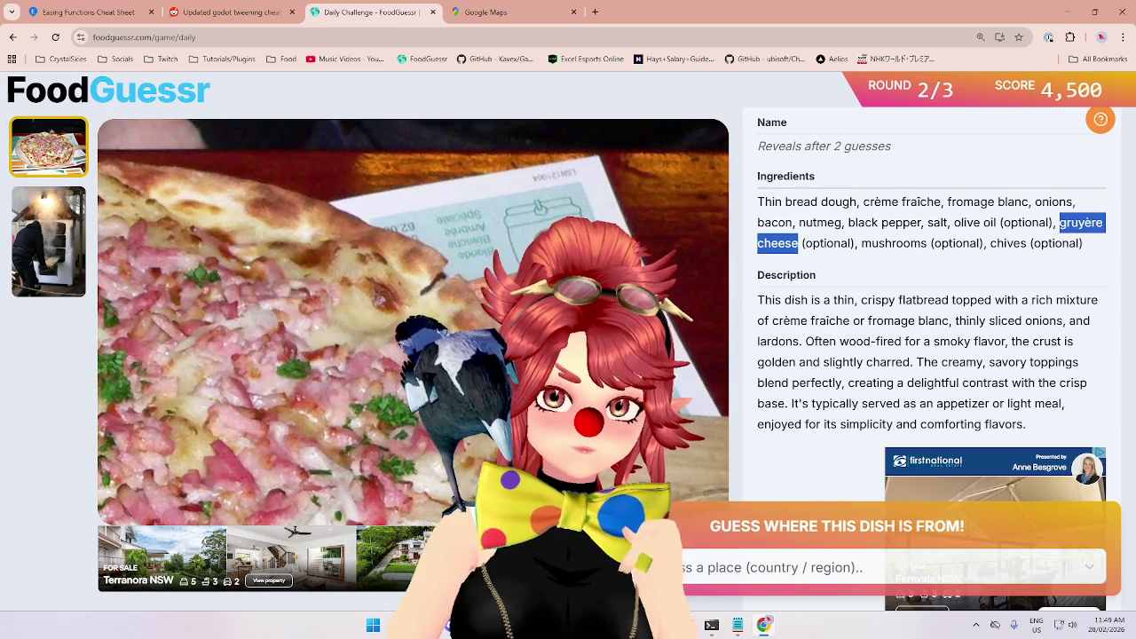
scroll(284, 256, up, 4)
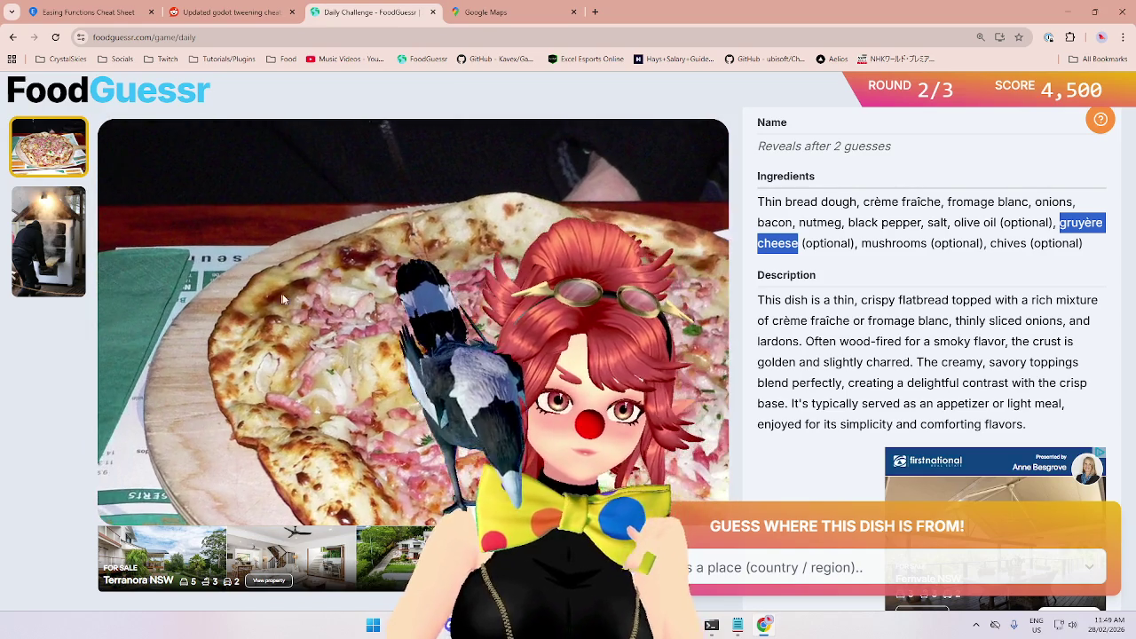
scroll(284, 256, down, 4)
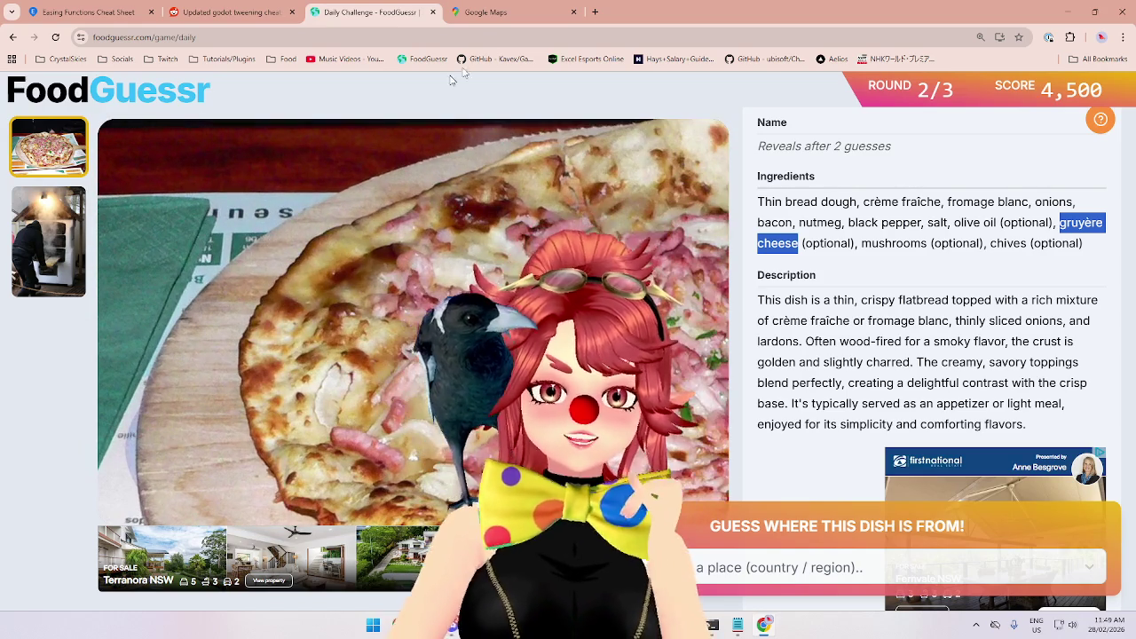
click(479, 12)
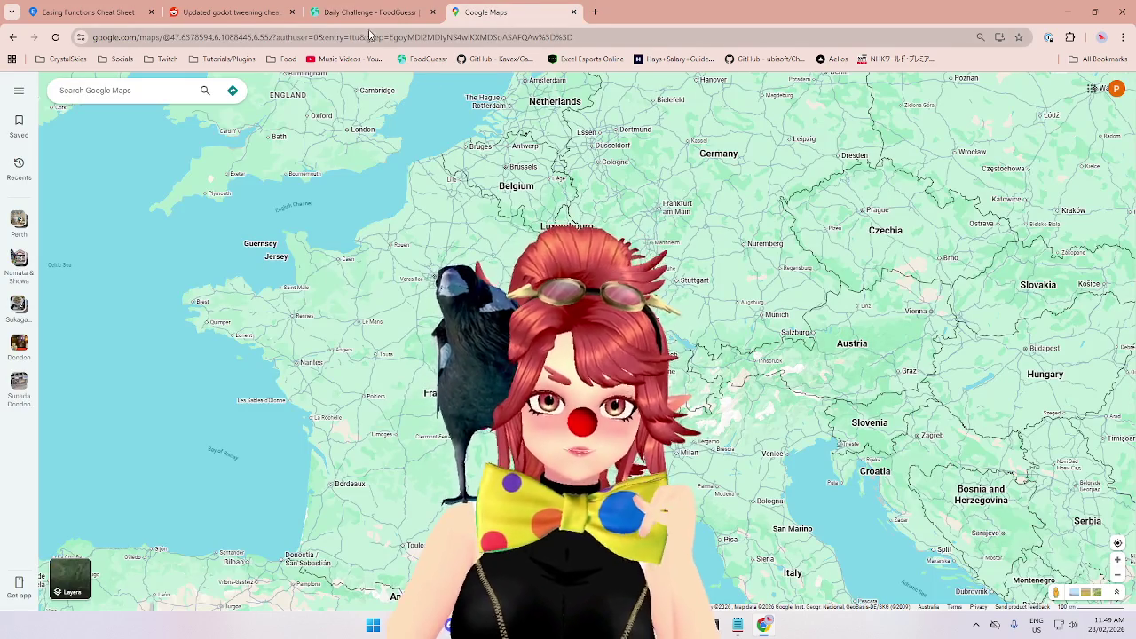
click(369, 13)
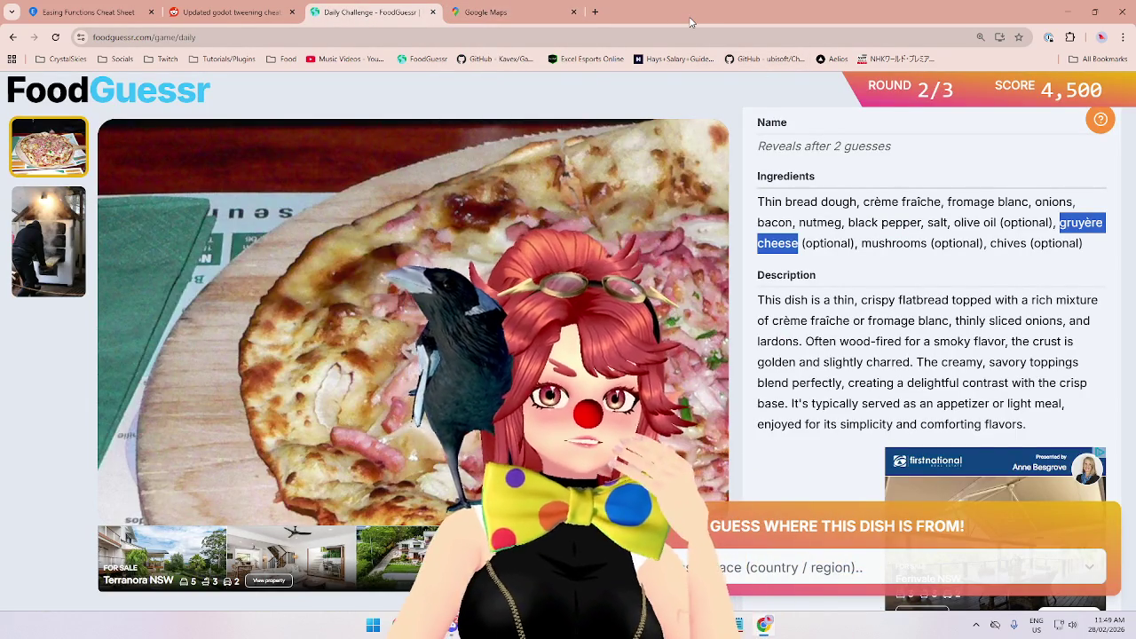
click(507, 16)
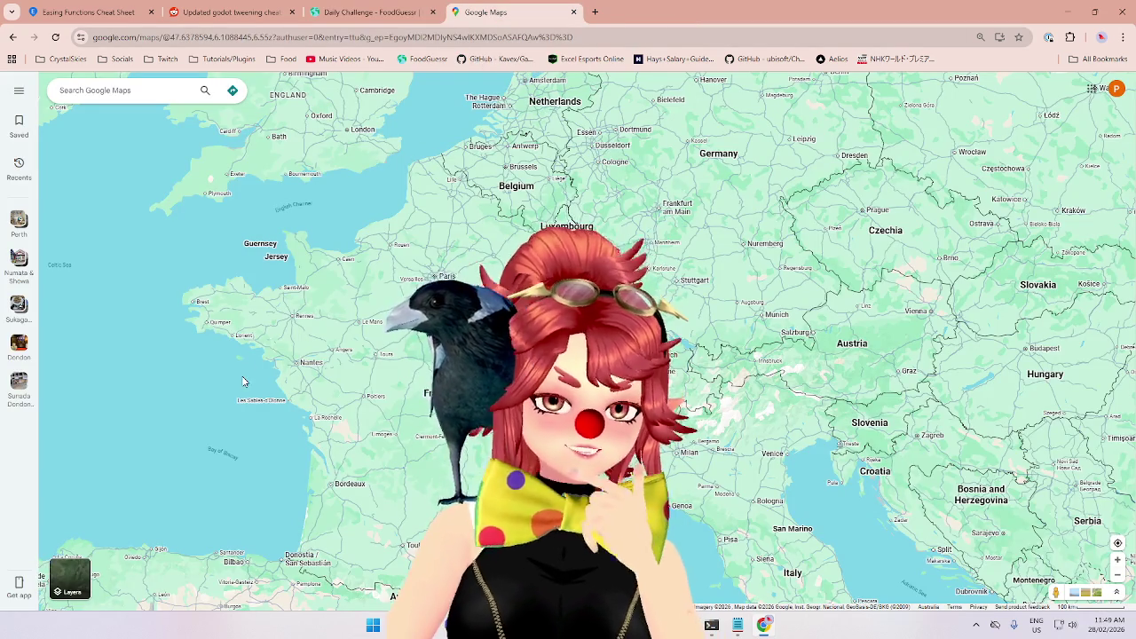
click(374, 16)
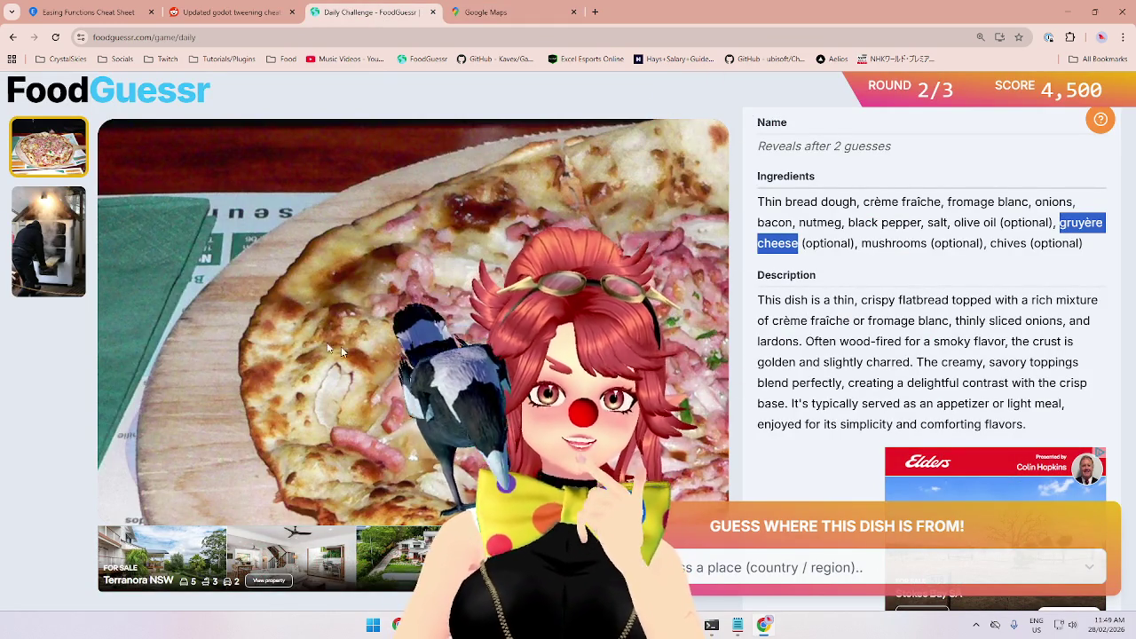
Step: Guess France for the flatbread, revealing Flammekueche for 5,000 points, and advance to round 3
scroll(264, 341, down, 2)
scroll(400, 325, up, 3)
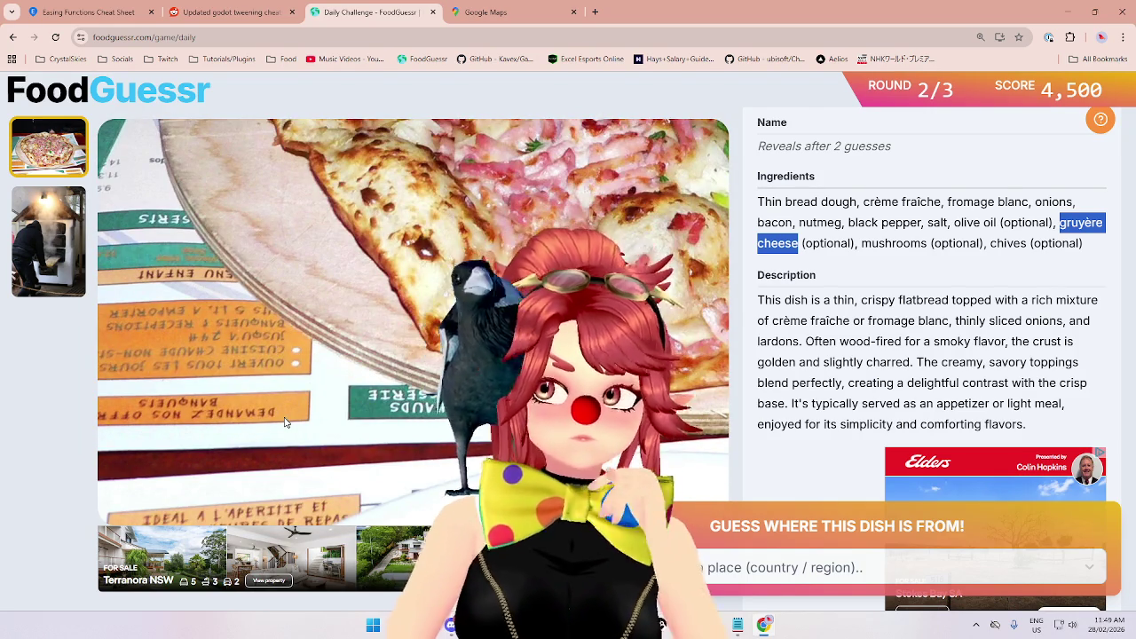
scroll(284, 423, up, 1)
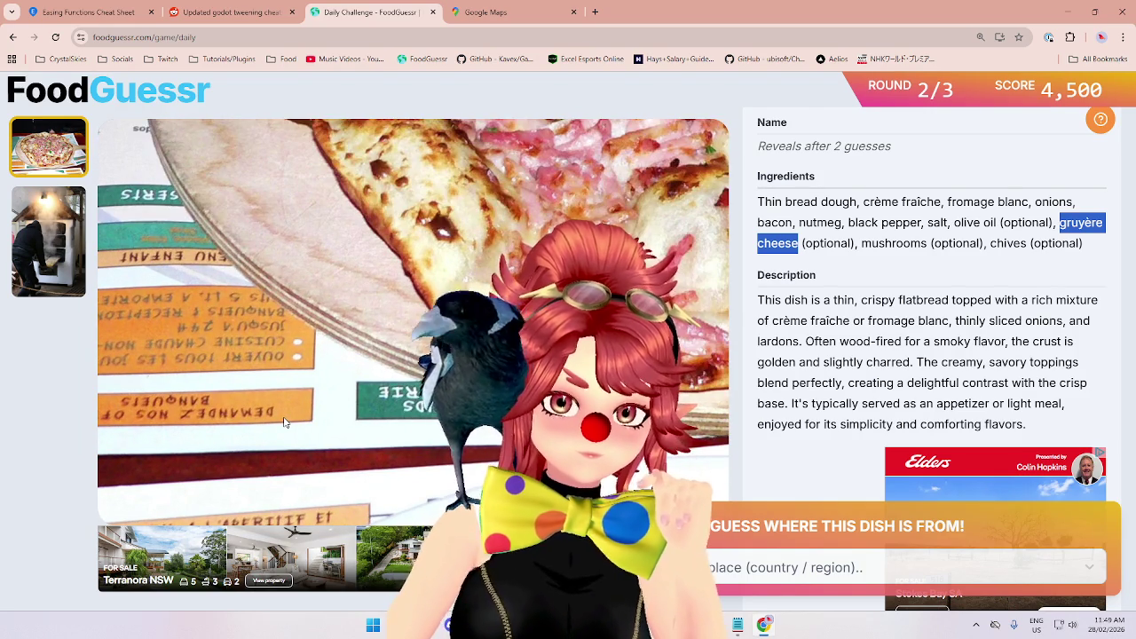
scroll(284, 423, down, 2)
scroll(264, 356, down, 3)
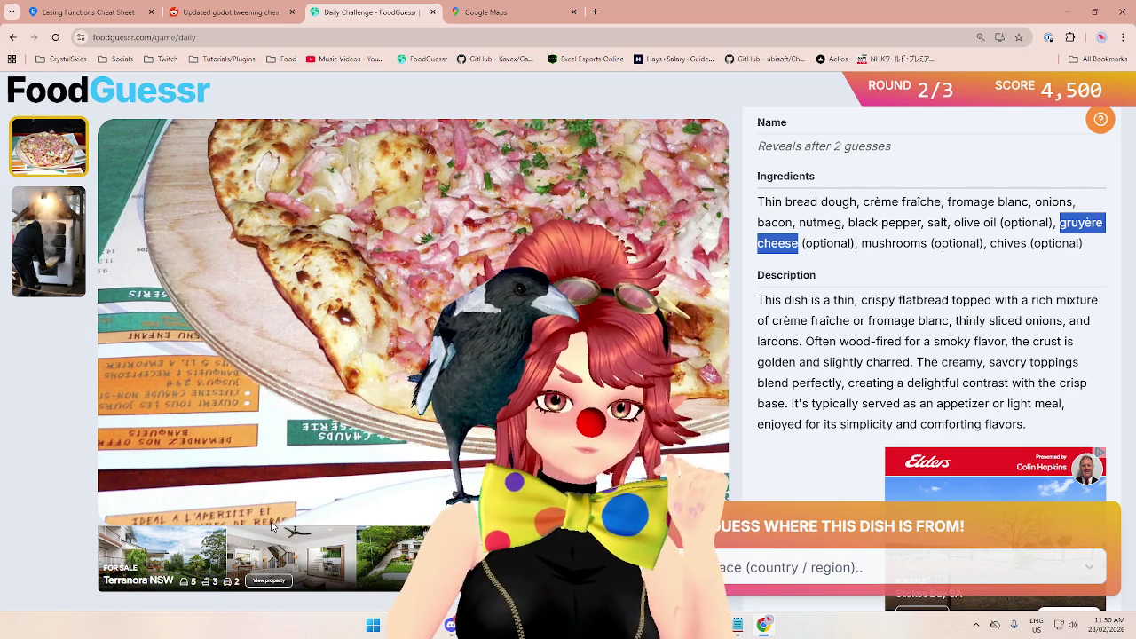
scroll(284, 506, down, 2)
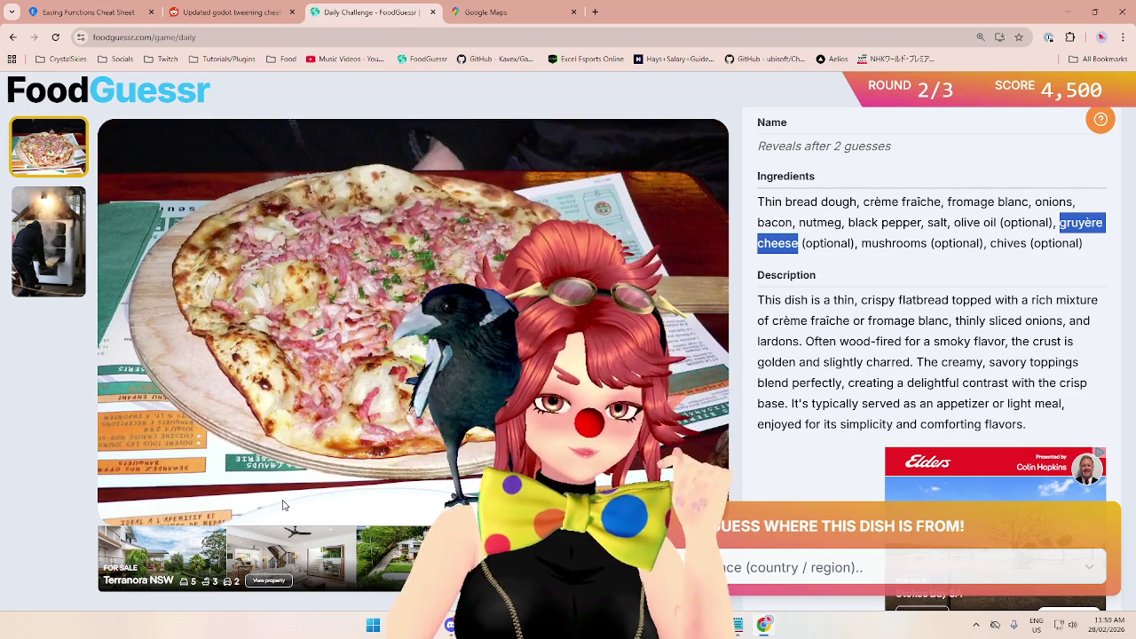
click(887, 577)
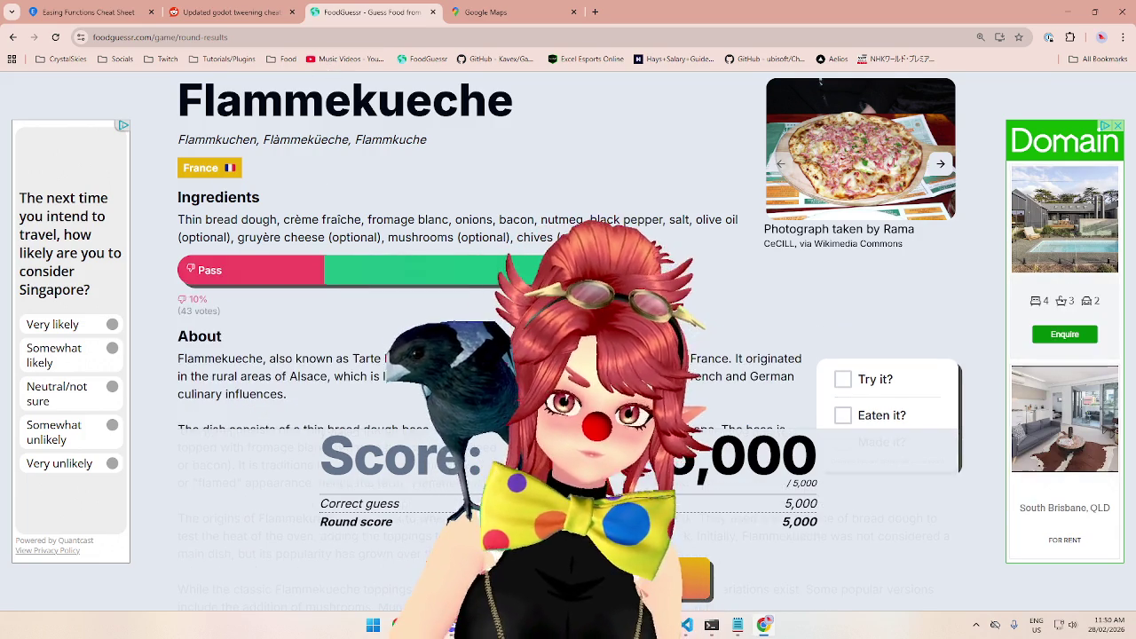
scroll(568, 355, down, 3)
click(568, 579)
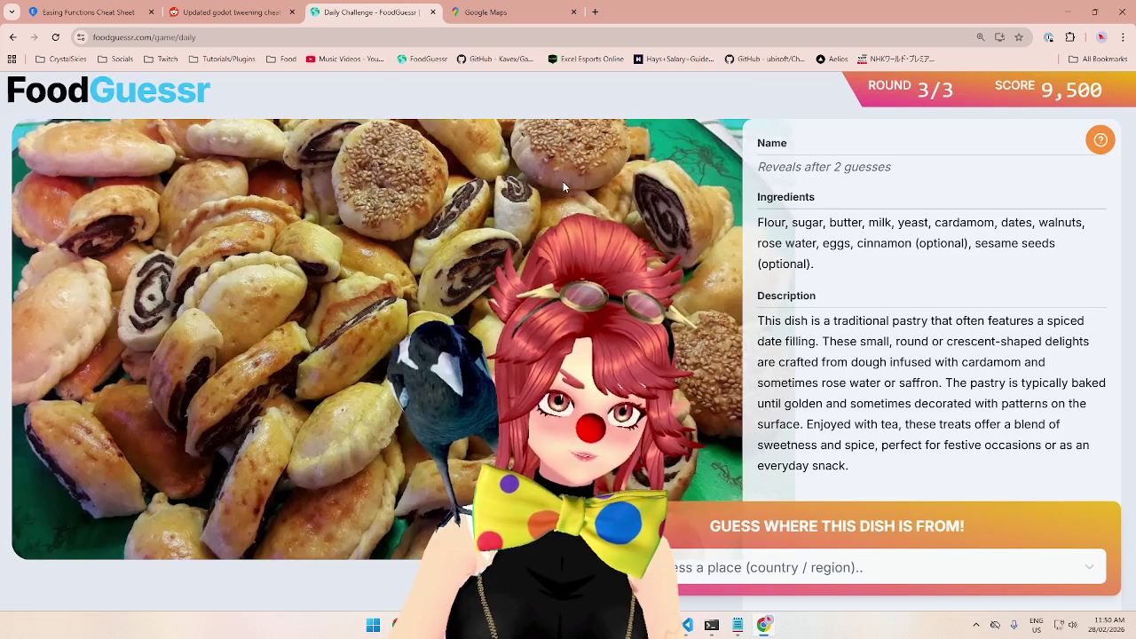
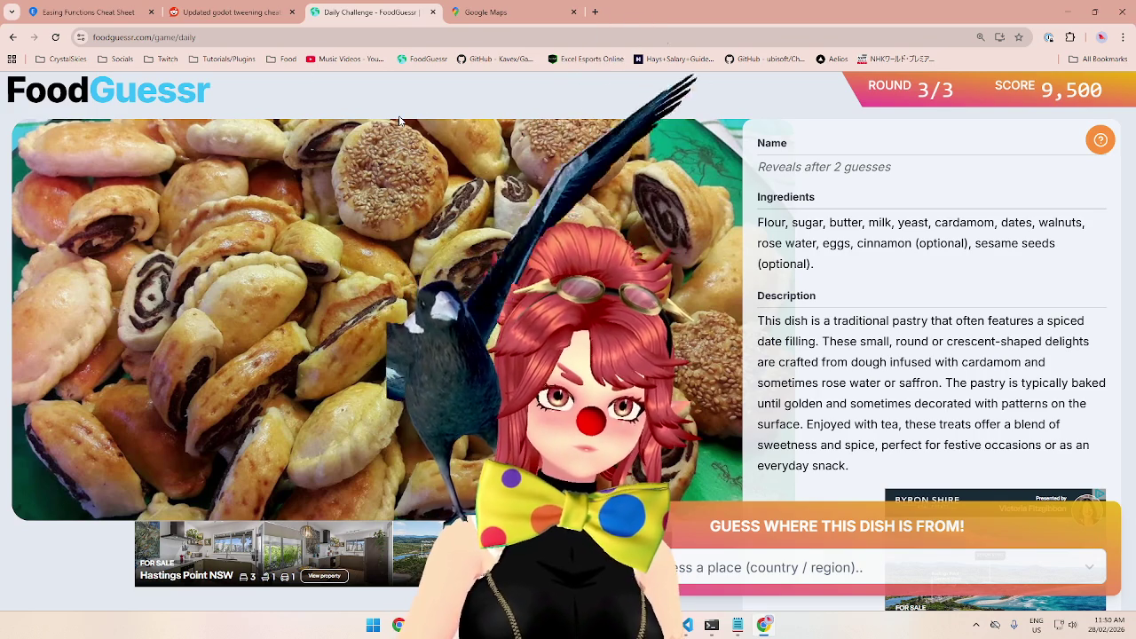
Step: Glance at the Google Maps world map, then return to the FoodGuessr dish clues
click(497, 13)
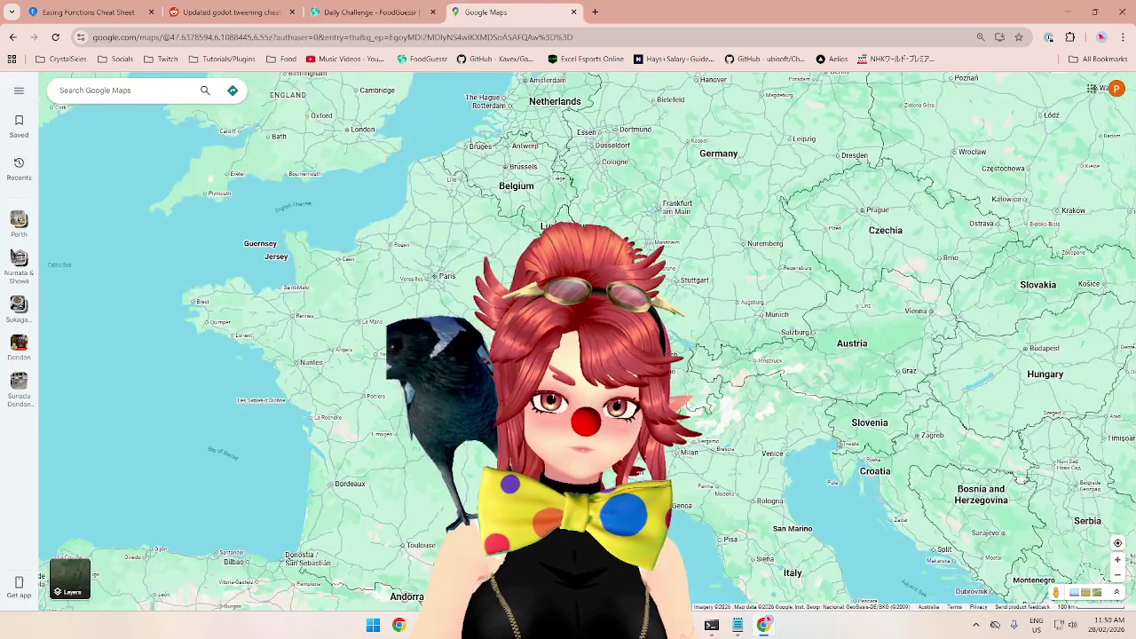
scroll(533, 311, down, 4)
scroll(509, 227, up, 5)
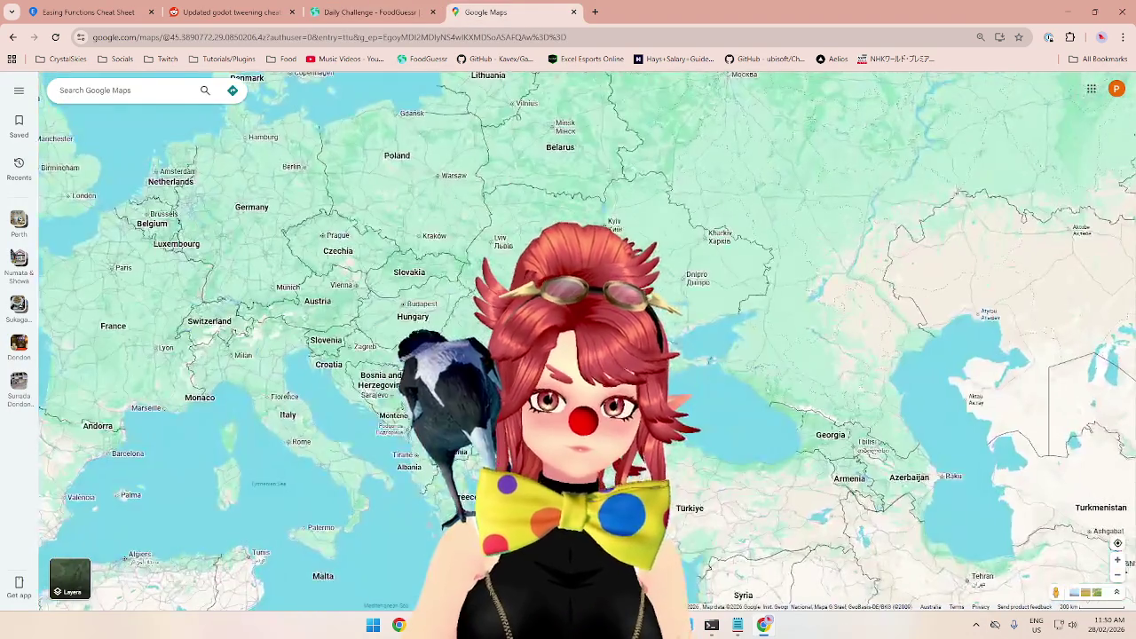
click(393, 18)
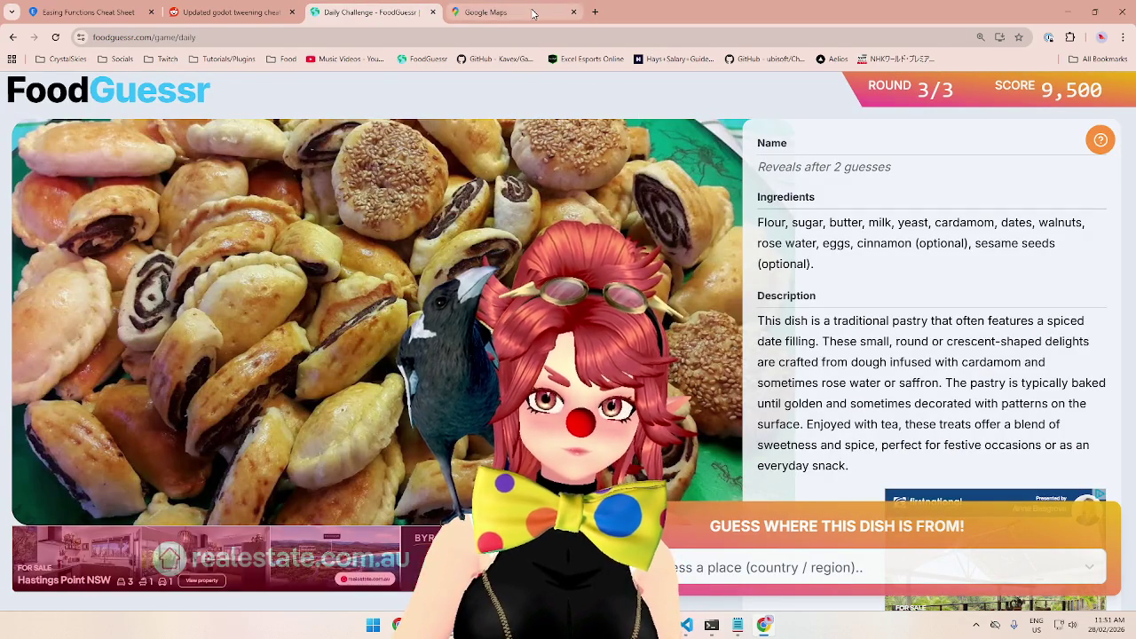
Step: Shift the map north to centre Europe and the Middle East
click(497, 12)
key(Up)
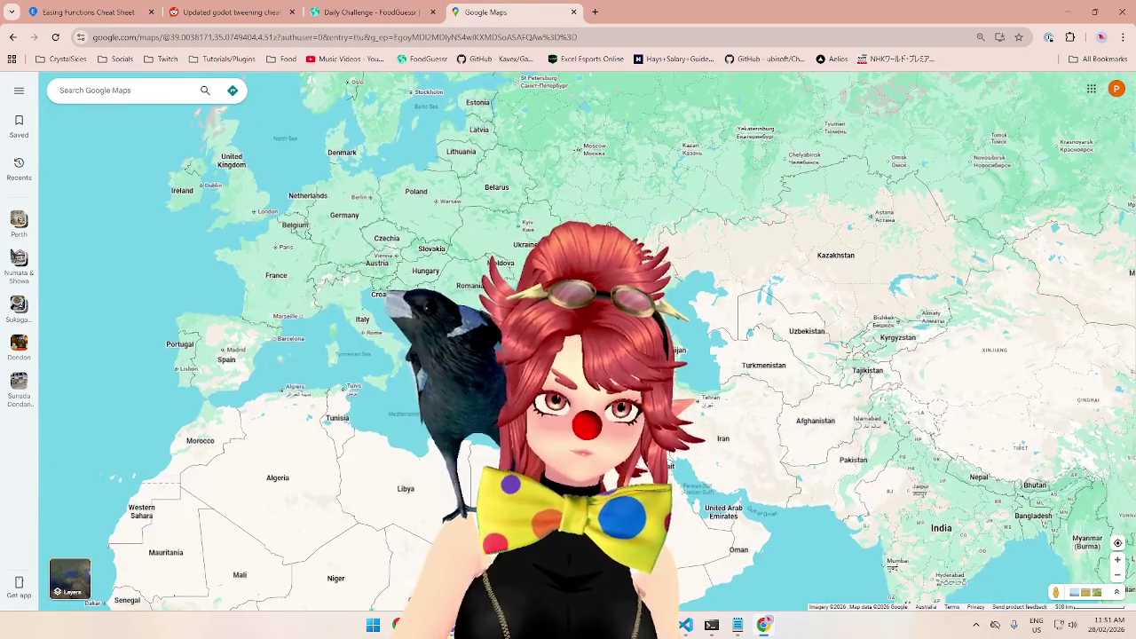
drag(586, 214, 555, 127)
Step: Re-read the dish clues, highlighting the dates, walnuts and rose water ingredients
key(ctrl+shift+Tab)
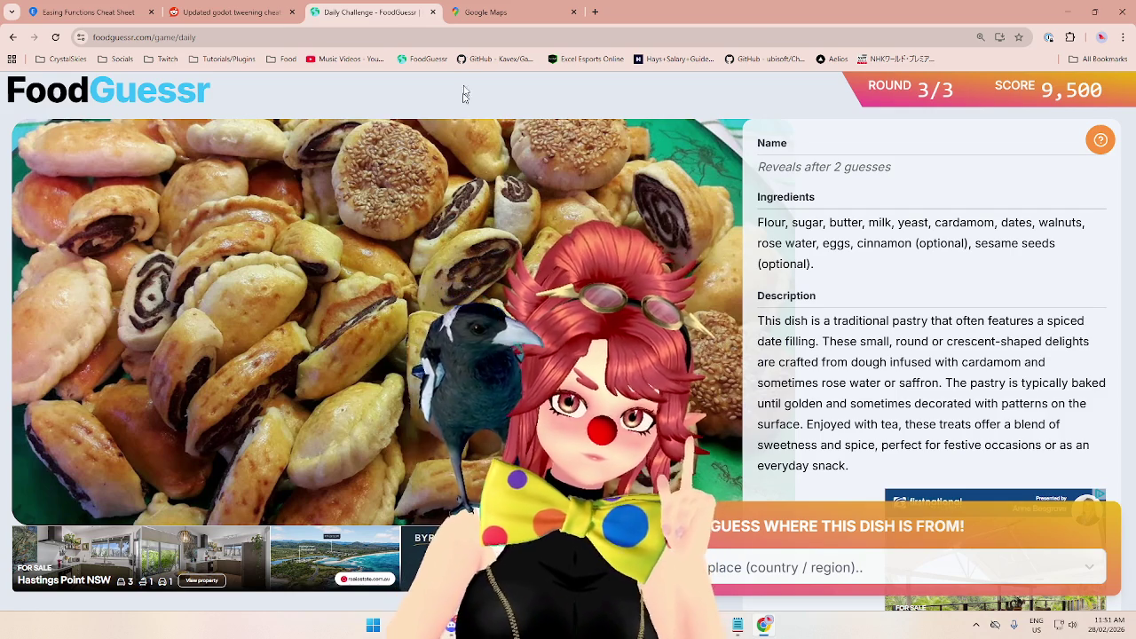
key(ctrl+Tab)
click(369, 12)
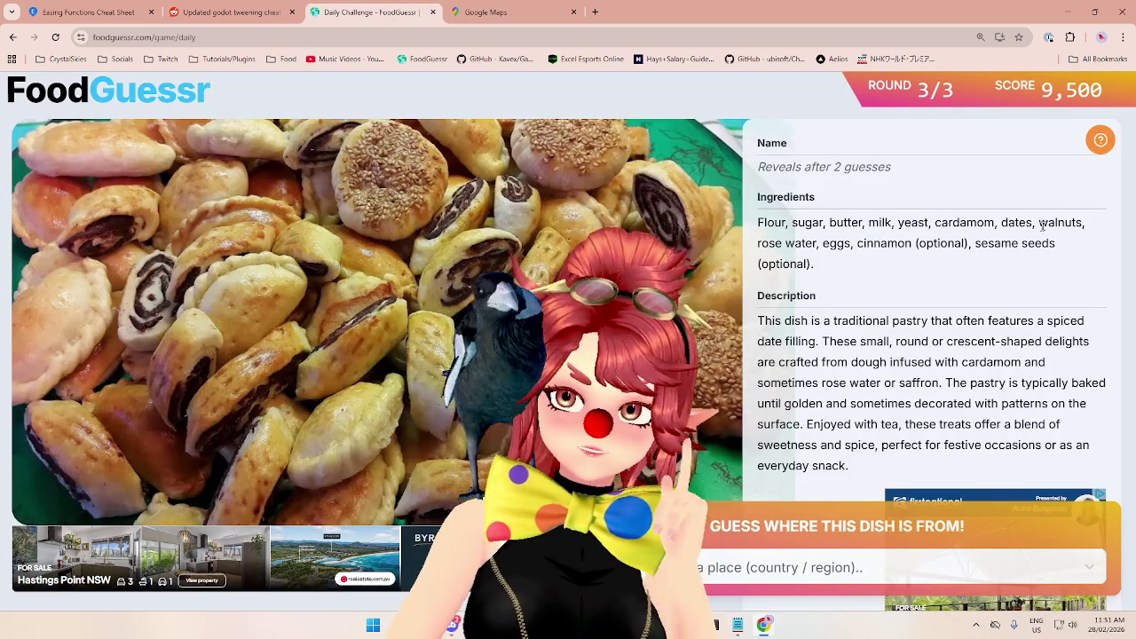
mouse_move(1000, 222)
mouse_down()
mouse_move(1067, 223)
mouse_move(807, 243)
mouse_move(819, 244)
mouse_up()
Step: Zoom and pan the map across the Middle East toward Iran and Central Asia
click(497, 12)
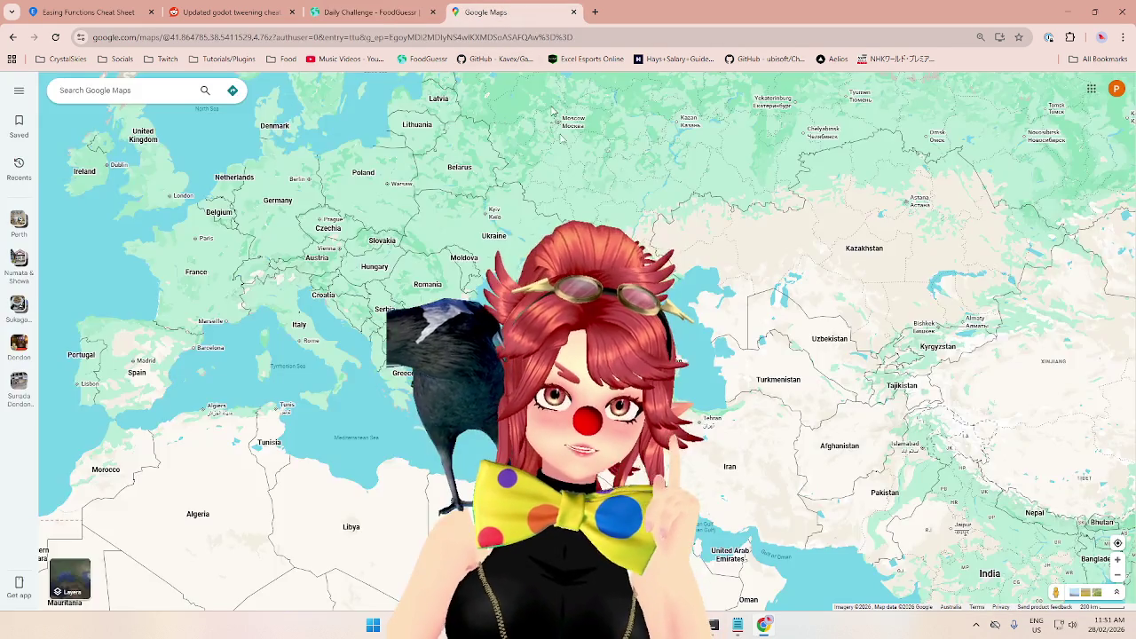
scroll(677, 329, up, 3)
scroll(677, 329, up, 2)
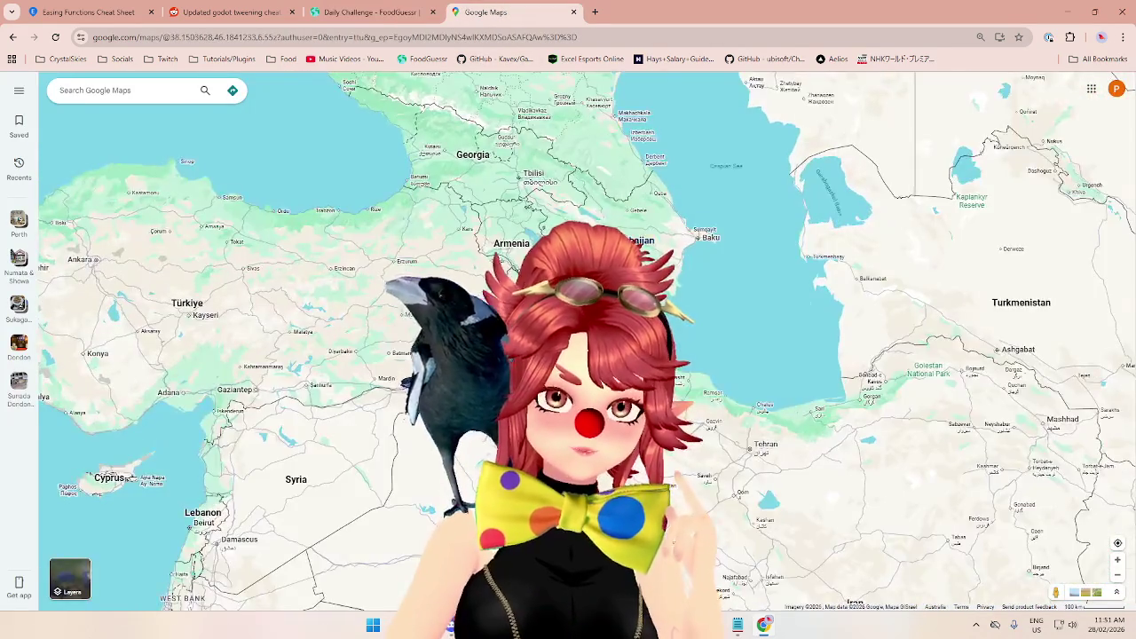
scroll(677, 330, down, 3)
scroll(677, 330, up, 2)
scroll(677, 329, down, 1)
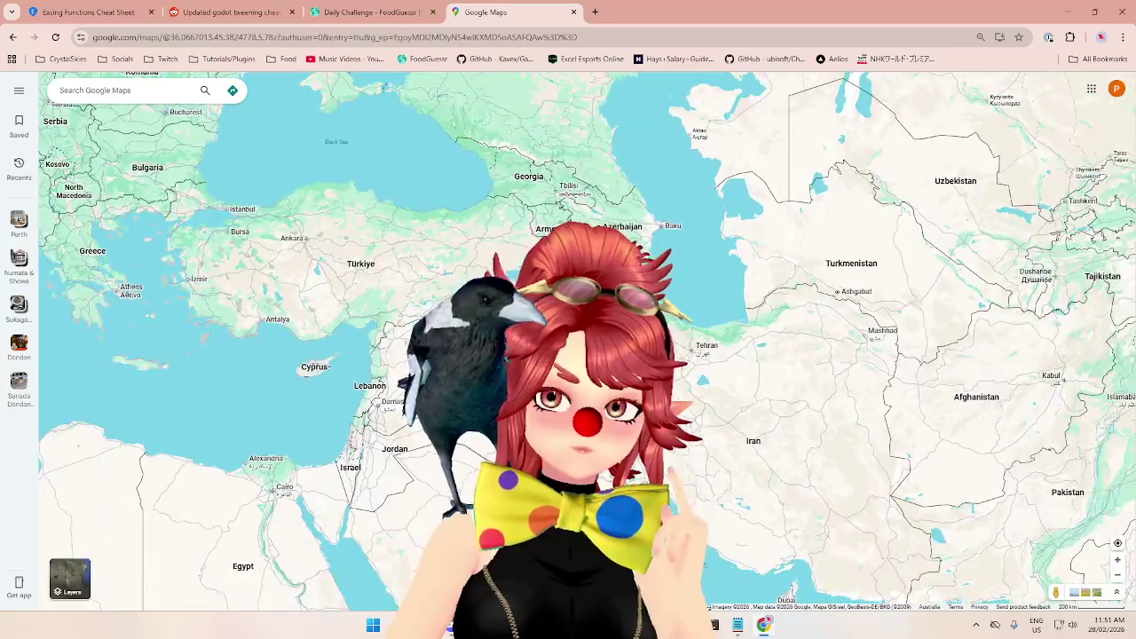
scroll(676, 330, up, 1)
drag(676, 329, 647, 364)
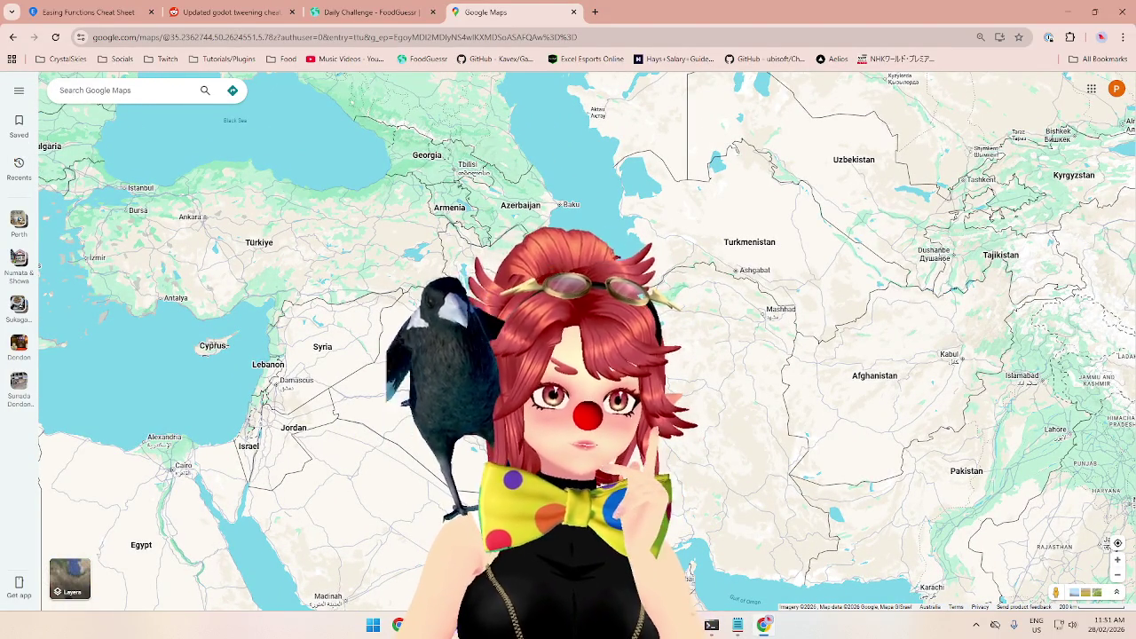
scroll(598, 231, down, 2)
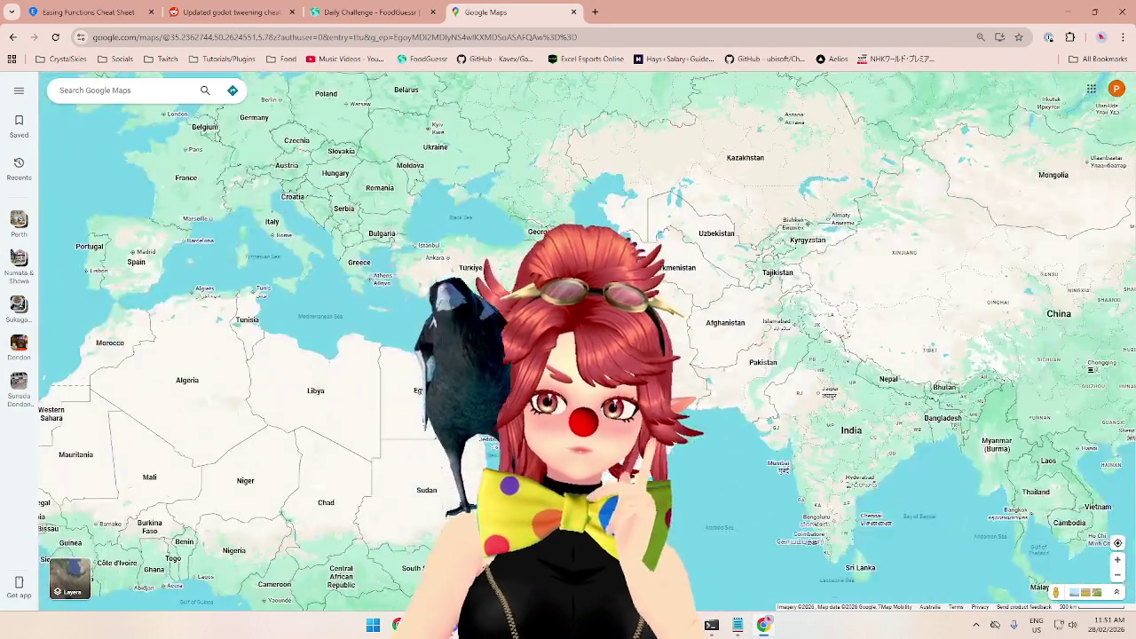
mouse_move(737, 279)
mouse_down()
mouse_move(682, 324)
mouse_move(665, 286)
mouse_up()
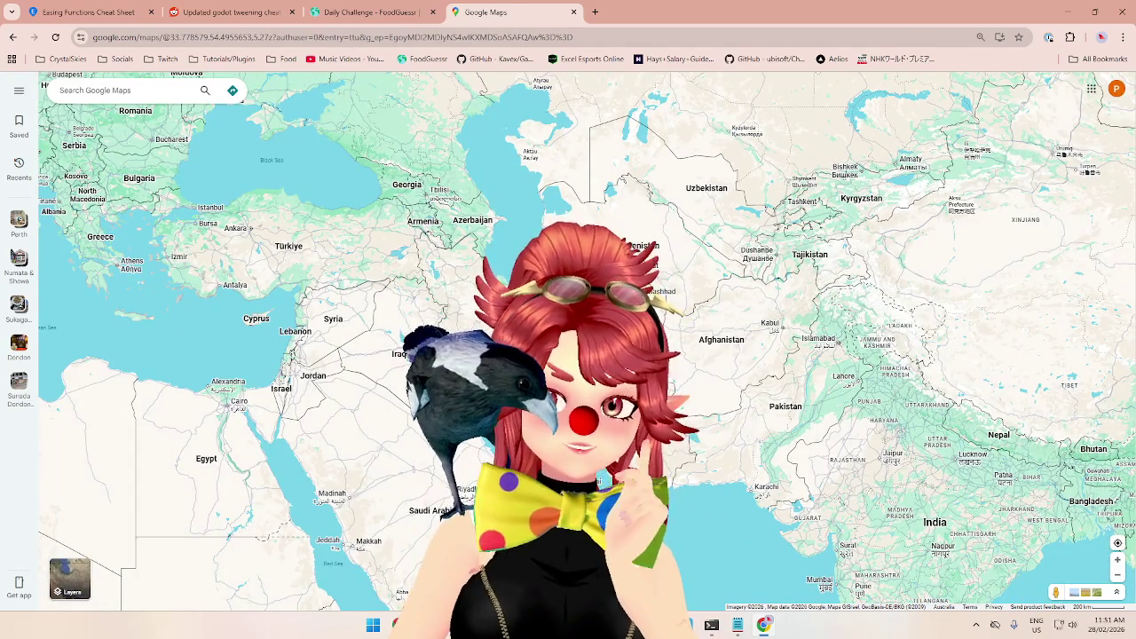
scroll(750, 318, up, 1)
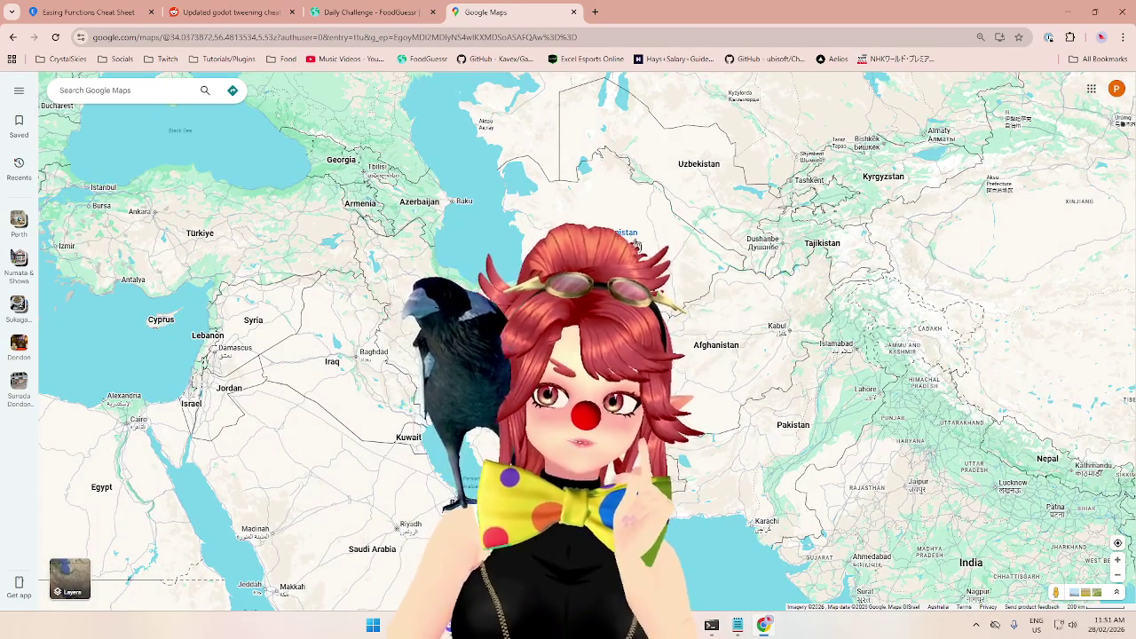
scroll(645, 258, down, 3)
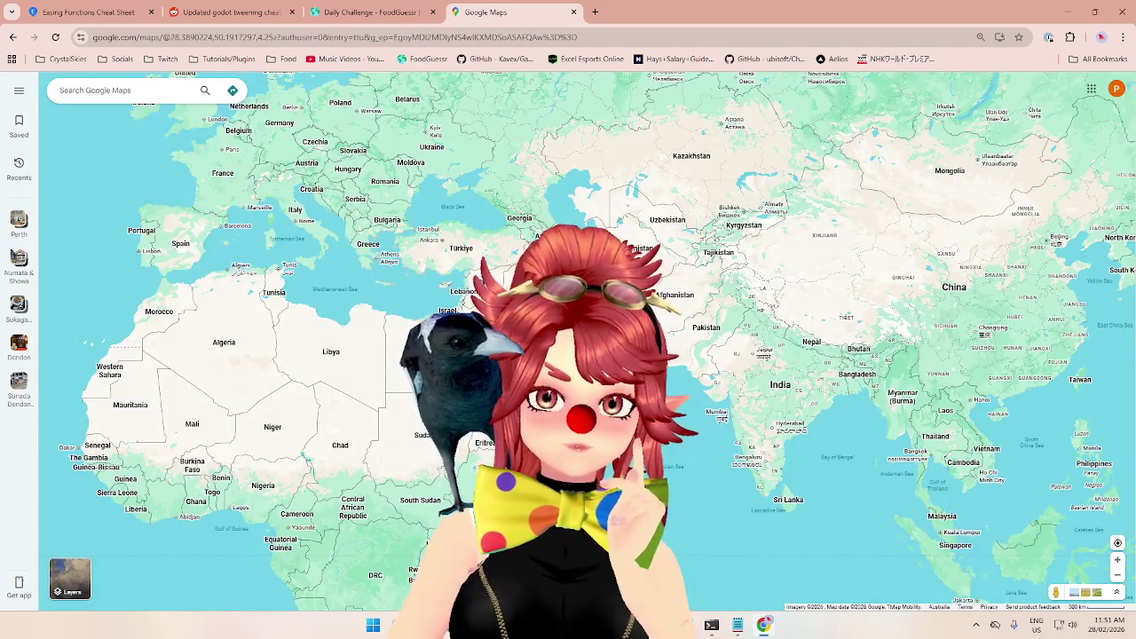
scroll(549, 244, up, 3)
Step: Compare with the dish page, then re-zoom and nudge the map over the region
click(371, 12)
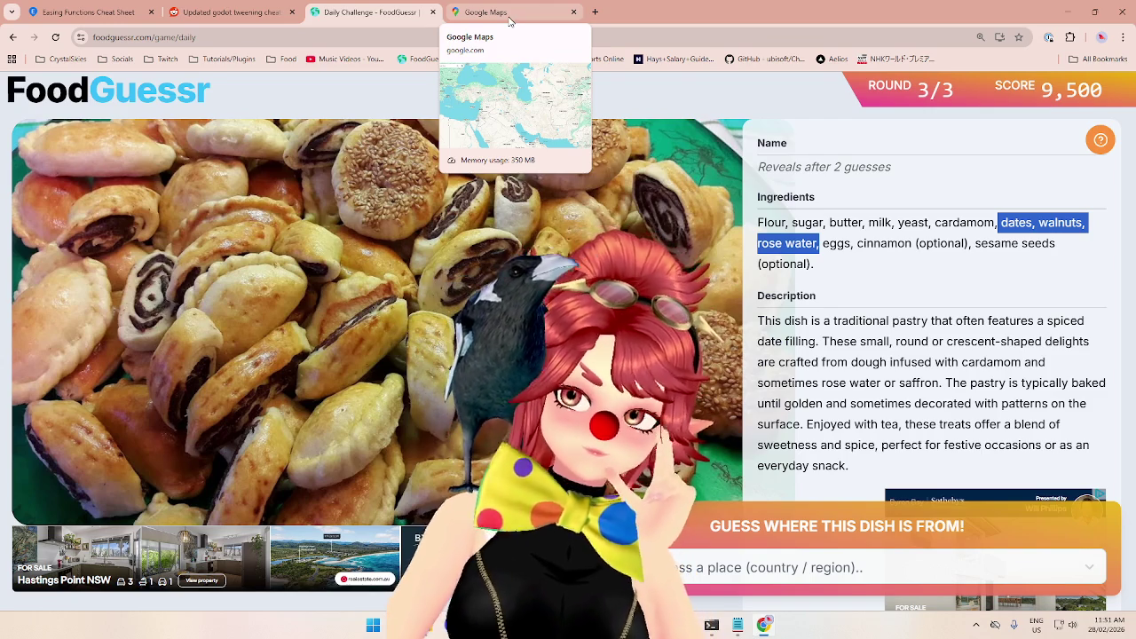
click(510, 13)
scroll(403, 338, up, 2)
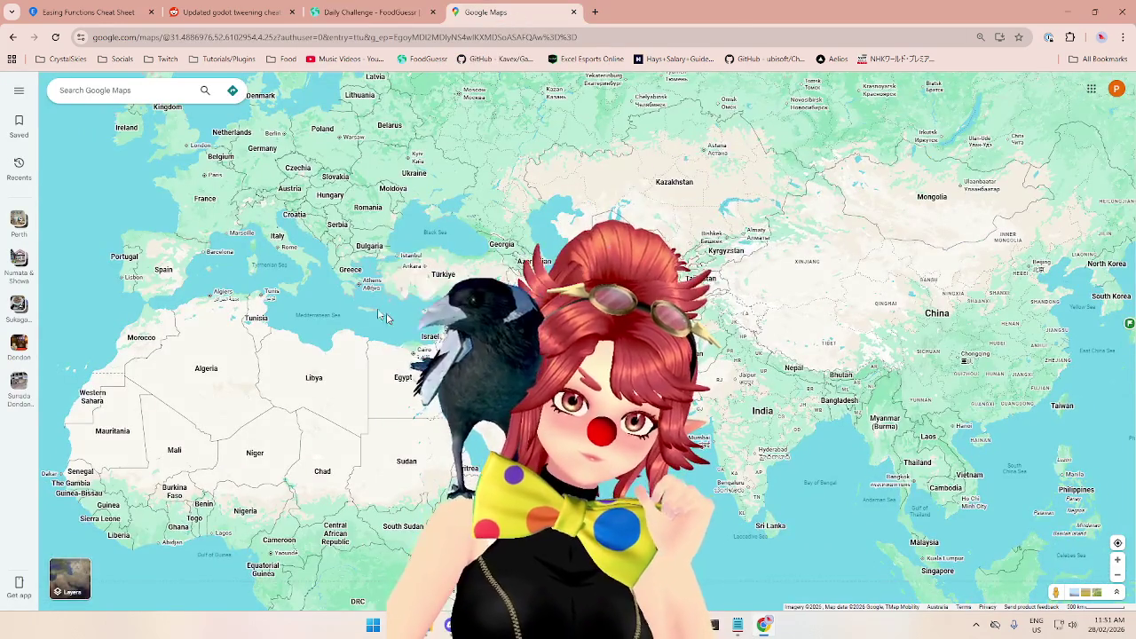
scroll(403, 339, up, 2)
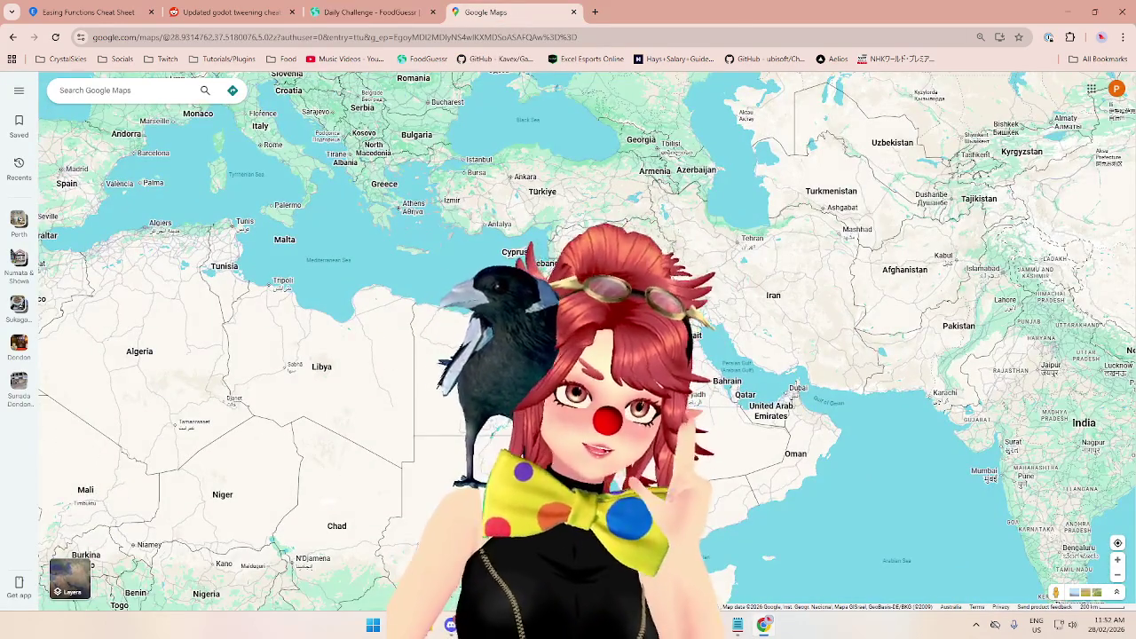
scroll(594, 359, down, 2)
scroll(695, 309, up, 3)
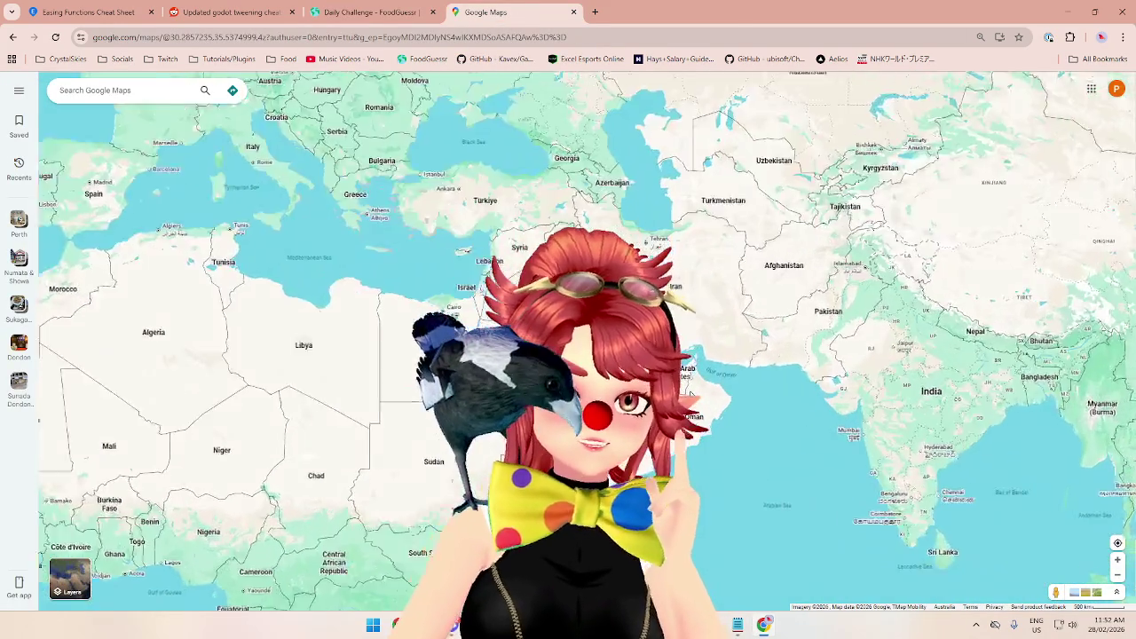
scroll(588, 343, down, 2)
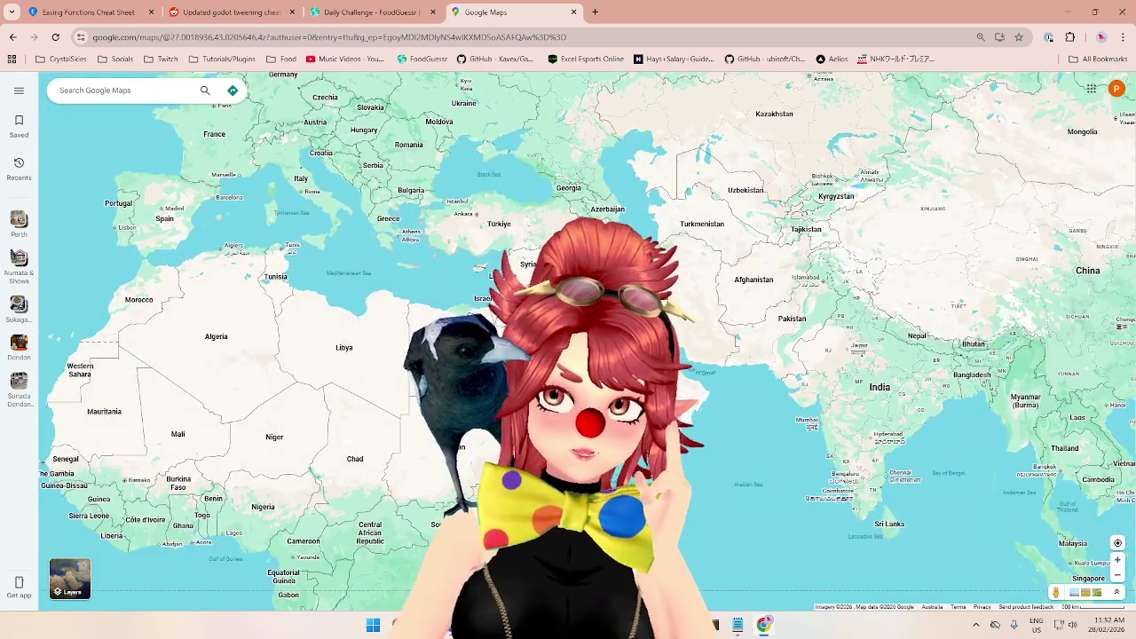
drag(587, 343, 582, 344)
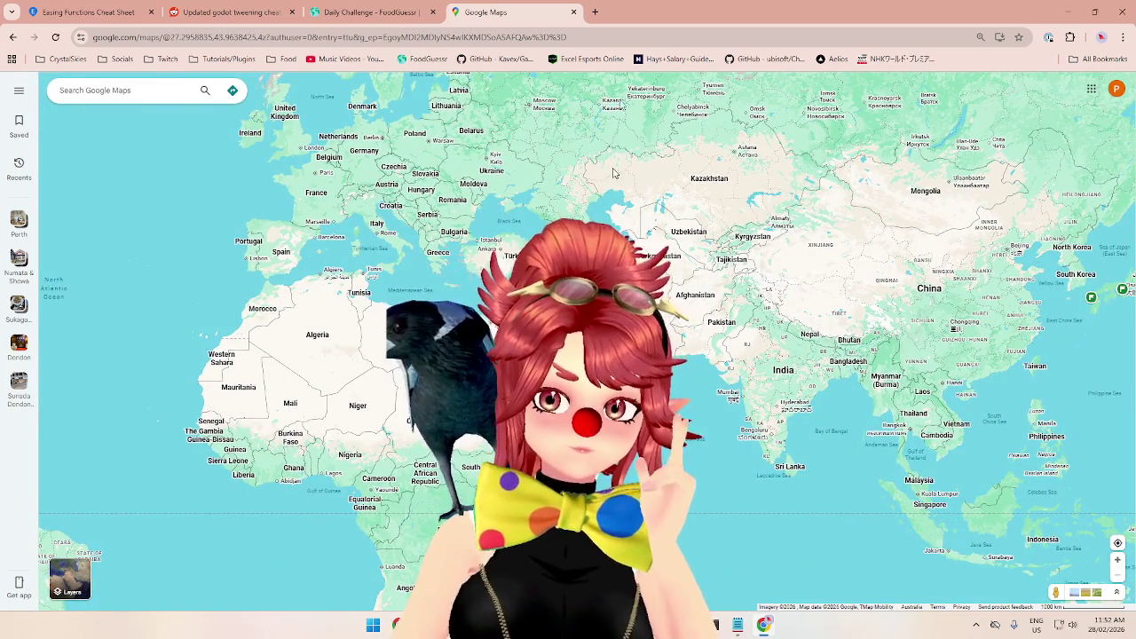
Step: Pan out to Türkiye and Europe, then back until the Arabian Peninsula and Gulf fill the map
click(400, 13)
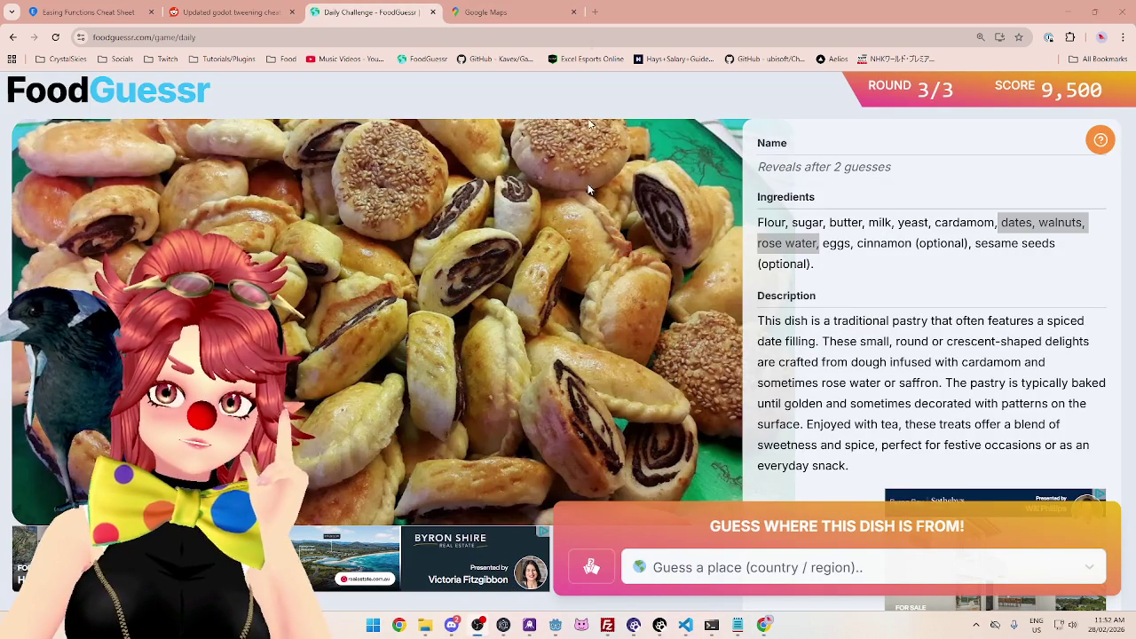
click(514, 13)
scroll(558, 396, up, 2)
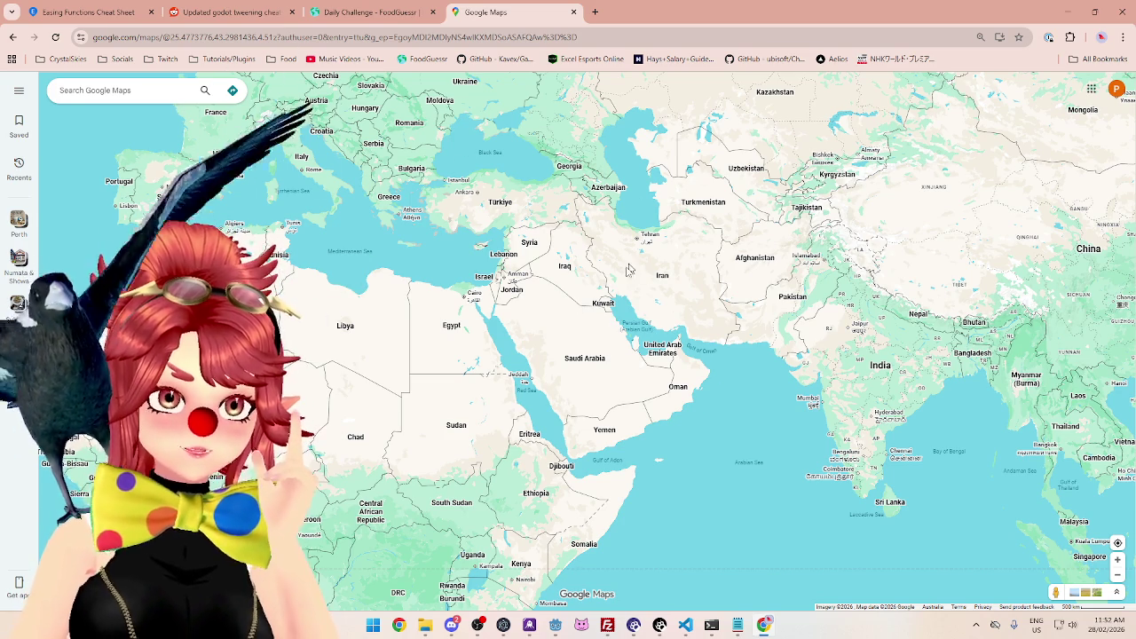
mouse_move(539, 217)
mouse_down()
mouse_move(618, 295)
mouse_move(655, 355)
mouse_up()
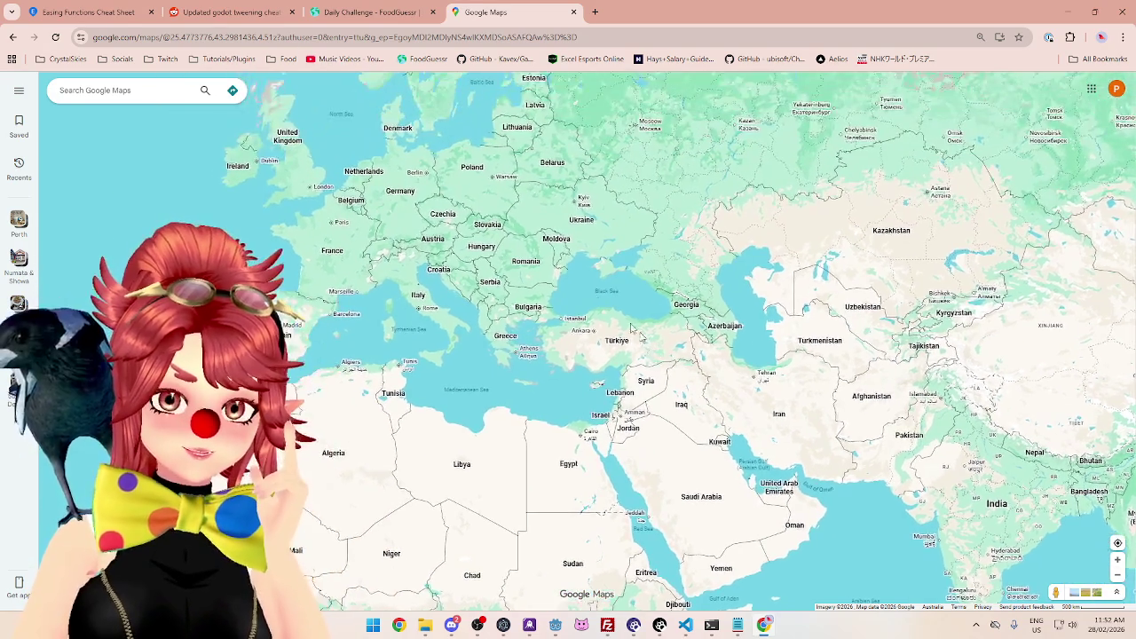
scroll(655, 355, up, 3)
scroll(744, 380, down, 3)
mouse_move(617, 395)
mouse_down()
mouse_move(610, 243)
mouse_move(558, 232)
mouse_up()
scroll(559, 240, up, 3)
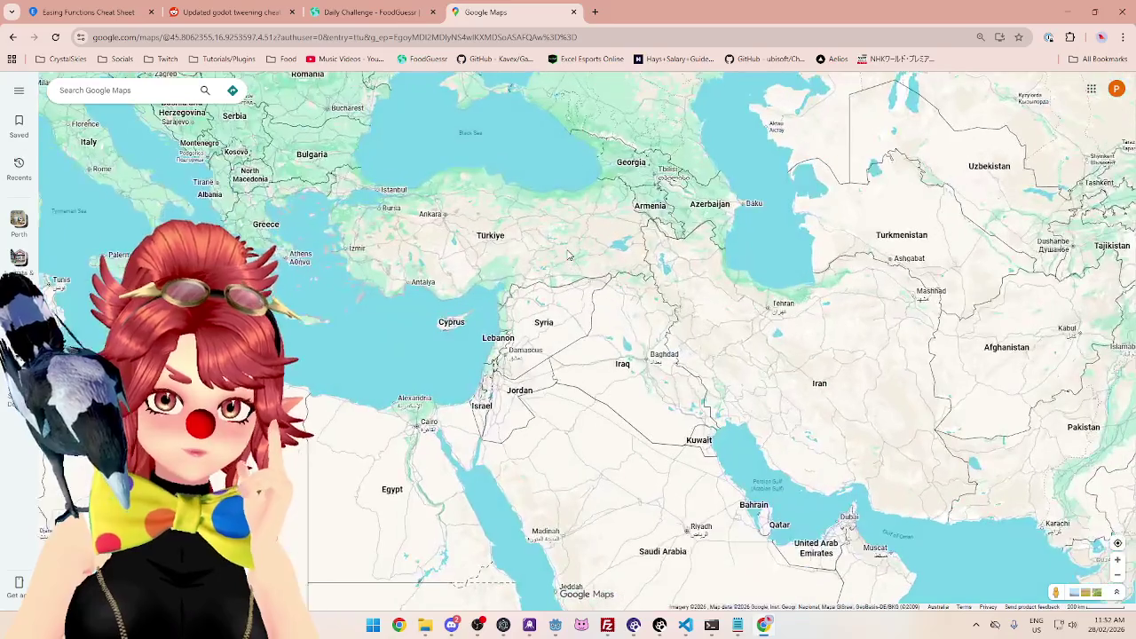
scroll(451, 324, up, 8)
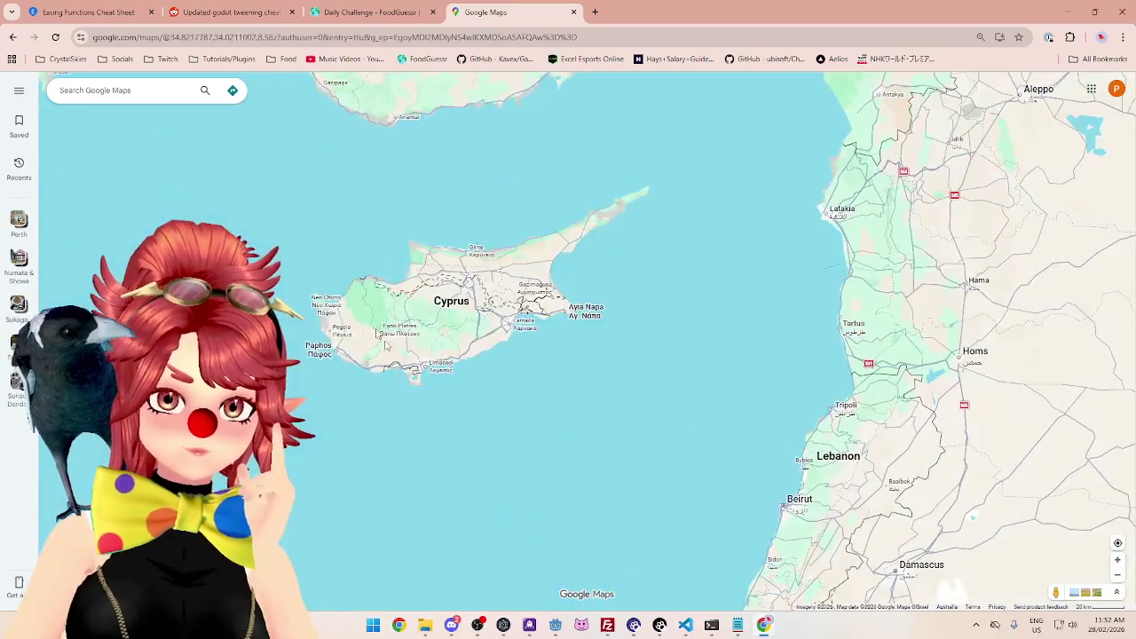
scroll(496, 292, down, 8)
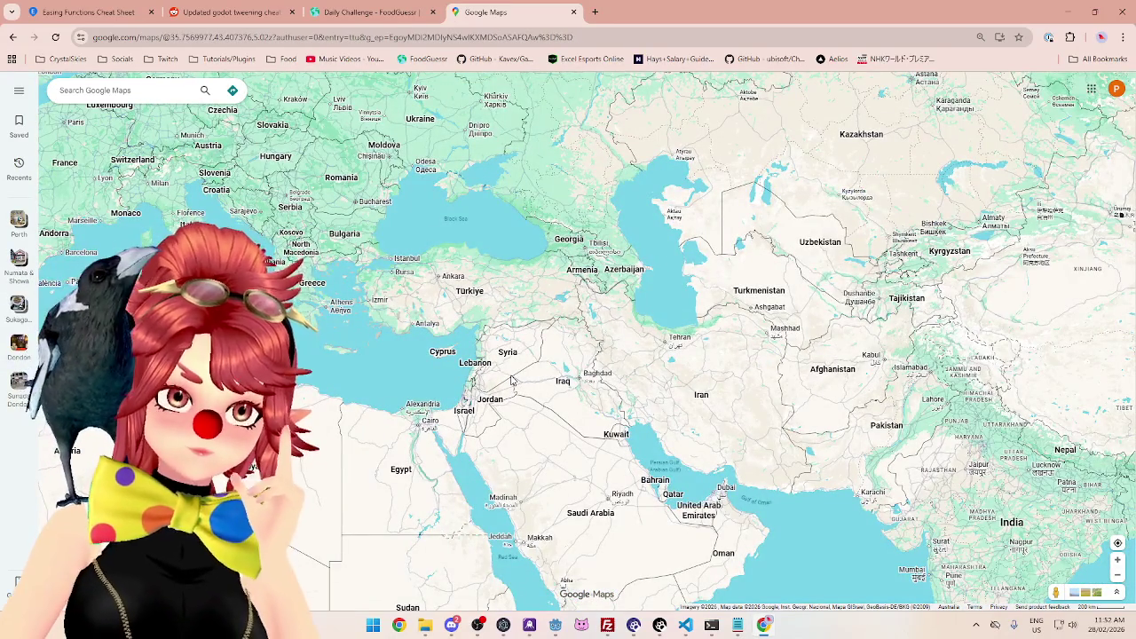
scroll(511, 380, down, 3)
scroll(586, 328, up, 3)
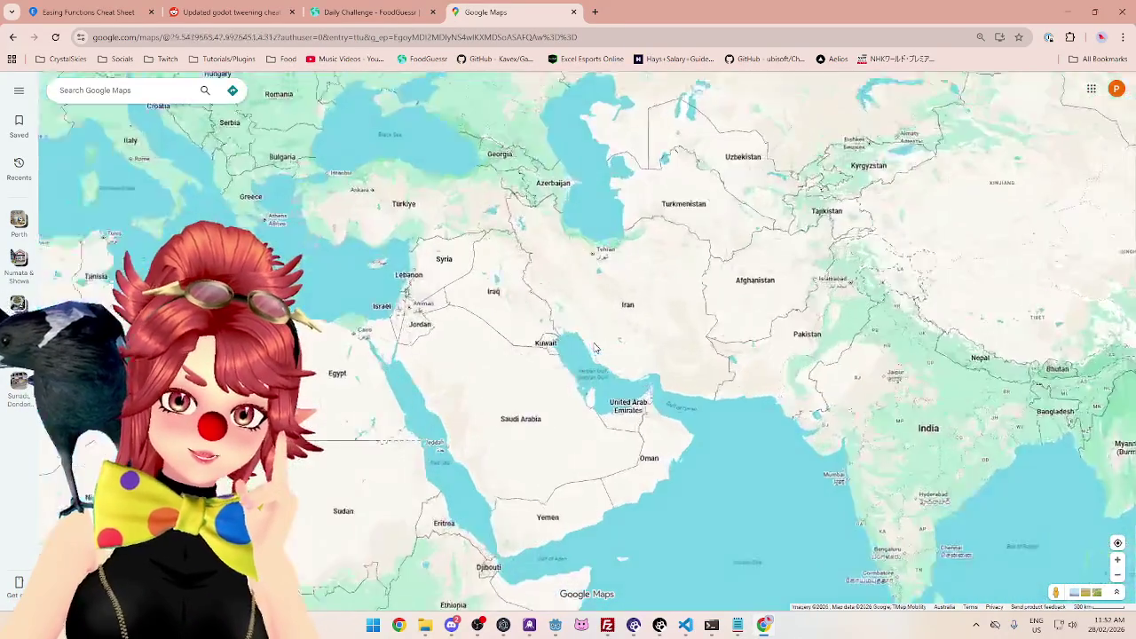
scroll(815, 248, down, 3)
scroll(815, 249, up, 3)
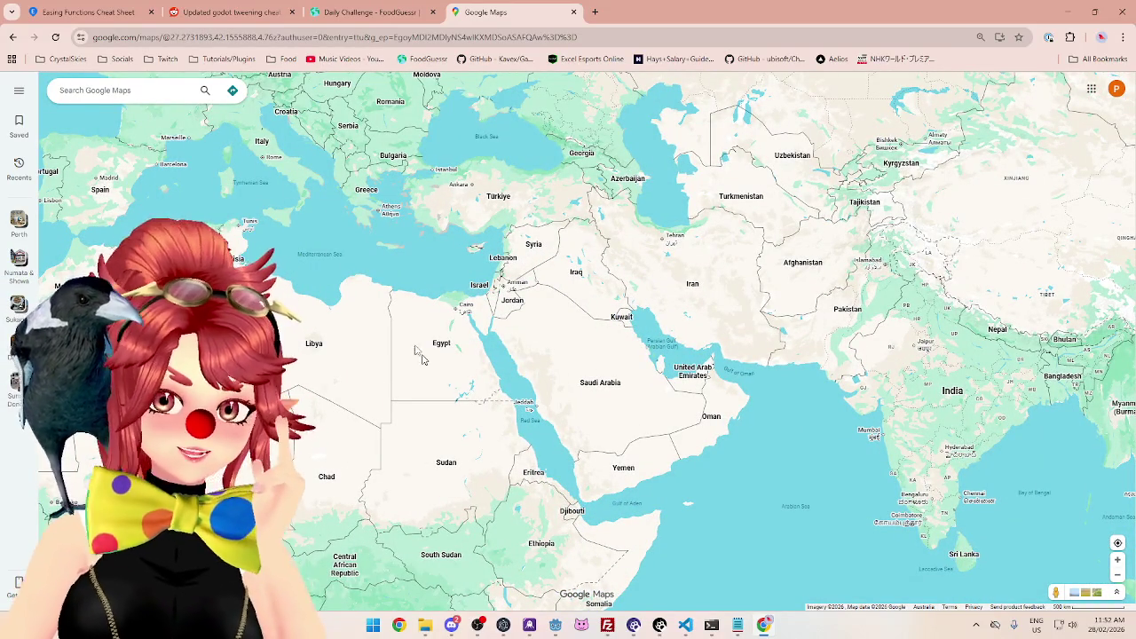
scroll(410, 410, down, 3)
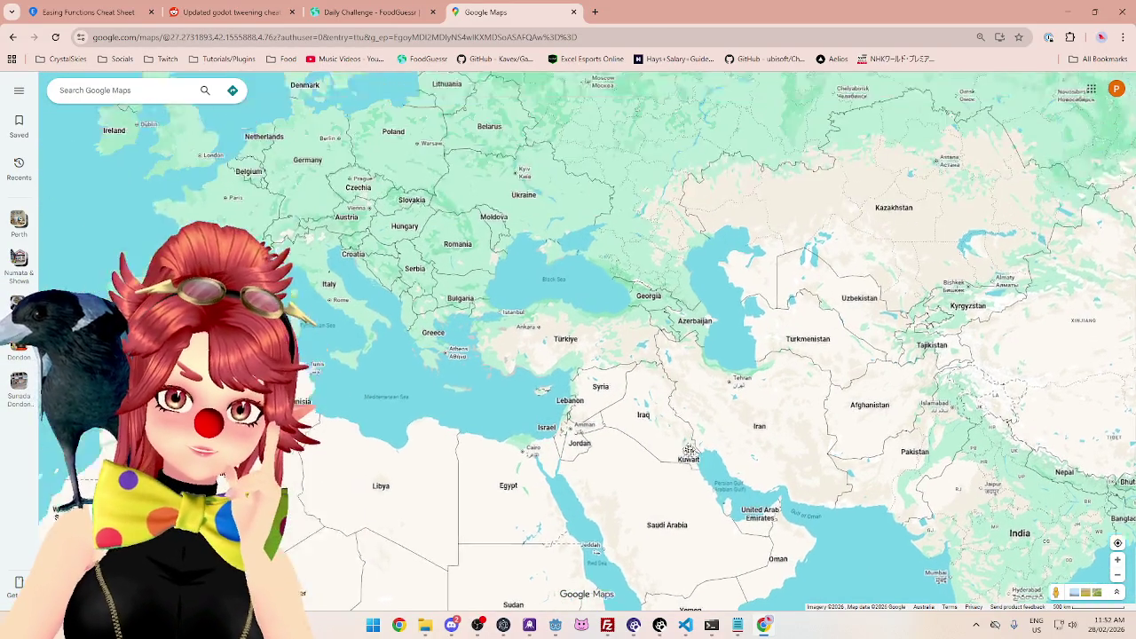
scroll(718, 325, up, 4)
scroll(717, 326, down, 4)
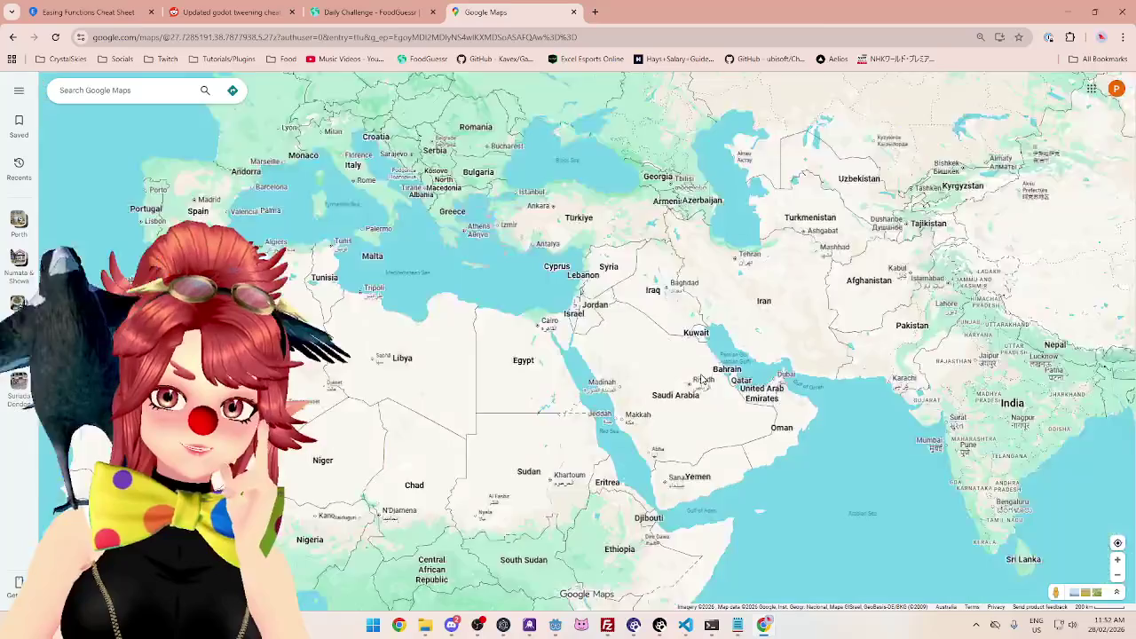
scroll(702, 388, up, 3)
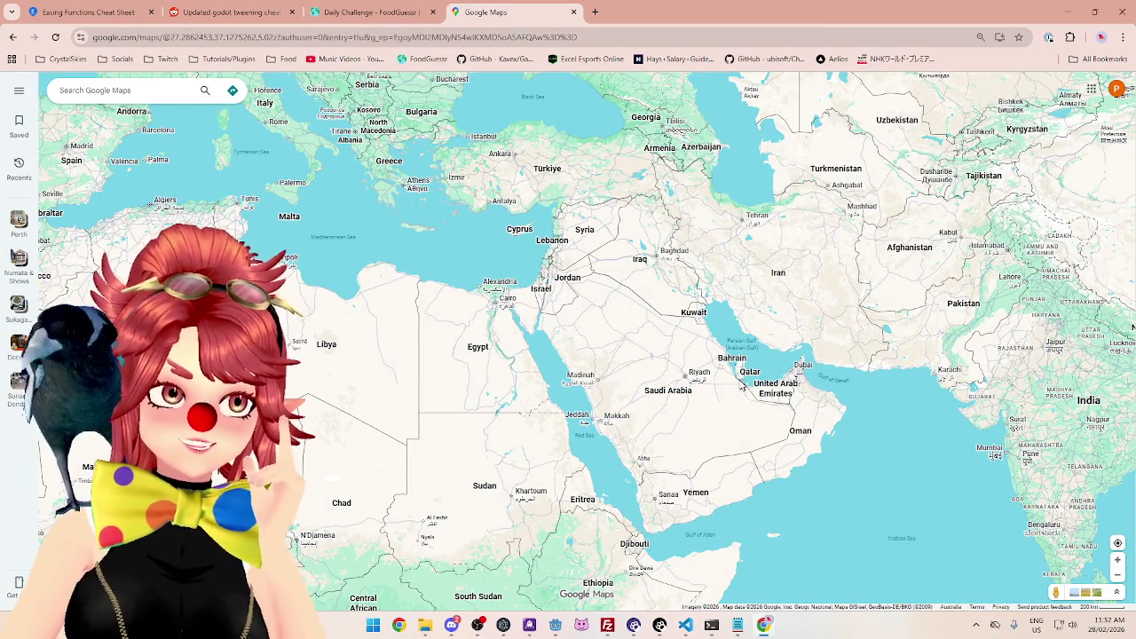
Step: Submit Saudi Arabia as the third dish's guess, searching with 'sau'
click(370, 12)
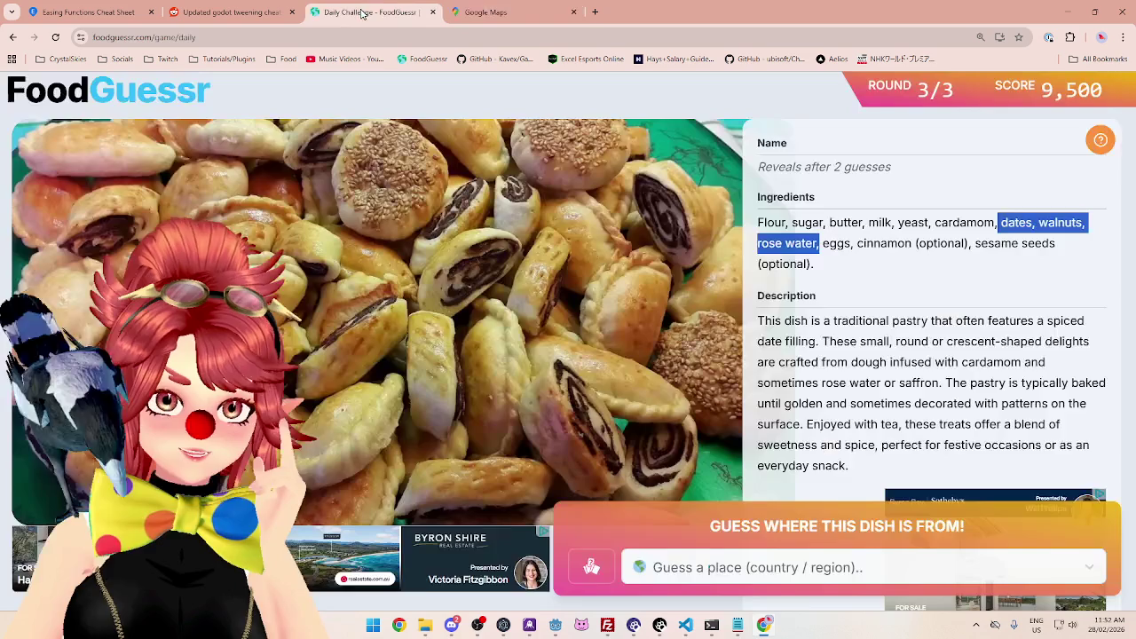
click(812, 571)
text(sa)
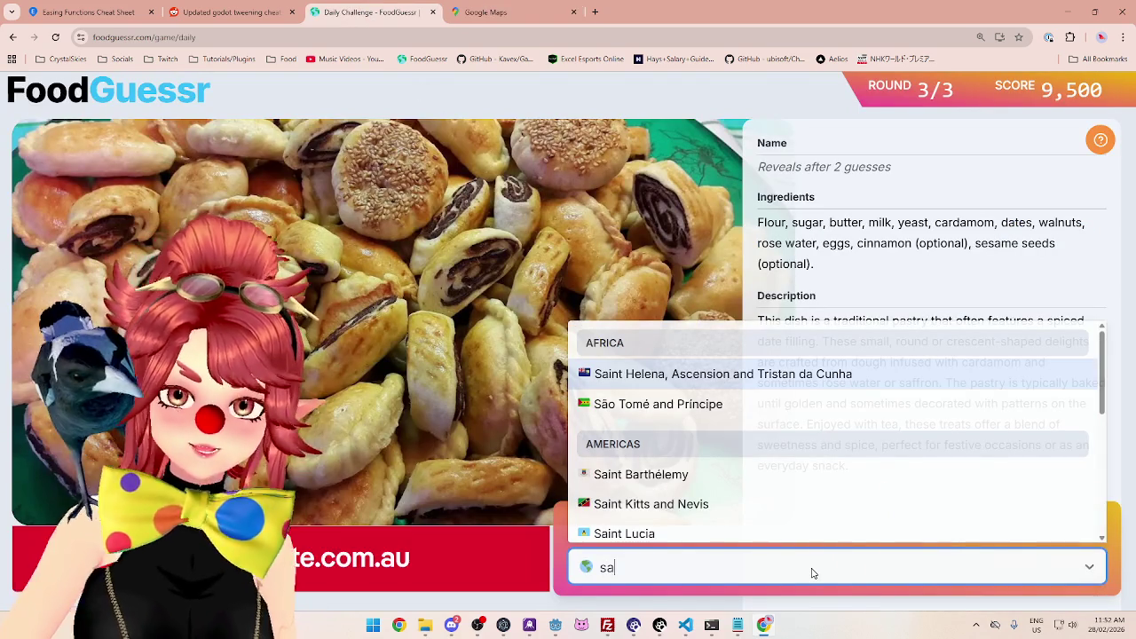
text(u)
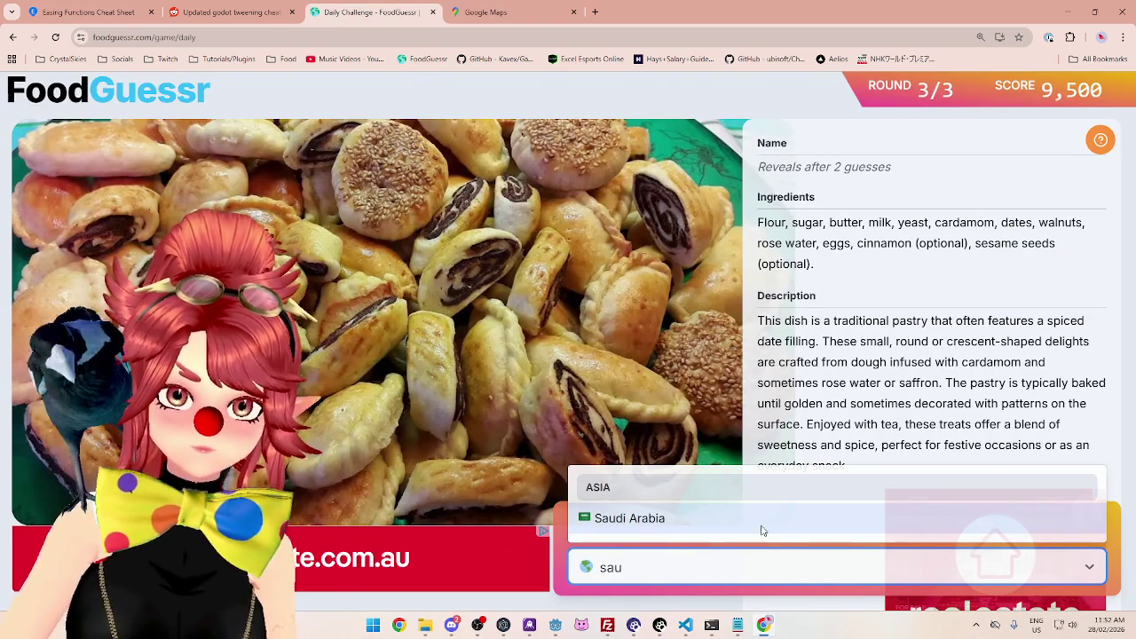
click(762, 529)
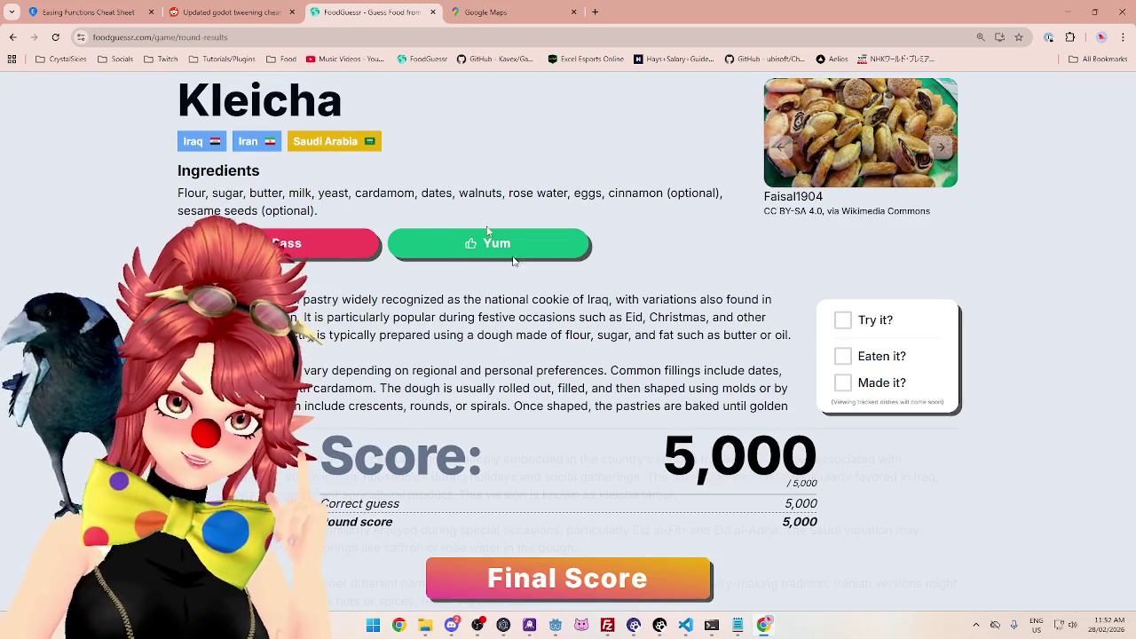
Step: Vote Yum for the revealed Kleicha (5,000 points) and continue to the final score
click(486, 13)
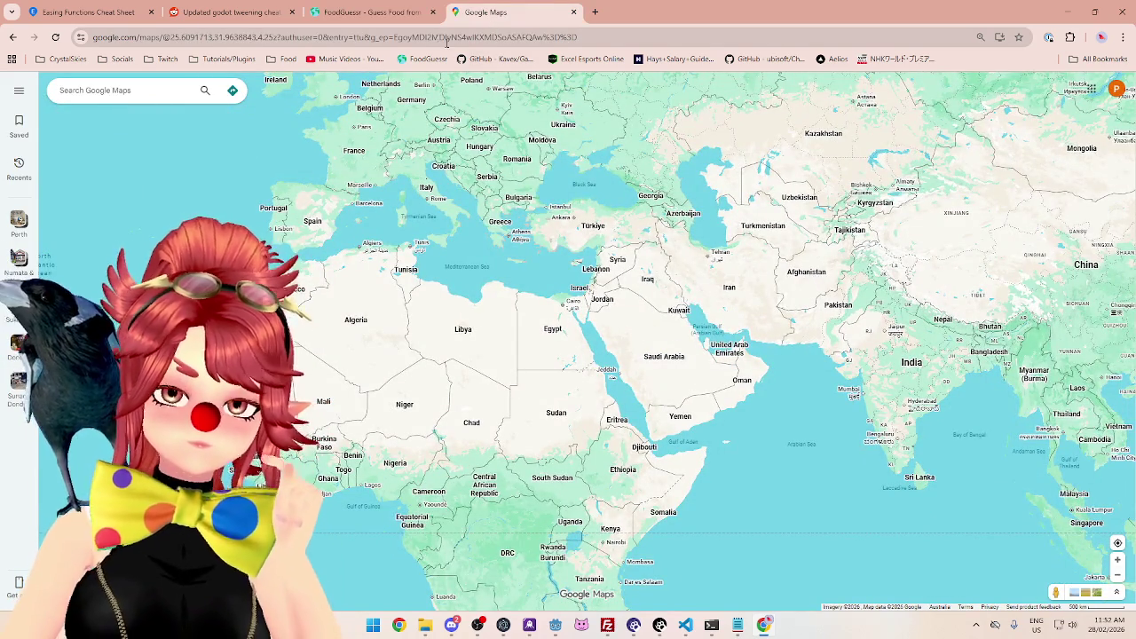
click(368, 13)
click(517, 241)
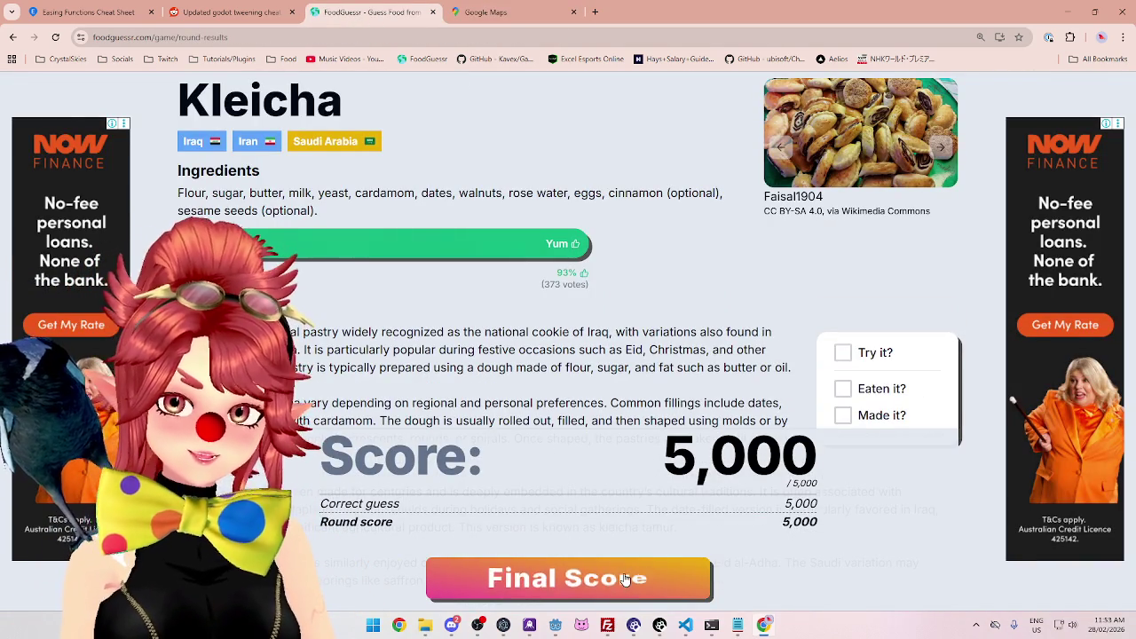
click(609, 581)
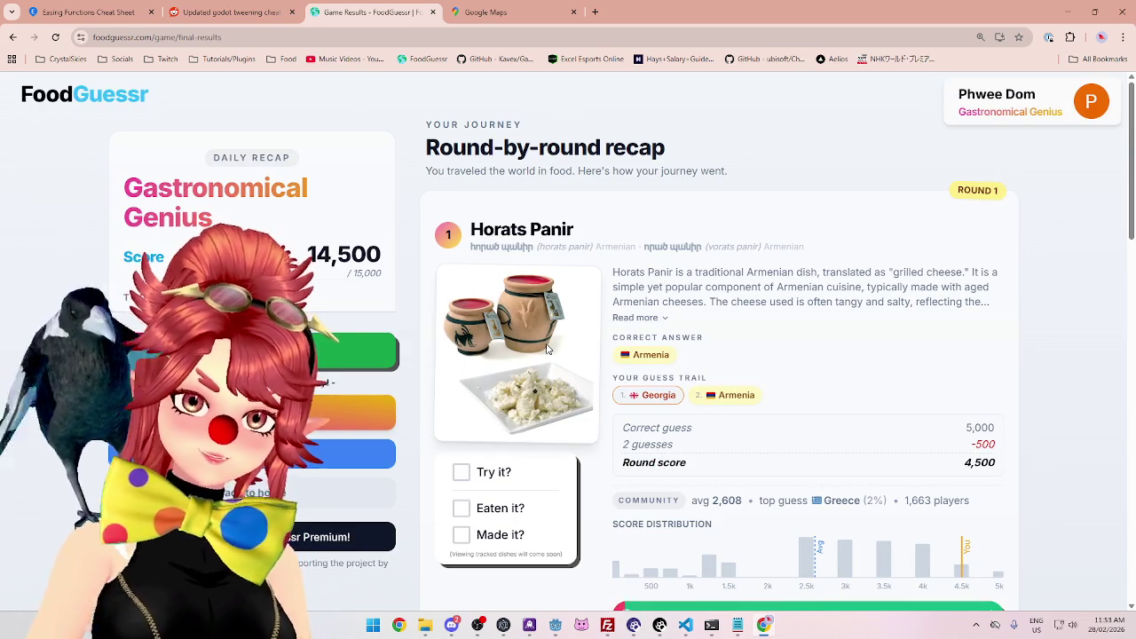
Step: Review the recap: Horats Panir 4,500, Flammekueche 5,000, Kleicha 5,000, totalling 14,500/15,000
scroll(837, 308, down, 3)
scroll(875, 284, up, 3)
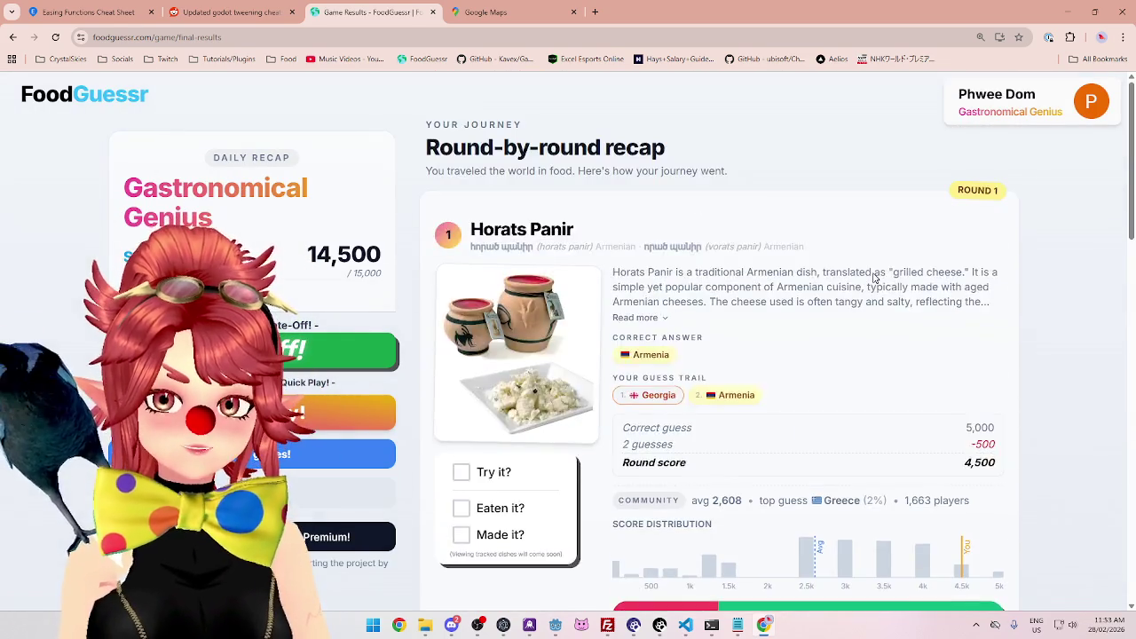
scroll(874, 278, down, 5)
scroll(1022, 351, up, 5)
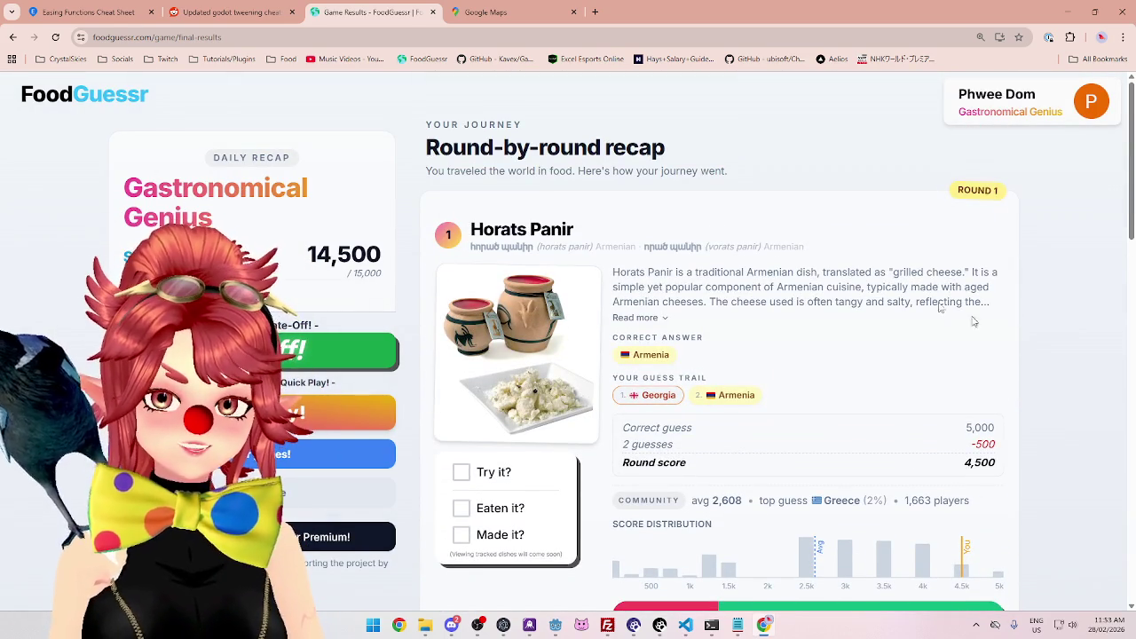
scroll(825, 233, down, 1)
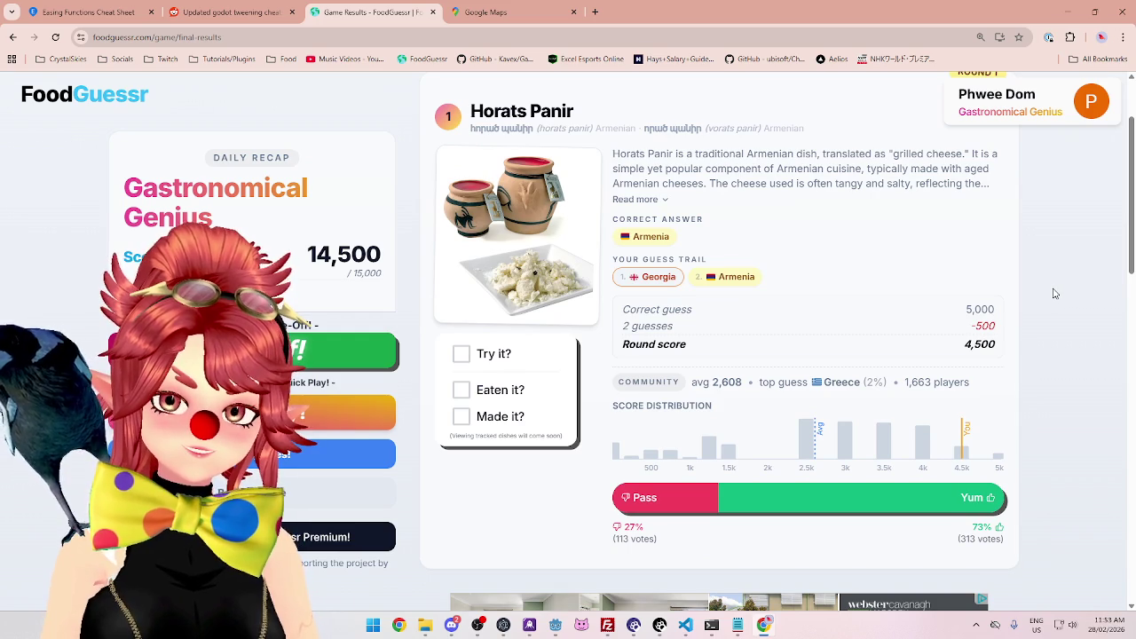
scroll(1054, 293, down, 5)
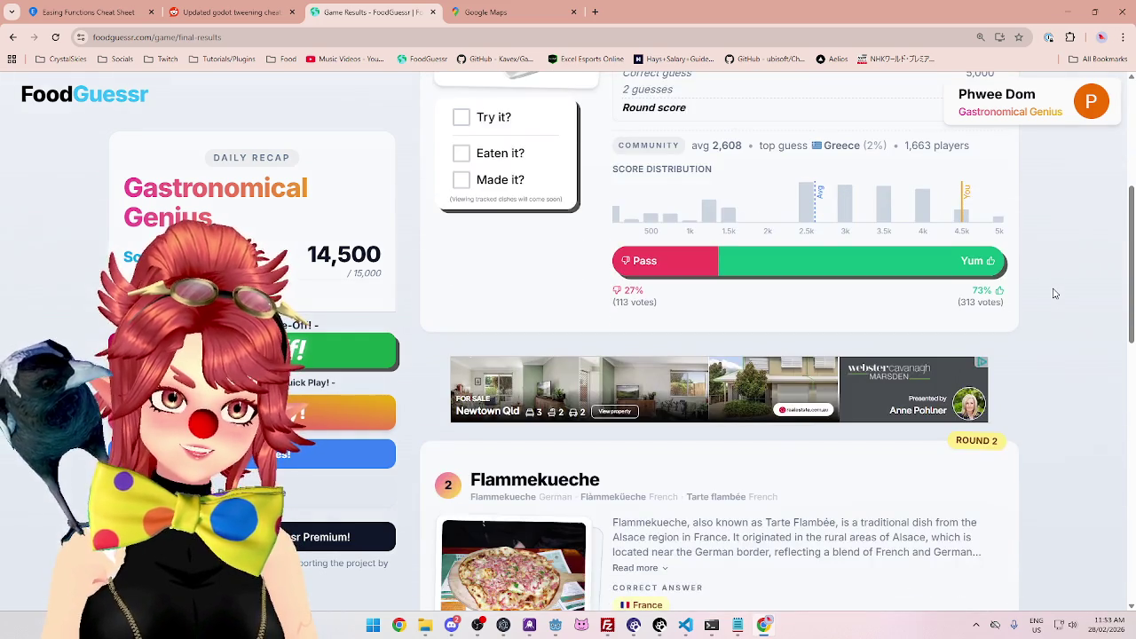
scroll(1053, 292, down, 4)
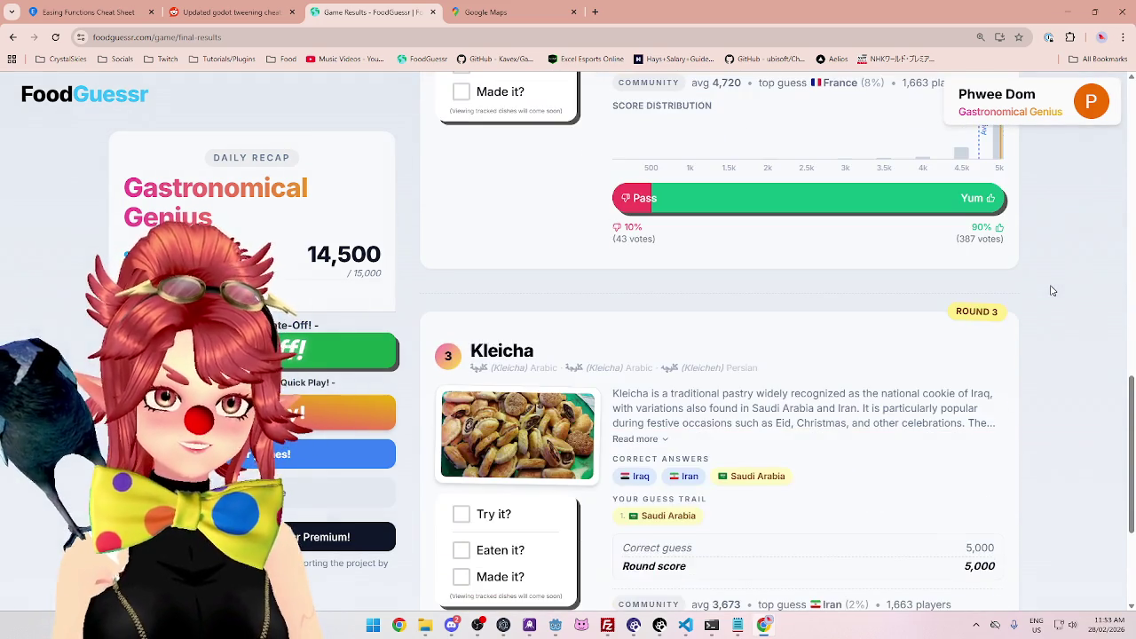
scroll(1041, 431, down, 3)
scroll(1041, 430, up, 7)
scroll(1041, 431, up, 6)
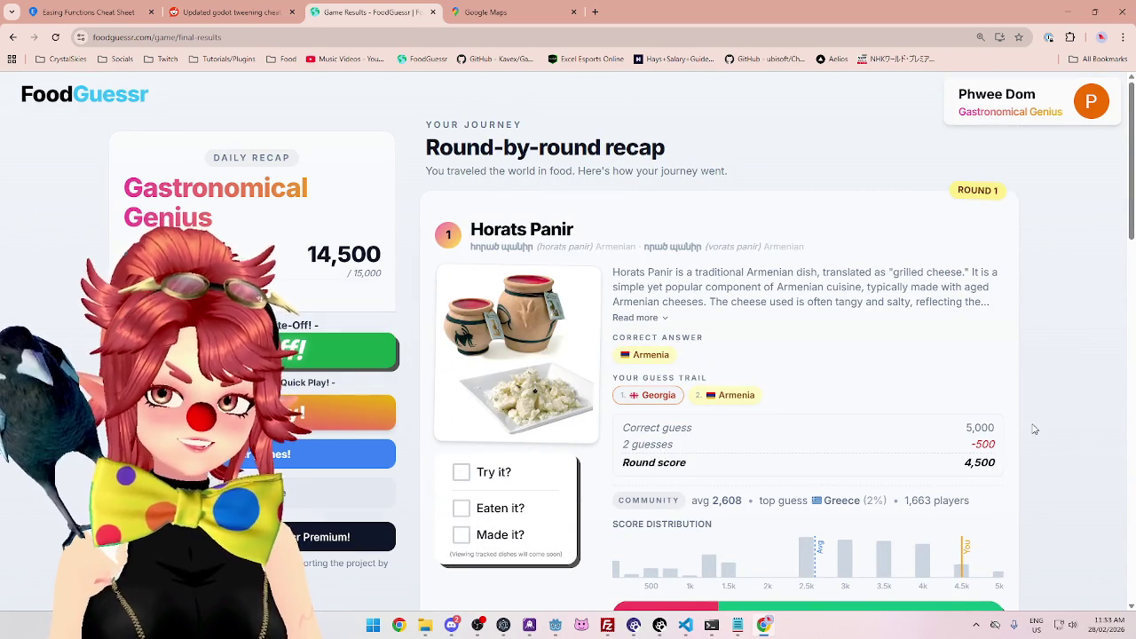
scroll(1034, 431, down, 7)
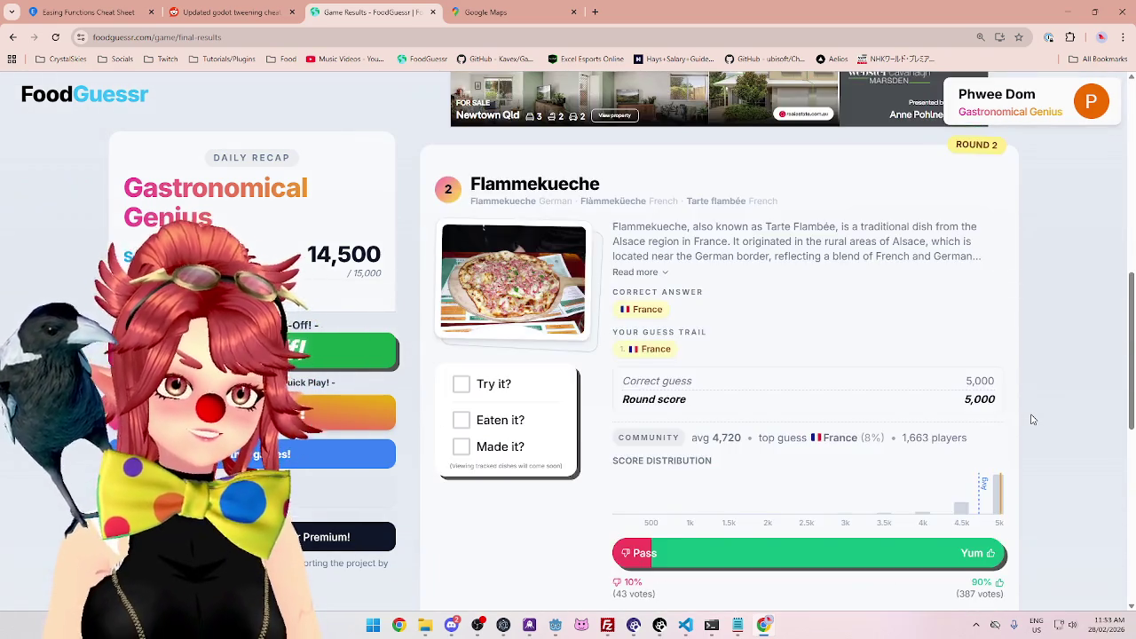
scroll(1033, 419, up, 7)
scroll(1032, 419, down, 12)
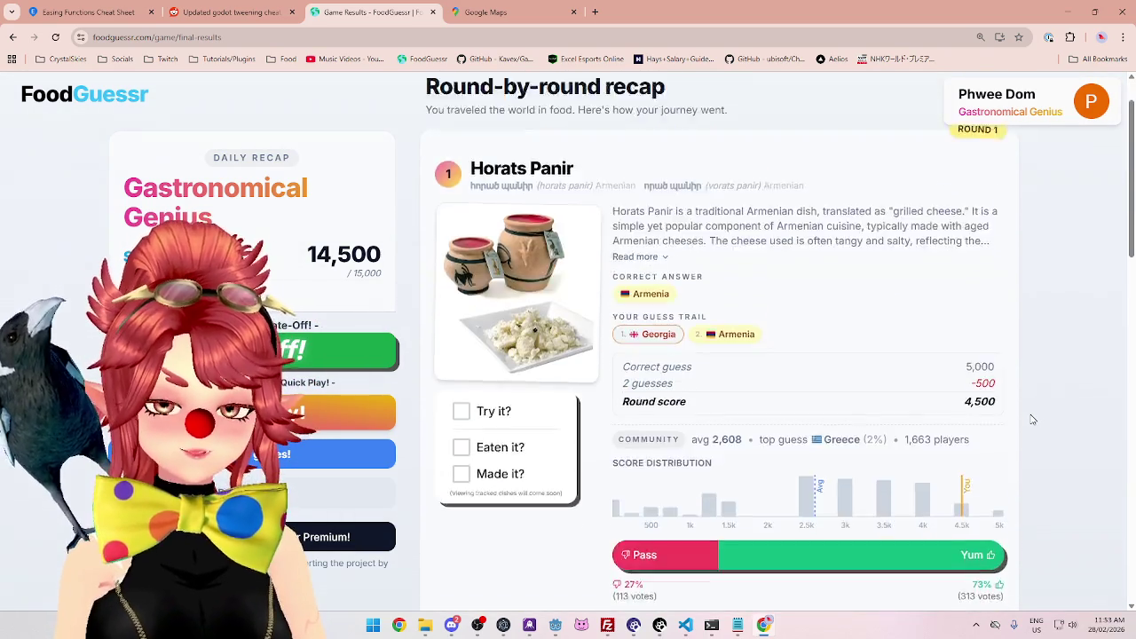
scroll(1032, 423, down, 4)
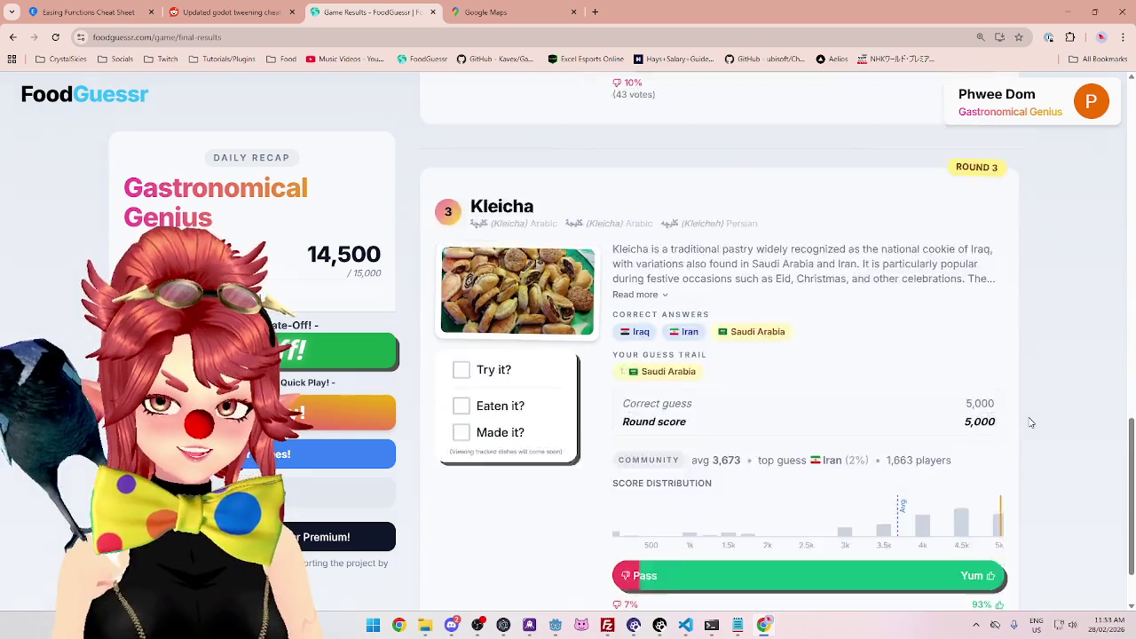
scroll(1032, 418, up, 6)
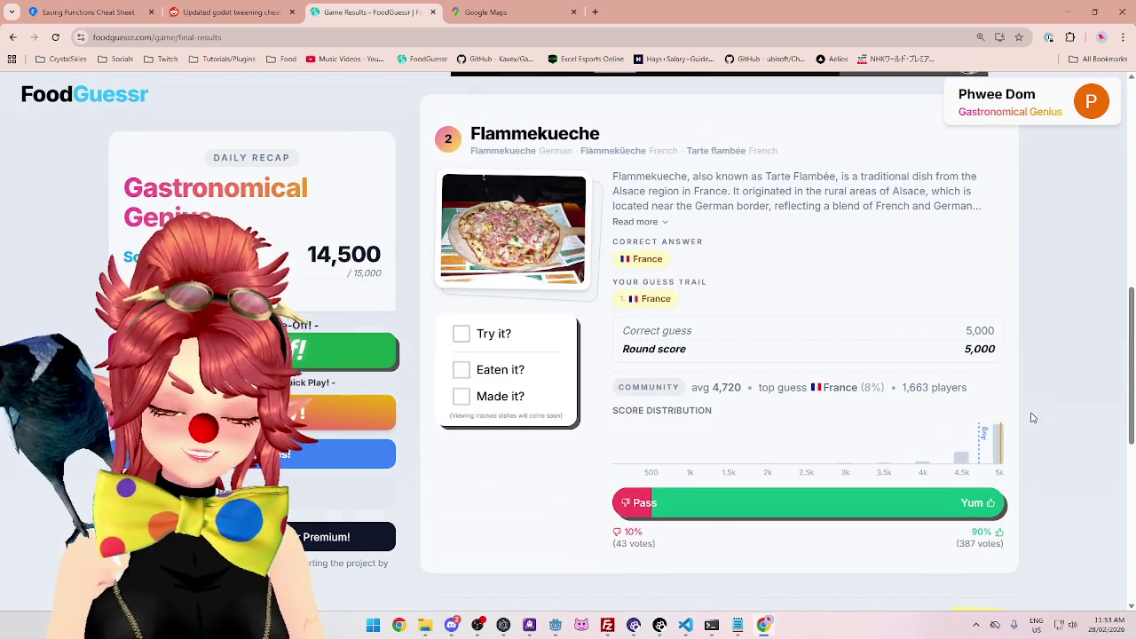
scroll(1035, 416, up, 5)
scroll(1038, 413, up, 4)
scroll(1038, 414, down, 14)
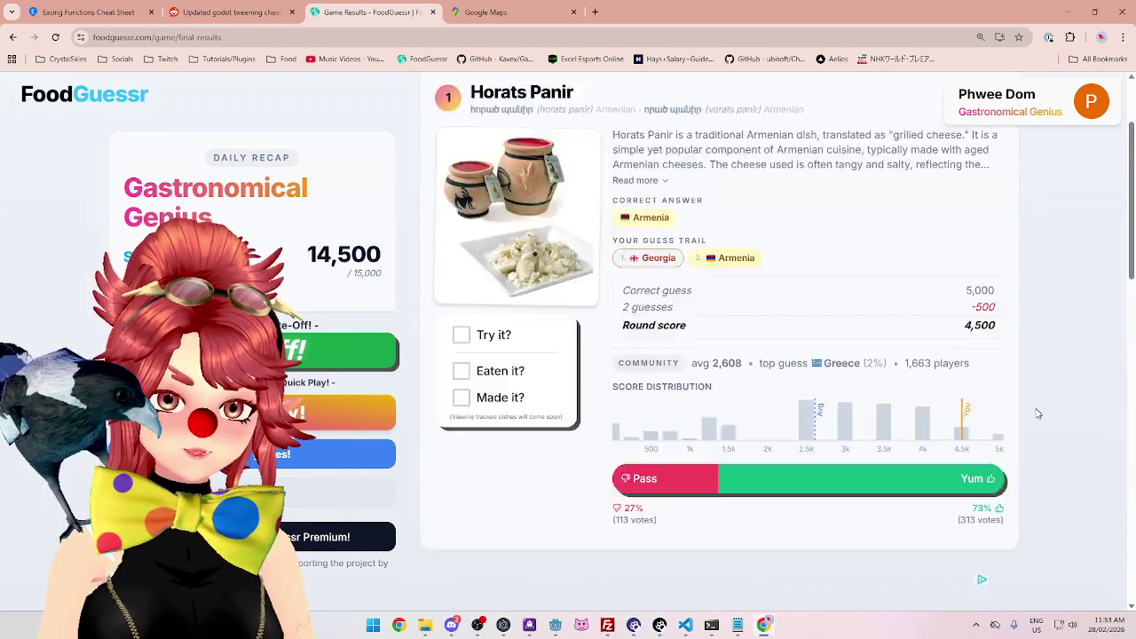
scroll(1038, 414, down, 2)
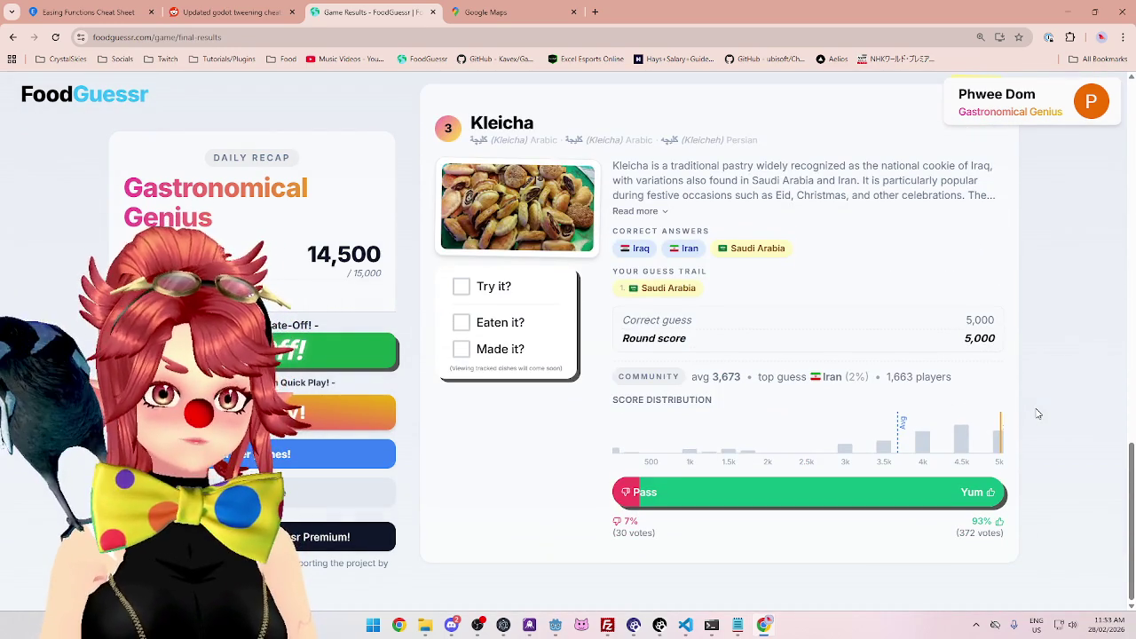
scroll(1034, 415, up, 15)
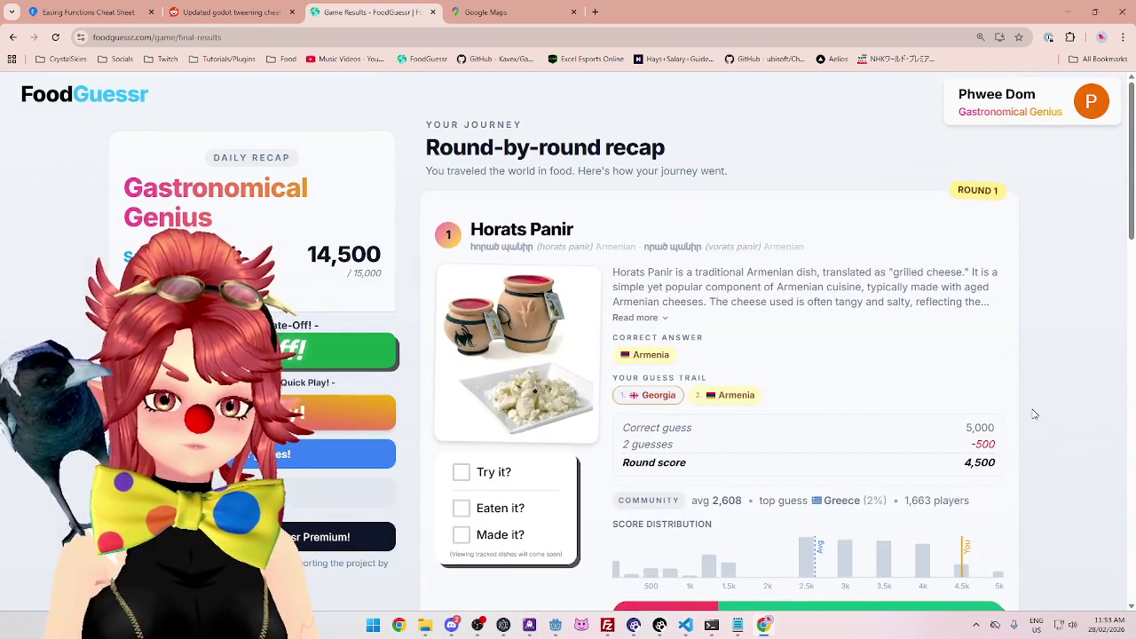